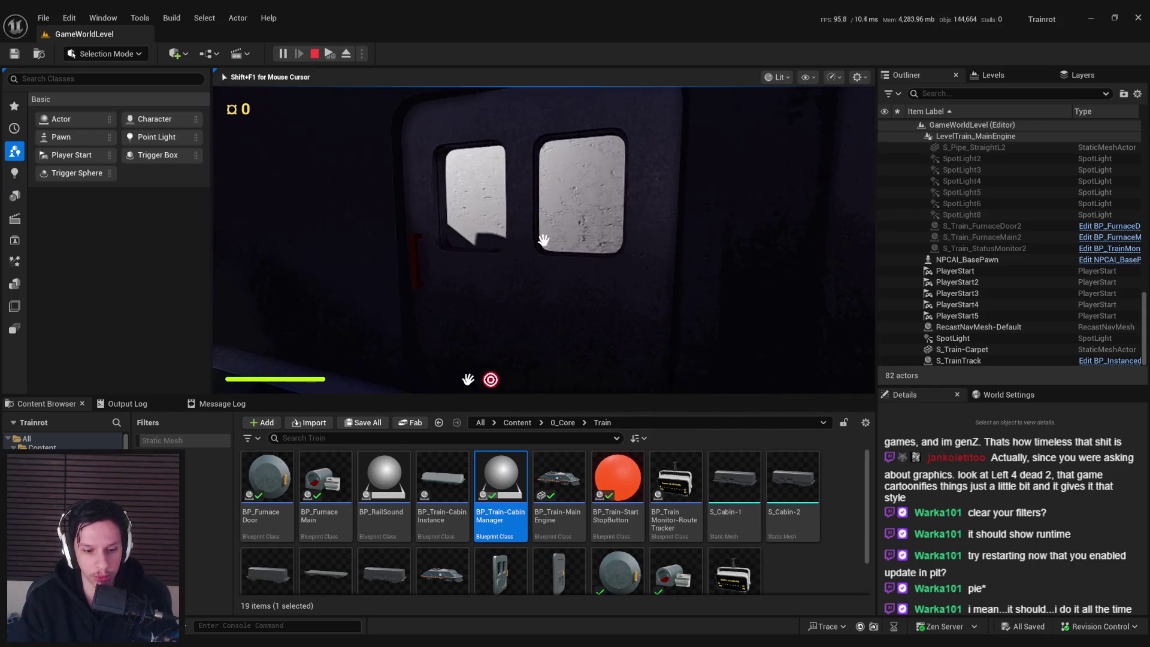
- Switch to the debug camera, fly forward through the cabin wall into the dark room, then stop play
{"action": "key", "text": "semicolon"}
{"action": "key", "text": "w"}
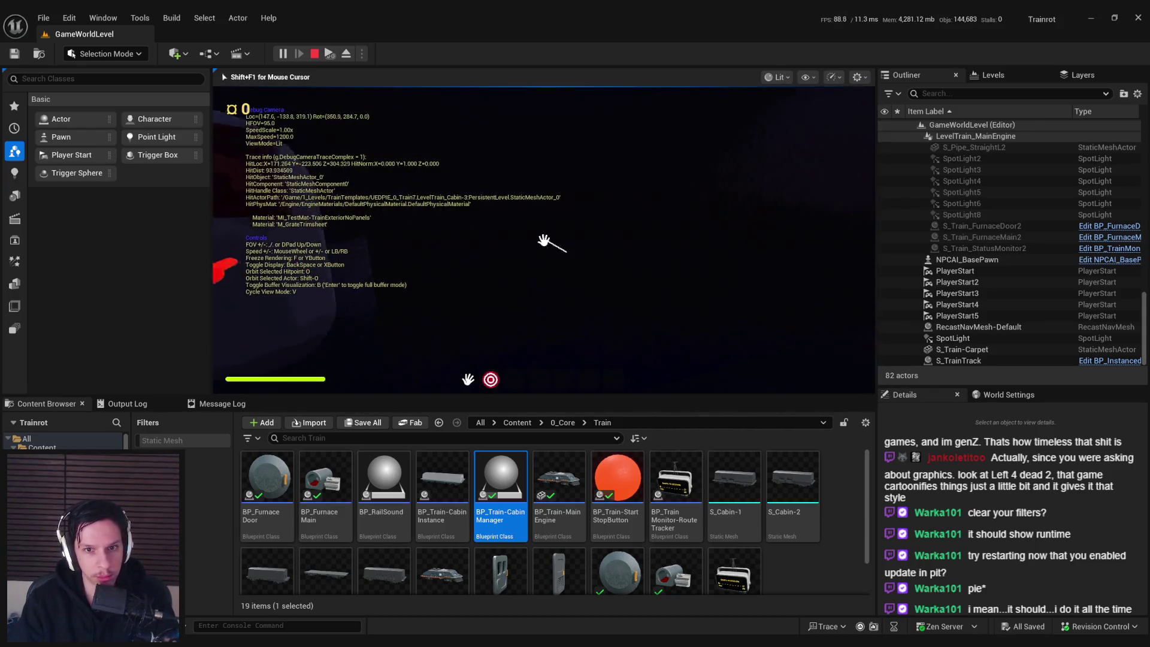
{"action": "key", "text": "w"}
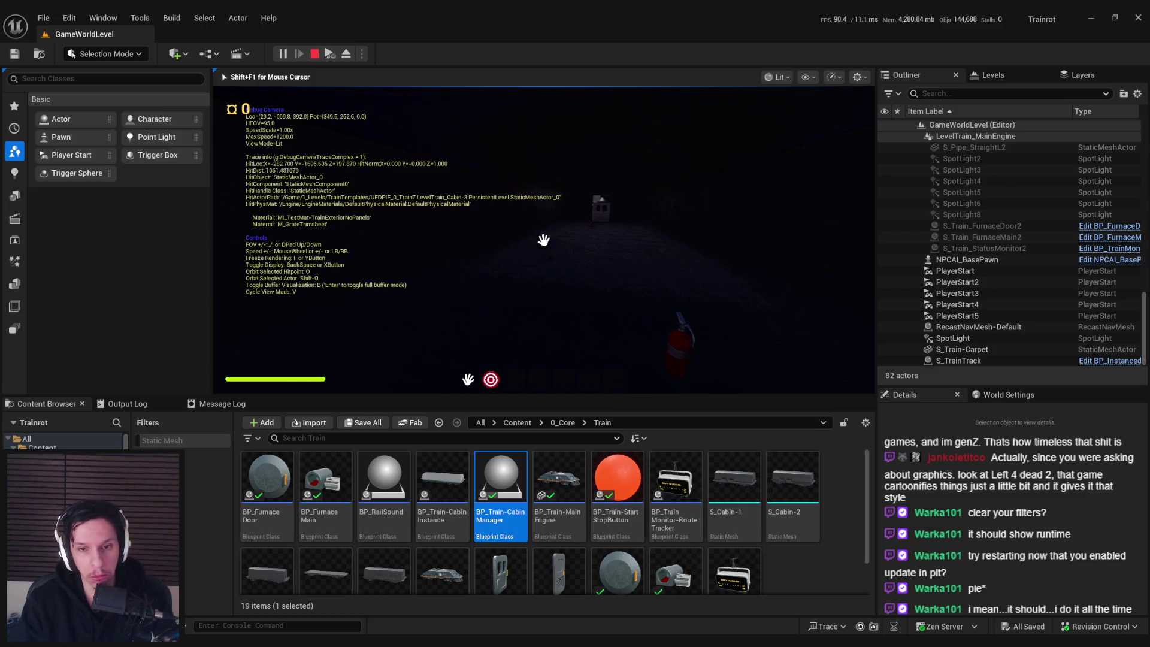
{"action": "key", "text": "Escape"}
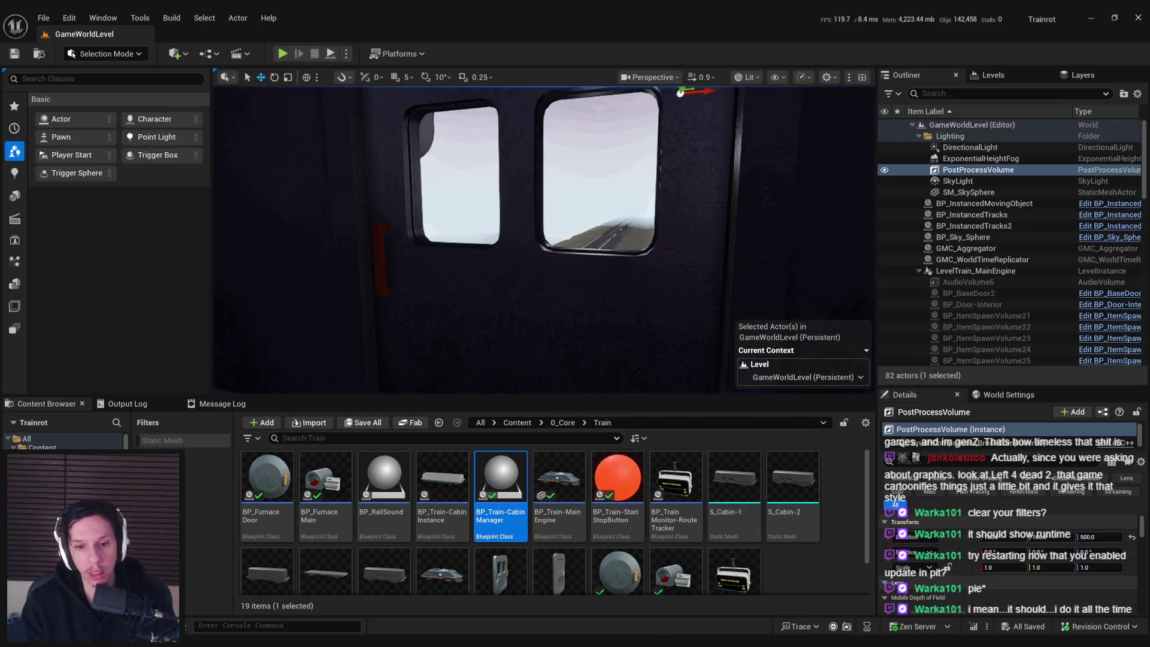
- Open BP_Train-CabinManager and add a breakpoint to the REMOVE node in the EndPlay logic
{"action": "double_click", "coordinate": [501, 485]}
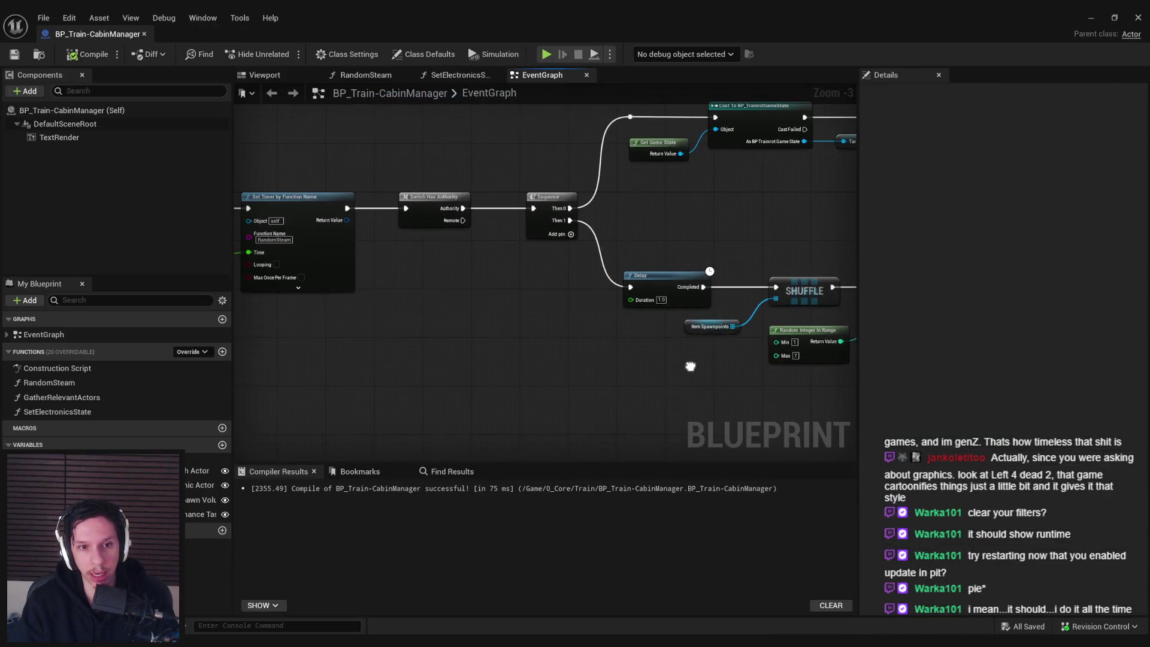
{"action": "mouse_move", "coordinate": [393, 298]}
{"action": "left_mouse_down"}
{"action": "mouse_move", "coordinate": [557, 223]}
{"action": "mouse_move", "coordinate": [305, 290]}
{"action": "mouse_move", "coordinate": [294, 270]}
{"action": "mouse_move", "coordinate": [578, 315]}
{"action": "mouse_move", "coordinate": [537, 319]}
{"action": "left_mouse_up"}
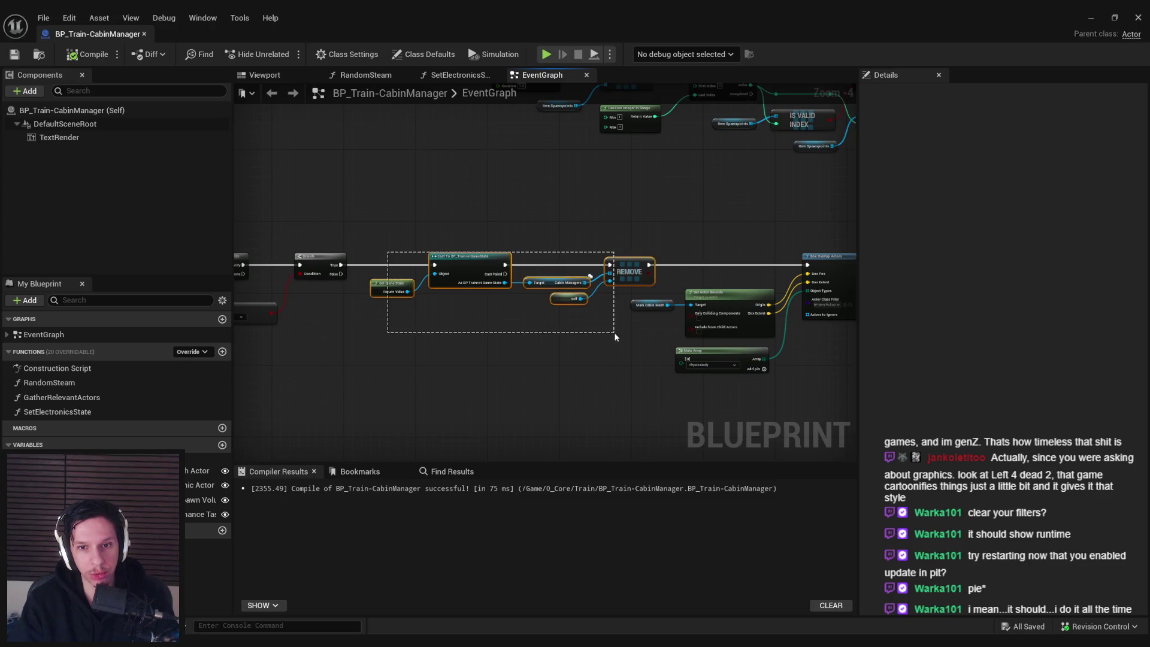
{"action": "left_click_drag", "start_coordinate": [615, 338], "coordinate": [614, 333]}
{"action": "right_click", "coordinate": [607, 267]}
{"action": "left_click_drag", "start_coordinate": [579, 383], "coordinate": [362, 375]}
- Review the Branch, Cast and EndPlay nodes and select the bounds and overlap nodes, then return to the level
{"action": "left_click_drag", "start_coordinate": [674, 330], "coordinate": [661, 335]}
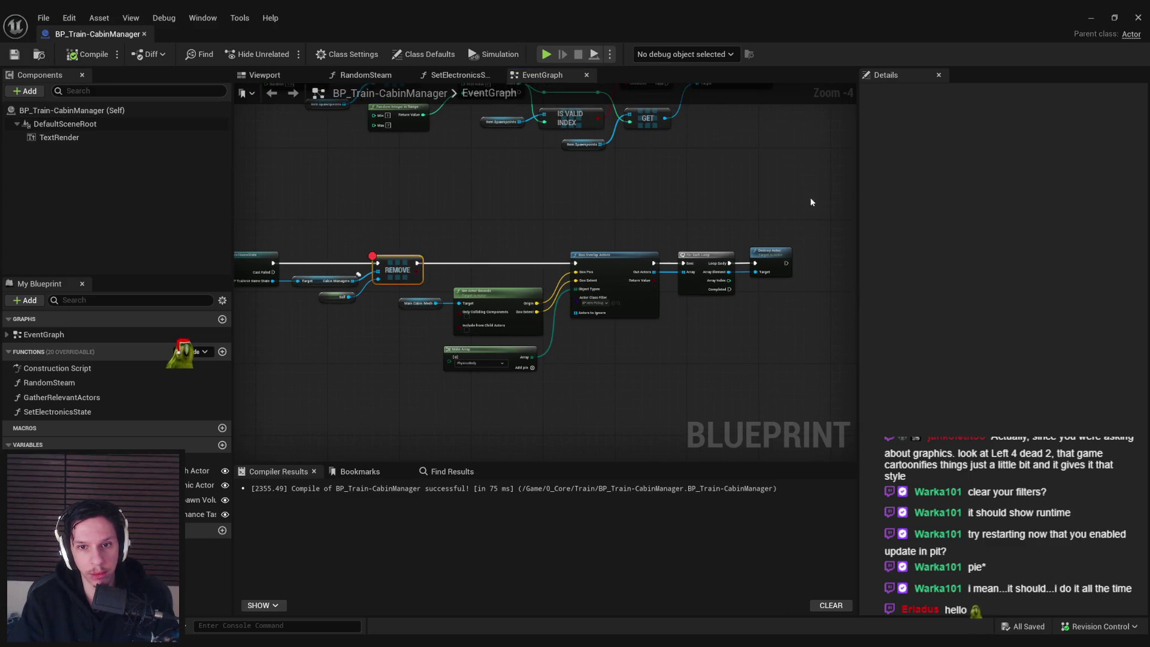
{"action": "mouse_move", "coordinate": [586, 216]}
{"action": "left_mouse_down"}
{"action": "mouse_move", "coordinate": [531, 223]}
{"action": "mouse_move", "coordinate": [540, 236]}
{"action": "mouse_move", "coordinate": [729, 240]}
{"action": "mouse_move", "coordinate": [734, 344]}
{"action": "mouse_move", "coordinate": [808, 347]}
{"action": "mouse_move", "coordinate": [833, 335]}
{"action": "mouse_move", "coordinate": [905, 346]}
{"action": "left_mouse_up"}
{"action": "left_click_drag", "start_coordinate": [290, 378], "coordinate": [277, 337]}
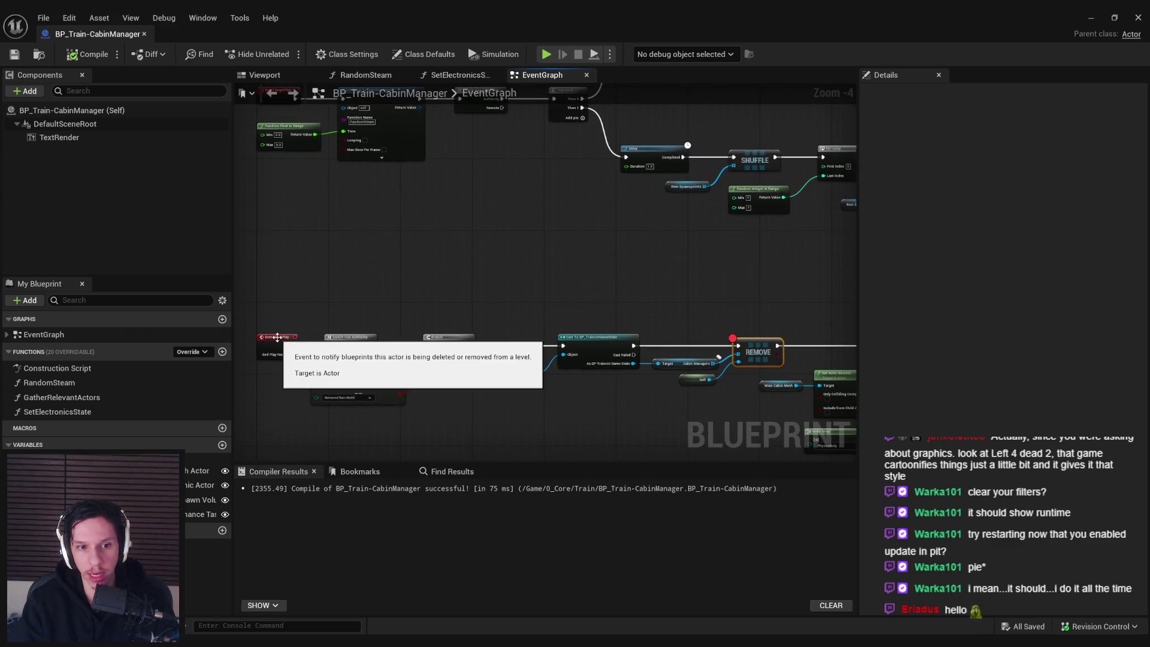
{"action": "mouse_move", "coordinate": [623, 247]}
{"action": "left_mouse_down"}
{"action": "mouse_move", "coordinate": [814, 401]}
{"action": "mouse_move", "coordinate": [669, 409]}
{"action": "left_mouse_up"}
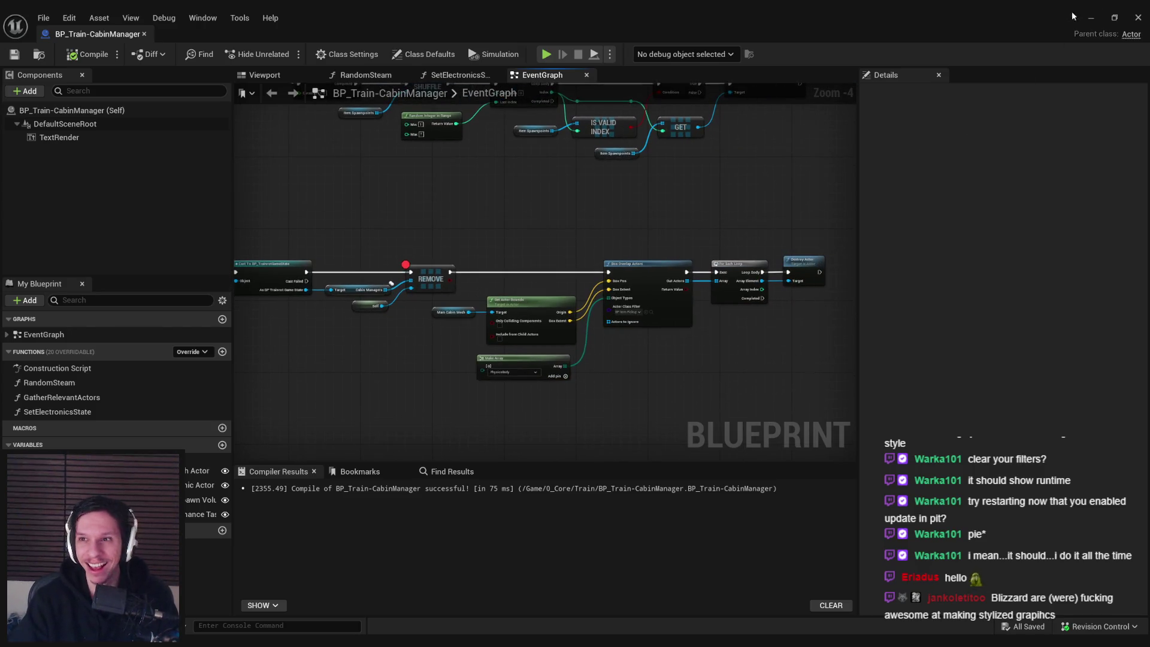
{"action": "left_click", "coordinate": [1093, 18]}
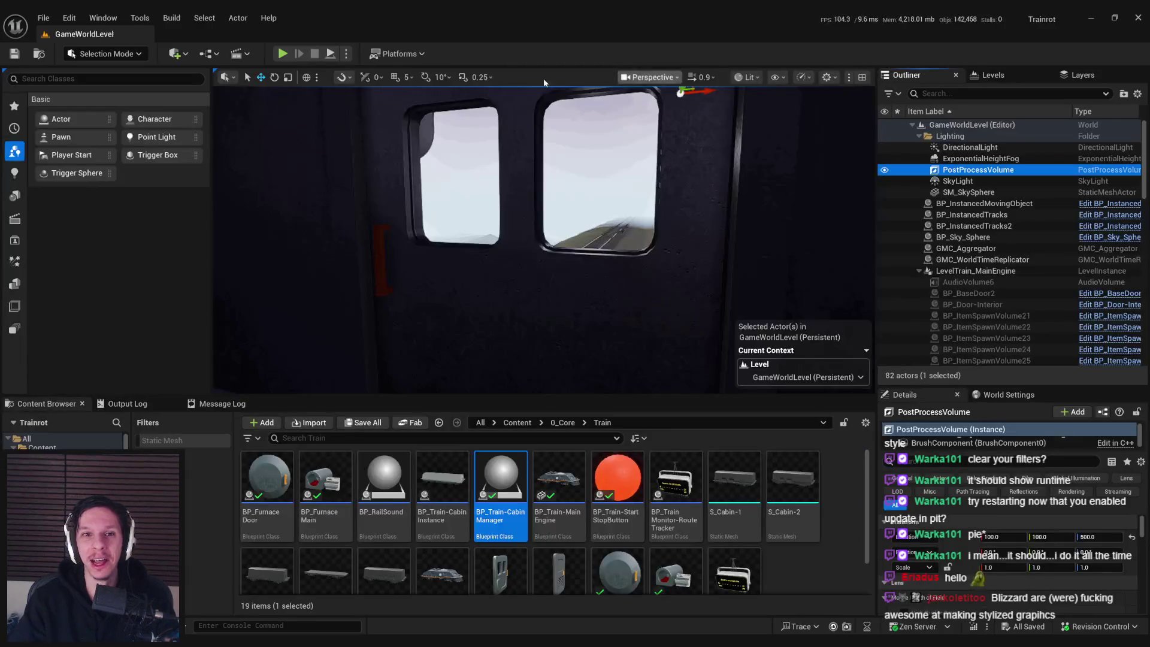
- Start play in the editor and run 'slomo 10' in the console for tenfold game speed
{"action": "left_click", "coordinate": [282, 54]}
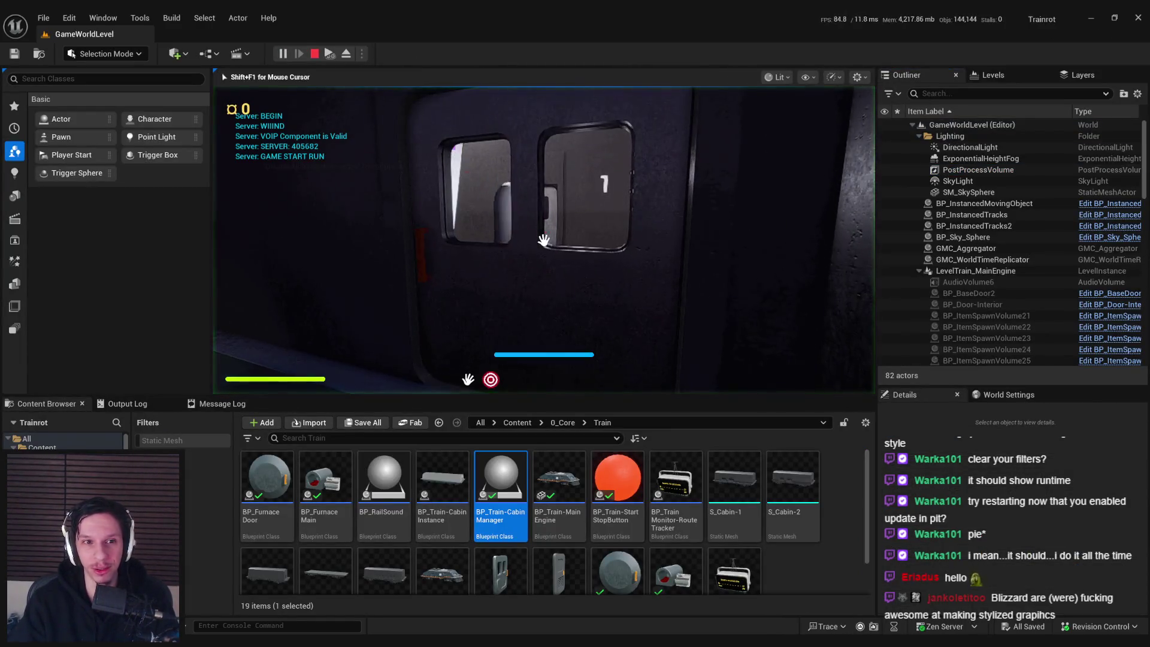
{"action": "key", "text": "grave"}
{"action": "key", "text": "Up"}
{"action": "key", "text": "Up"}
{"action": "key", "text": "Up"}
{"action": "key", "text": "Up"}
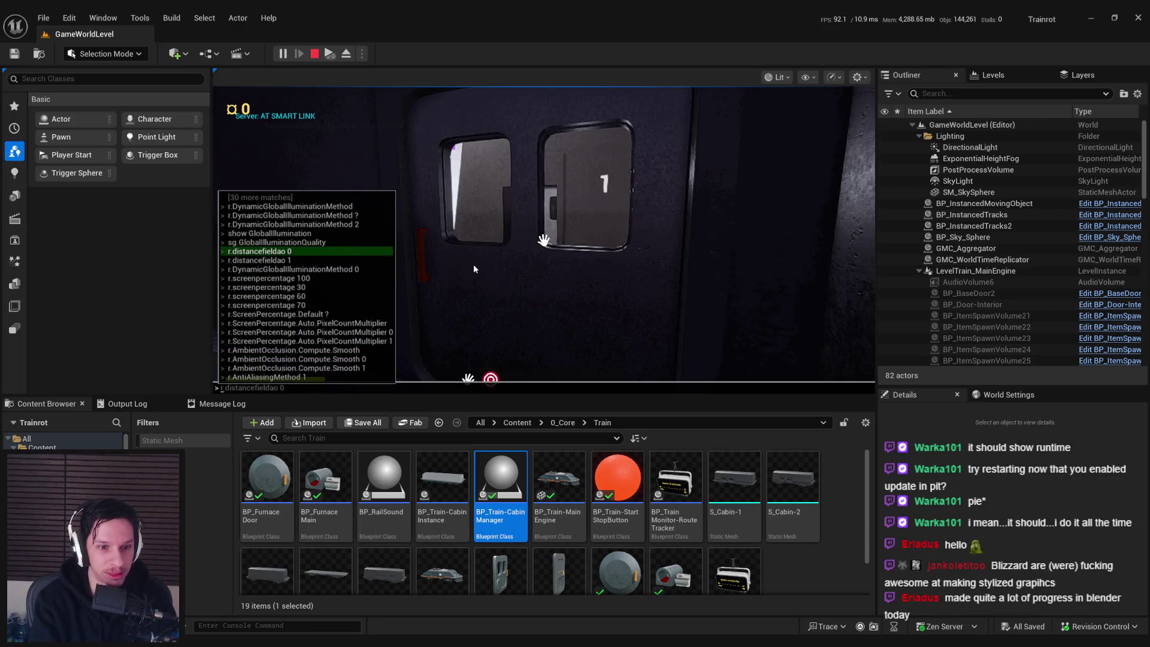
{"action": "key", "text": "Return"}
{"action": "key", "text": "grave"}
{"action": "type", "text": "slomo 10"}
{"action": "key", "text": "Return"}
{"action": "key", "text": "grave"}
{"action": "key", "text": "Up"}
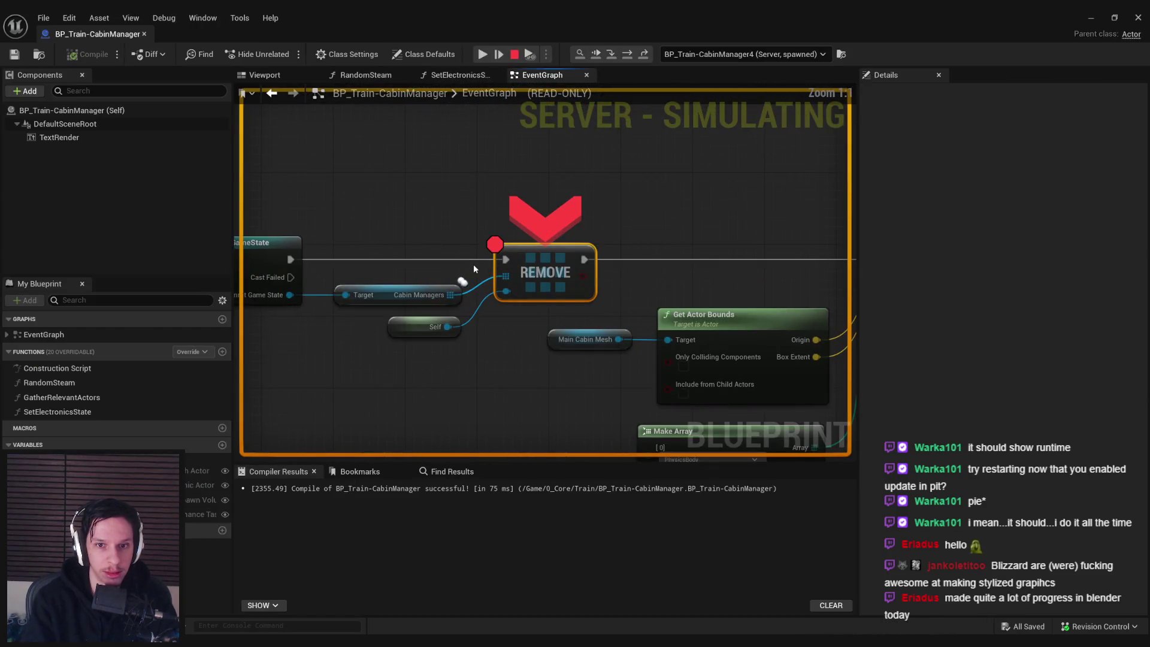
- At the REMOVE breakpoint, debug the third cabin manager instance, resume execution and return to the game
{"action": "scroll", "coordinate": [526, 273], "scroll_direction": "down", "scroll_amount": 1}
{"action": "left_click_drag", "start_coordinate": [526, 273], "coordinate": [316, 270]}
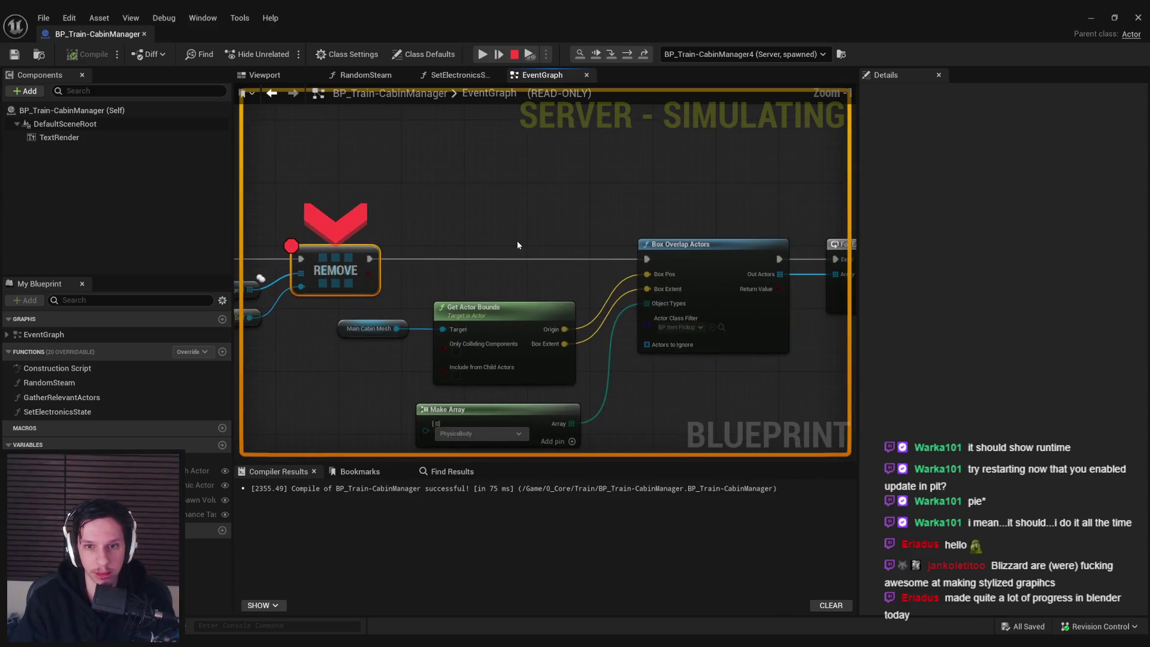
{"action": "left_click", "coordinate": [495, 56]}
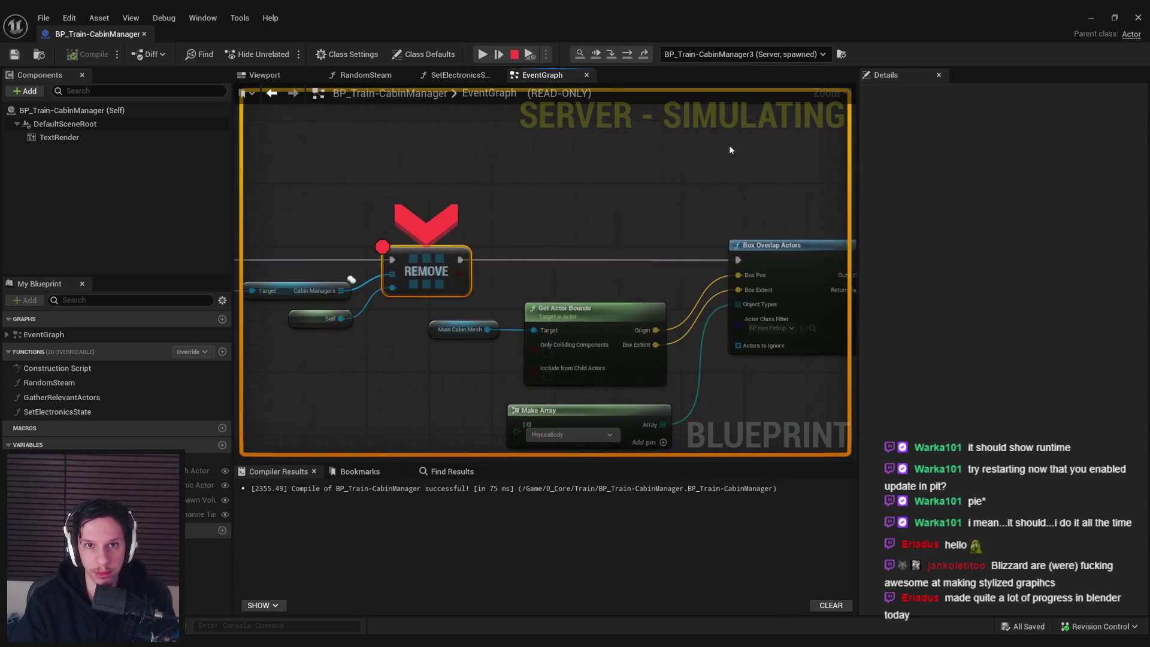
{"action": "left_click", "coordinate": [482, 55]}
{"action": "left_click", "coordinate": [1096, 15]}
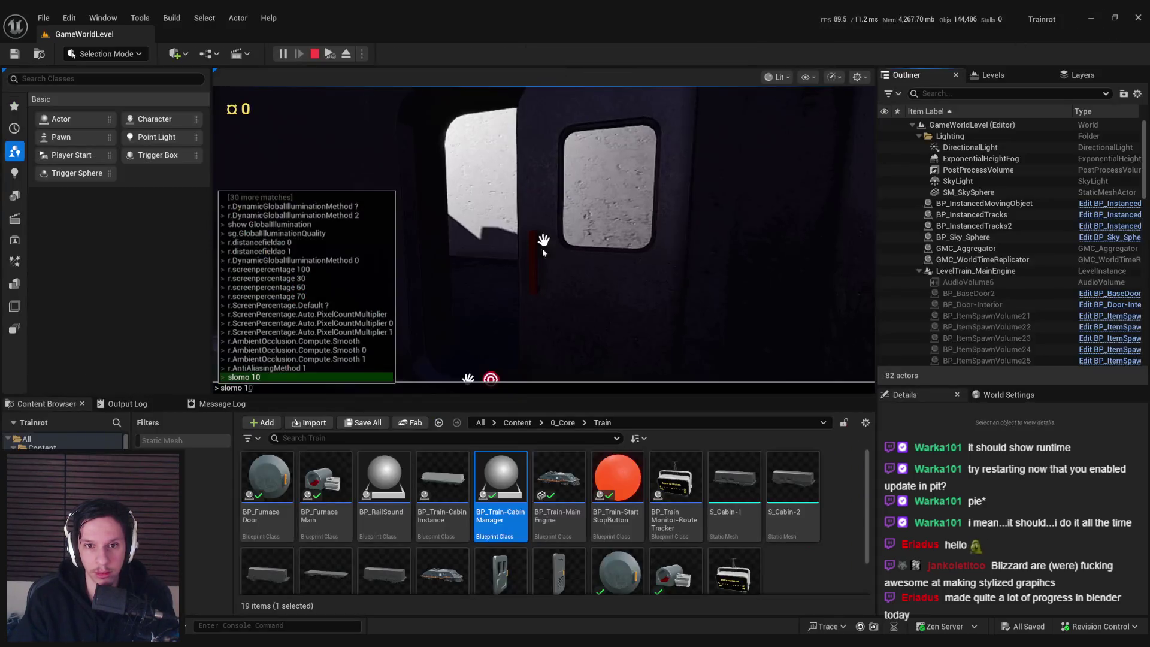
- Fly the debug camera past the locker into the cabin interior and up to the test door
{"action": "key", "text": "semicolon"}
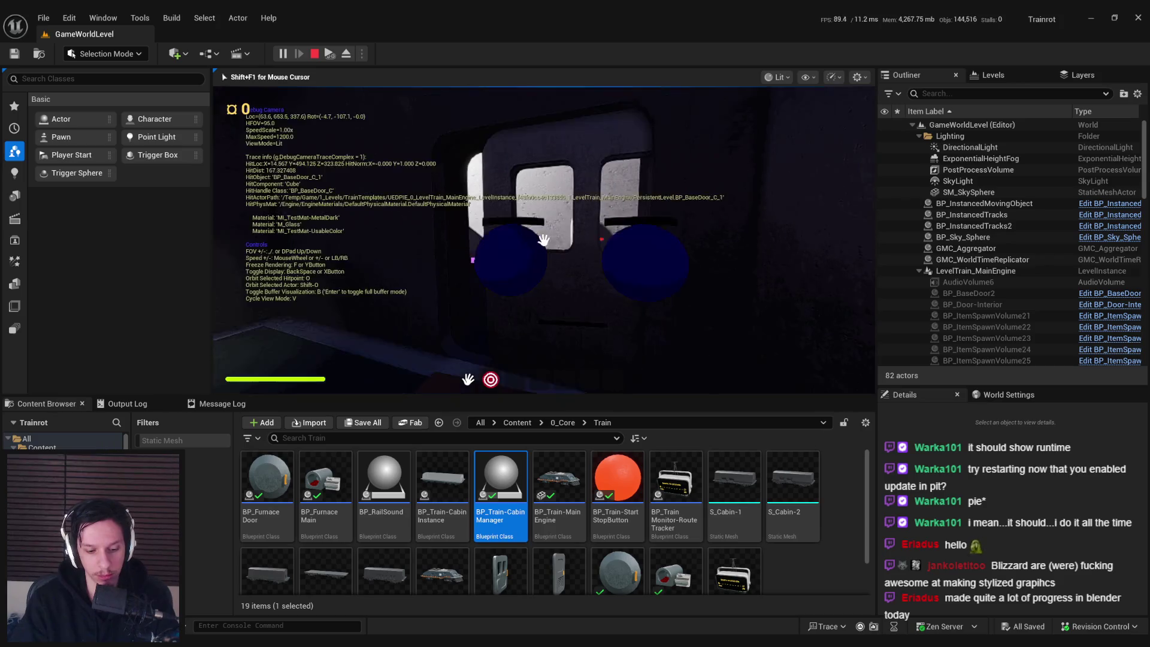
{"action": "key", "text": "w"}
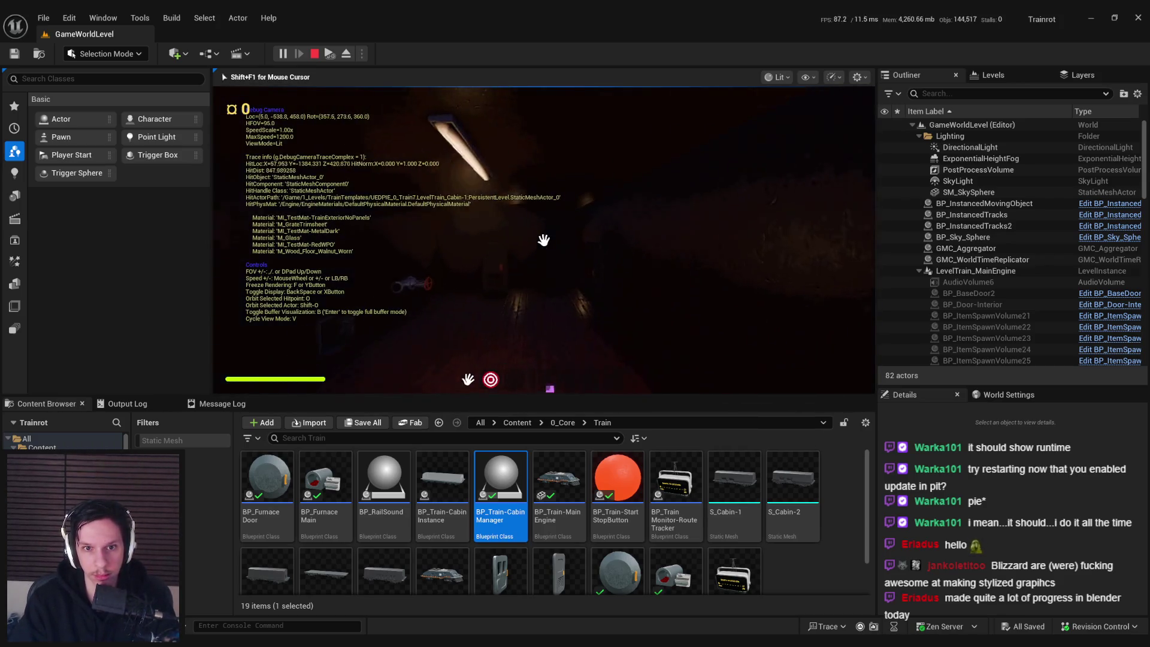
{"action": "key", "text": "w"}
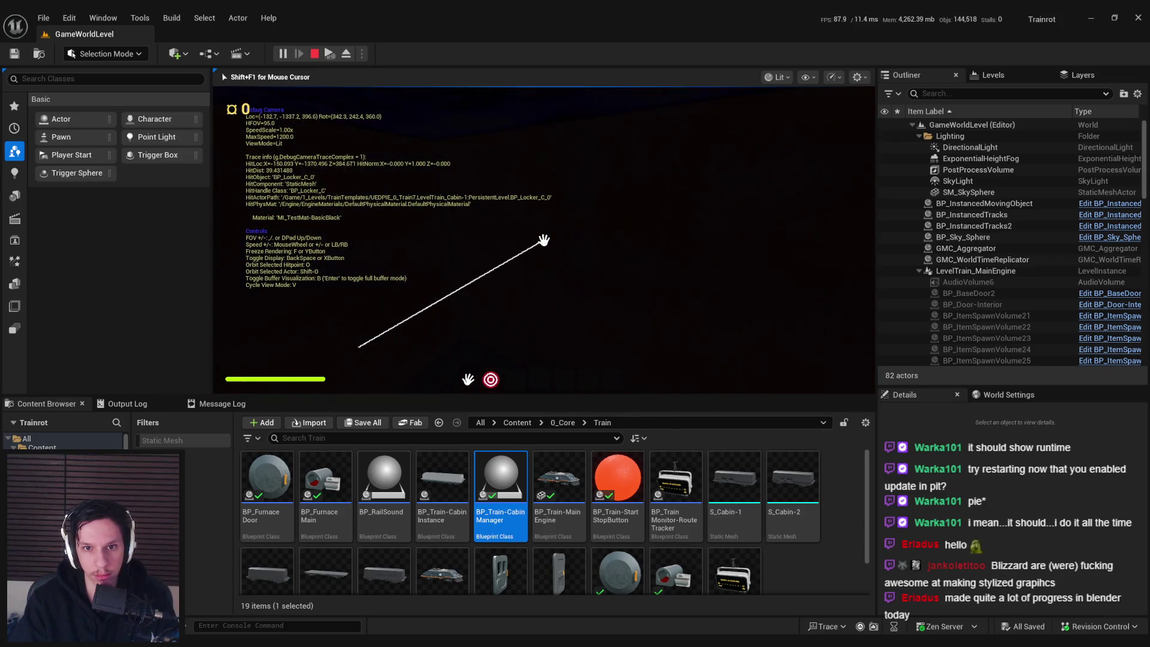
{"action": "key", "text": "d"}
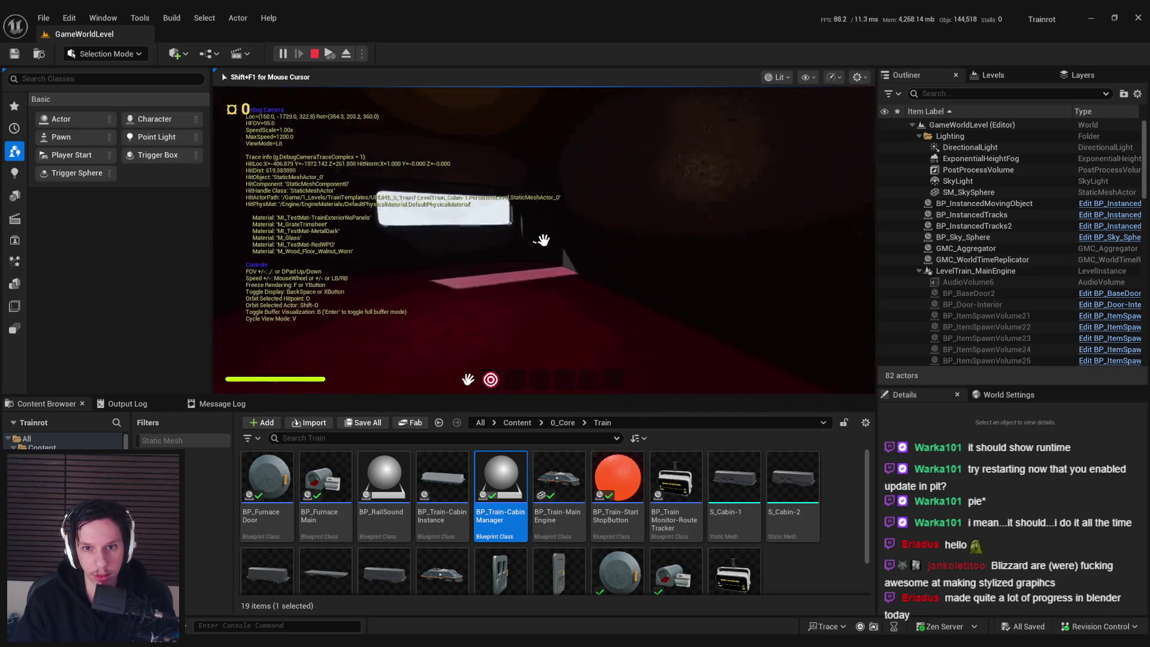
{"action": "key", "text": "w"}
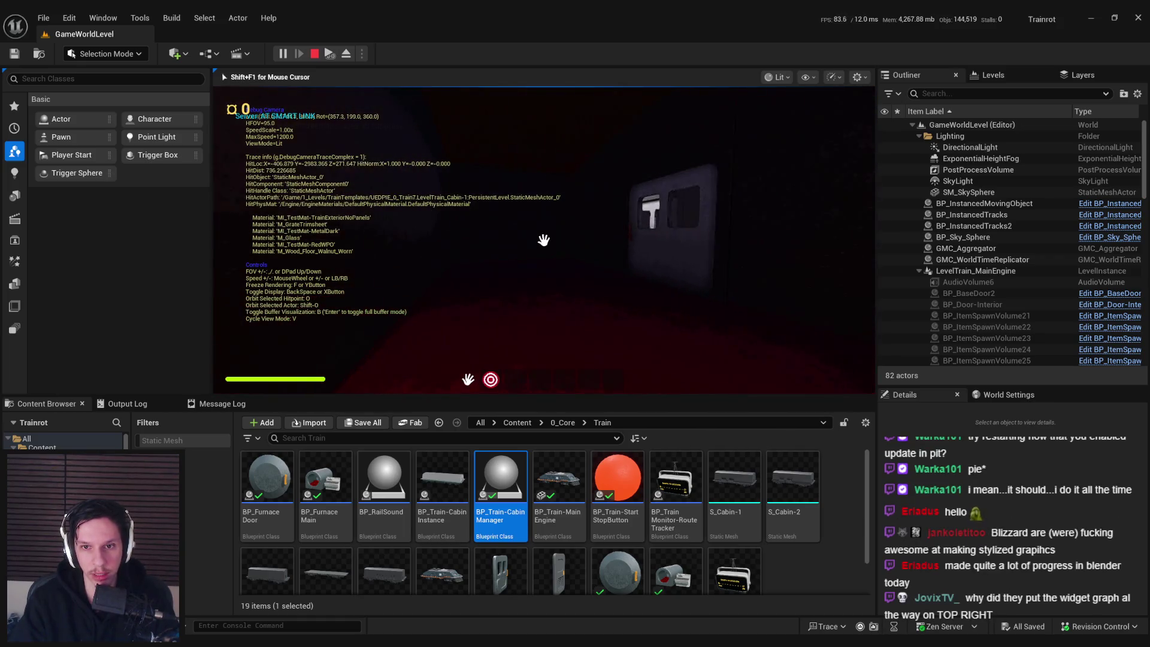
{"action": "key", "text": "w"}
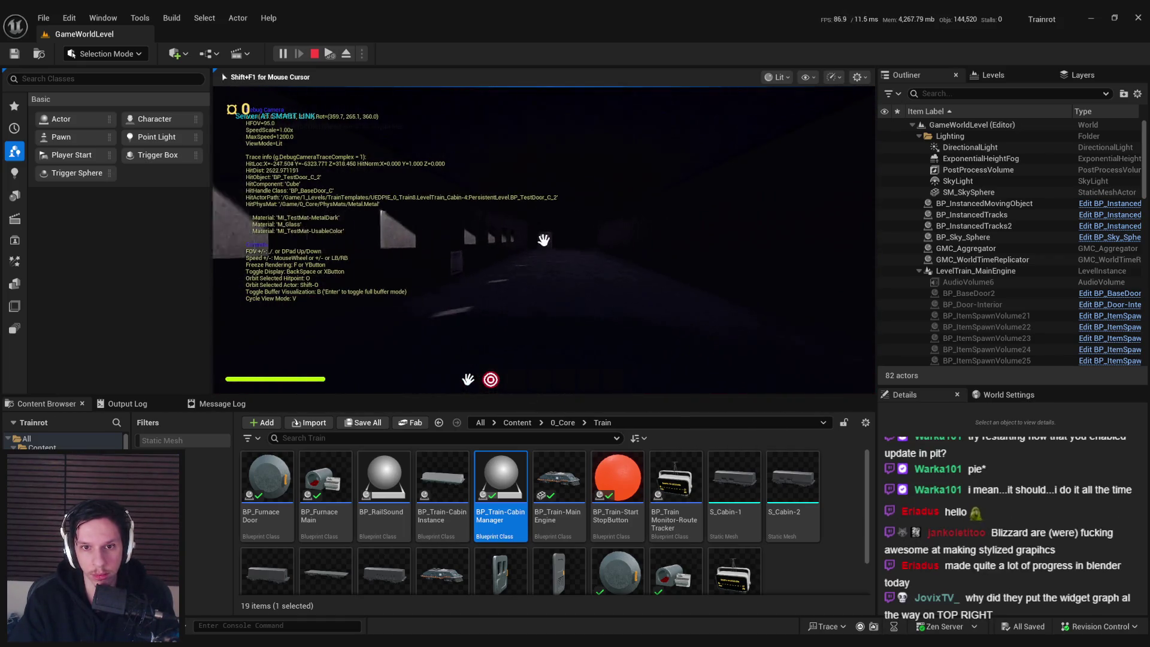
{"action": "key", "text": "w"}
{"action": "key", "text": "w"}
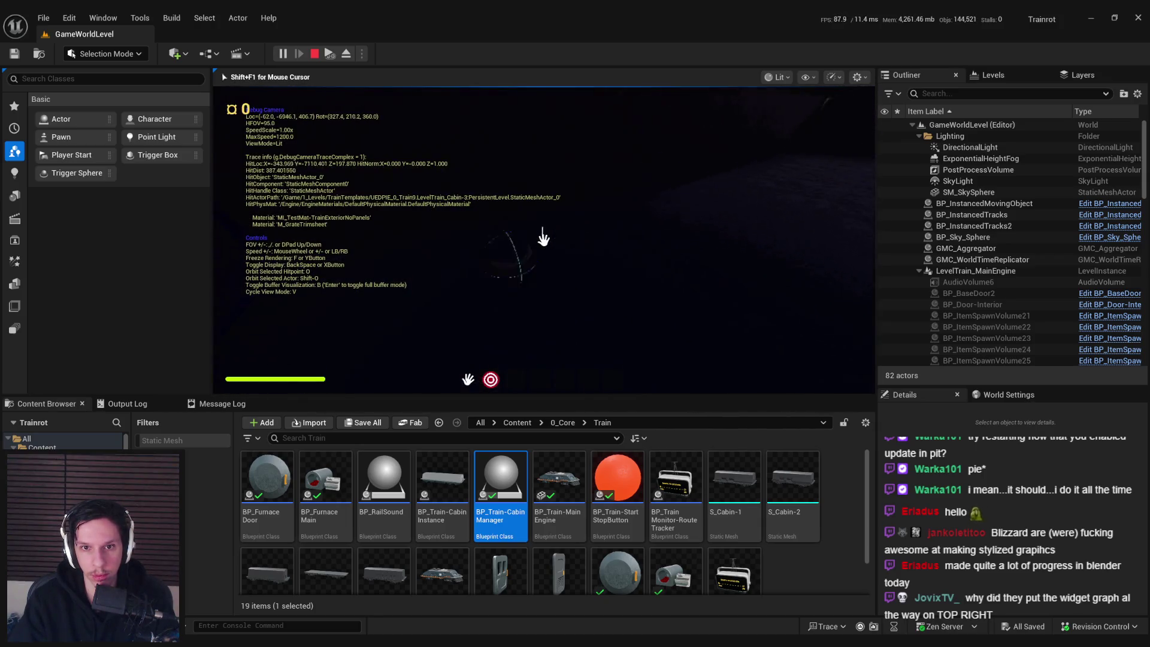
{"action": "key", "text": "s"}
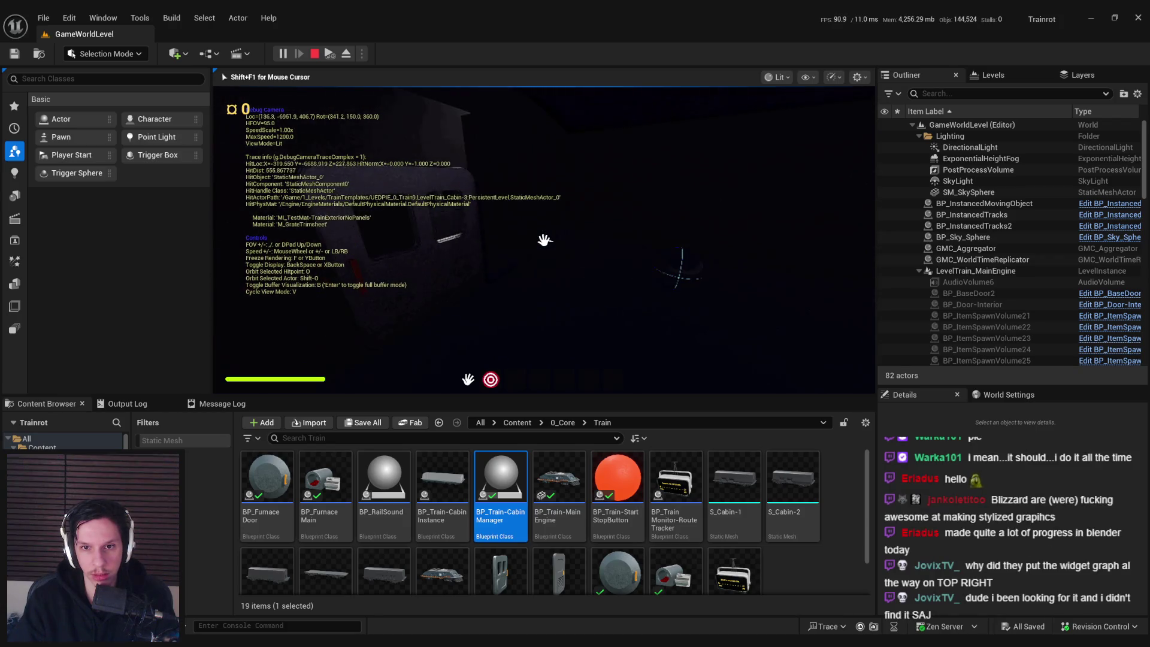
{"action": "mouse_move", "coordinate": [543, 240]}
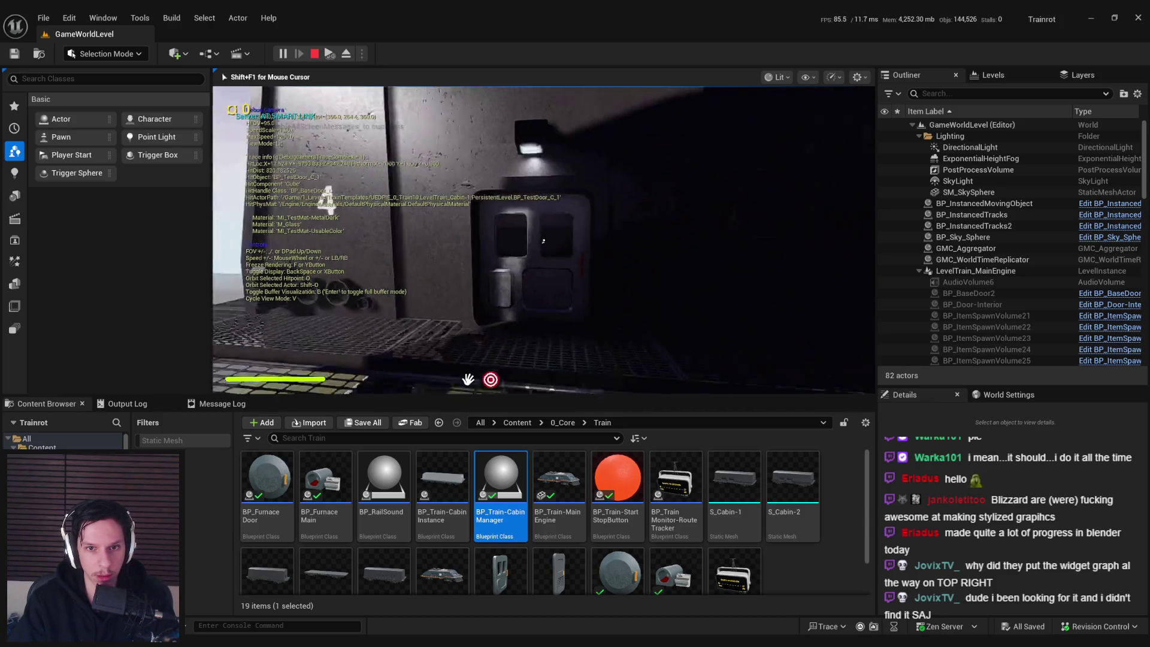
- Fly along the cabin walls and train roof to the engine, then stop play and open BP_Train-CabinManager
{"action": "key", "text": "w"}
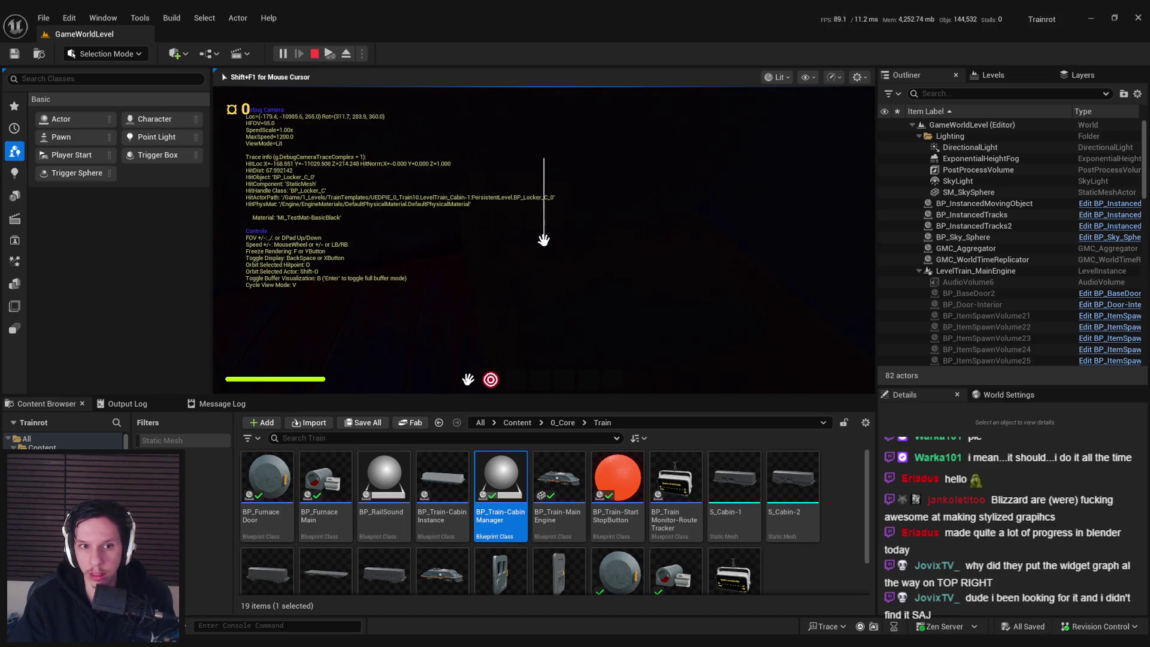
{"action": "key", "text": "w"}
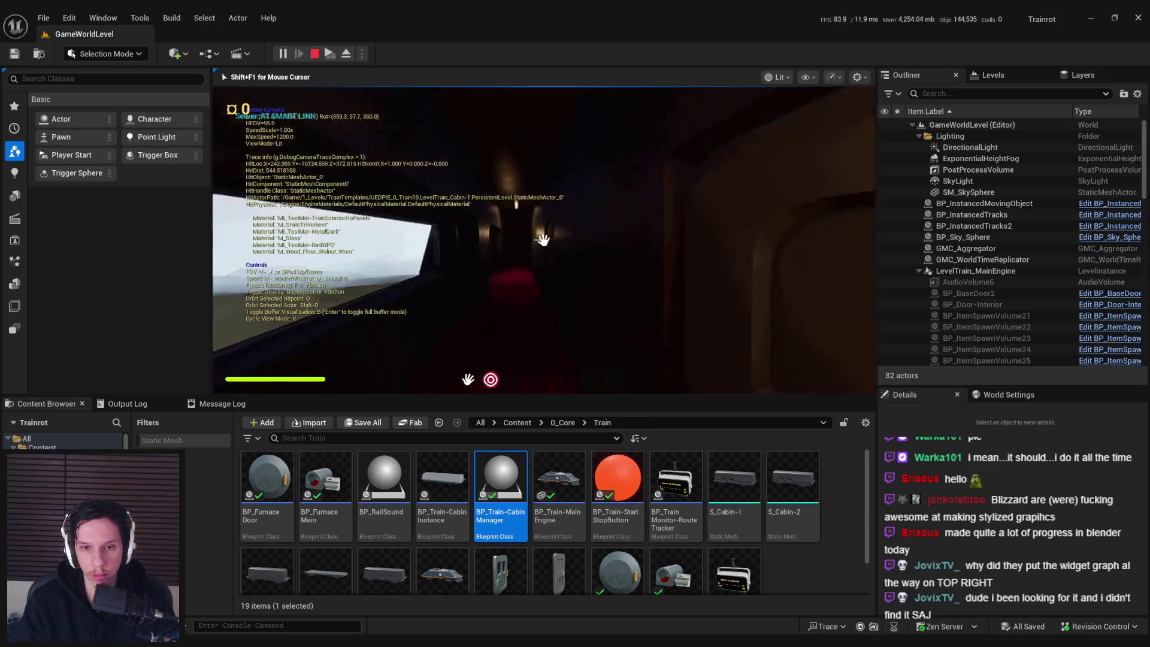
{"action": "key", "text": "w"}
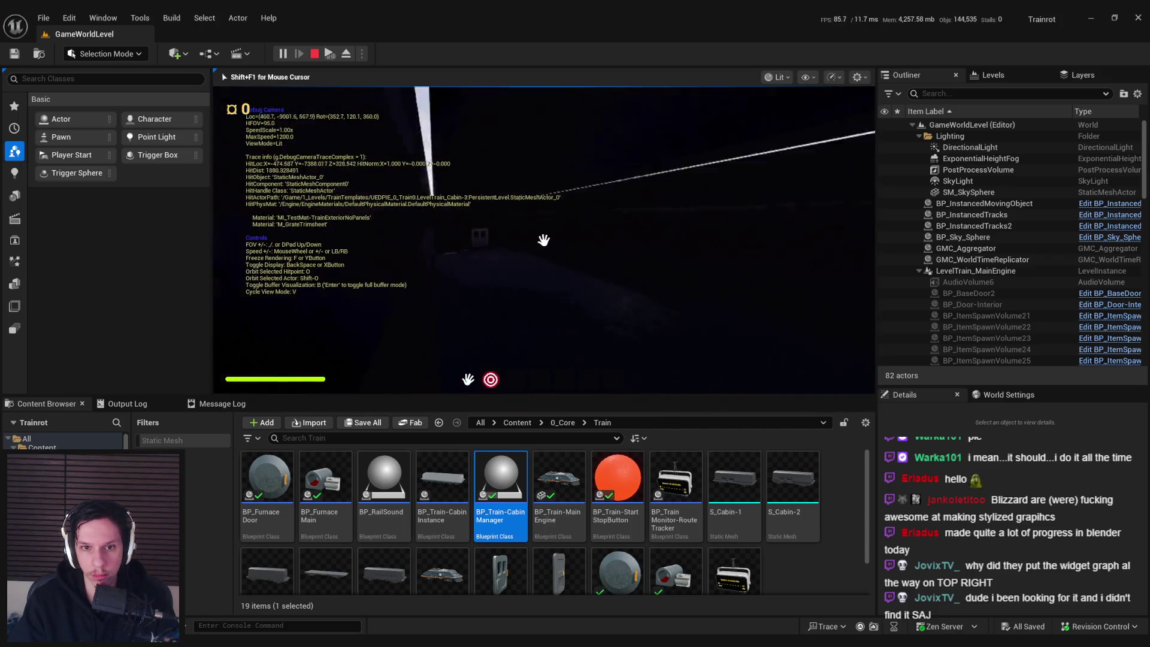
{"action": "key", "text": "w"}
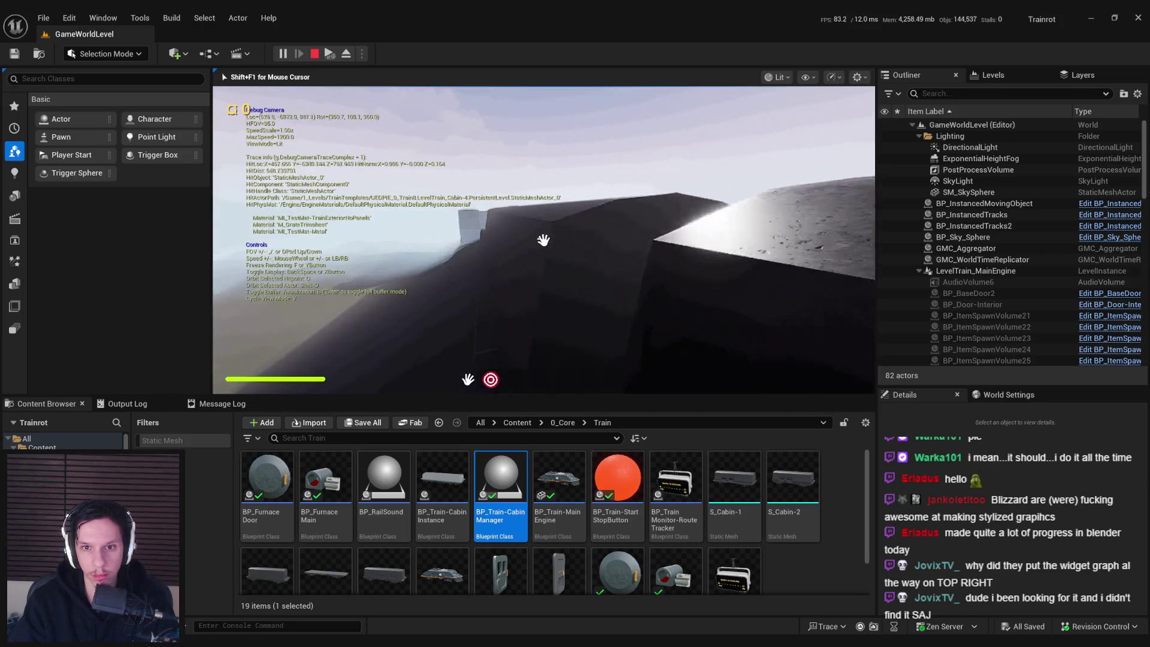
{"action": "key", "text": "w"}
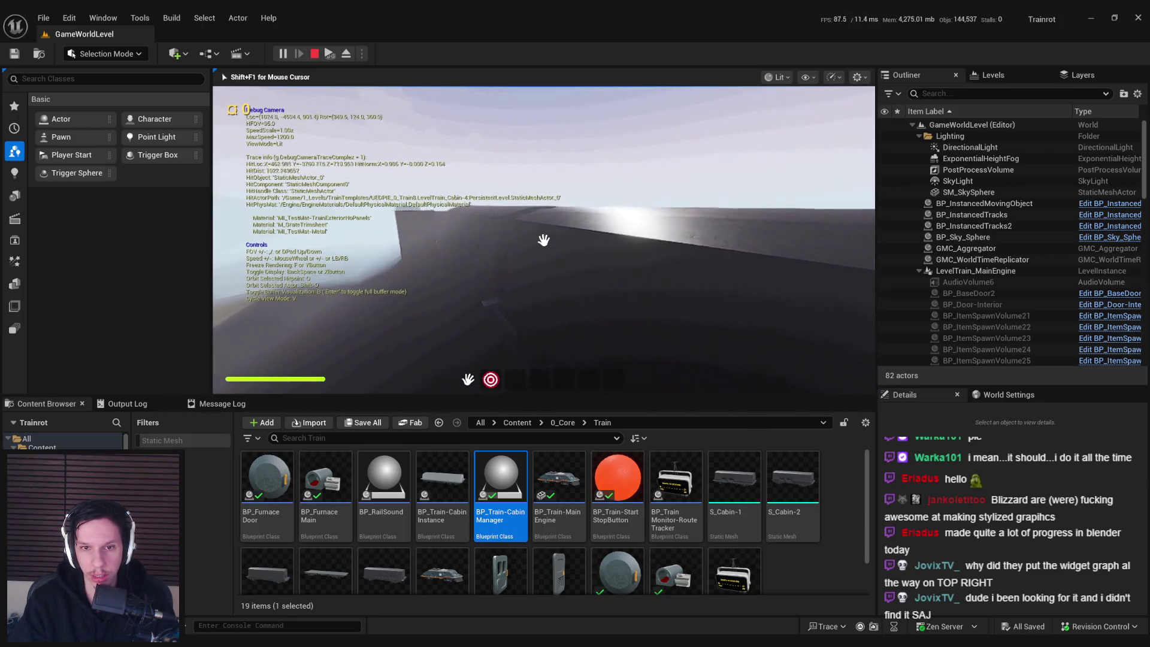
{"action": "key", "text": "w"}
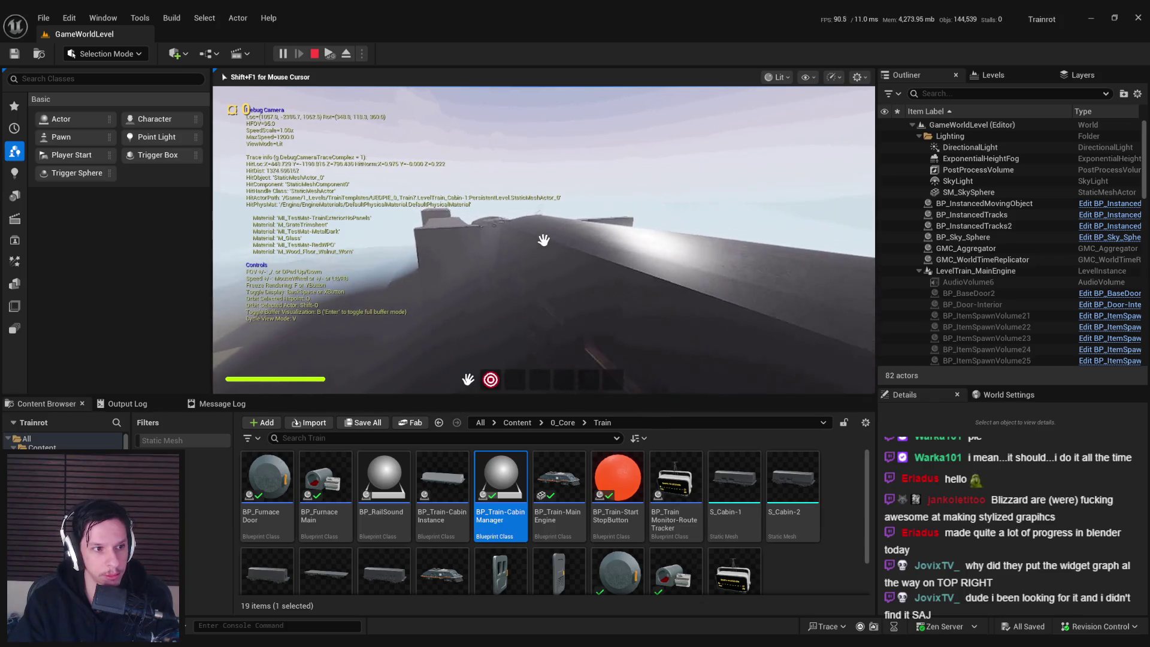
{"action": "key", "text": "w"}
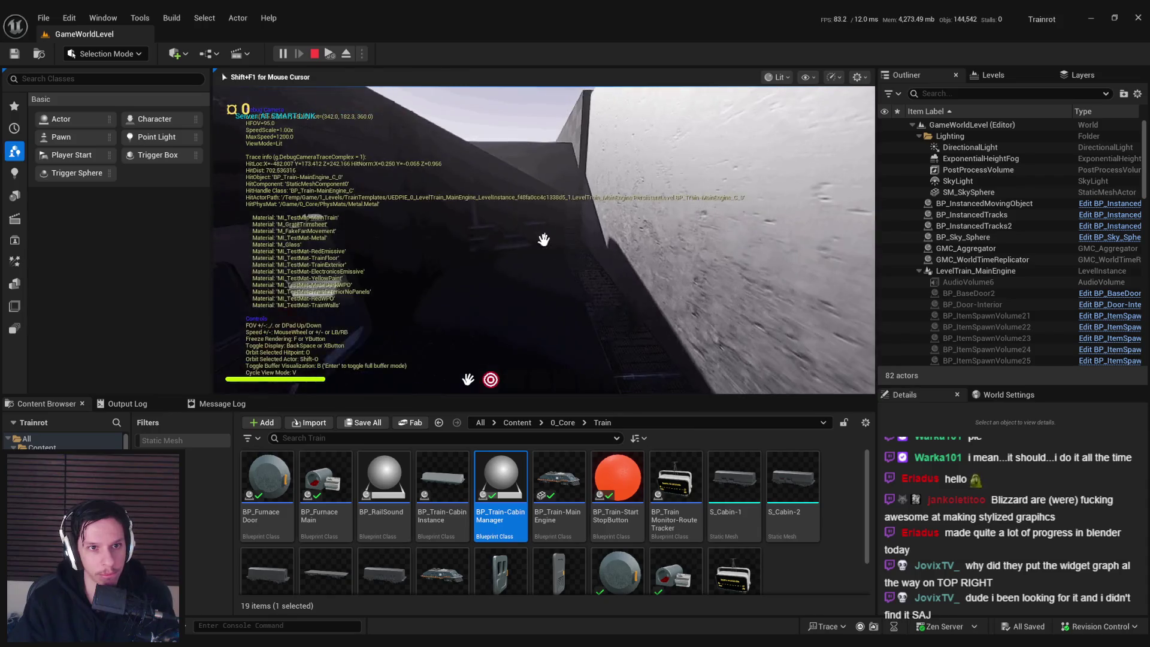
{"action": "key", "text": "Escape"}
{"action": "double_click", "coordinate": [501, 479]}
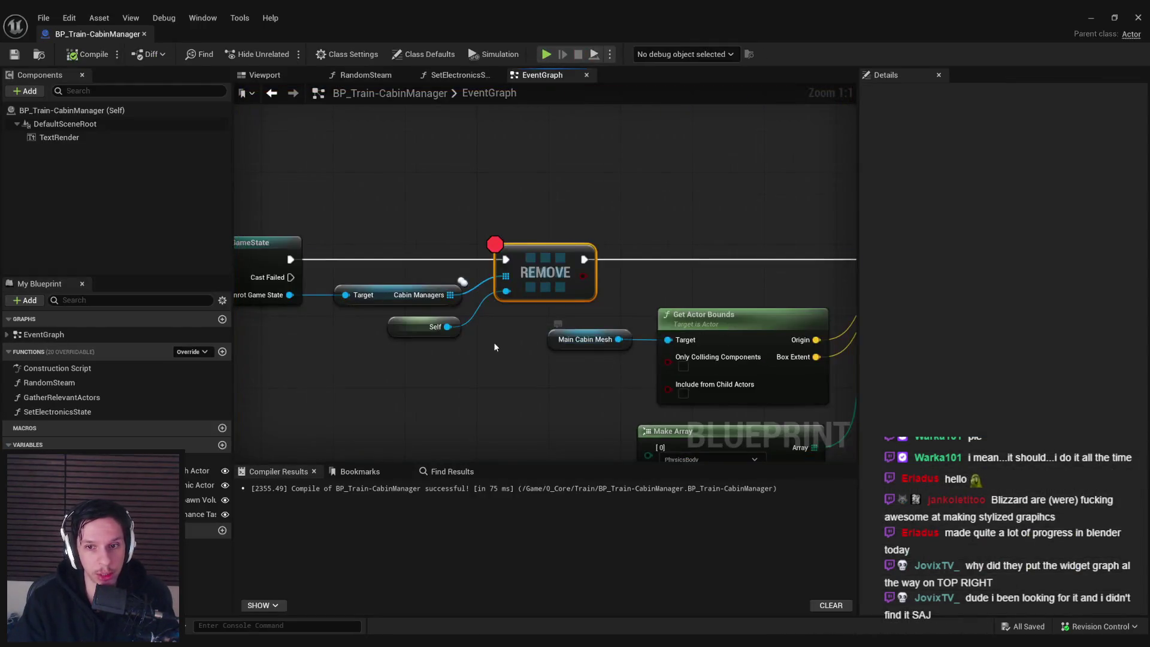
- Clear the REMOVE node's breakpoint, look over the End Play and Switch Has Authority nodes, and return to the level
{"action": "right_click", "coordinate": [521, 306]}
{"action": "left_click", "coordinate": [548, 543]}
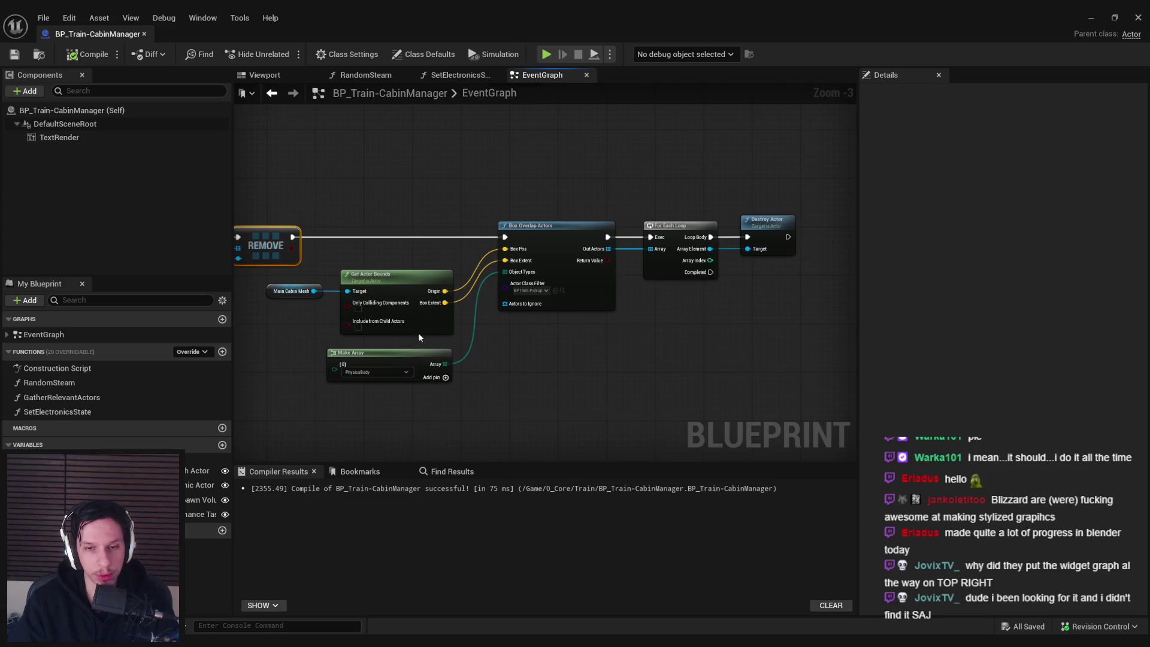
{"action": "scroll", "coordinate": [553, 224], "scroll_direction": "up", "scroll_amount": 1}
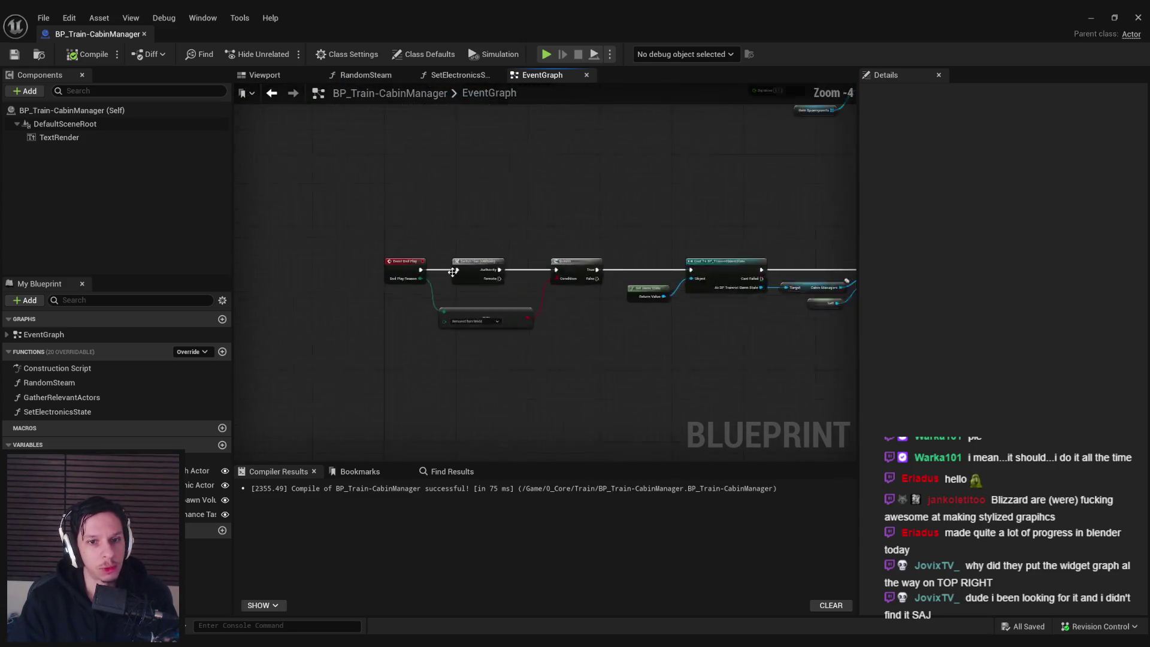
{"action": "left_click_drag", "start_coordinate": [348, 210], "coordinate": [625, 336]}
{"action": "scroll", "coordinate": [415, 376], "scroll_direction": "down", "scroll_amount": 2}
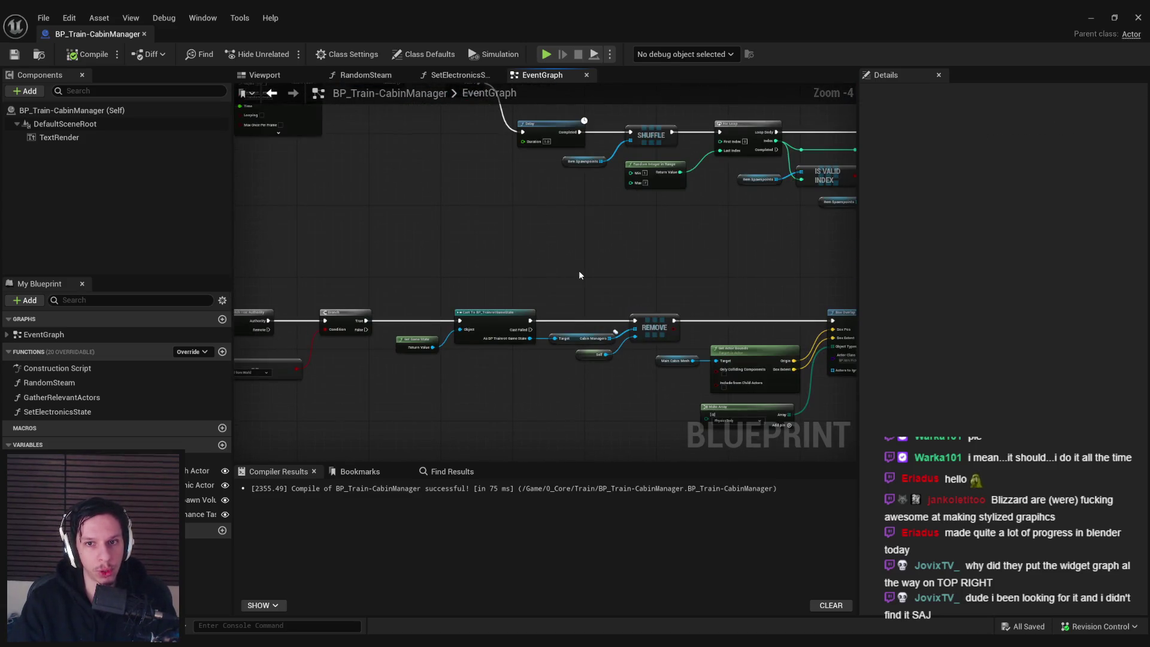
{"action": "scroll", "coordinate": [501, 390], "scroll_direction": "down", "scroll_amount": 1}
{"action": "scroll", "coordinate": [535, 264], "scroll_direction": "up", "scroll_amount": 2}
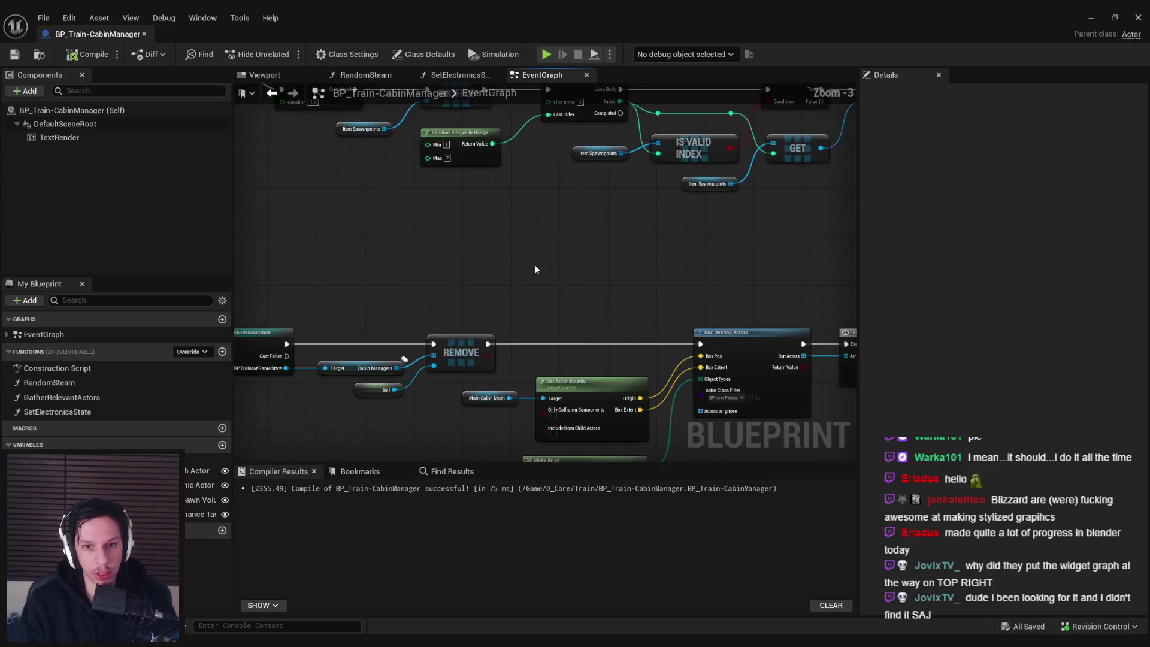
{"action": "scroll", "coordinate": [533, 270], "scroll_direction": "down", "scroll_amount": 1}
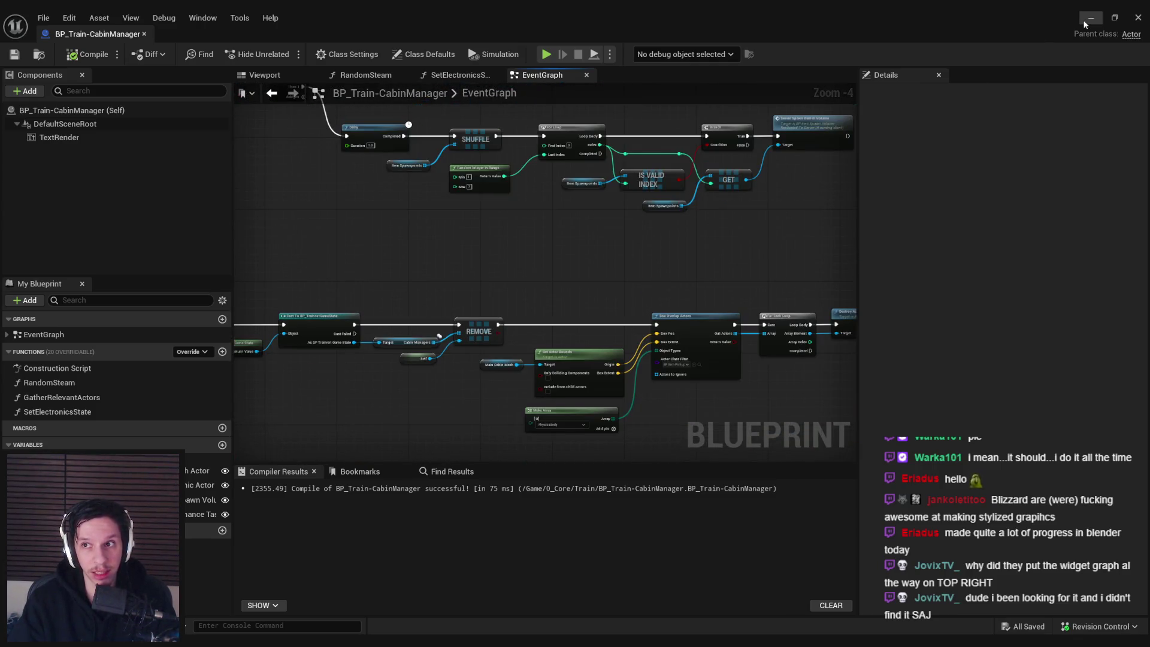
{"action": "left_click", "coordinate": [1089, 19]}
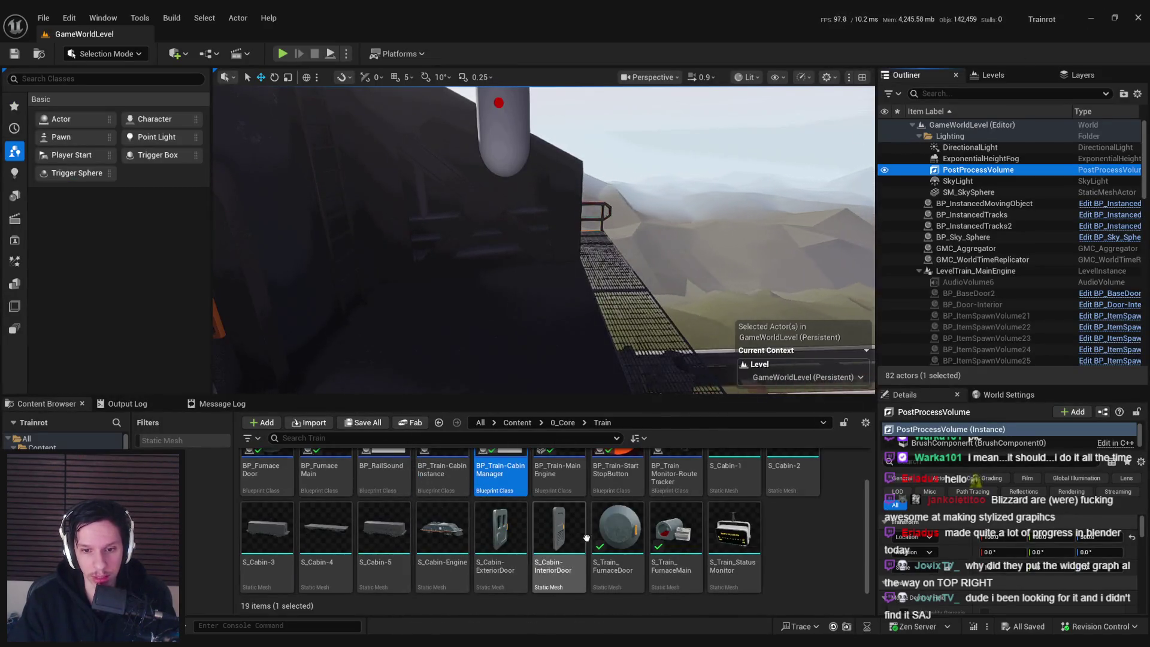
- Go to the 0_Core folder and open BP_TrainrotGameState
{"action": "scroll", "coordinate": [586, 538], "scroll_direction": "up", "scroll_amount": 2}
{"action": "left_click", "coordinate": [563, 422]}
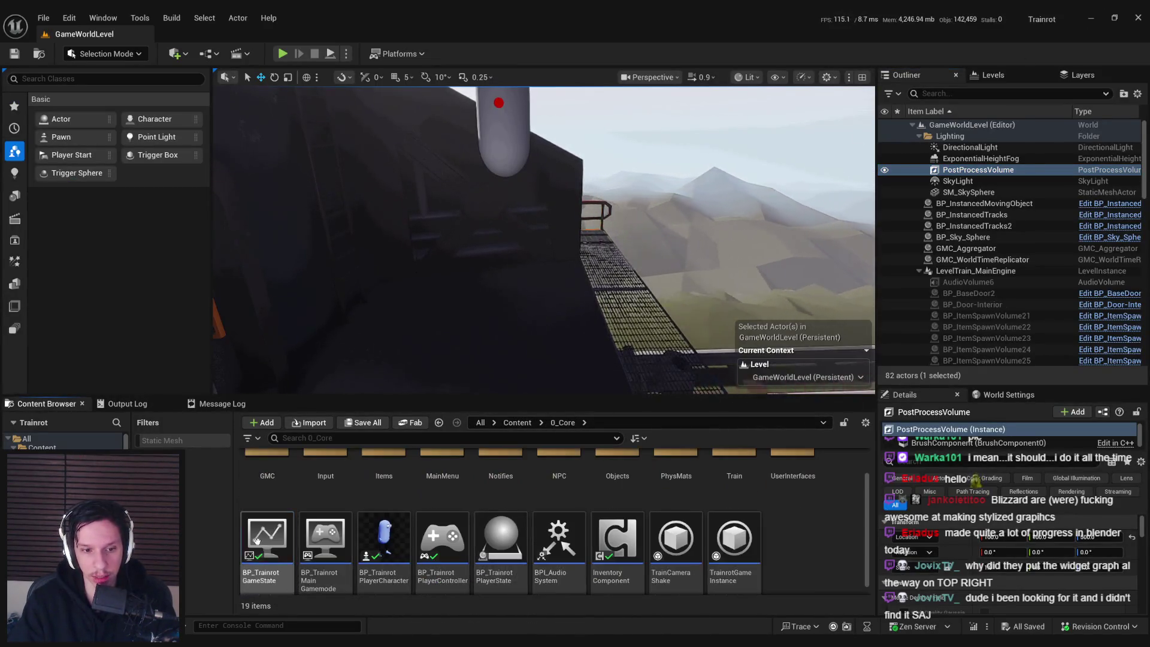
{"action": "double_click", "coordinate": [257, 540]}
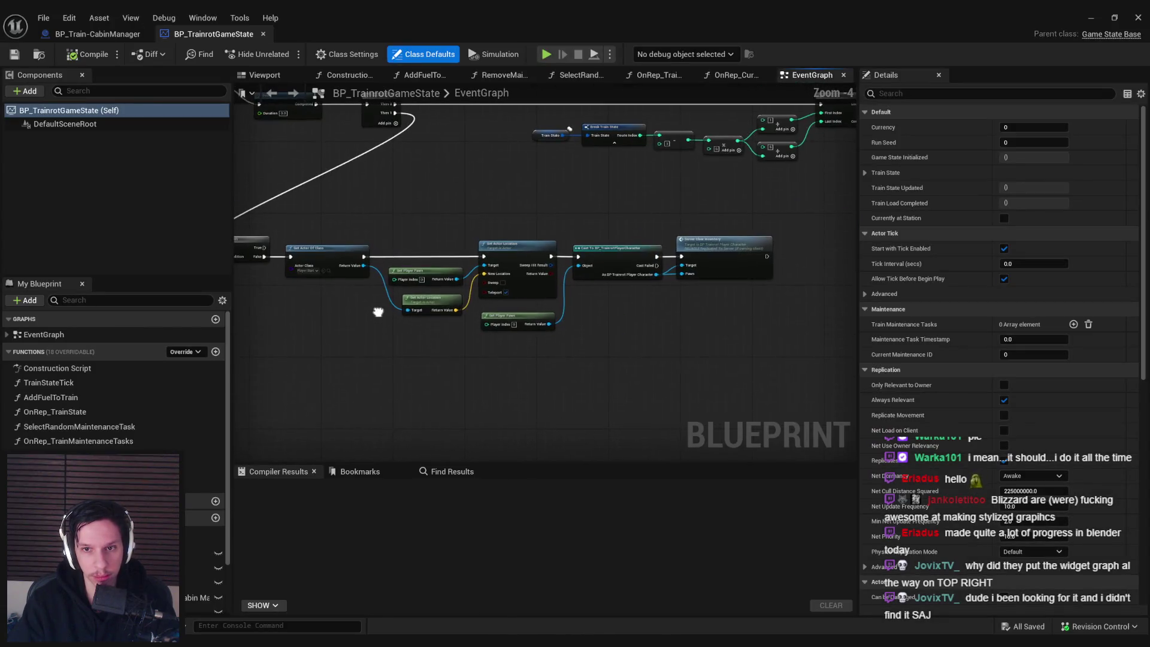
{"action": "scroll", "coordinate": [667, 296], "scroll_direction": "down", "scroll_amount": 2}
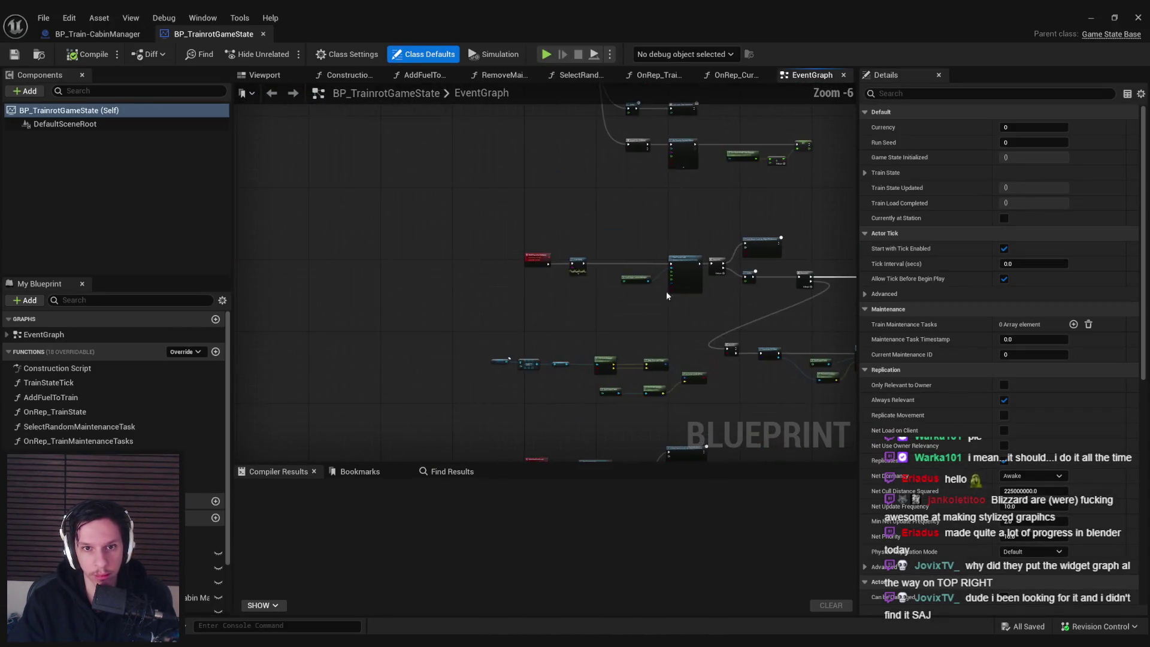
{"action": "scroll", "coordinate": [667, 292], "scroll_direction": "up", "scroll_amount": 5}
{"action": "scroll", "coordinate": [561, 297], "scroll_direction": "down", "scroll_amount": 5}
{"action": "scroll", "coordinate": [451, 400], "scroll_direction": "down", "scroll_amount": 1}
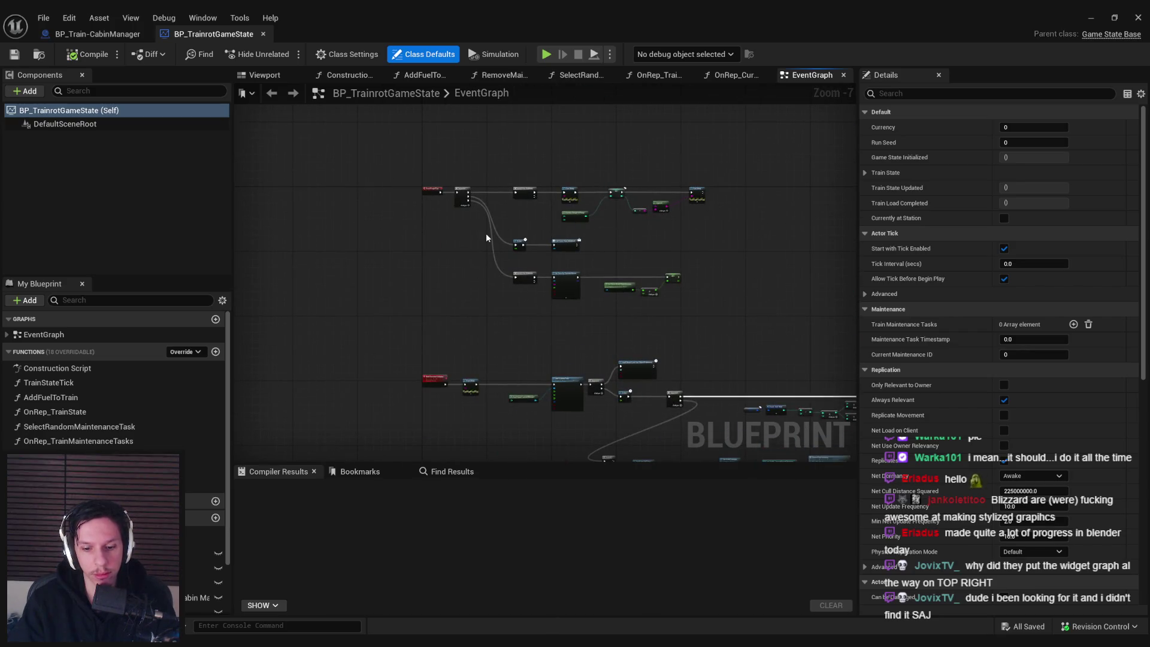
{"action": "scroll", "coordinate": [486, 238], "scroll_direction": "up", "scroll_amount": 3}
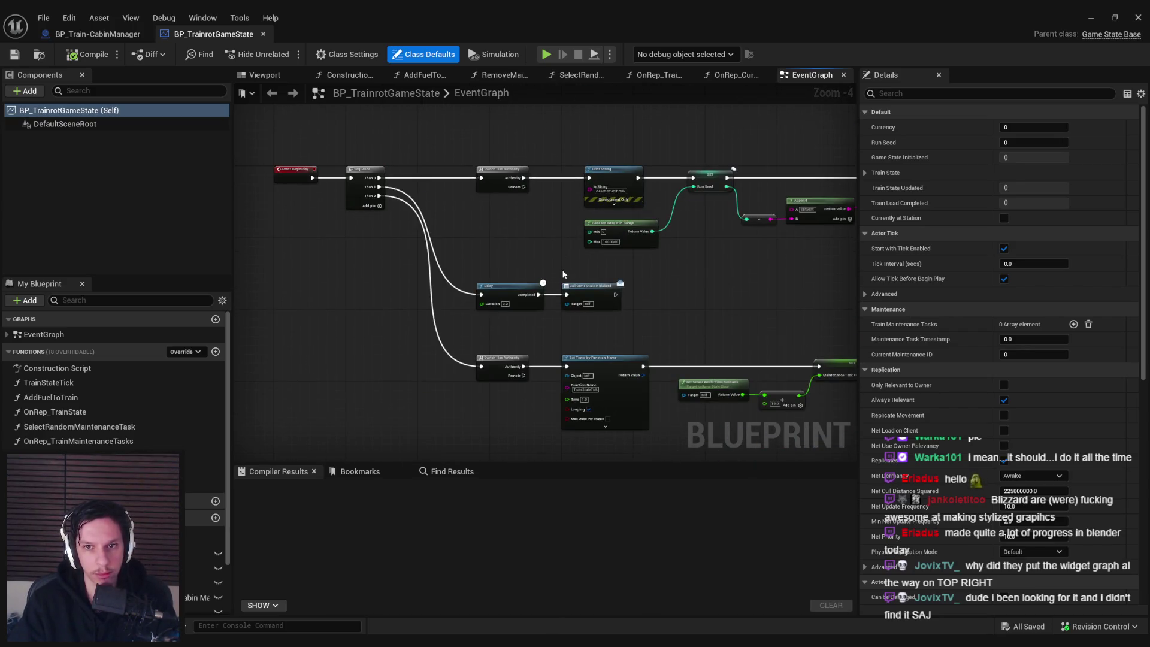
{"action": "scroll", "coordinate": [575, 332], "scroll_direction": "down", "scroll_amount": 3}
{"action": "scroll", "coordinate": [472, 375], "scroll_direction": "up", "scroll_amount": 3}
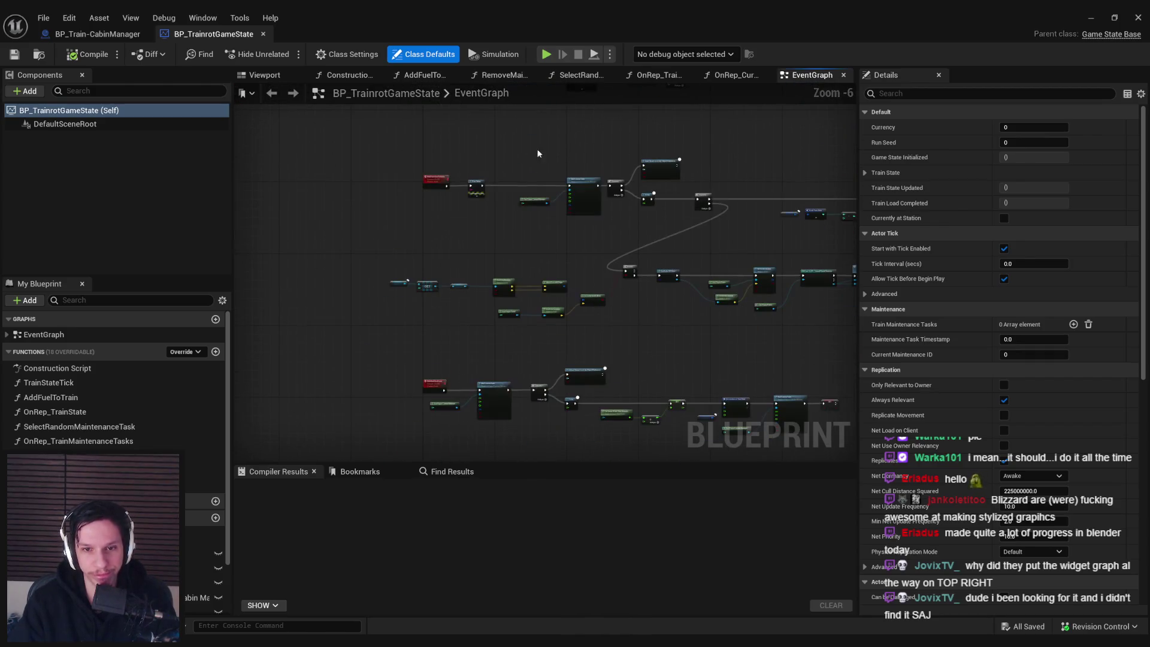
- Inspect the game state's Start Camera Fade, Sequence, Set members, Set Scalar Parameter Value and For Loop nodes
{"action": "left_click_drag", "start_coordinate": [499, 369], "coordinate": [470, 213]}
{"action": "scroll", "coordinate": [470, 213], "scroll_direction": "up", "scroll_amount": 1}
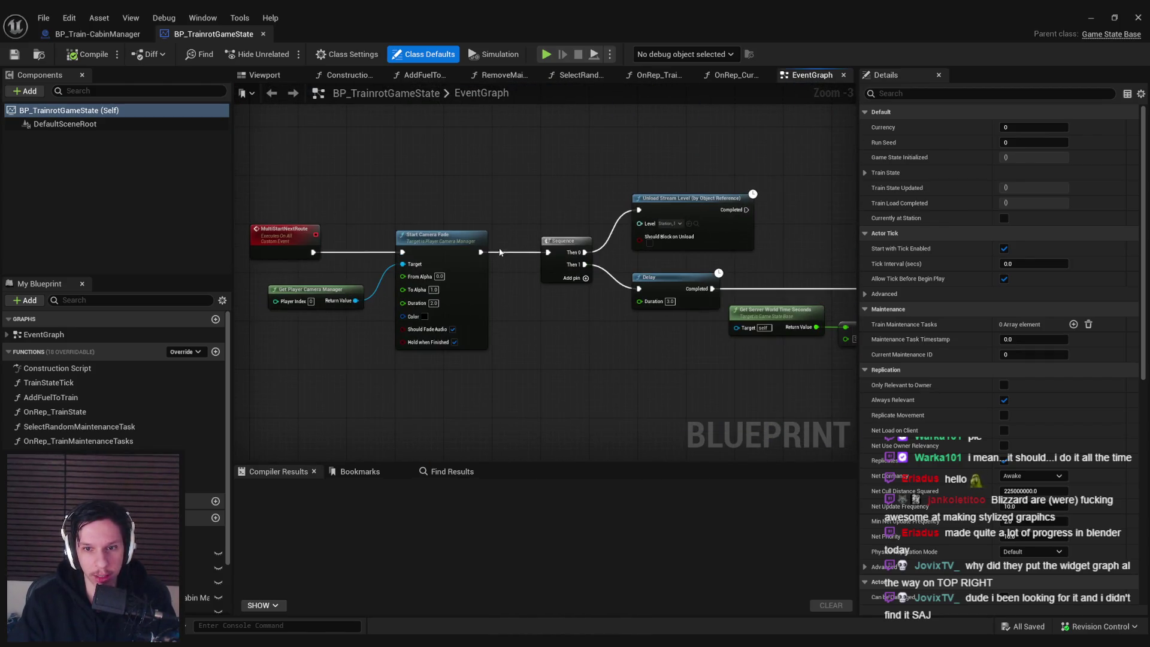
{"action": "scroll", "coordinate": [499, 252], "scroll_direction": "down", "scroll_amount": 5}
{"action": "scroll", "coordinate": [566, 316], "scroll_direction": "up", "scroll_amount": 4}
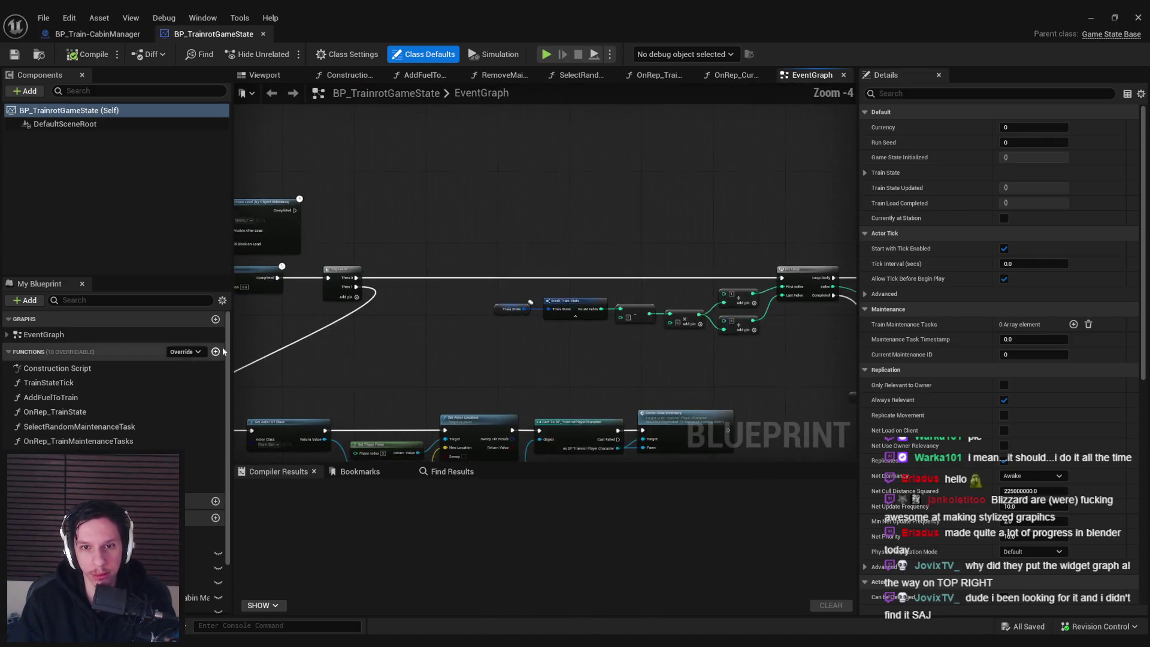
{"action": "mouse_move", "coordinate": [323, 335]}
{"action": "left_mouse_down"}
{"action": "mouse_move", "coordinate": [411, 326]}
{"action": "mouse_move", "coordinate": [470, 368]}
{"action": "mouse_move", "coordinate": [319, 379]}
{"action": "left_mouse_up"}
{"action": "scroll", "coordinate": [411, 326], "scroll_direction": "up", "scroll_amount": 1}
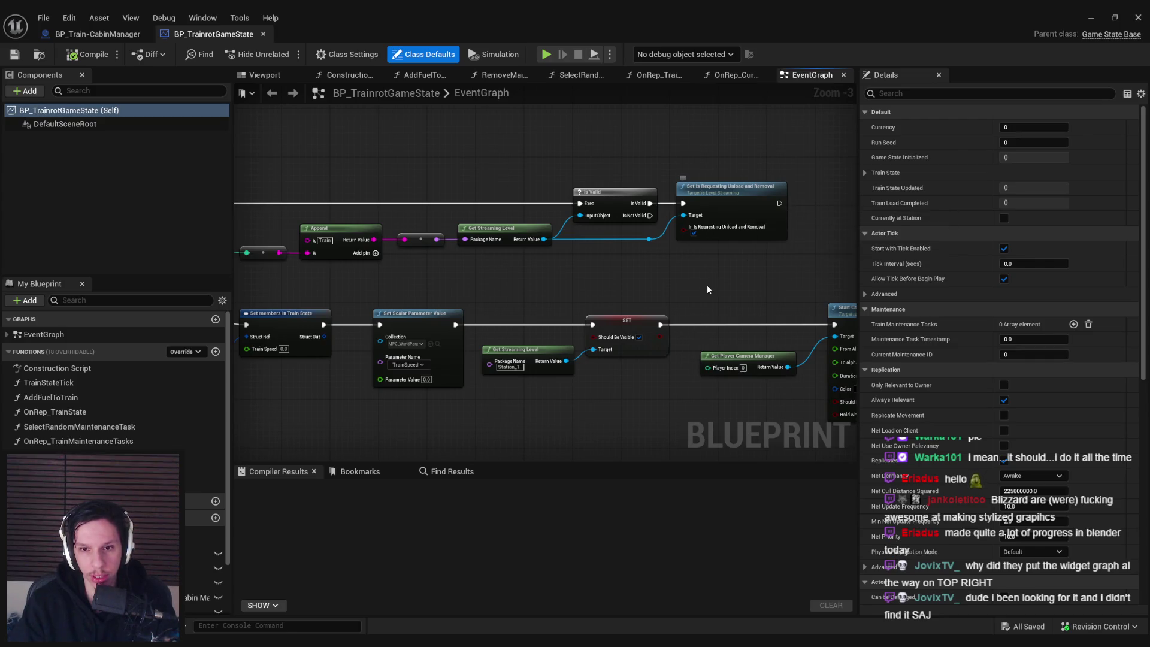
{"action": "mouse_move", "coordinate": [553, 300]}
{"action": "left_mouse_down"}
{"action": "mouse_move", "coordinate": [586, 275]}
{"action": "mouse_move", "coordinate": [726, 263]}
{"action": "mouse_move", "coordinate": [302, 248]}
{"action": "mouse_move", "coordinate": [470, 239]}
{"action": "mouse_move", "coordinate": [731, 254]}
{"action": "mouse_move", "coordinate": [526, 326]}
{"action": "mouse_move", "coordinate": [451, 248]}
{"action": "mouse_move", "coordinate": [383, 253]}
{"action": "left_mouse_up"}
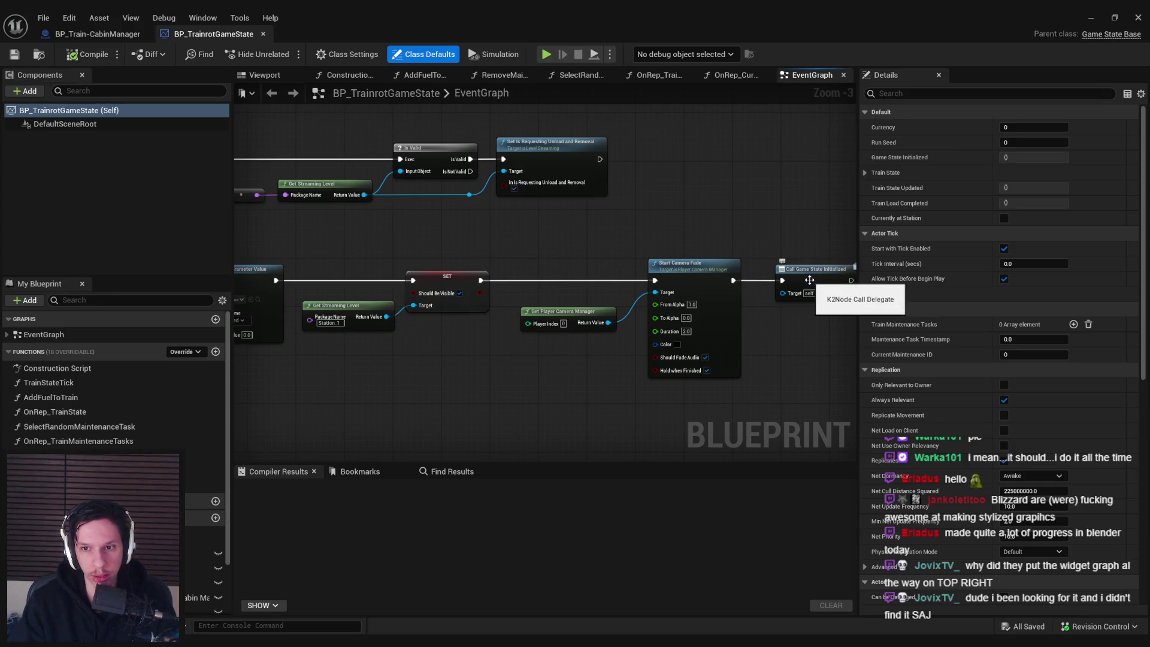
{"action": "mouse_move", "coordinate": [413, 387]}
{"action": "left_mouse_down"}
{"action": "mouse_move", "coordinate": [543, 422]}
{"action": "mouse_move", "coordinate": [544, 311]}
{"action": "left_mouse_up"}
{"action": "scroll", "coordinate": [543, 422], "scroll_direction": "down", "scroll_amount": 1}
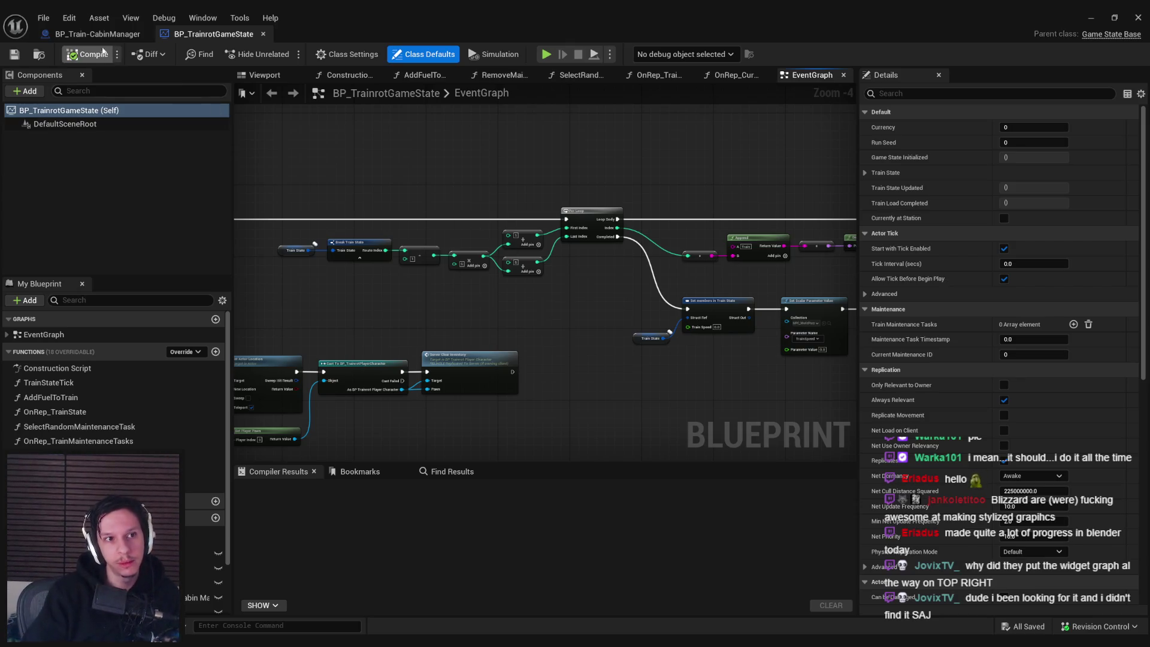
- Back in BP_Train-CabinManager, select the Main Cabin Mesh node and return to the level editor
{"action": "left_click", "coordinate": [98, 34]}
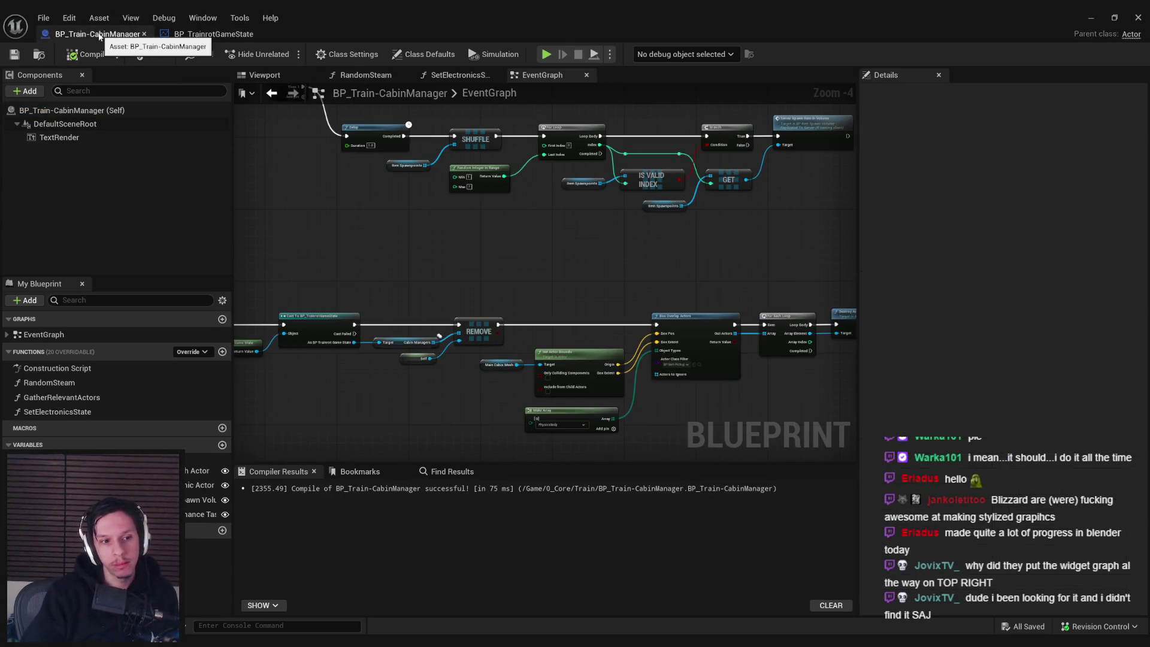
{"action": "scroll", "coordinate": [479, 369], "scroll_direction": "up", "scroll_amount": 3}
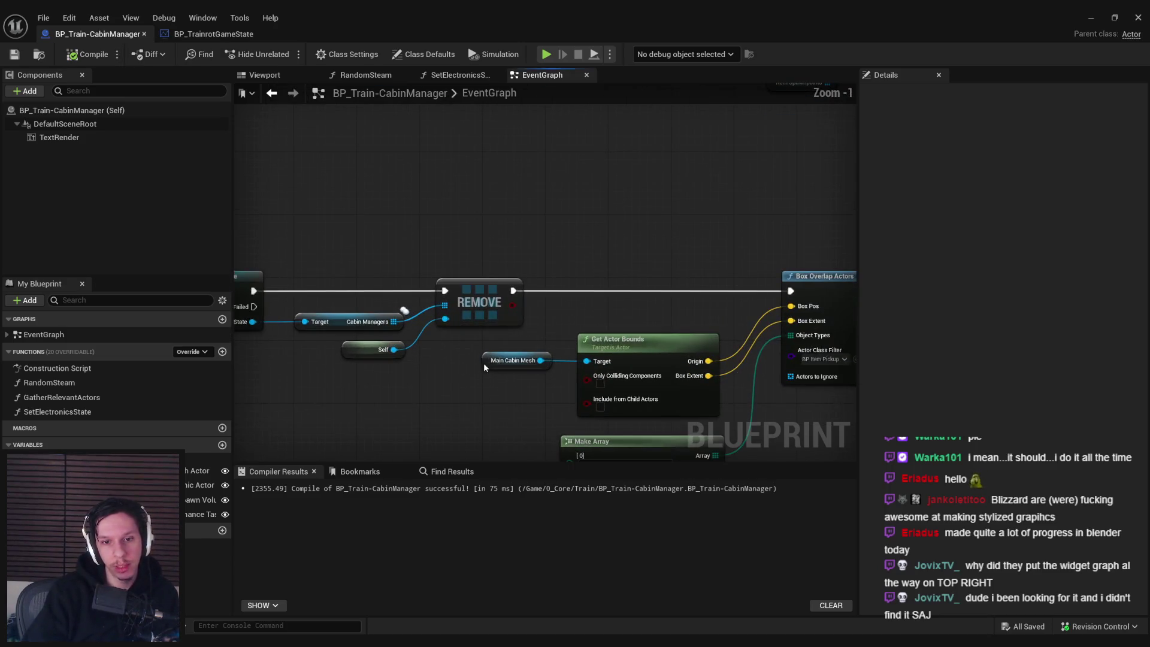
{"action": "left_click", "coordinate": [483, 362]}
{"action": "left_click", "coordinate": [1091, 17]}
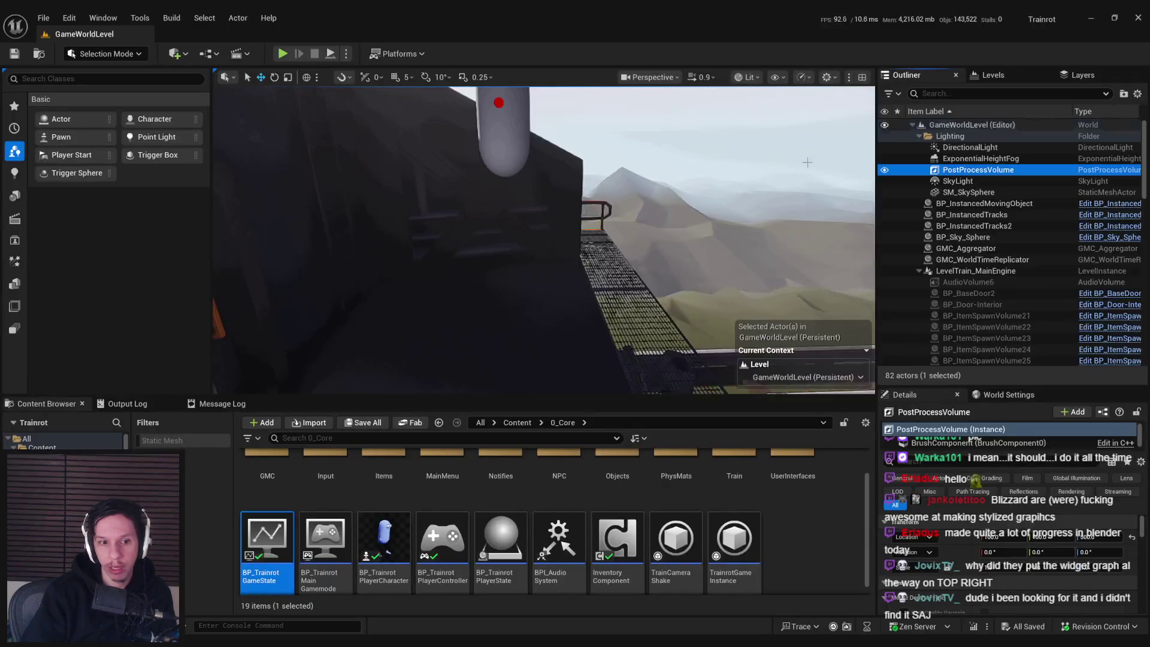
- Review the red nullptr warning in the Output Log, then start a play-in-editor session
{"action": "left_click", "coordinate": [121, 405]}
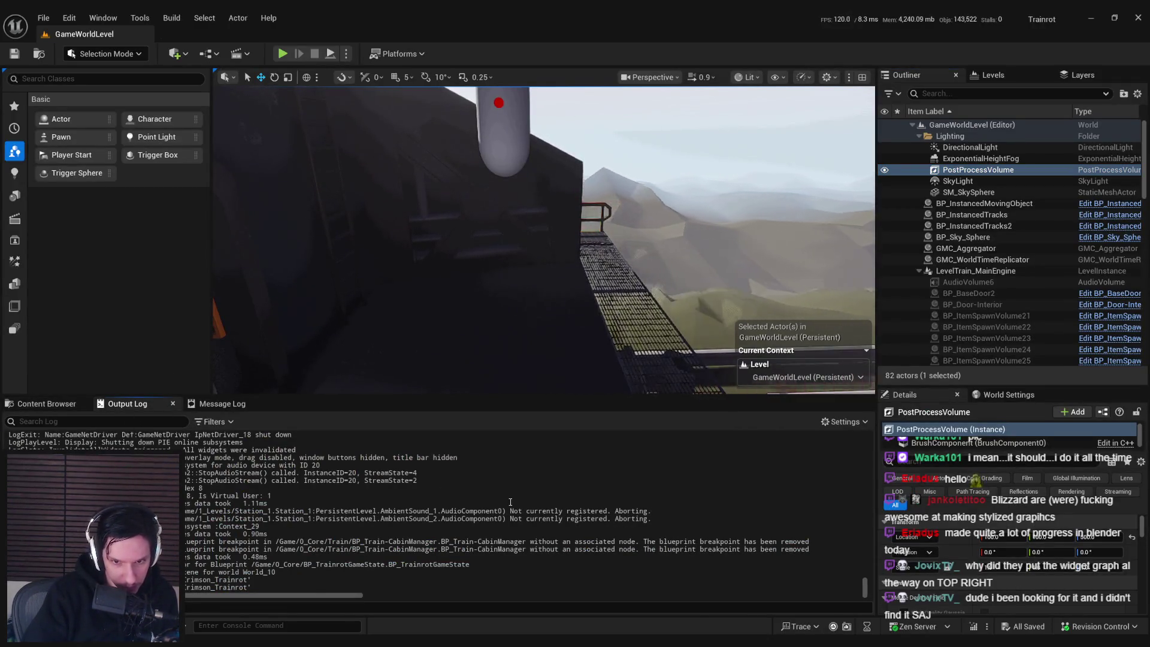
{"action": "scroll", "coordinate": [510, 502], "scroll_direction": "up", "scroll_amount": 10}
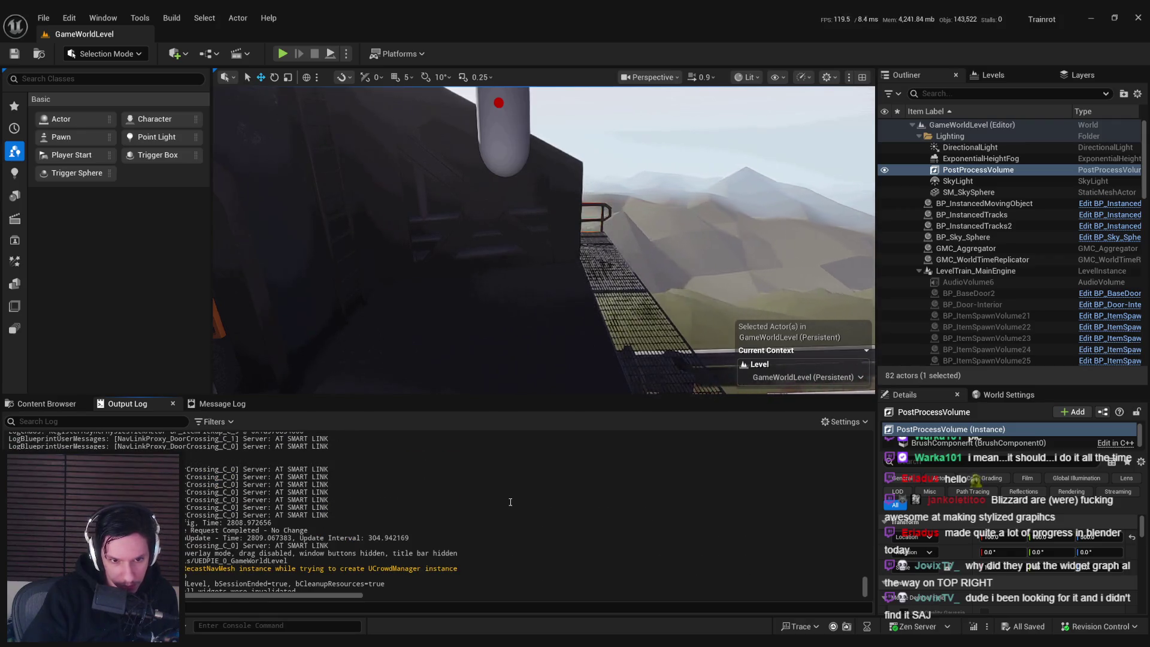
{"action": "scroll", "coordinate": [510, 502], "scroll_direction": "up", "scroll_amount": 5}
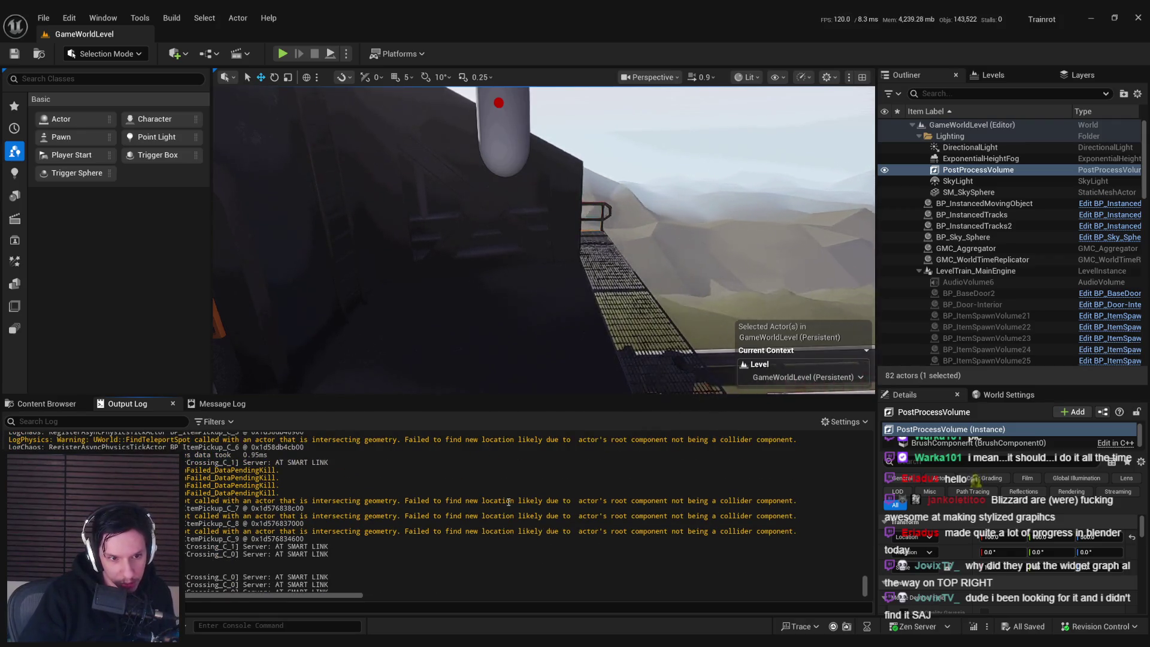
{"action": "scroll", "coordinate": [506, 502], "scroll_direction": "up", "scroll_amount": 3}
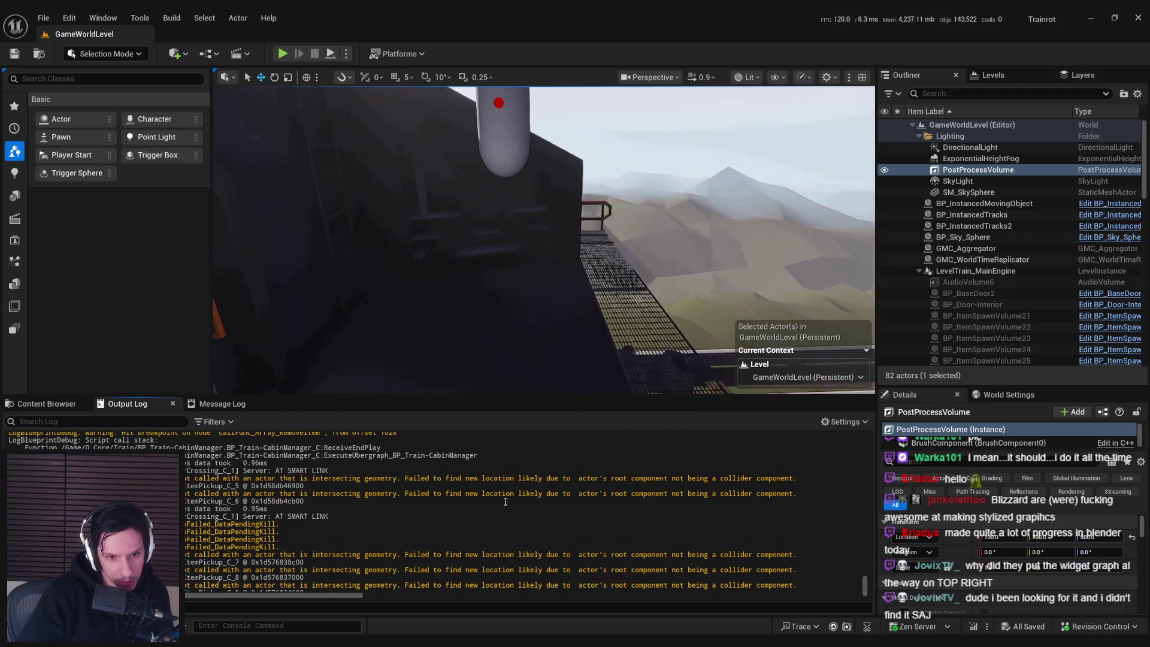
{"action": "scroll", "coordinate": [506, 502], "scroll_direction": "up", "scroll_amount": 3}
{"action": "scroll", "coordinate": [505, 501], "scroll_direction": "up", "scroll_amount": 3}
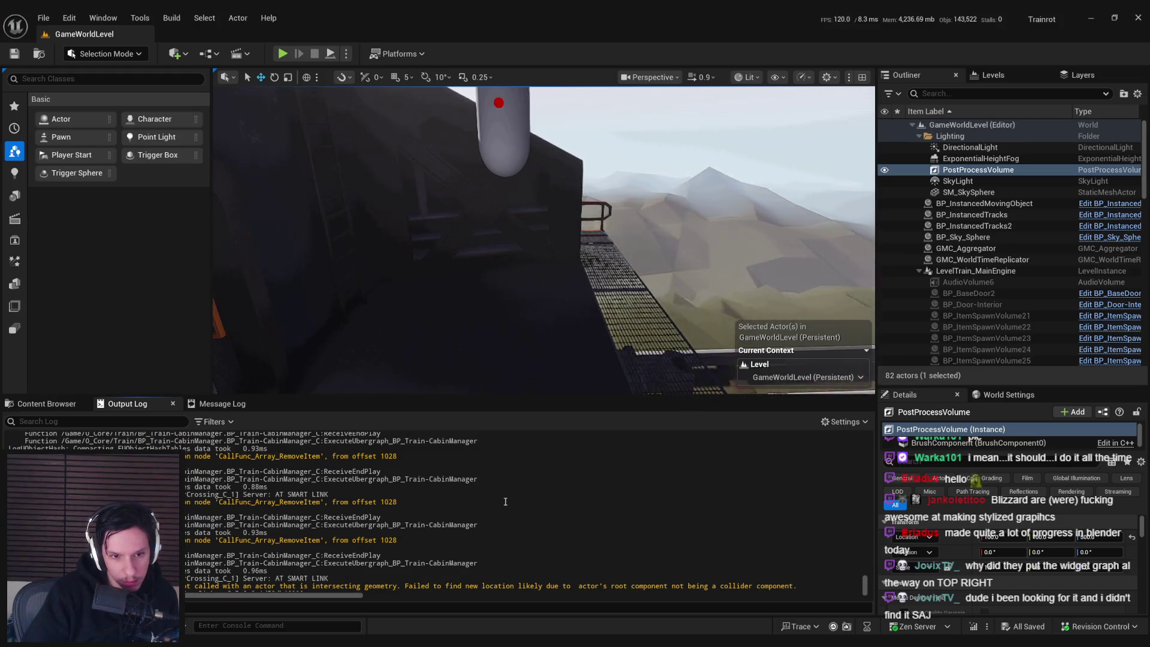
{"action": "scroll", "coordinate": [505, 501], "scroll_direction": "up", "scroll_amount": 9}
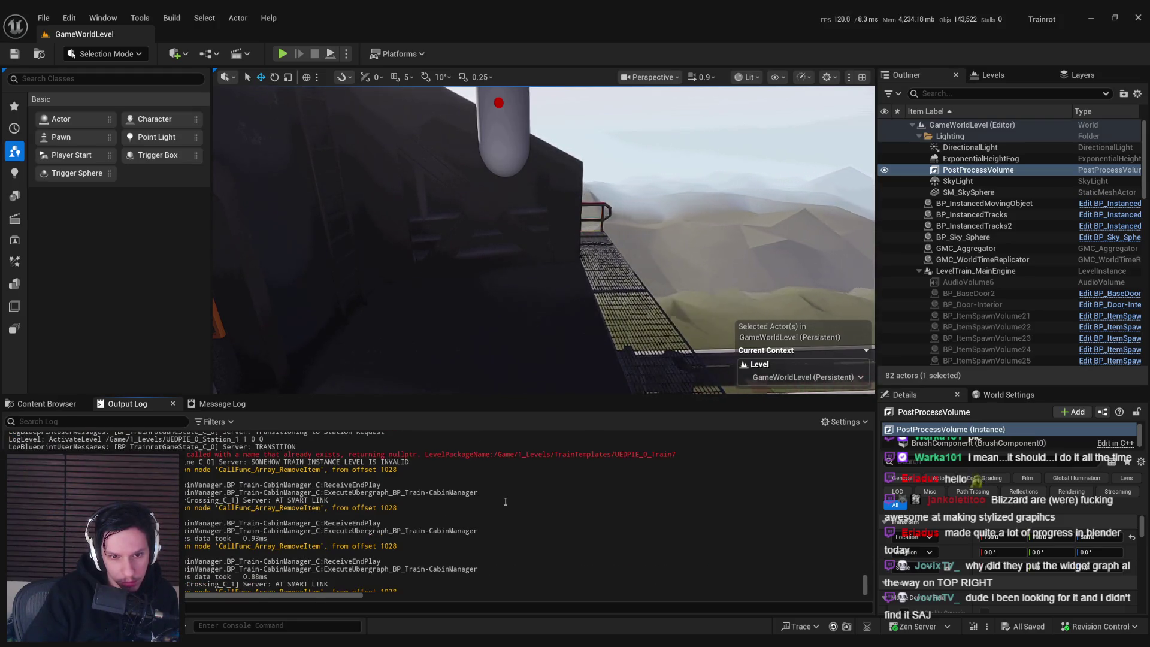
{"action": "scroll", "coordinate": [505, 501], "scroll_direction": "up", "scroll_amount": 1}
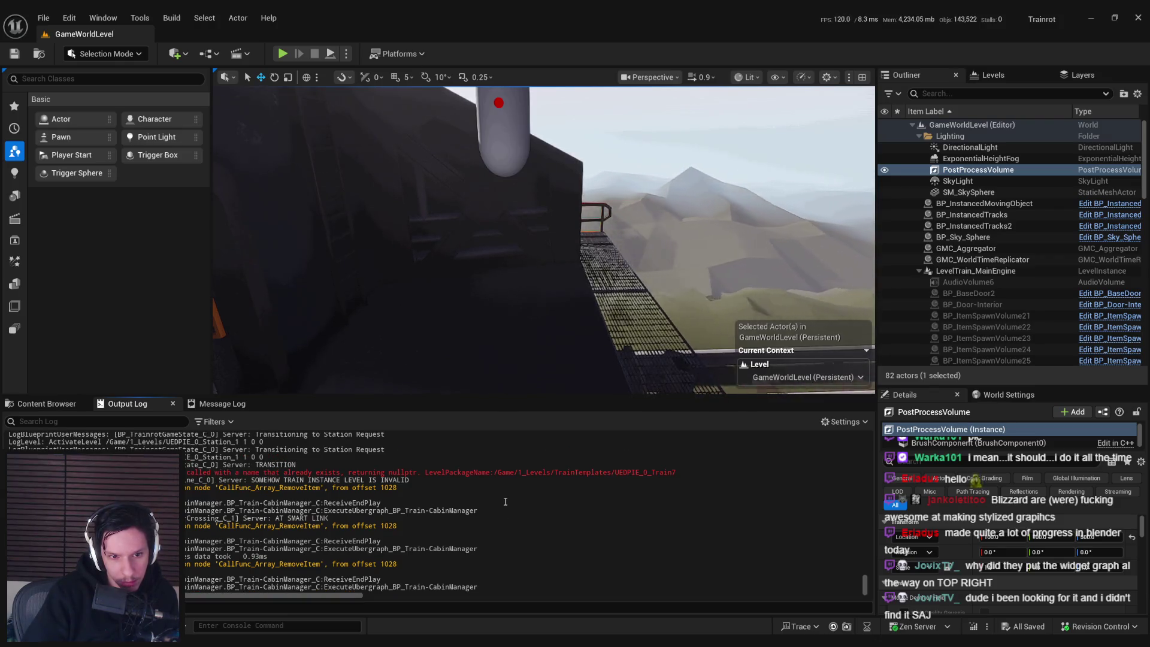
{"action": "scroll", "coordinate": [506, 502], "scroll_direction": "up", "scroll_amount": 3}
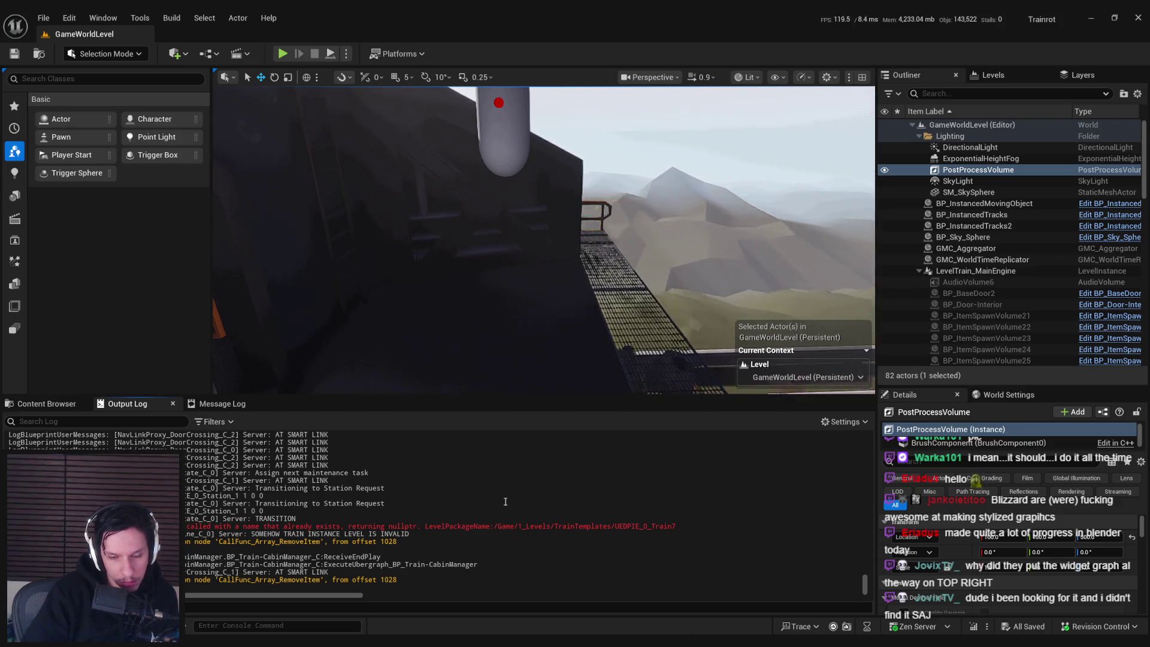
{"action": "mouse_move", "coordinate": [434, 526]}
{"action": "left_mouse_down"}
{"action": "mouse_move", "coordinate": [207, 527]}
{"action": "mouse_move", "coordinate": [700, 527]}
{"action": "left_mouse_up"}
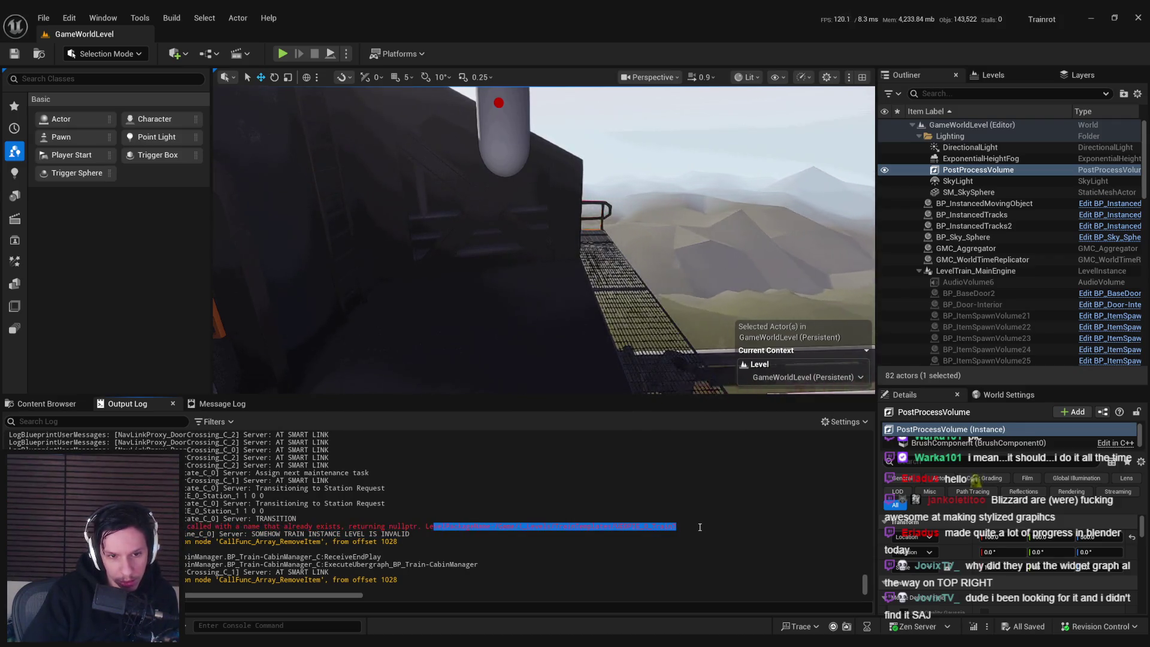
{"action": "left_click", "coordinate": [699, 527]}
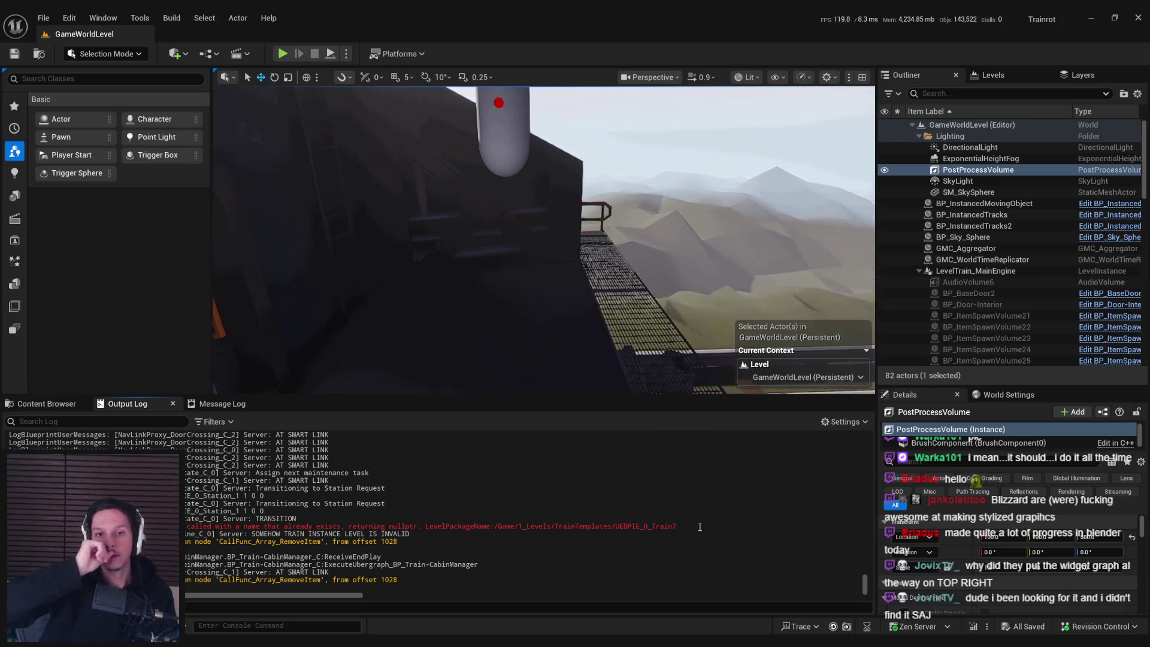
{"action": "left_click", "coordinate": [282, 54]}
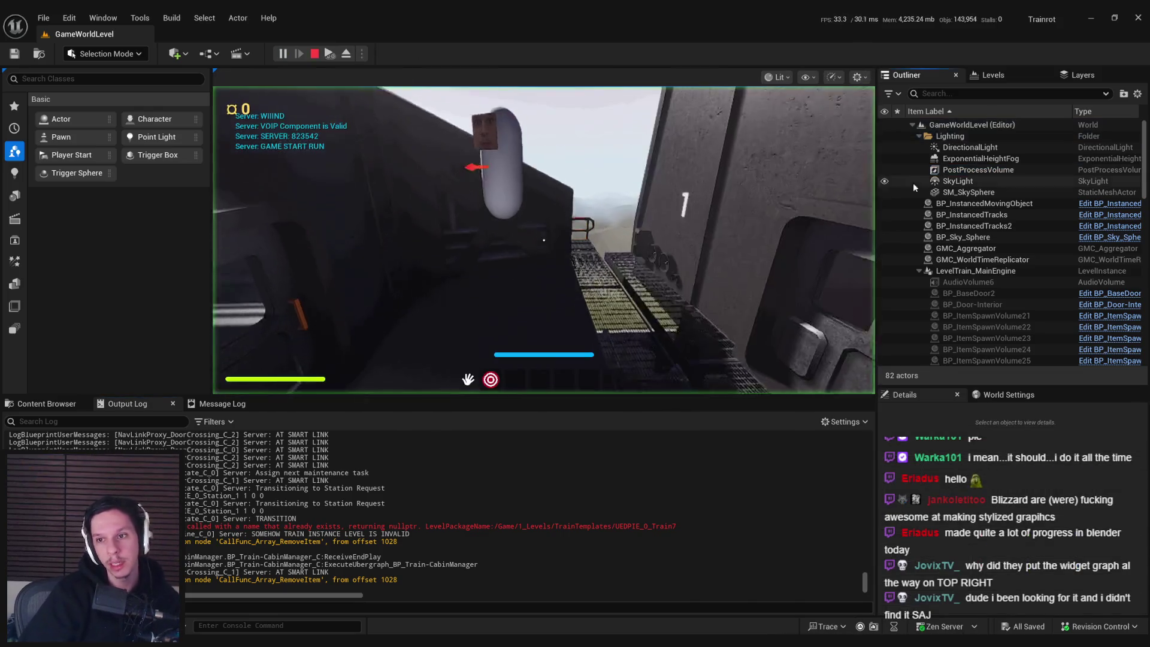
- Watch the running session briefly, then stop play
{"action": "scroll", "coordinate": [1127, 218], "scroll_direction": "down", "scroll_amount": 7}
{"action": "scroll", "coordinate": [1116, 234], "scroll_direction": "down", "scroll_amount": 10}
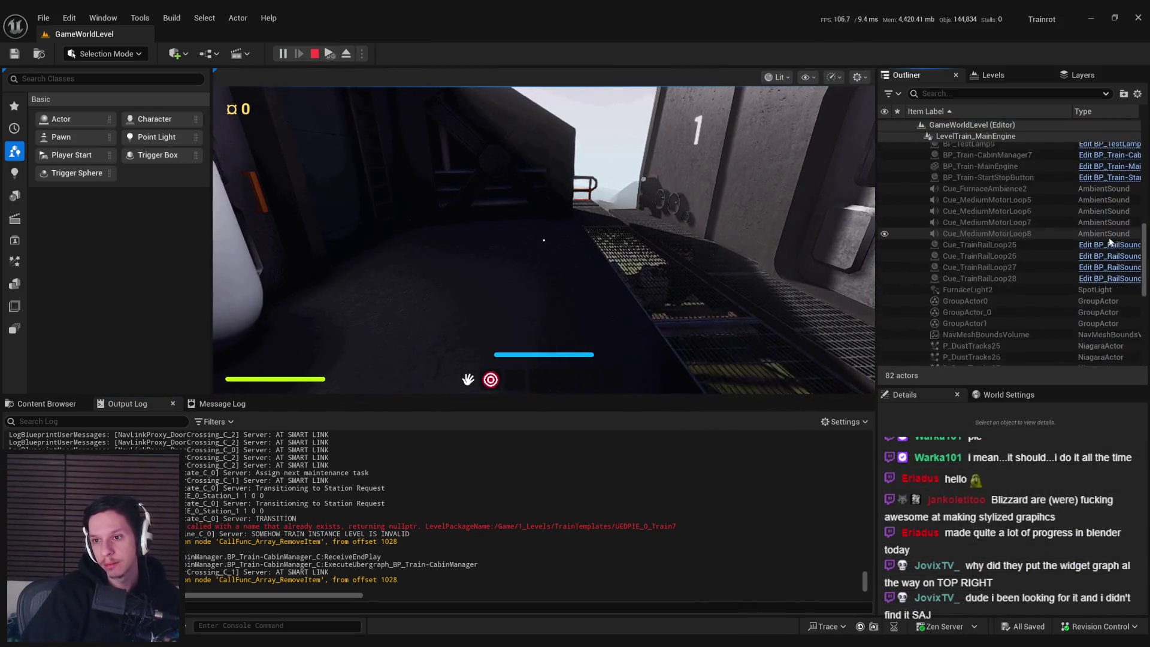
{"action": "scroll", "coordinate": [1104, 246], "scroll_direction": "up", "scroll_amount": 8}
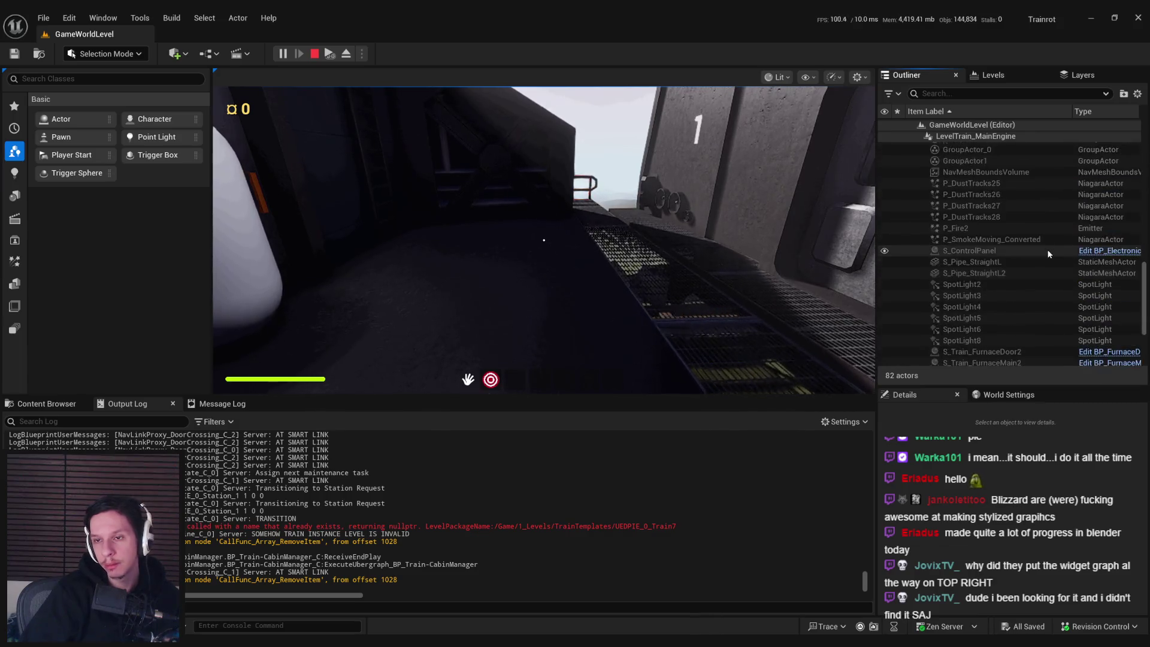
{"action": "scroll", "coordinate": [1049, 255], "scroll_direction": "up", "scroll_amount": 5}
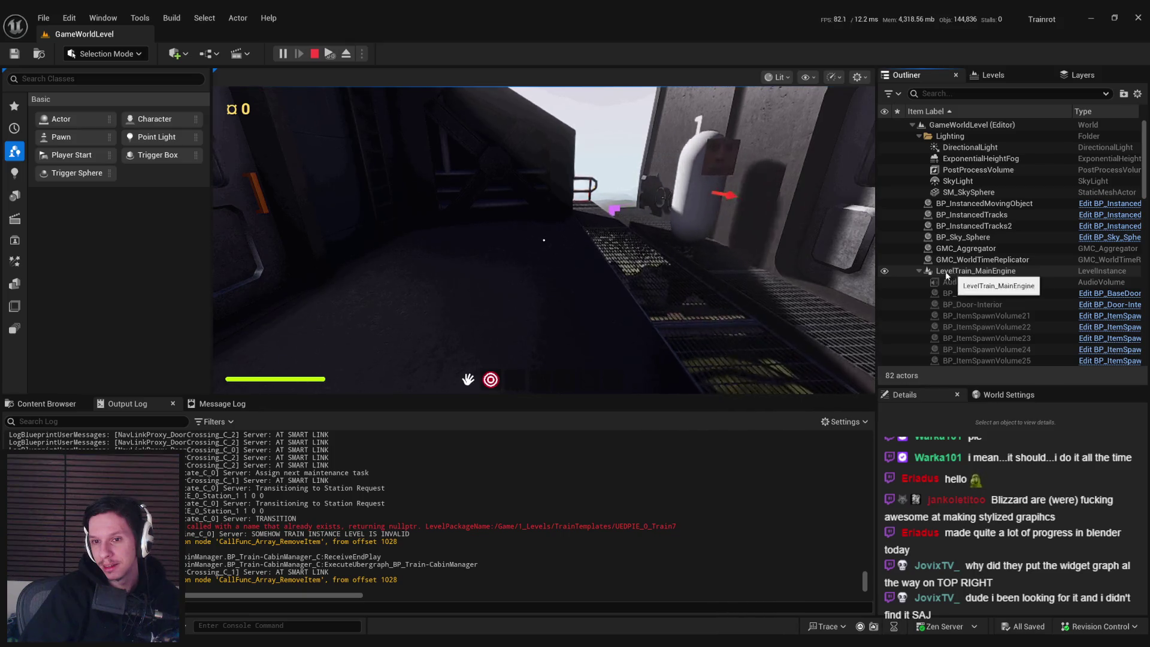
{"action": "key", "text": "Escape"}
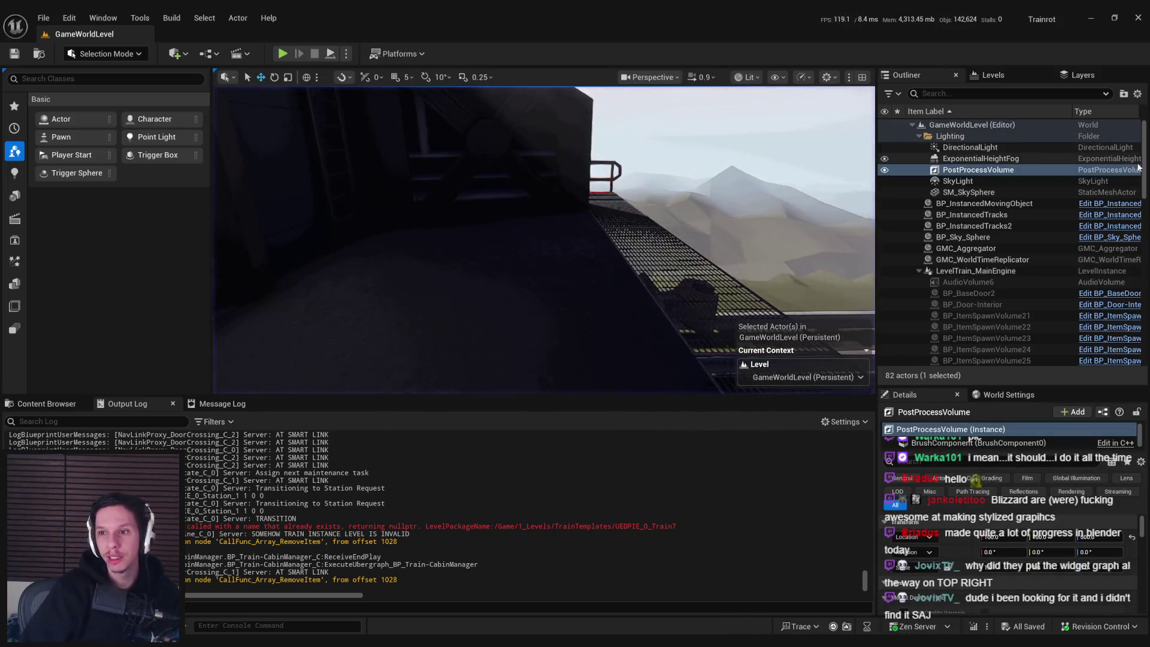
- Peek at the Outliner view options, do a quick test play, then show the play options menu
{"action": "left_click", "coordinate": [1138, 94]}
{"action": "left_click", "coordinate": [1140, 98]}
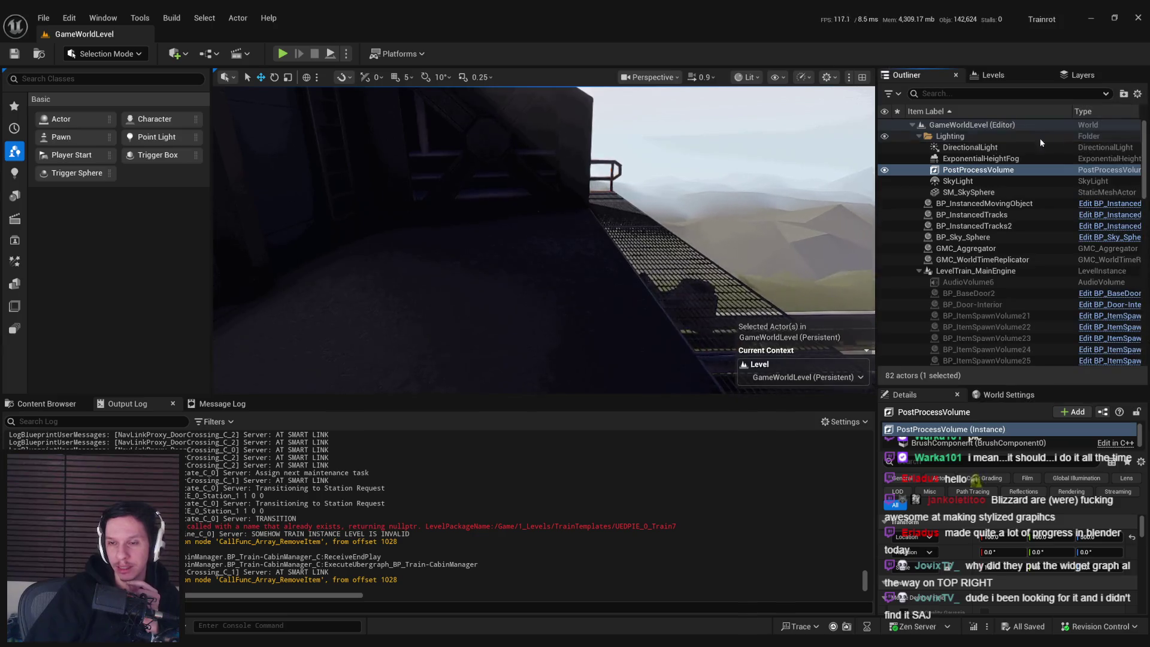
{"action": "left_click", "coordinate": [282, 53]}
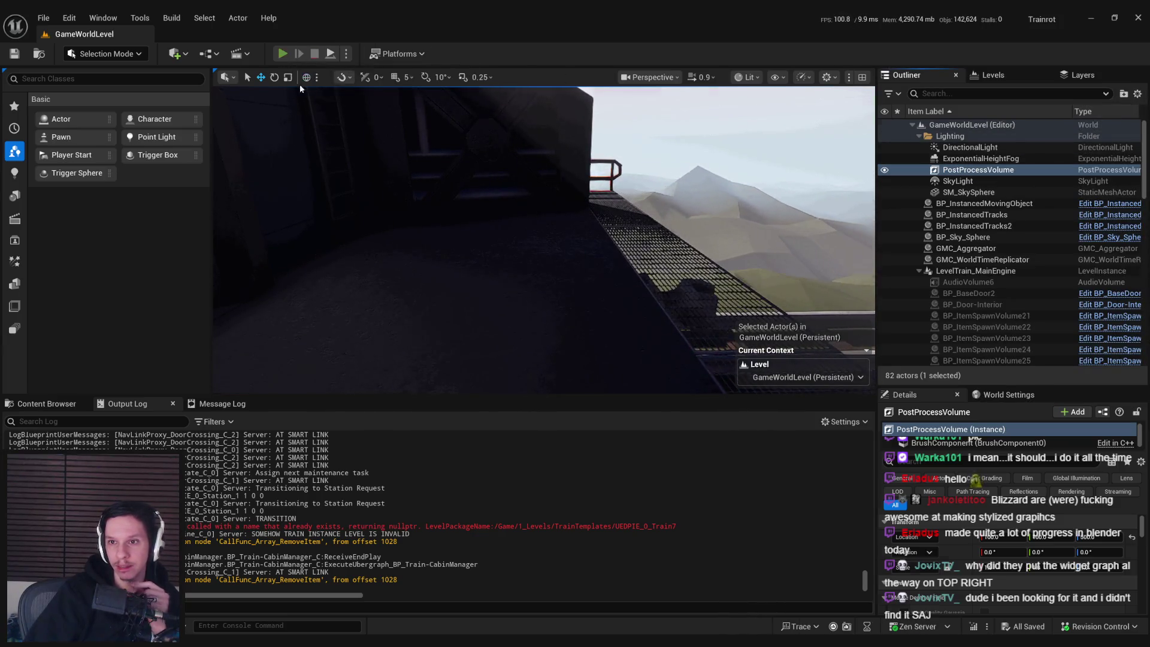
{"action": "key", "text": "Escape"}
{"action": "left_click", "coordinate": [350, 53]}
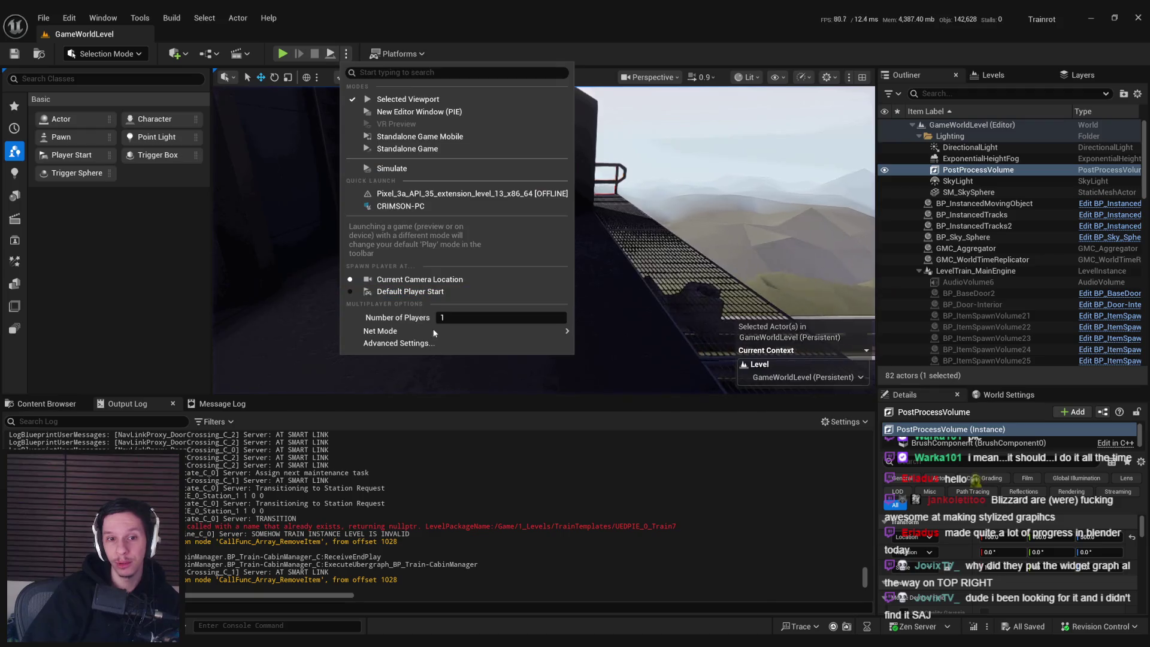
- Close the play options and run a brief test play of the level
{"action": "left_click", "coordinate": [621, 362]}
{"action": "left_click", "coordinate": [283, 53]}
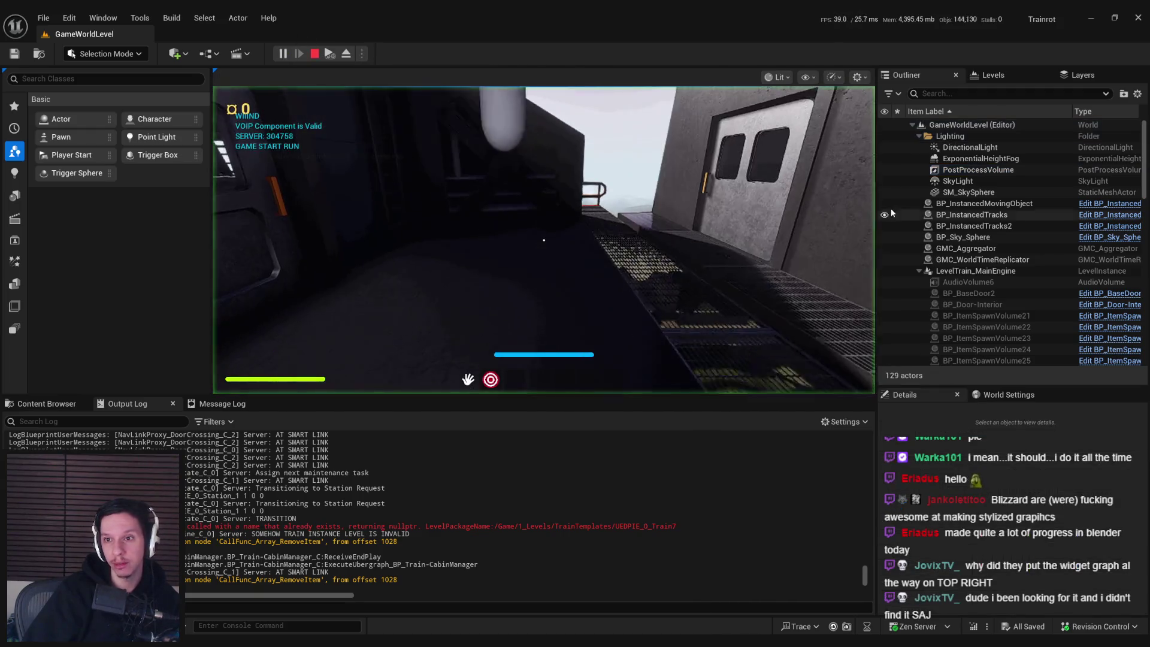
{"action": "scroll", "coordinate": [1019, 251], "scroll_direction": "down", "scroll_amount": 10}
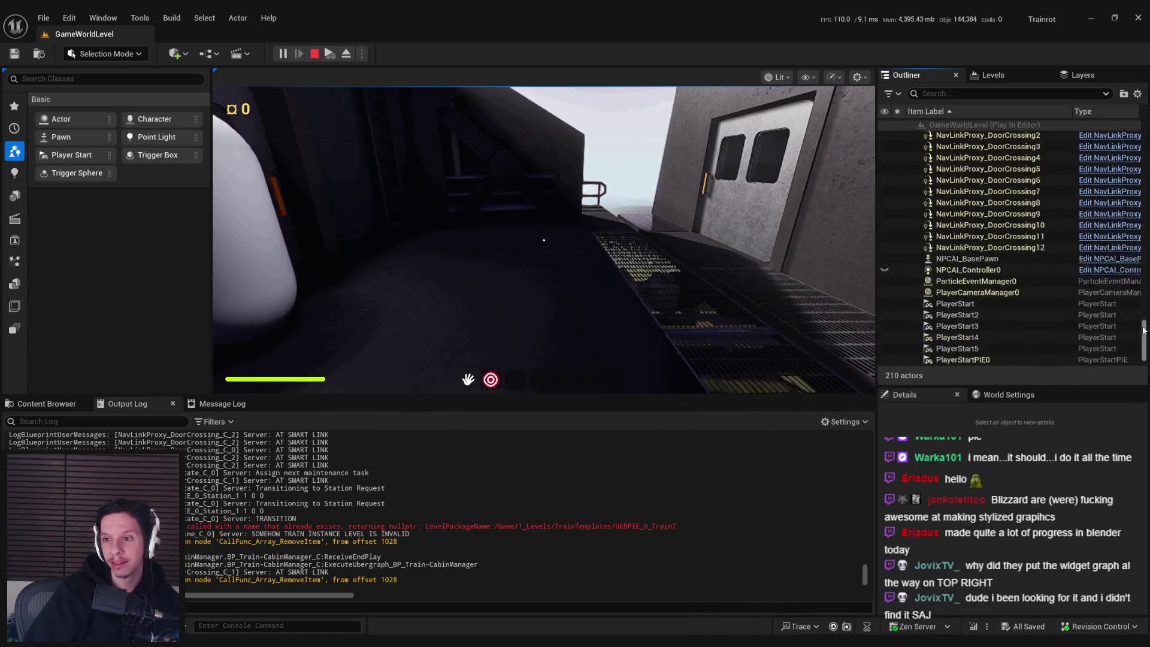
{"action": "key", "text": "Escape"}
- Set the play net mode to Play As Listen Server, then test play and stop
{"action": "left_click", "coordinate": [345, 53]}
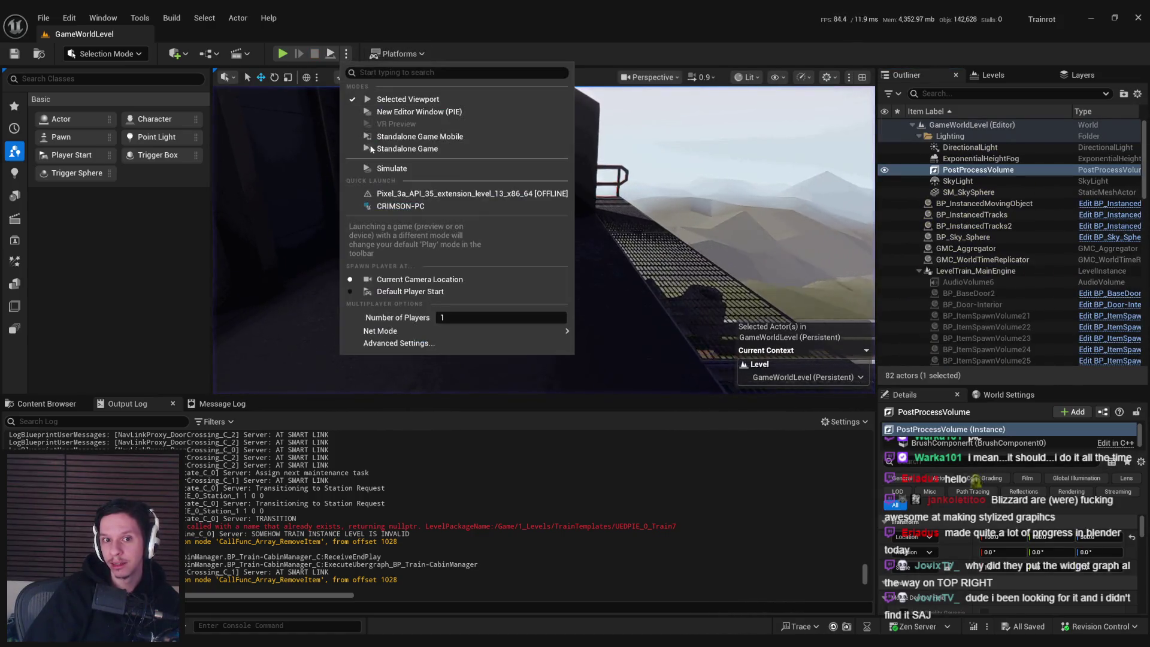
{"action": "mouse_move", "coordinate": [386, 329]}
{"action": "left_click", "coordinate": [642, 346]}
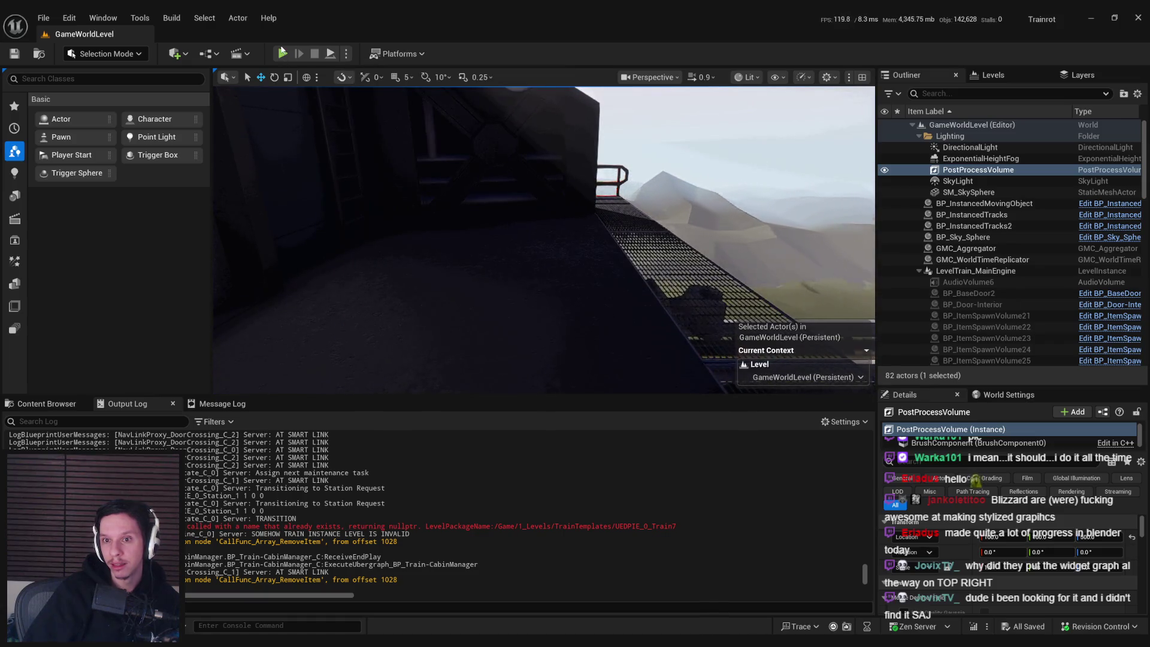
{"action": "left_click", "coordinate": [282, 53]}
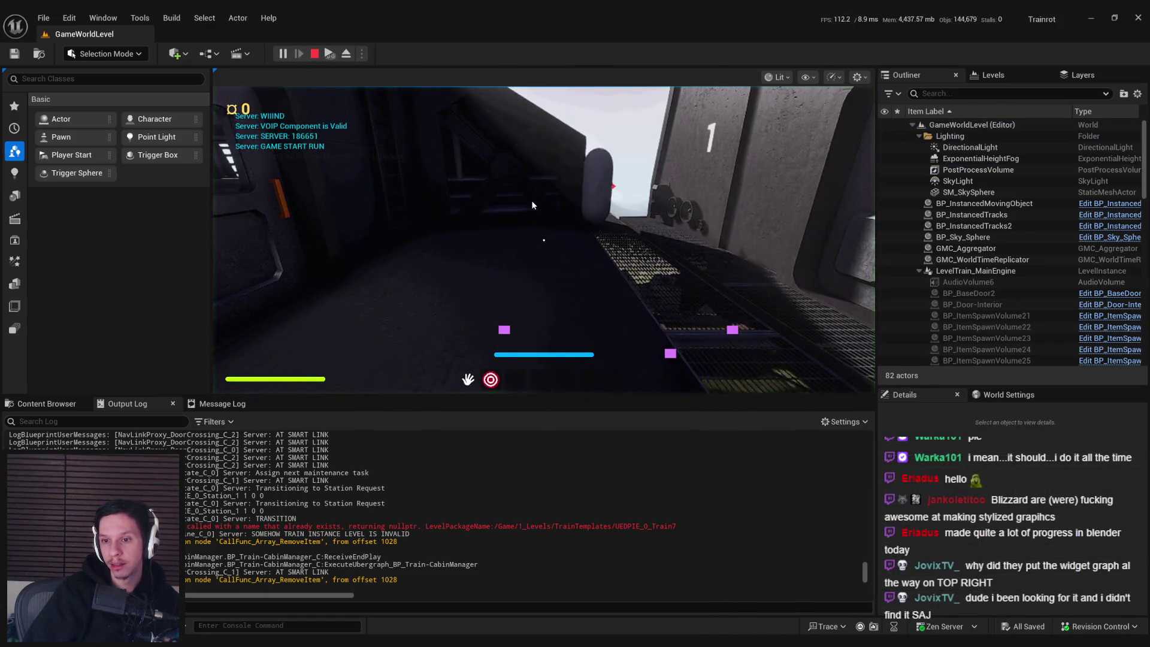
{"action": "key", "text": "Escape"}
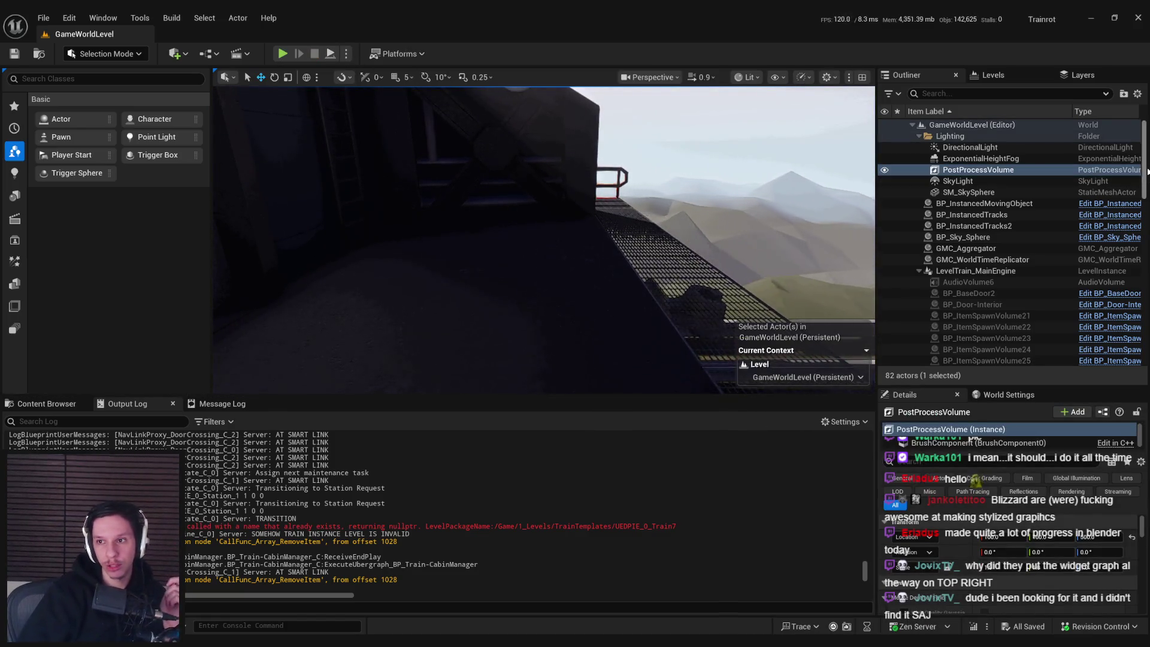
- Turn on Choose World in the Outliner's settings menu
{"action": "left_click", "coordinate": [1137, 94]}
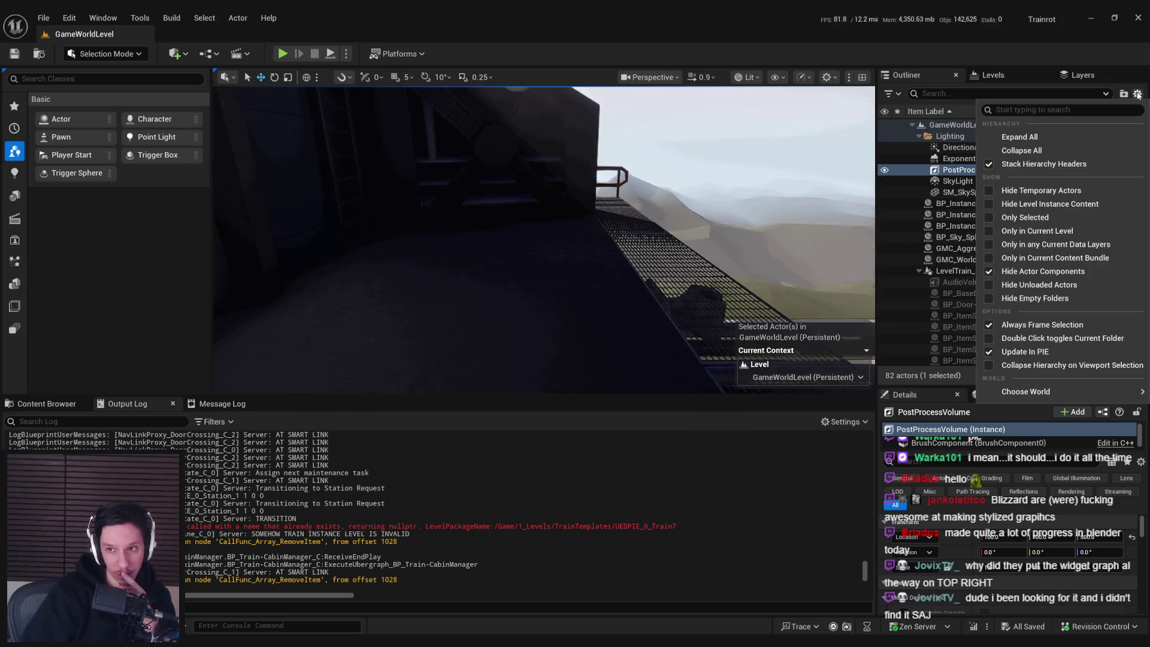
{"action": "mouse_move", "coordinate": [1065, 390]}
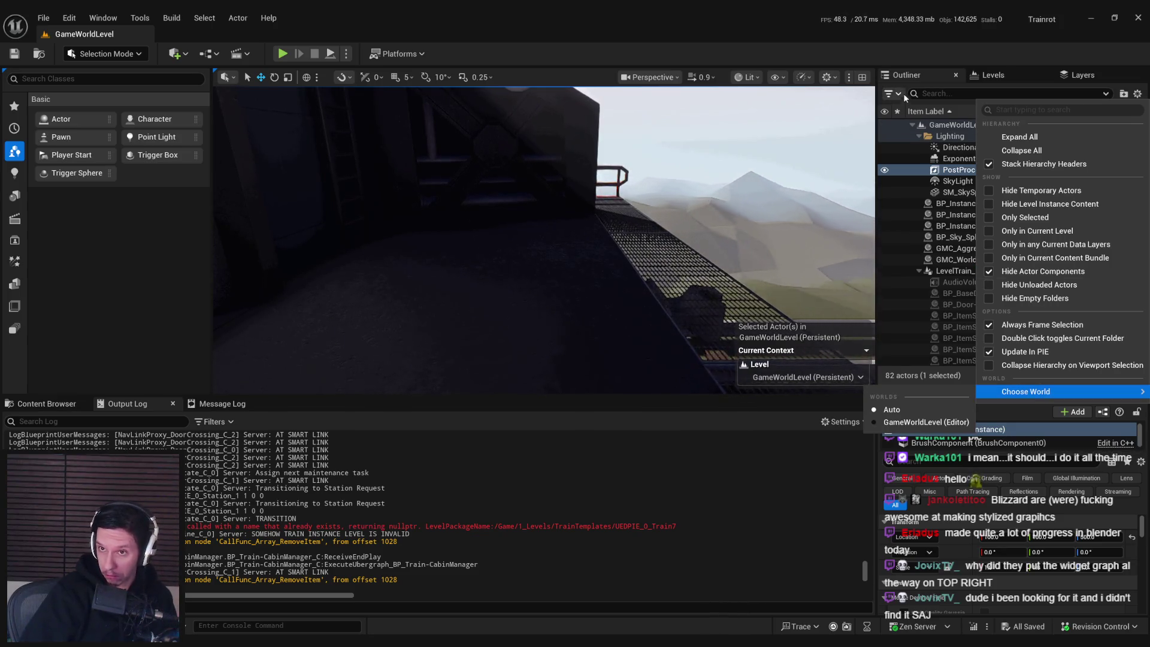
{"action": "left_click", "coordinate": [905, 79]}
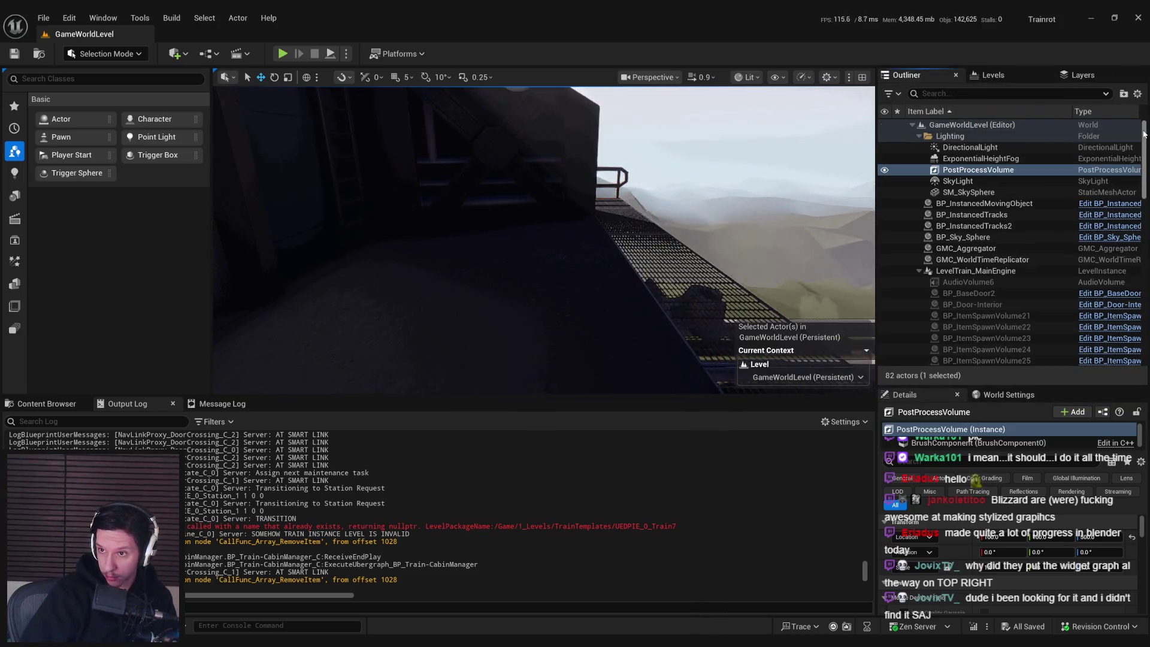
- Check the GameWorldLevel world's context options, then show the play options to verify net mode
{"action": "right_click", "coordinate": [980, 127]}
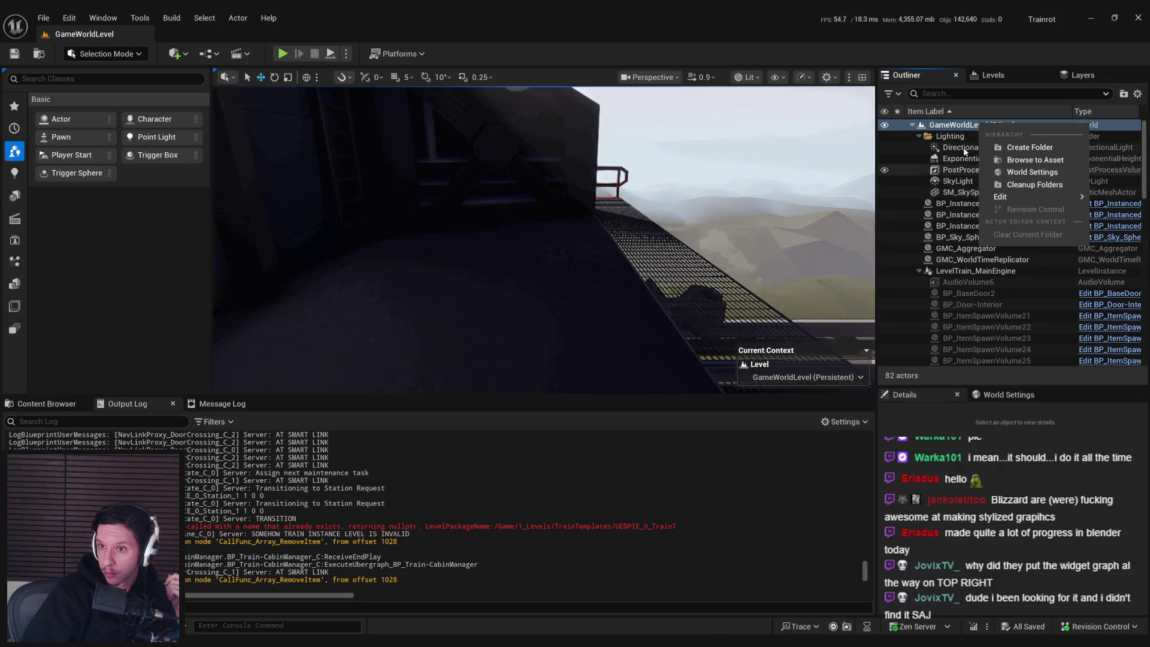
{"action": "mouse_move", "coordinate": [1001, 198]}
{"action": "left_click", "coordinate": [953, 127]}
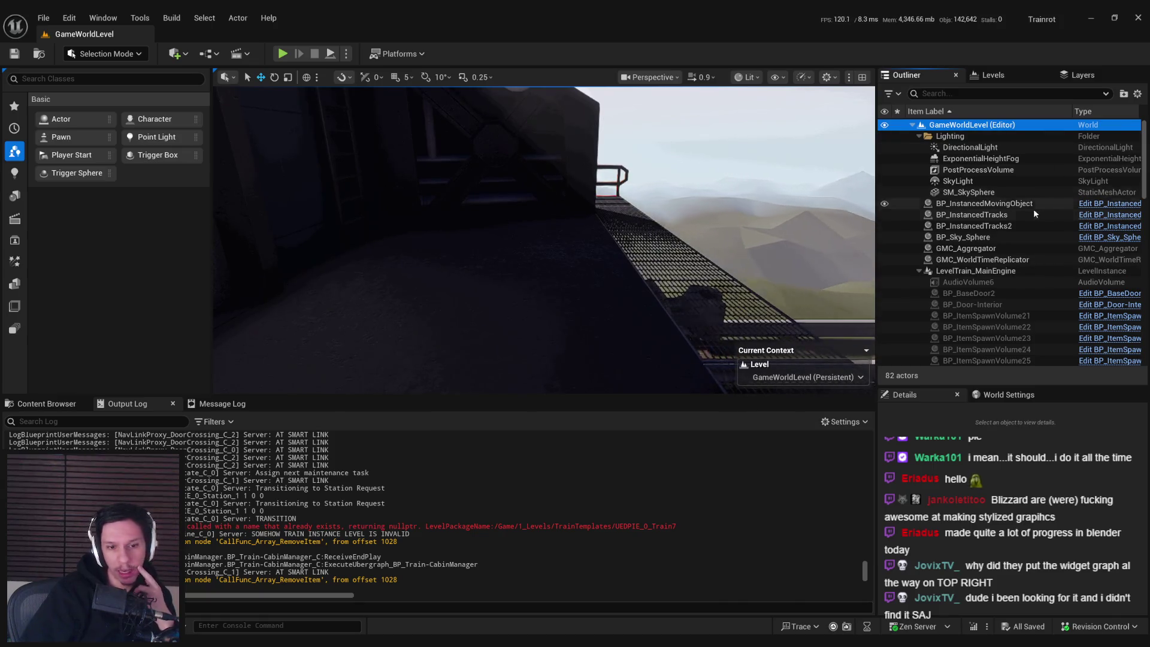
{"action": "left_click", "coordinate": [346, 53]}
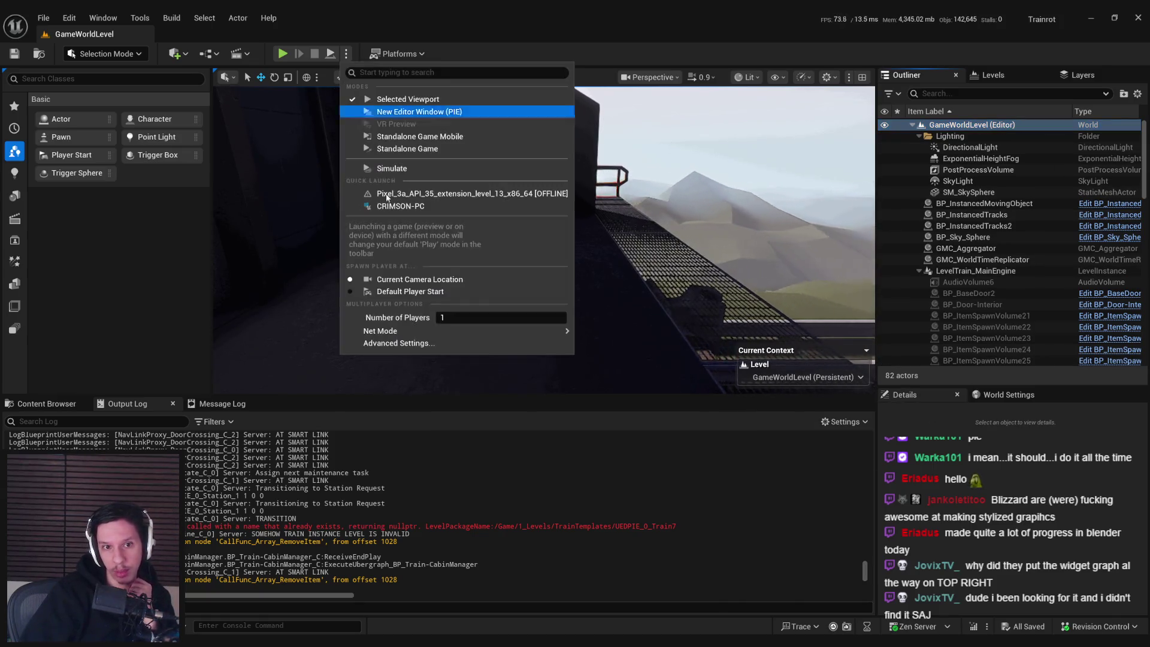
- Confirm Play As Listen Server is still the net mode and close the play options
{"action": "mouse_move", "coordinate": [527, 331]}
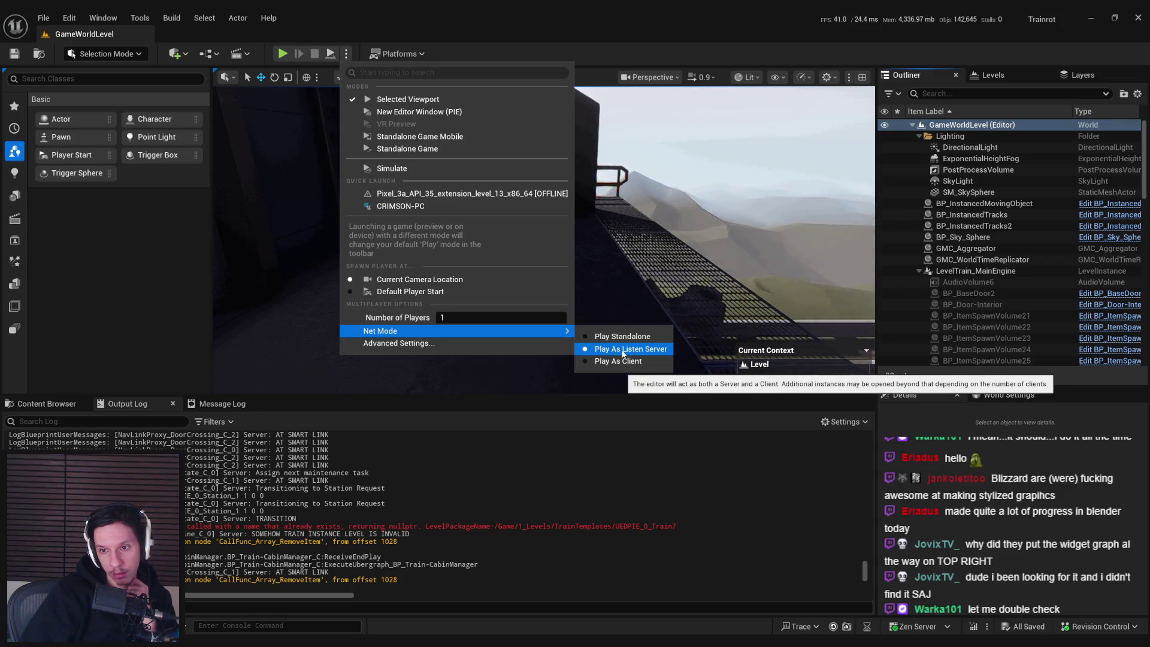
{"action": "left_click", "coordinate": [623, 354]}
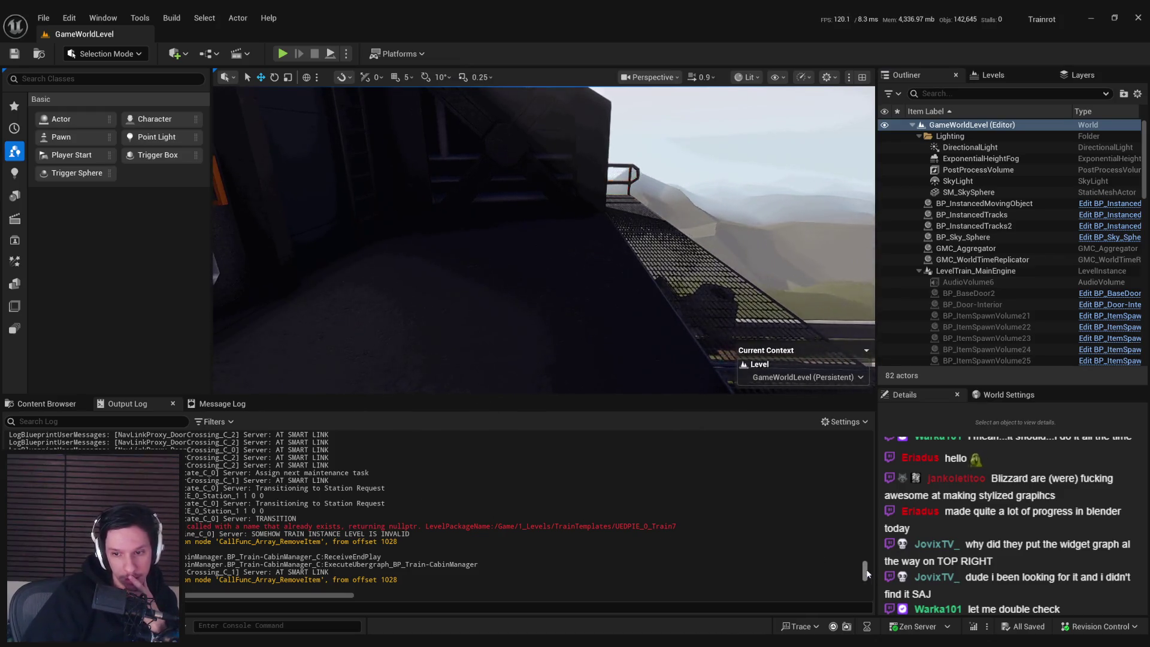
- Read the intersecting-geometry warnings in the Output Log, then start a new play session with Alt+P
{"action": "left_click_drag", "start_coordinate": [865, 573], "coordinate": [863, 614]}
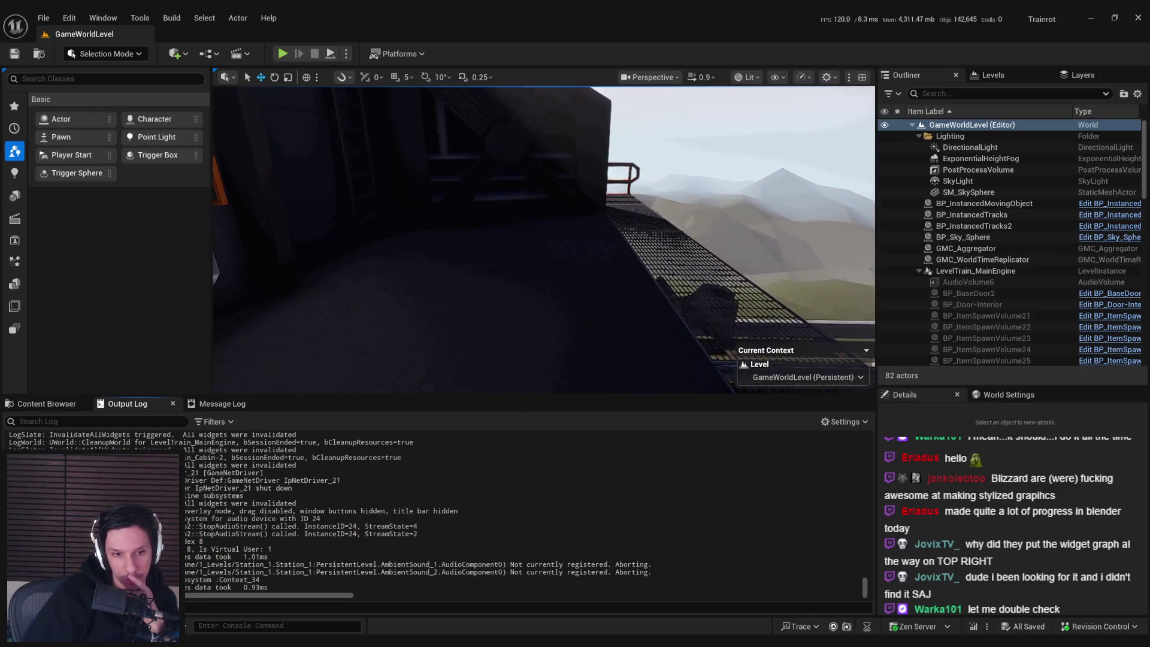
{"action": "left_click", "coordinate": [43, 404]}
{"action": "left_click", "coordinate": [126, 404]}
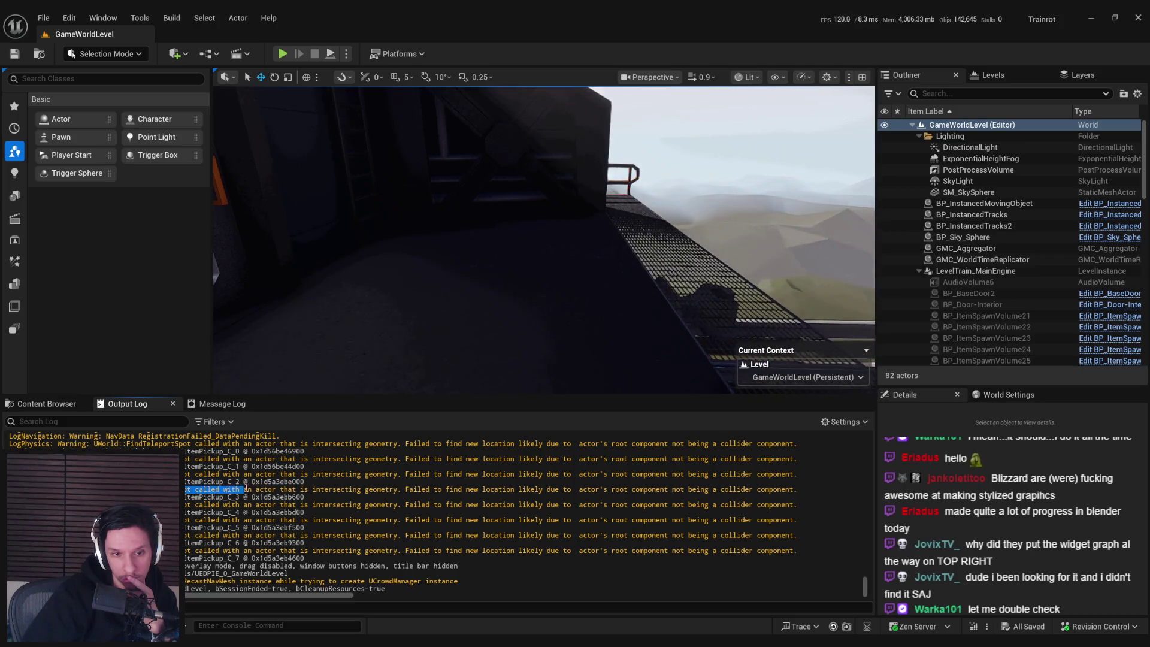
{"action": "left_click_drag", "start_coordinate": [454, 490], "coordinate": [659, 488]}
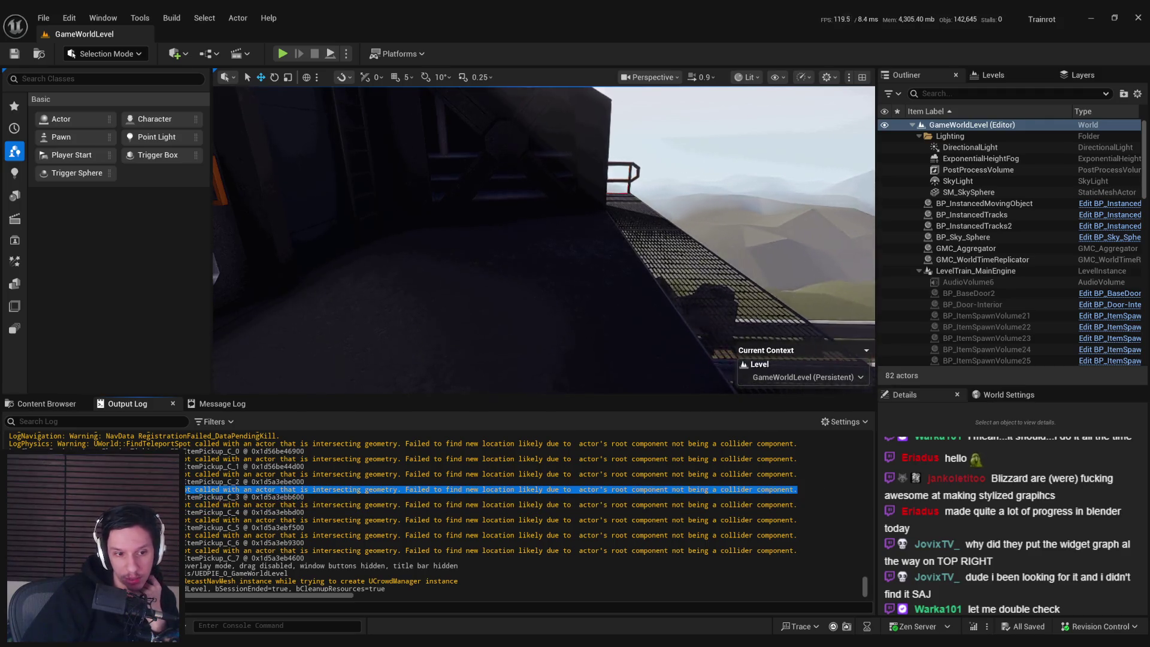
{"action": "scroll", "coordinate": [491, 512], "scroll_direction": "up", "scroll_amount": 2}
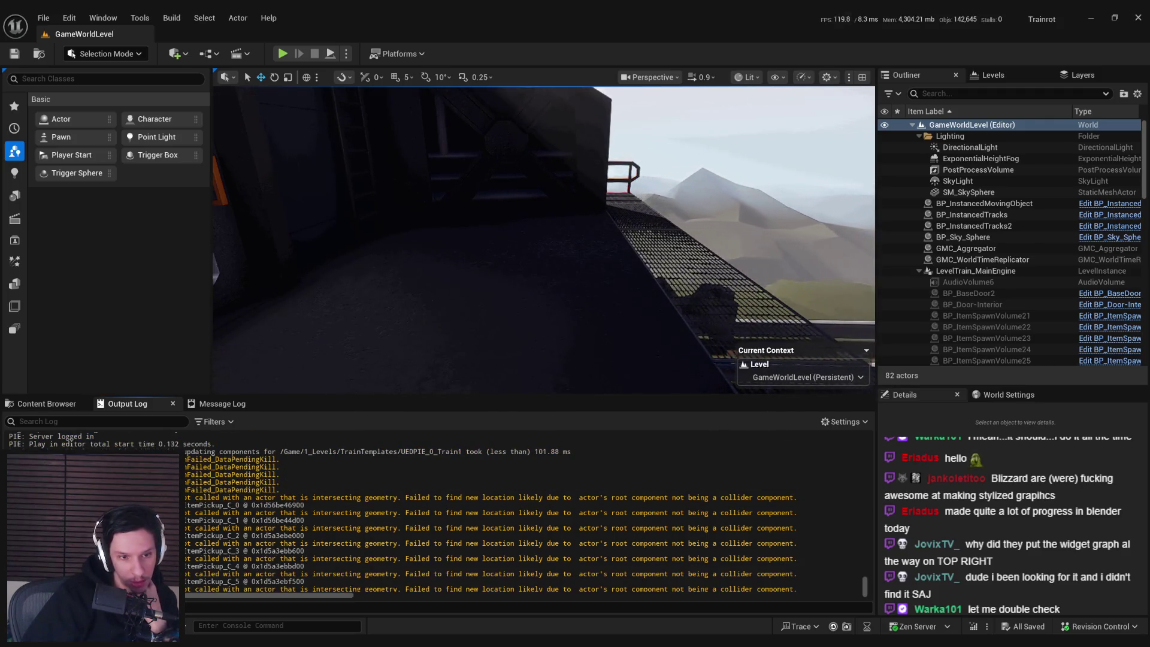
{"action": "scroll", "coordinate": [491, 512], "scroll_direction": "down", "scroll_amount": 3}
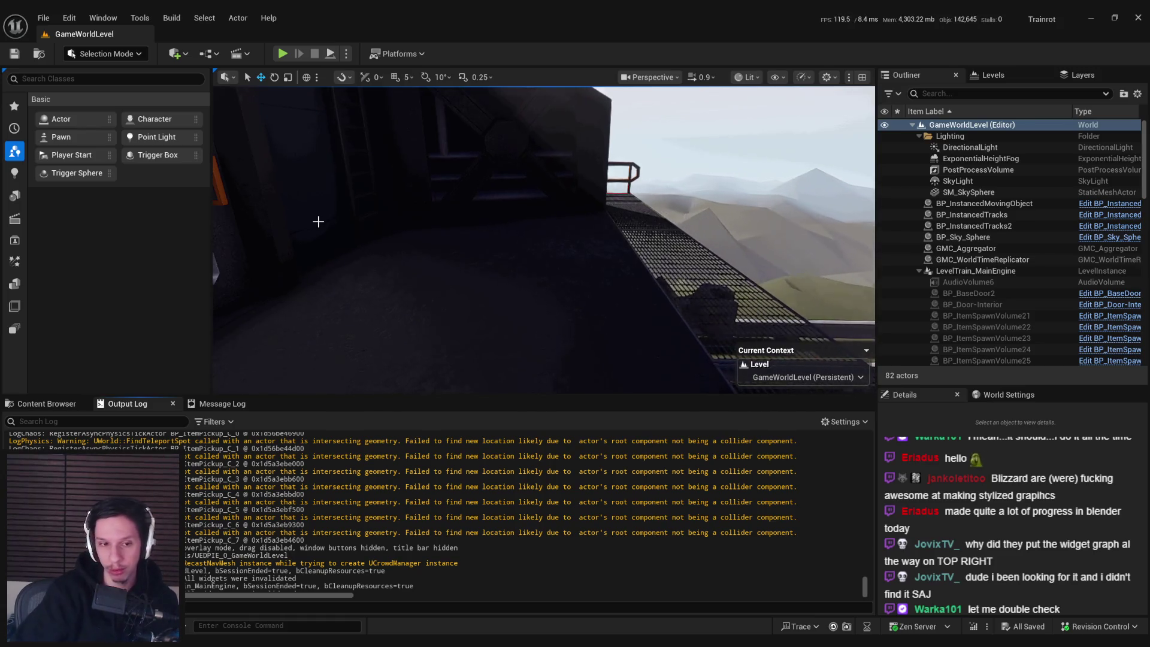
{"action": "key", "text": "alt+p"}
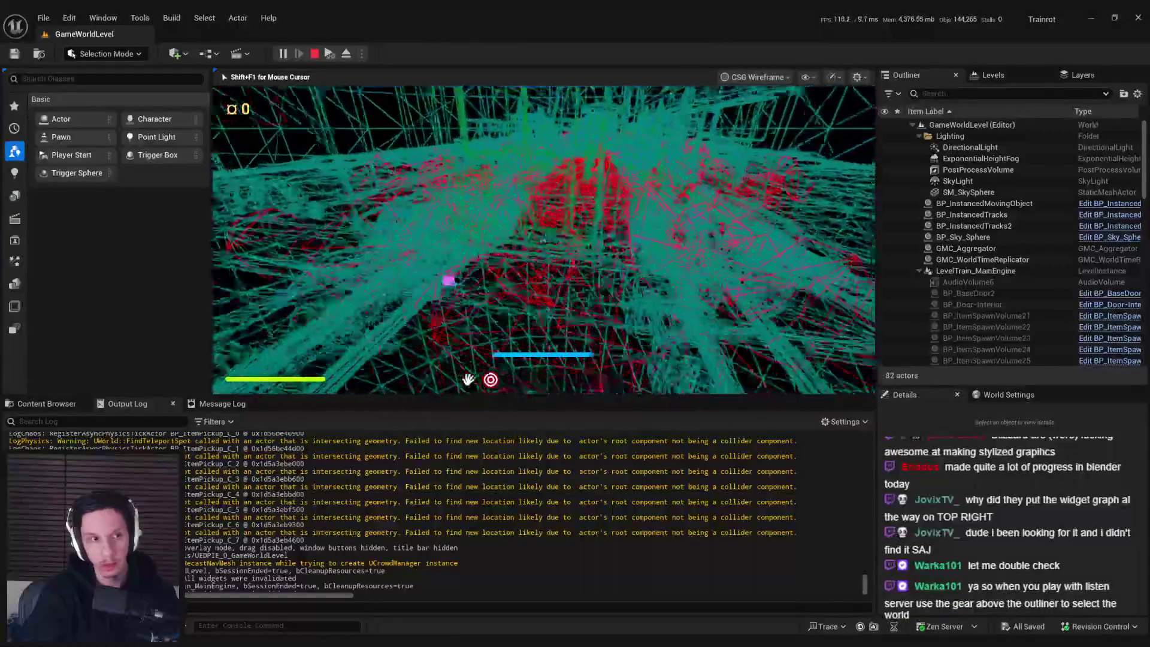
- Stop the running session and launch a fresh listen-server play session
{"action": "key", "text": "F3"}
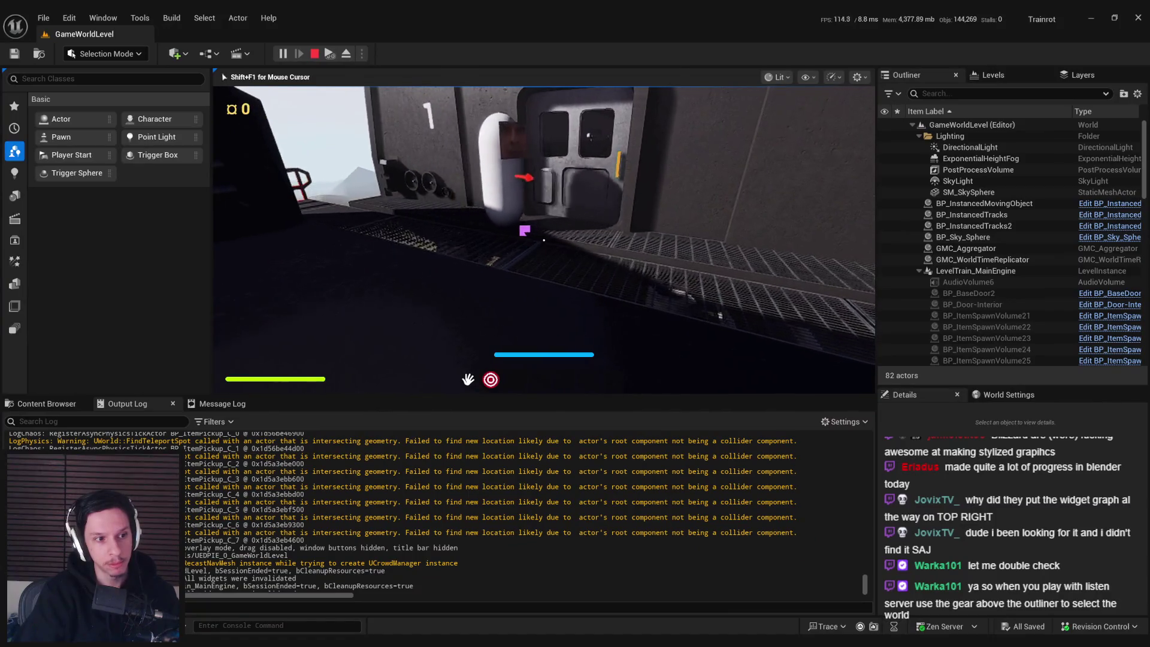
{"action": "key", "text": "Escape"}
{"action": "mouse_move", "coordinate": [575, 282]}
{"action": "left_mouse_down"}
{"action": "mouse_move", "coordinate": [544, 278]}
{"action": "mouse_move", "coordinate": [515, 167]}
{"action": "left_mouse_up"}
{"action": "left_click", "coordinate": [346, 53]}
{"action": "mouse_move", "coordinate": [384, 401]}
{"action": "left_click", "coordinate": [599, 416]}
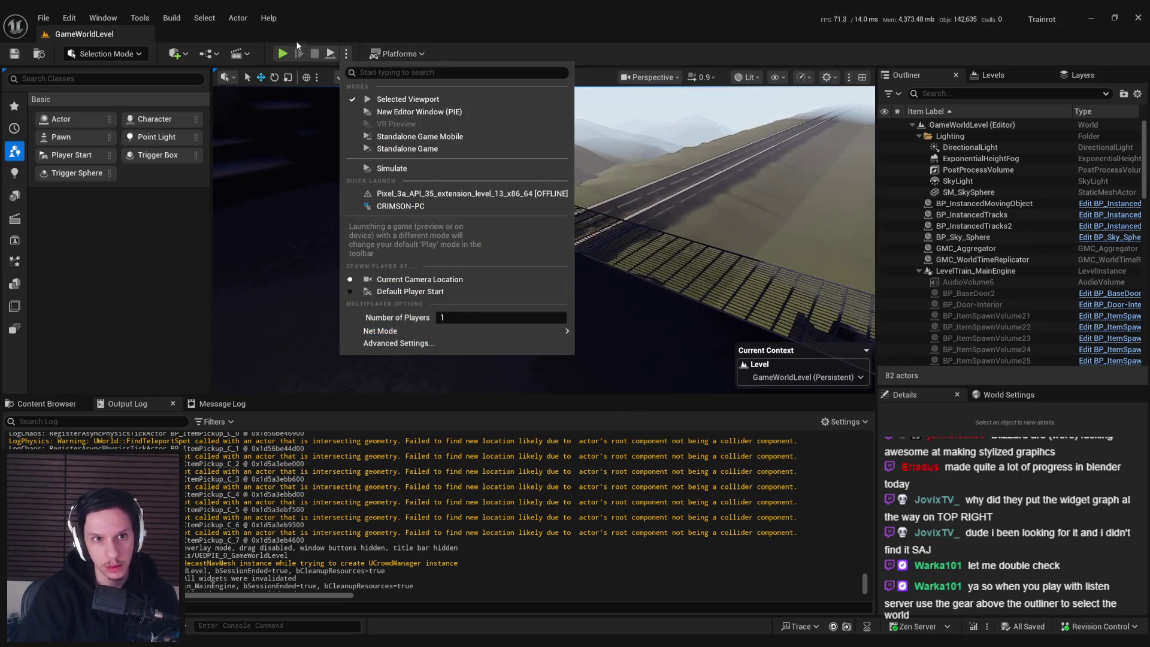
{"action": "left_click", "coordinate": [408, 99]}
- Switch the Outliner to the GameWorldLevel (Server) world and scroll to the BP_ItemPickup actors
{"action": "left_click", "coordinate": [1138, 94]}
{"action": "mouse_move", "coordinate": [1054, 391]}
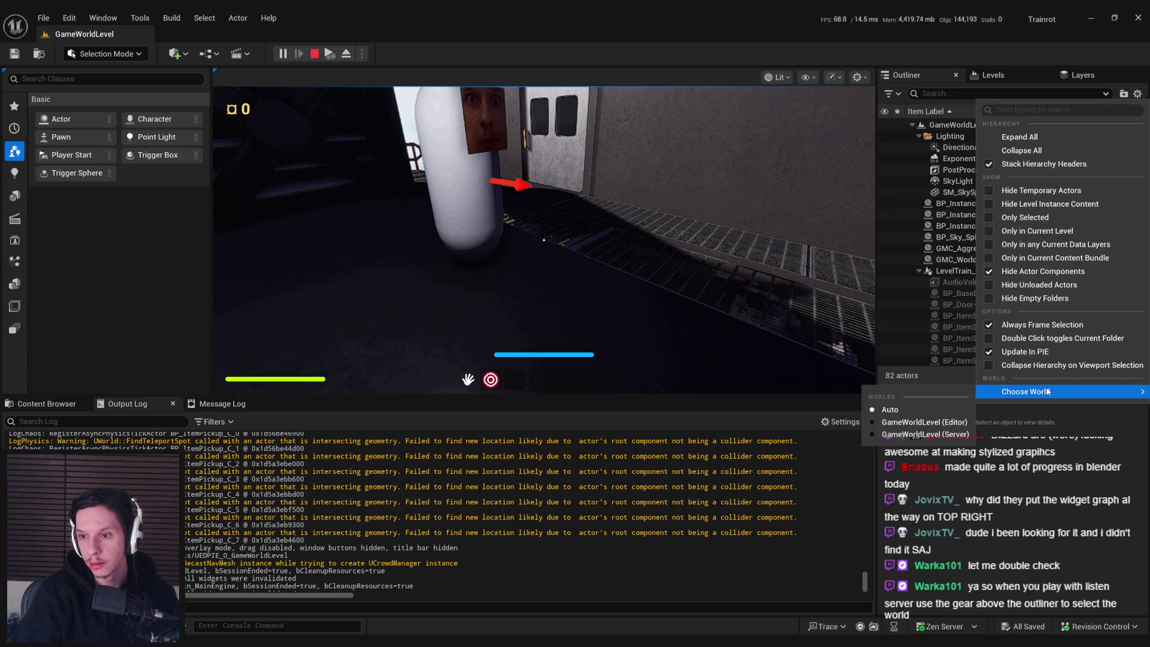
{"action": "left_click", "coordinate": [915, 435]}
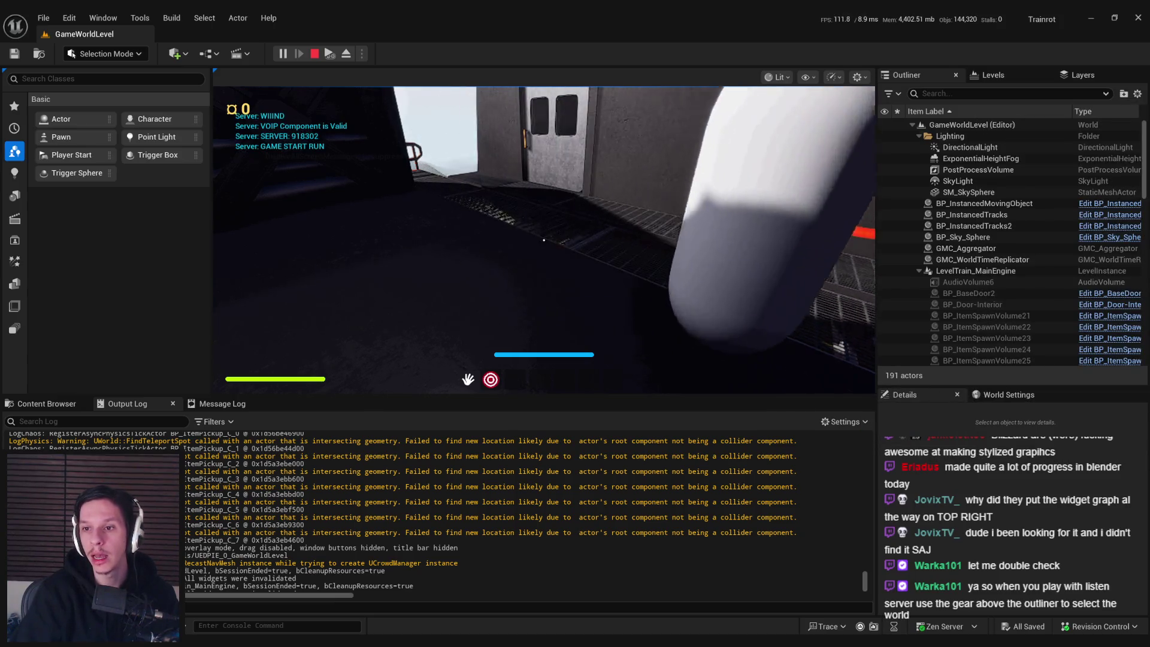
{"action": "mouse_move", "coordinate": [1143, 186]}
{"action": "left_mouse_down"}
{"action": "mouse_move", "coordinate": [1138, 358]}
{"action": "mouse_move", "coordinate": [1138, 251]}
{"action": "left_mouse_up"}
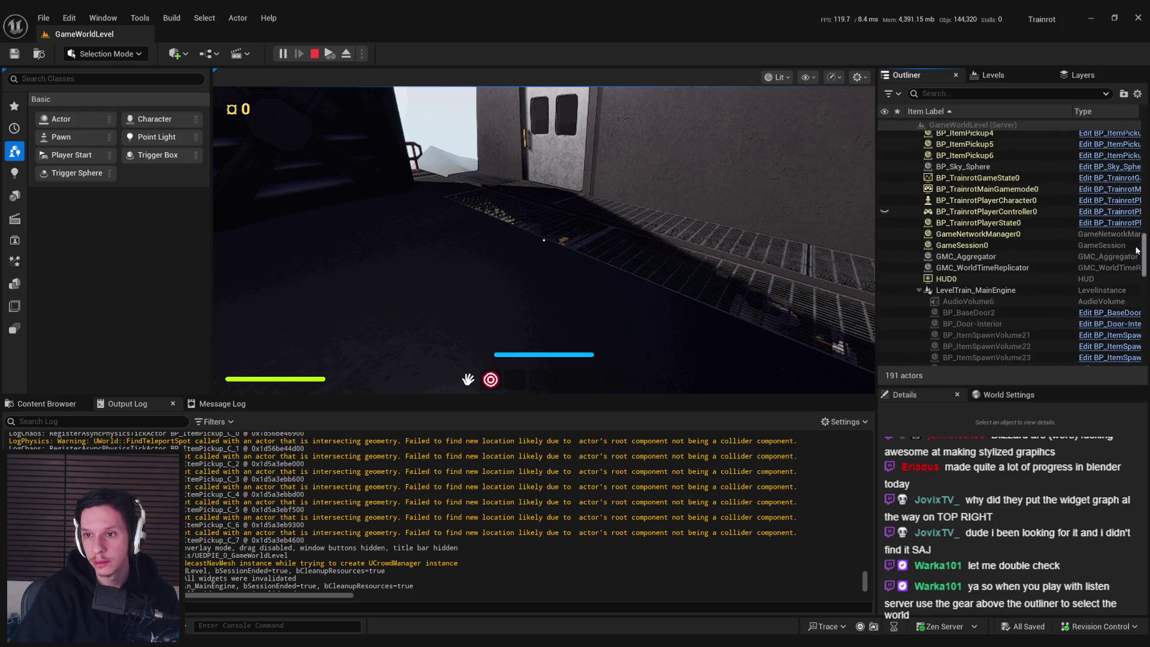
- Eject with F8 and frame BP_ItemPickup0 through BP_ItemPickup6 one by one in the viewport
{"action": "scroll", "coordinate": [1022, 222], "scroll_direction": "up", "scroll_amount": 4}
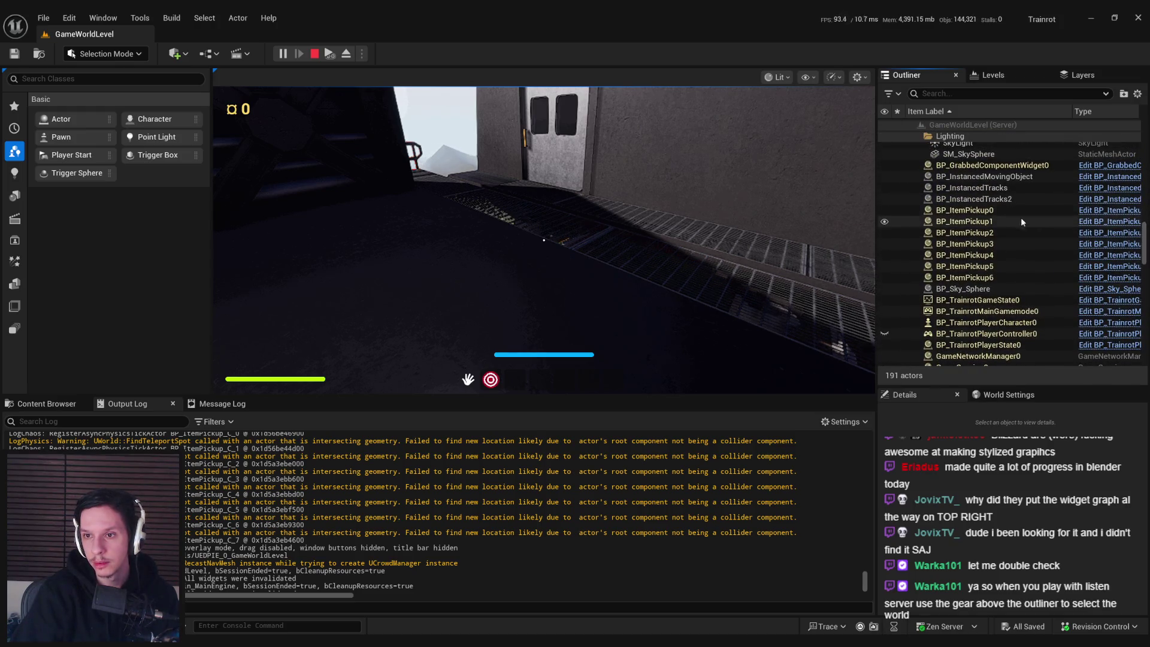
{"action": "left_click", "coordinate": [1022, 221]}
{"action": "key", "text": "F8"}
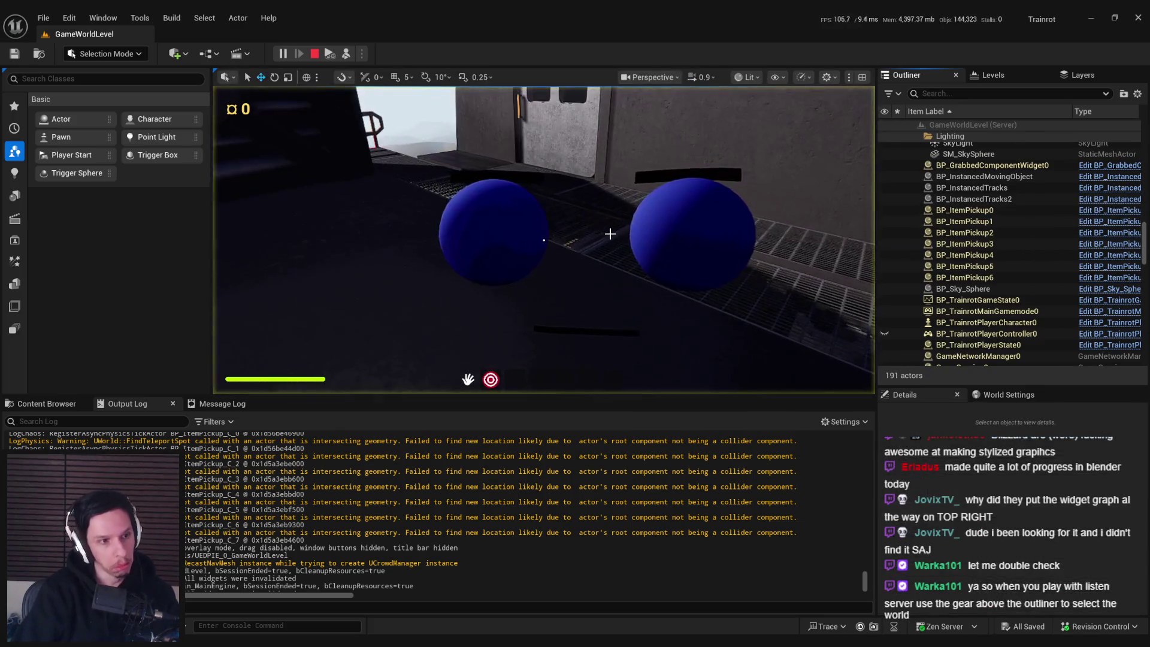
{"action": "double_click", "coordinate": [965, 209]}
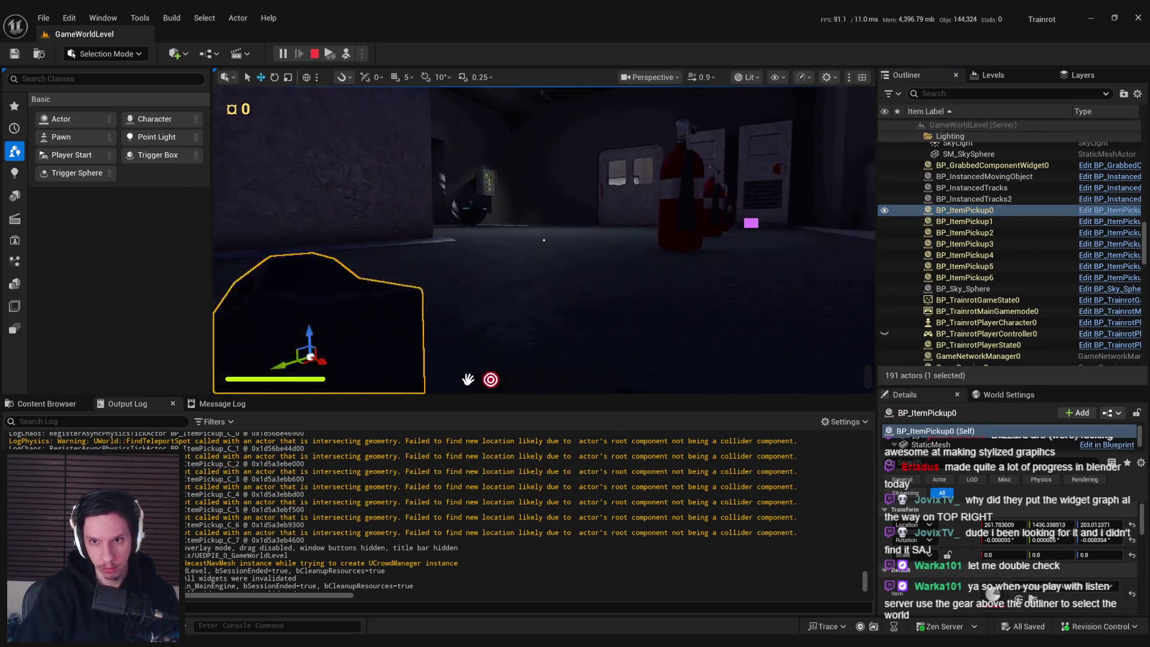
{"action": "double_click", "coordinate": [965, 232]}
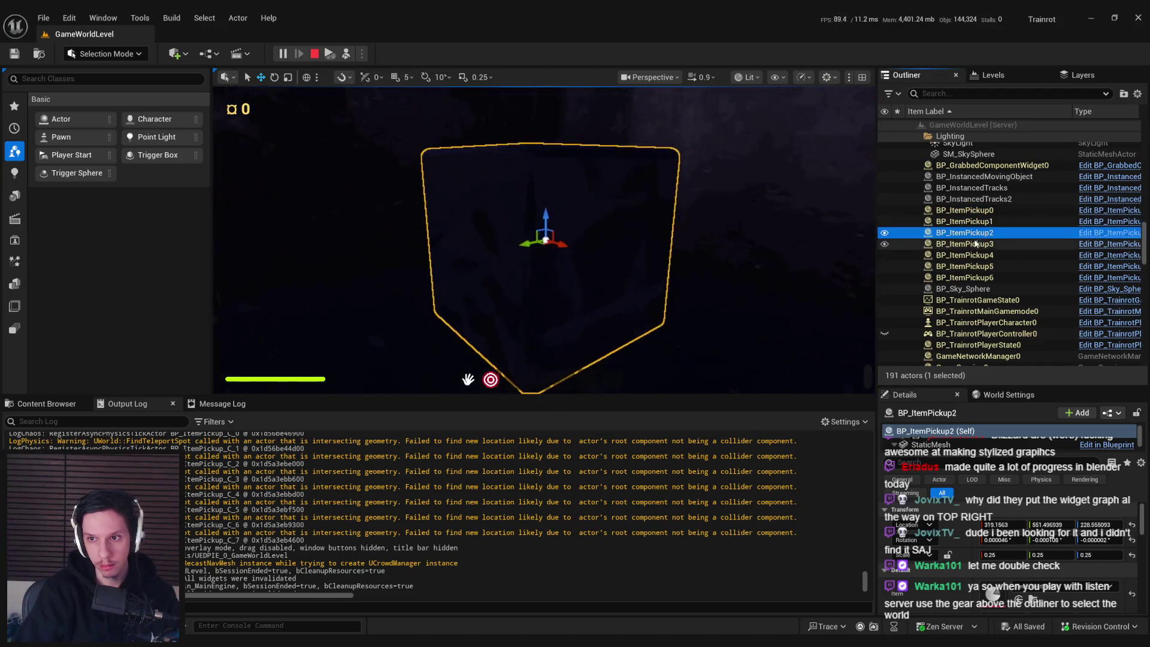
{"action": "double_click", "coordinate": [975, 244]}
{"action": "double_click", "coordinate": [975, 255]}
{"action": "double_click", "coordinate": [975, 266]}
{"action": "double_click", "coordinate": [975, 277]}
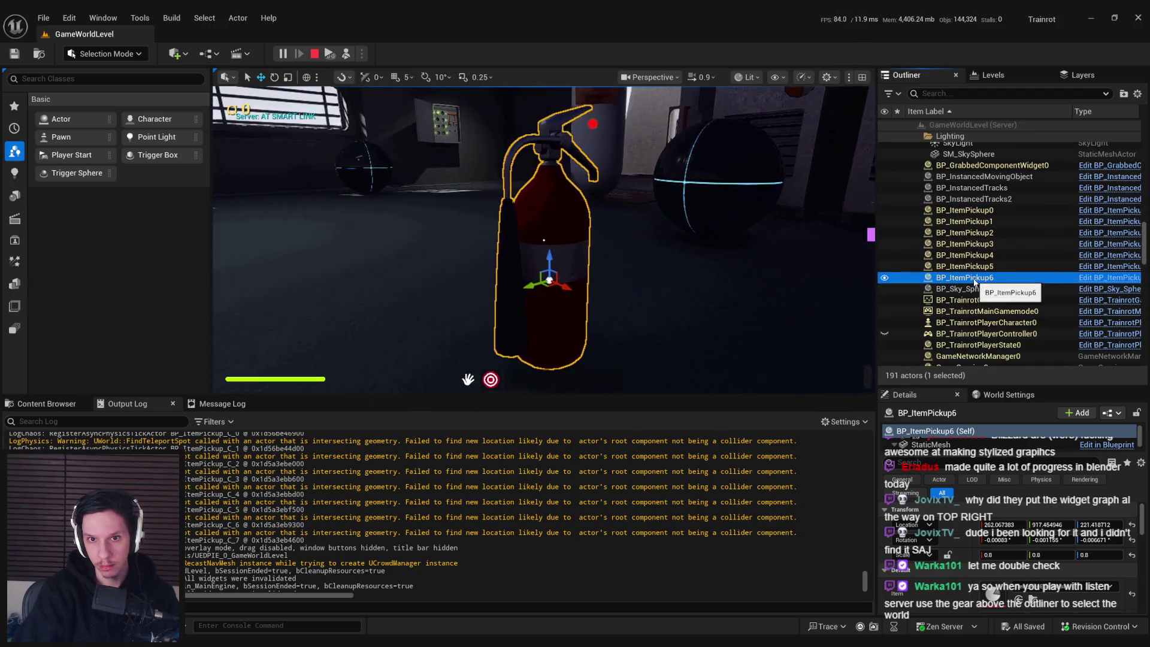
- Scroll through the Outliner list, then stop the play session
{"action": "mouse_move", "coordinate": [1145, 249]}
{"action": "left_mouse_down"}
{"action": "mouse_move", "coordinate": [1148, 349]}
{"action": "mouse_move", "coordinate": [1143, 270]}
{"action": "mouse_move", "coordinate": [691, 242]}
{"action": "left_mouse_up"}
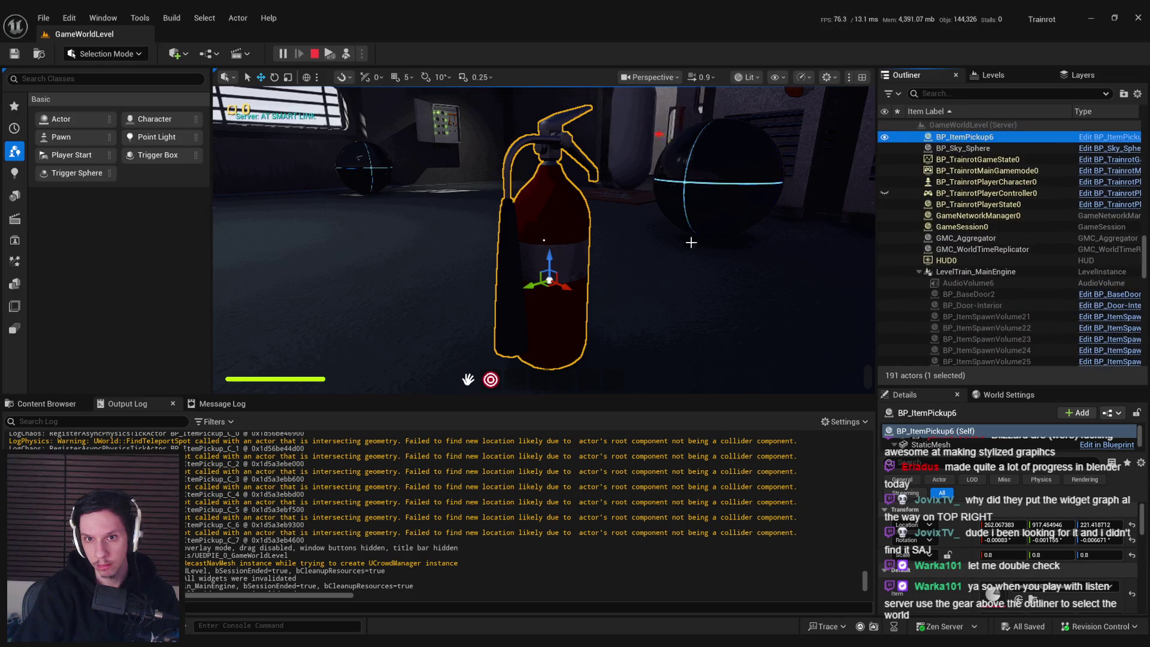
{"action": "left_click_drag", "start_coordinate": [1144, 259], "coordinate": [1144, 238]}
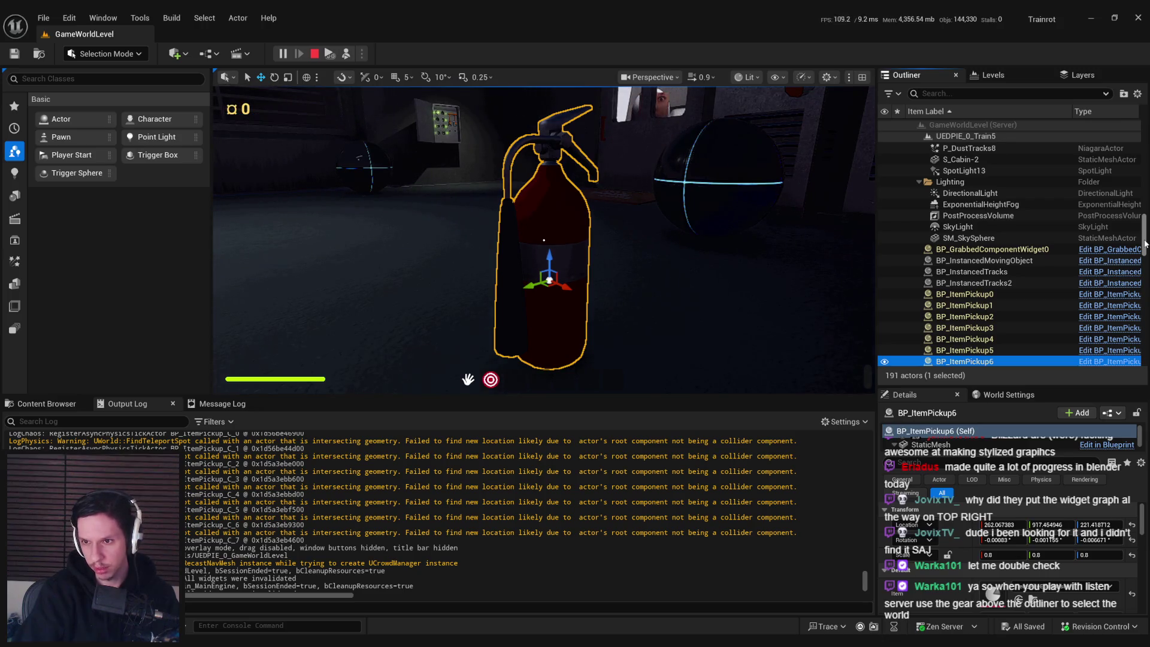
{"action": "left_click_drag", "start_coordinate": [1145, 243], "coordinate": [1146, 147]}
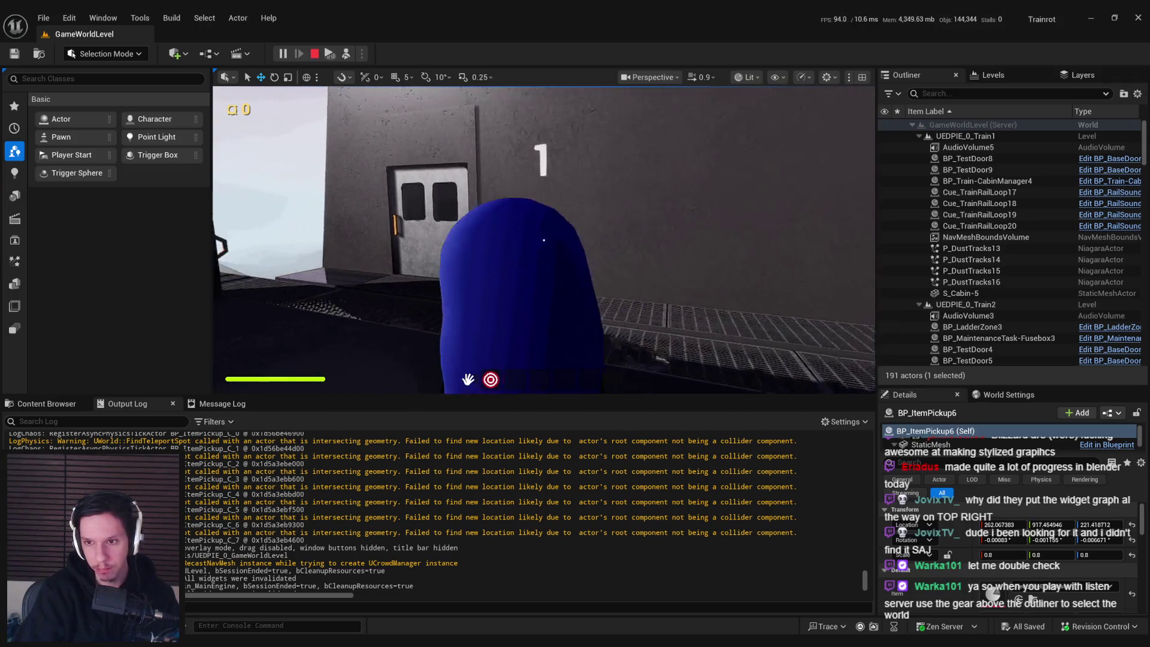
{"action": "key", "text": "Escape"}
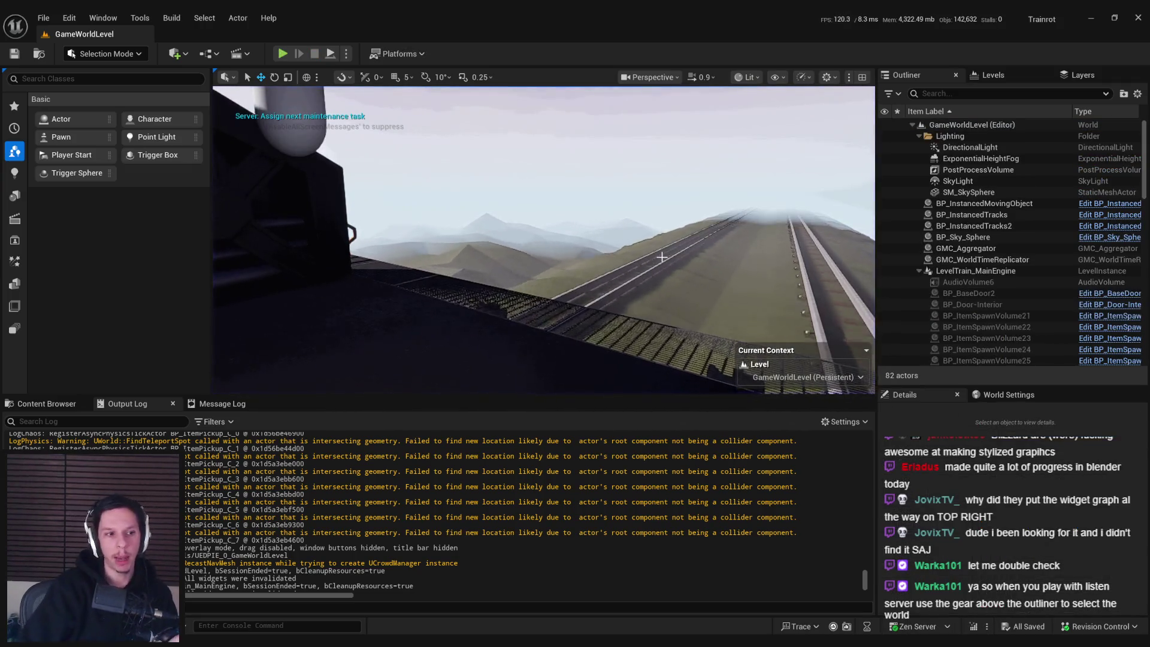
{"action": "left_click", "coordinate": [1138, 94]}
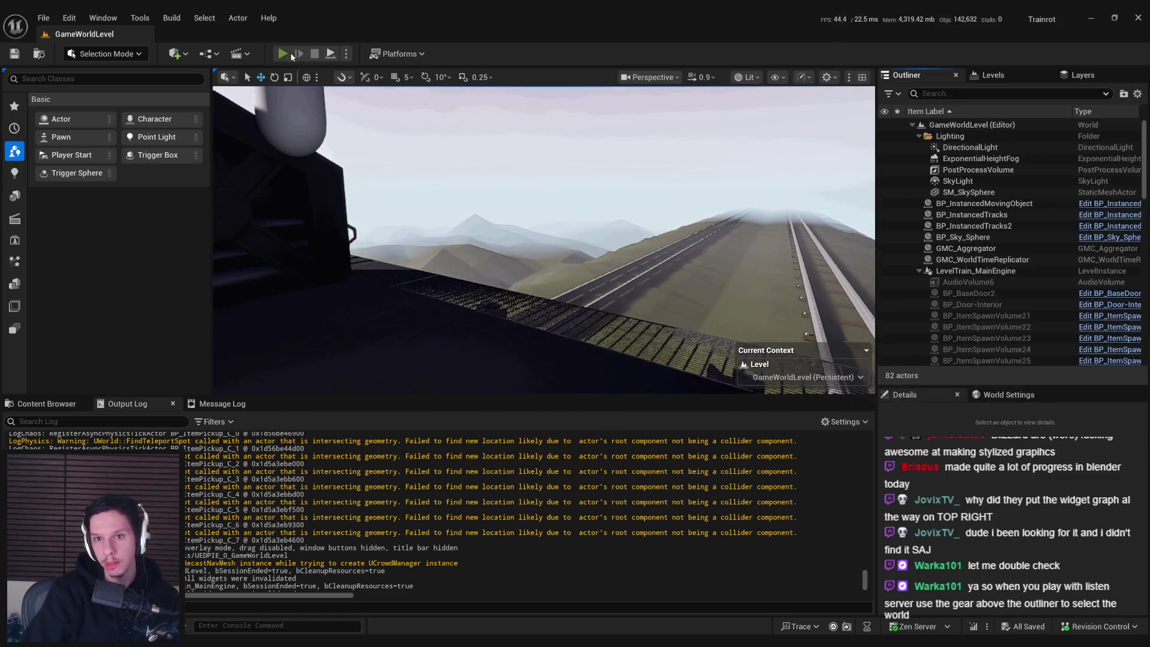
{"action": "key", "text": "alt+p"}
{"action": "key", "text": "super"}
{"action": "left_click", "coordinate": [1137, 93]}
{"action": "mouse_move", "coordinate": [1055, 391]}
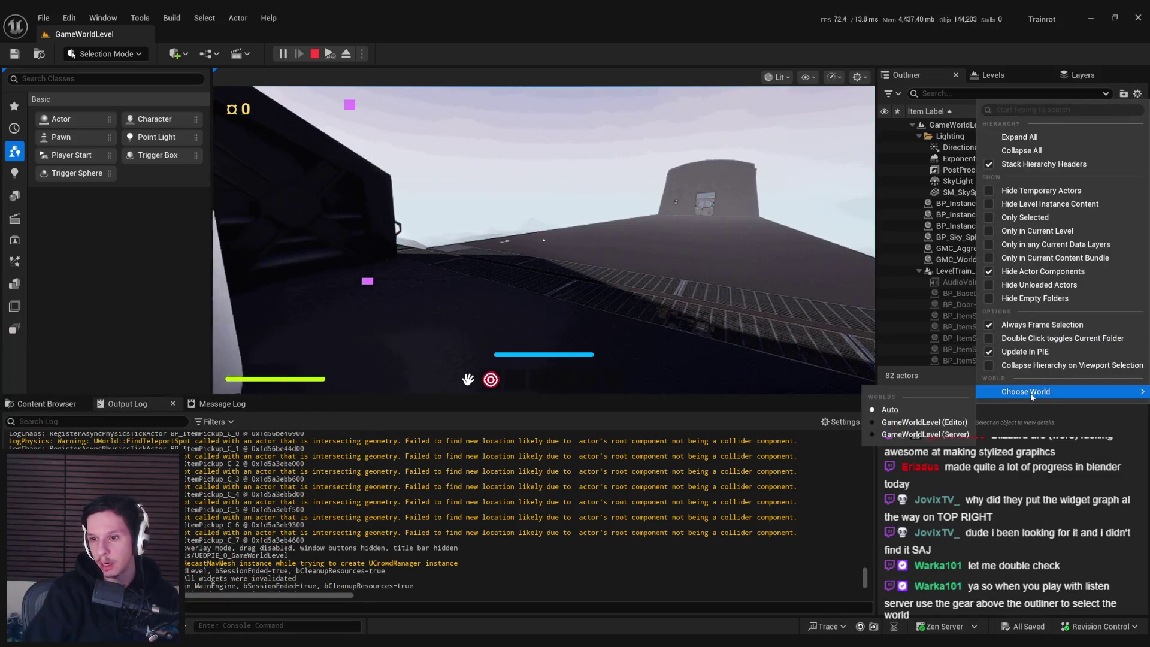
{"action": "left_click", "coordinate": [881, 424]}
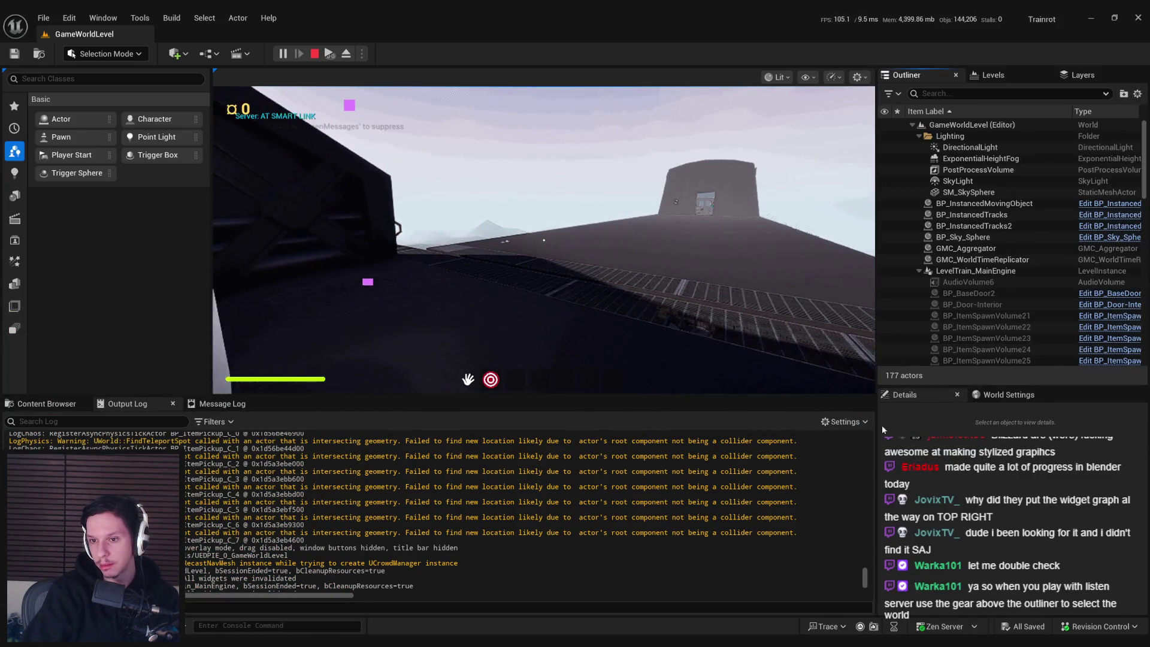
{"action": "left_click", "coordinate": [1139, 94]}
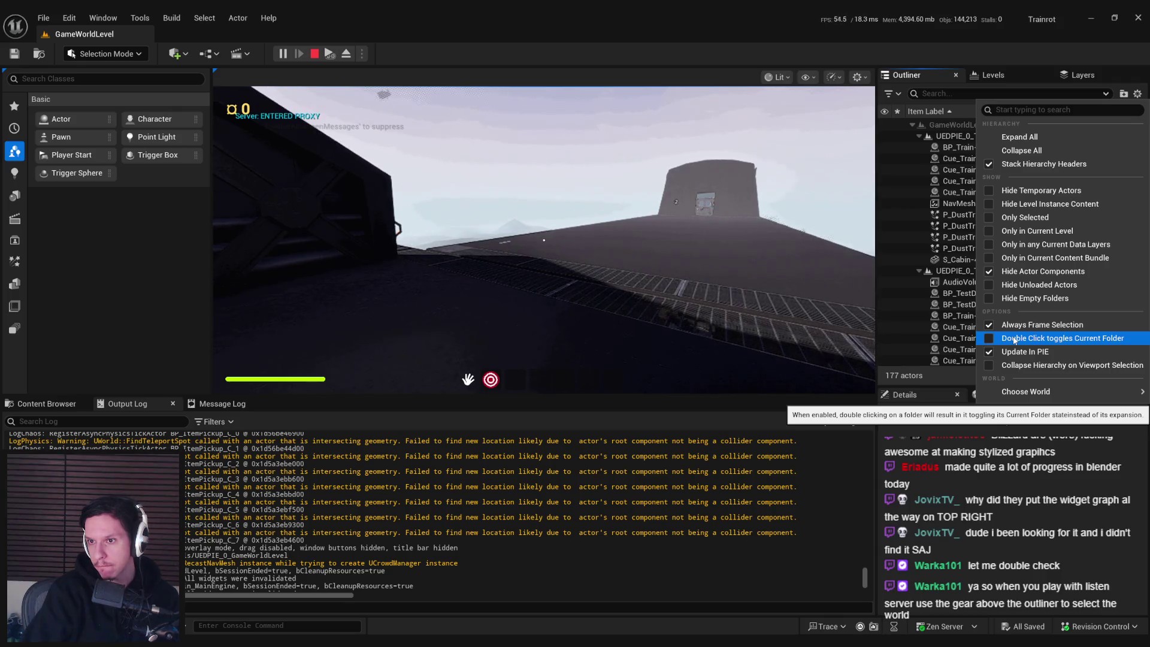
{"action": "mouse_move", "coordinate": [1026, 391]}
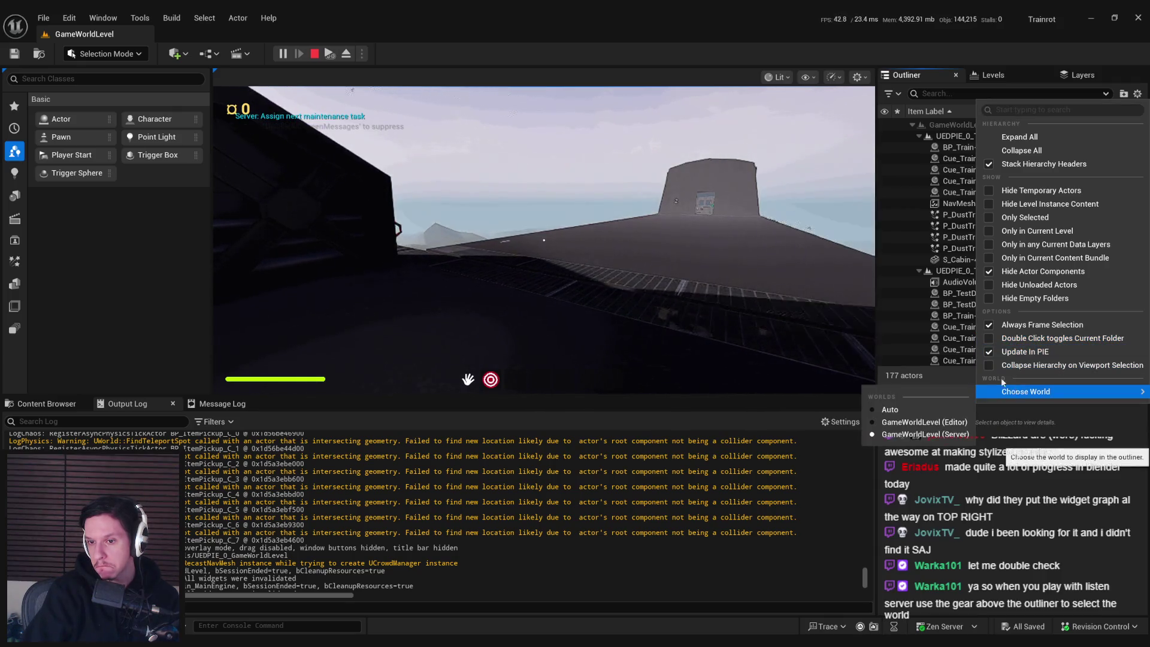
{"action": "left_click", "coordinate": [910, 432]}
{"action": "key", "text": "Escape"}
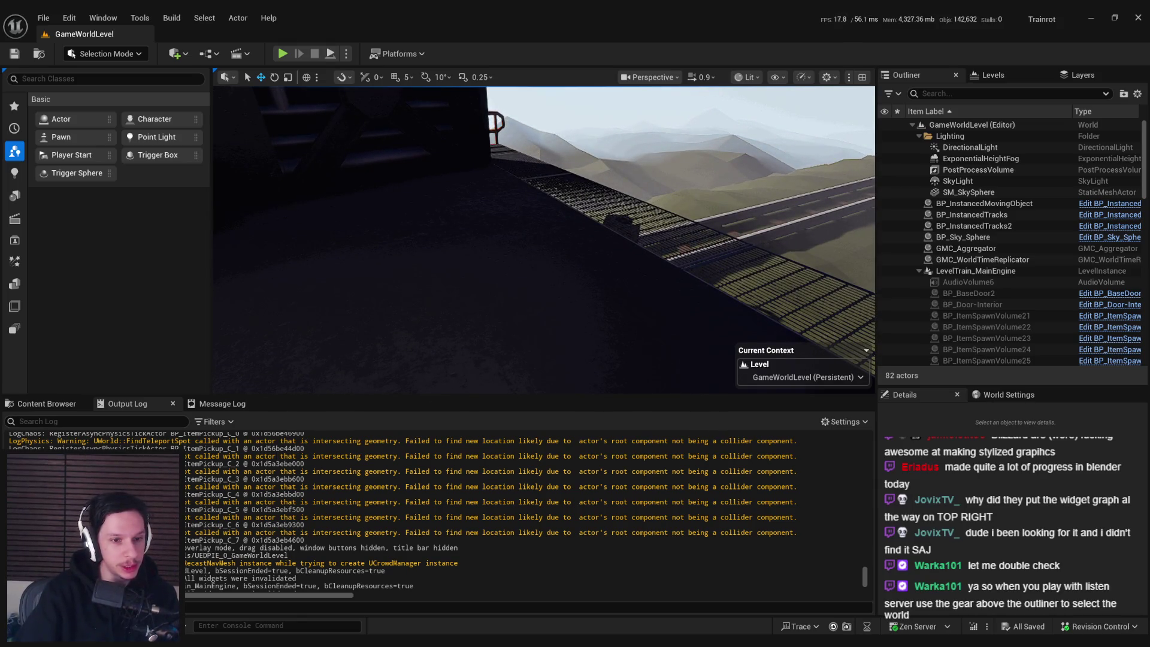
- Fly the camera along the train roof and bring up the Content Browser showing 0_Core
{"action": "key", "text": "alt+Tab"}
{"action": "key", "text": "alt+Tab"}
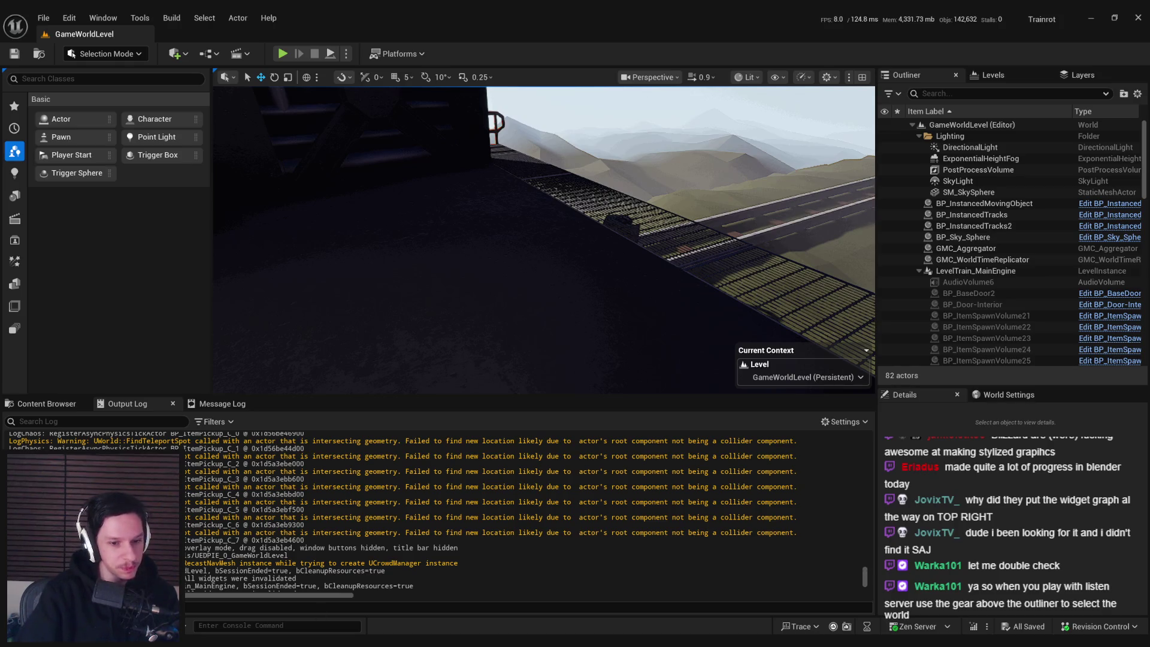
{"action": "left_click_drag", "start_coordinate": [509, 300], "coordinate": [480, 298]}
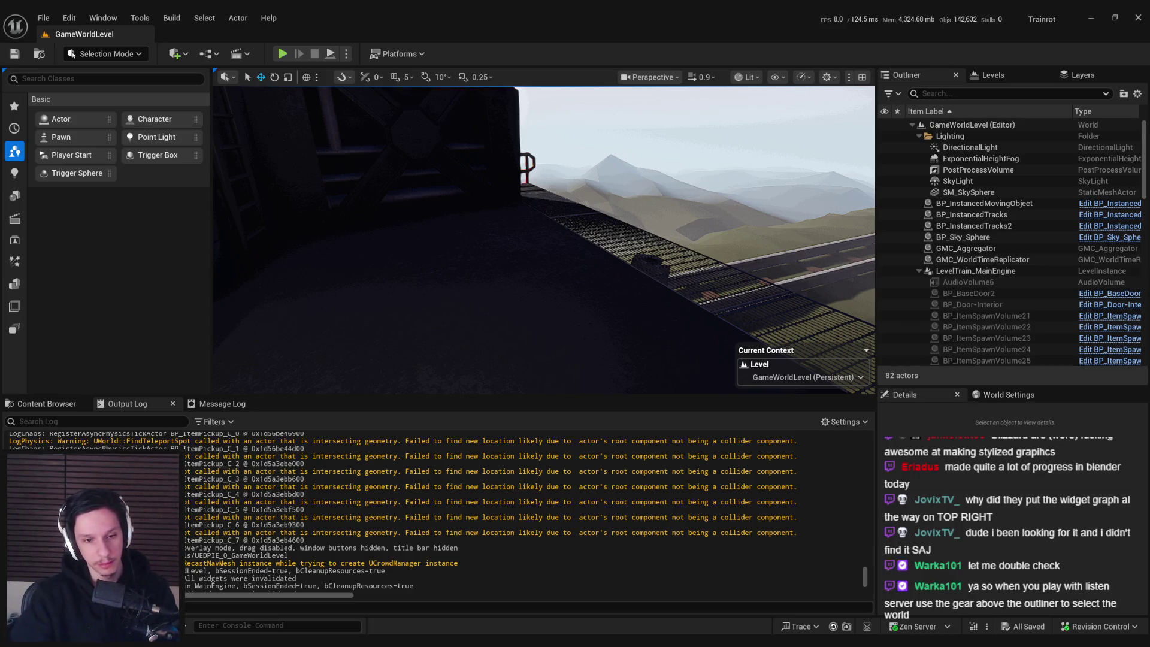
{"action": "left_click", "coordinate": [45, 404]}
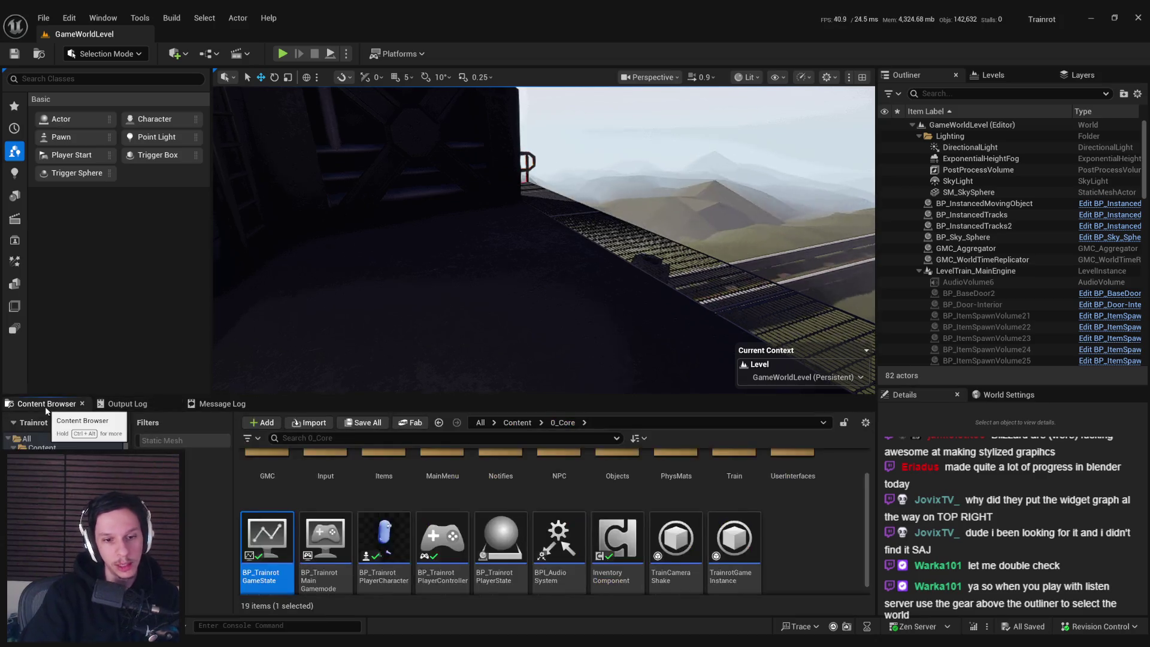
- Open BP_Train-CabinManager, pan past End Play, and select the bounds, overlap and destroy nodes
{"action": "key", "text": "alt+Tab"}
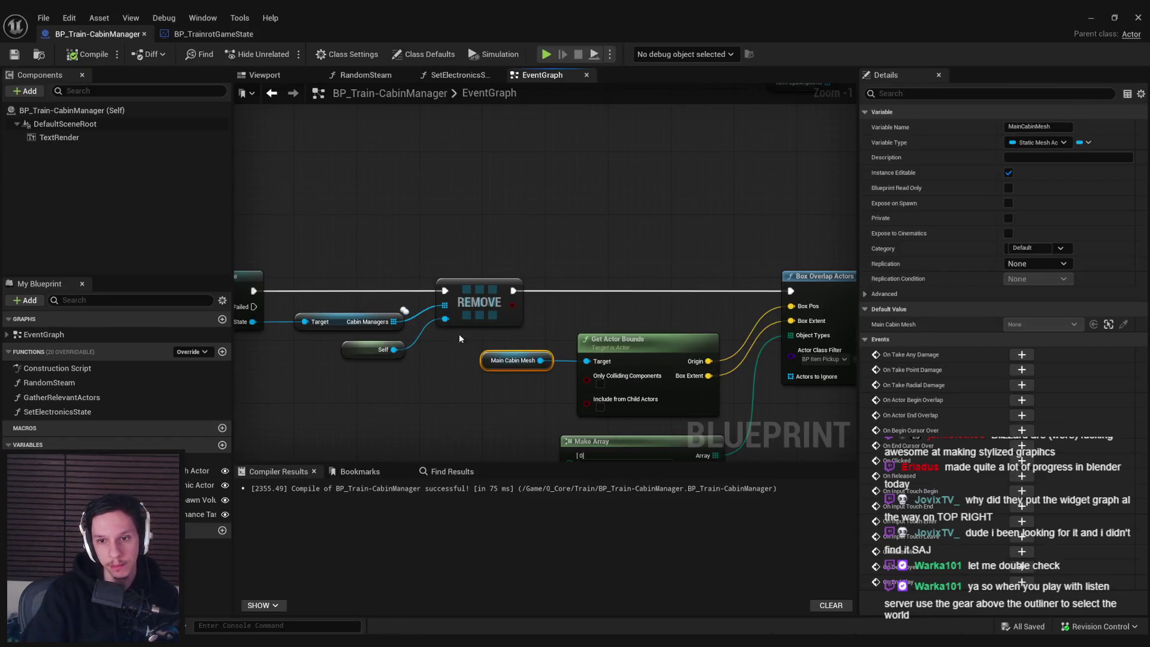
{"action": "scroll", "coordinate": [459, 338], "scroll_direction": "down", "scroll_amount": 2}
{"action": "mouse_move", "coordinate": [459, 338]}
{"action": "left_mouse_down"}
{"action": "mouse_move", "coordinate": [714, 301]}
{"action": "mouse_move", "coordinate": [457, 311]}
{"action": "mouse_move", "coordinate": [514, 286]}
{"action": "left_mouse_up"}
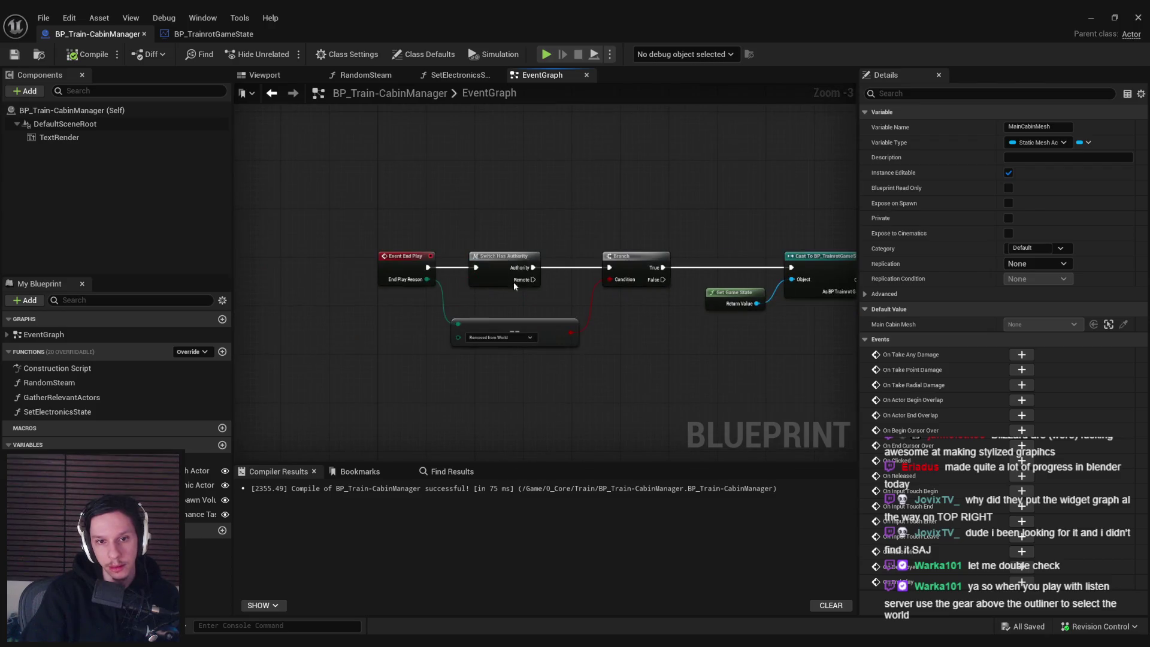
{"action": "mouse_move", "coordinate": [669, 335]}
{"action": "left_mouse_down"}
{"action": "mouse_move", "coordinate": [249, 326]}
{"action": "mouse_move", "coordinate": [325, 319]}
{"action": "left_mouse_up"}
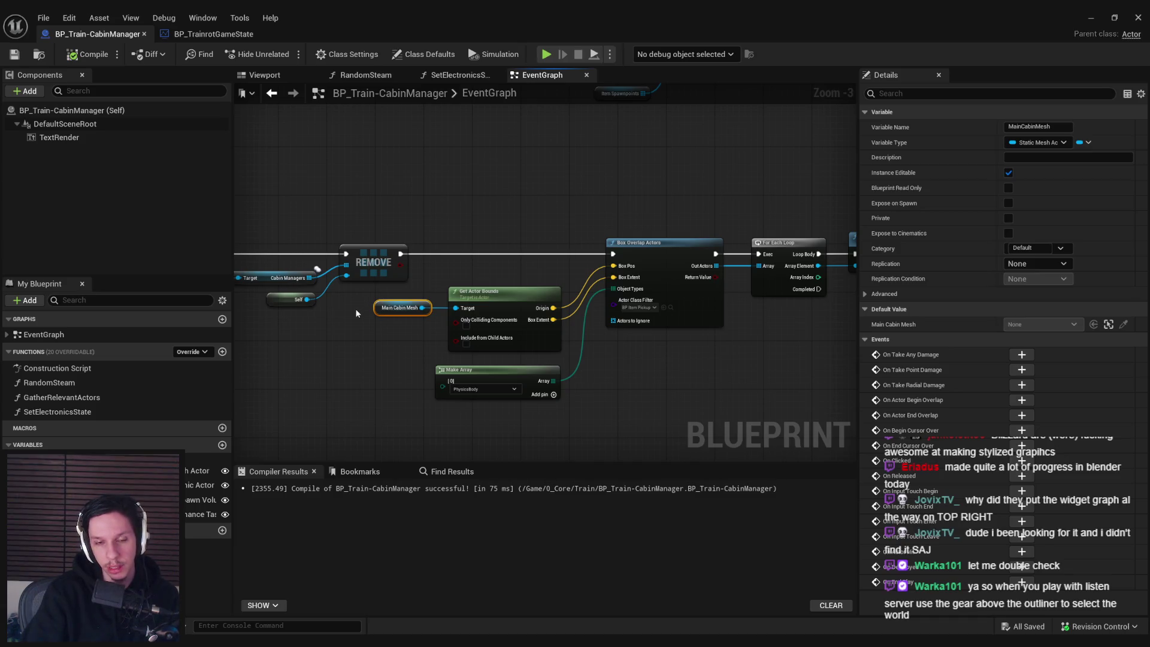
{"action": "left_click_drag", "start_coordinate": [350, 316], "coordinate": [369, 325]}
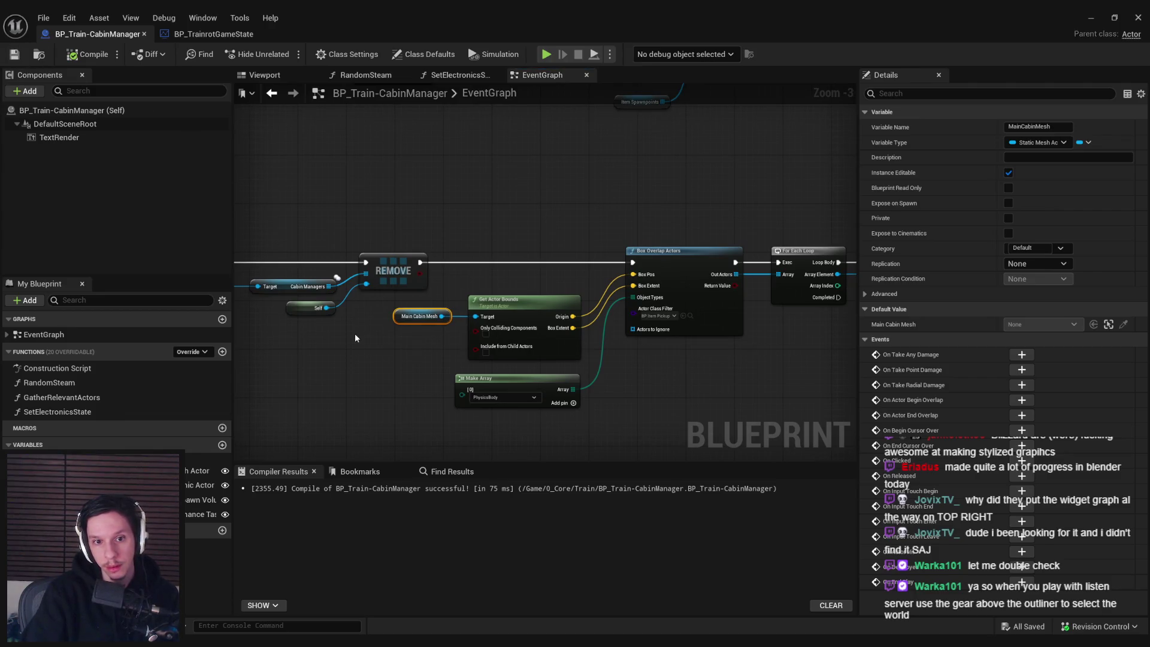
{"action": "left_click", "coordinate": [355, 333]}
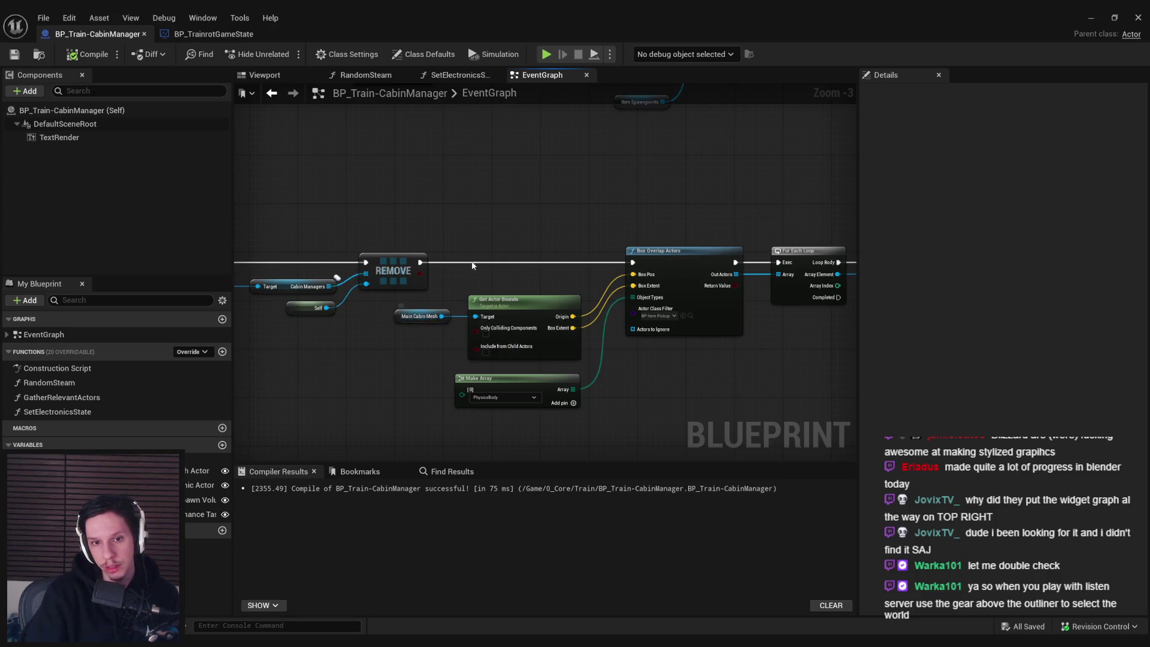
{"action": "scroll", "coordinate": [411, 247], "scroll_direction": "down", "scroll_amount": 2}
{"action": "left_click_drag", "start_coordinate": [411, 246], "coordinate": [611, 326]}
- Shift the Box Overlap Actors node group right to make room after REMOVE
{"action": "scroll", "coordinate": [549, 261], "scroll_direction": "up", "scroll_amount": 3}
{"action": "left_click_drag", "start_coordinate": [549, 260], "coordinate": [624, 260]}
{"action": "left_click", "coordinate": [491, 336]}
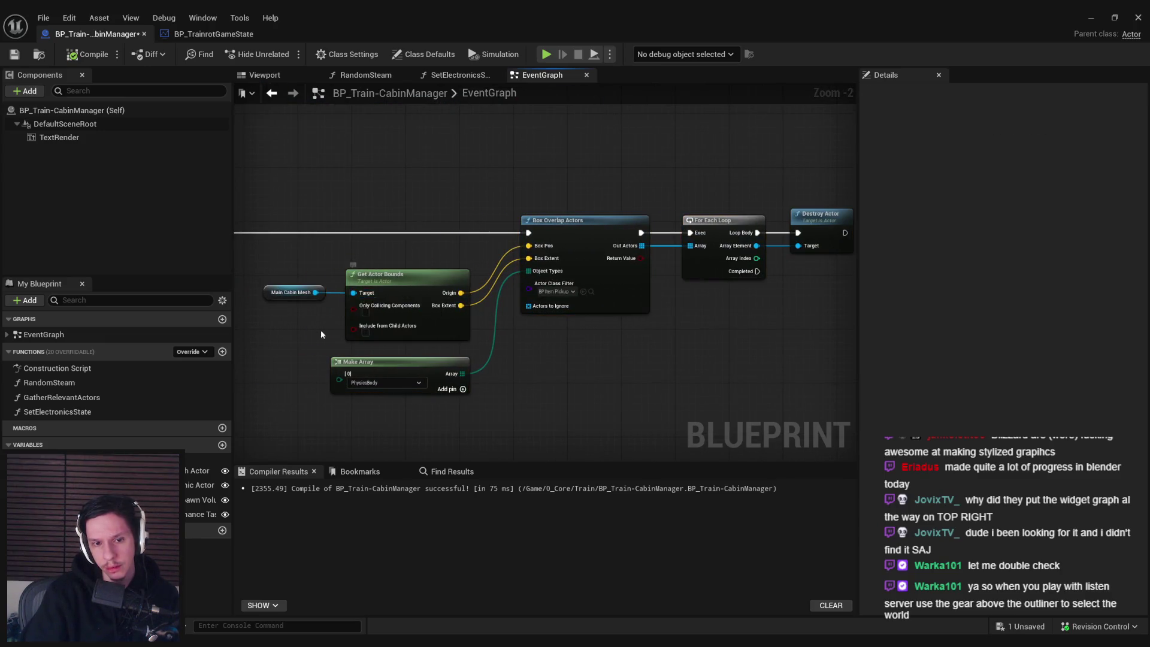
{"action": "left_click_drag", "start_coordinate": [316, 299], "coordinate": [439, 322]}
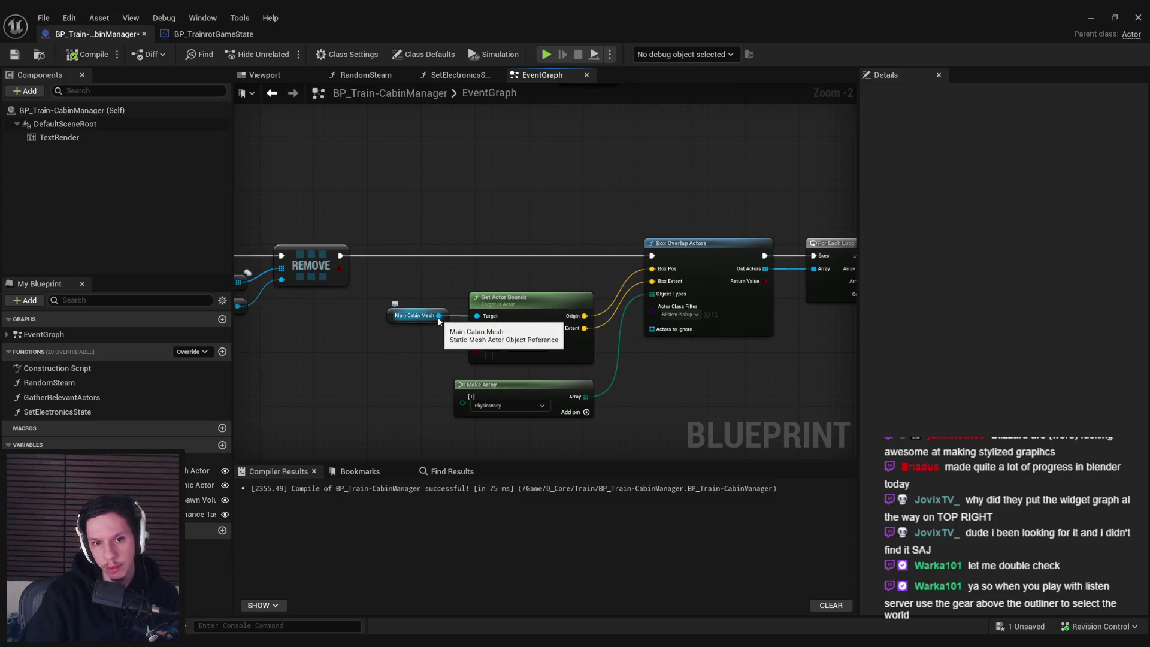
- Insert a Print String between REMOVE and Box Overlap Actors printing Main Cabin Mesh's display name
{"action": "right_click", "coordinate": [456, 246]}
{"action": "type", "text": "print st"}
{"action": "key", "text": "Return"}
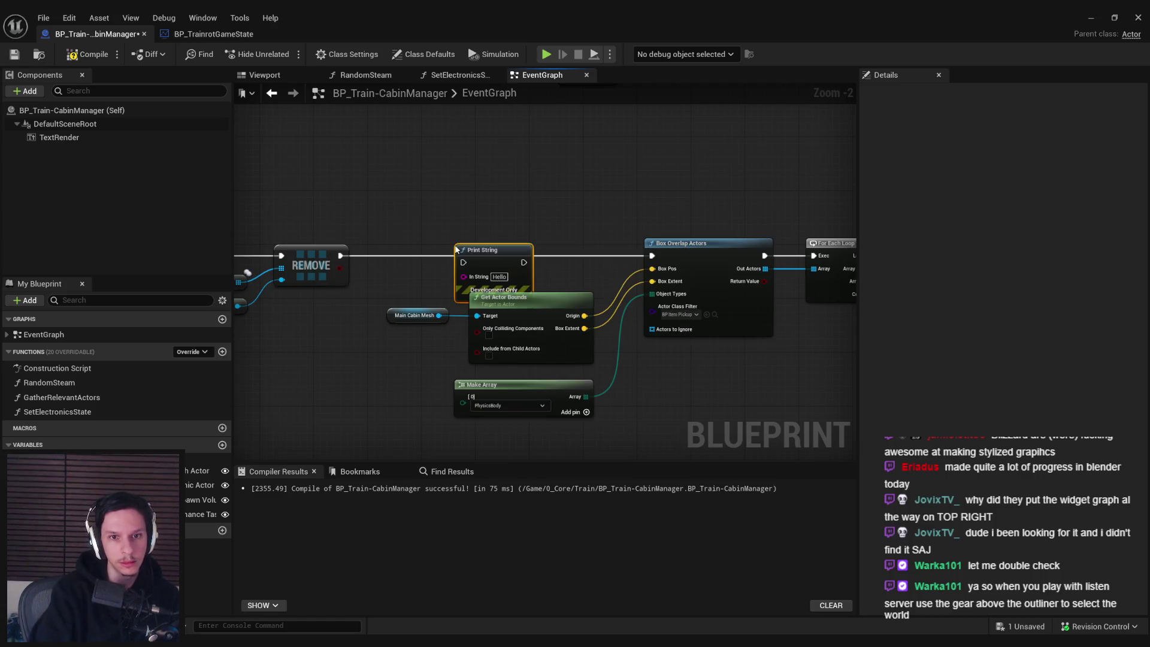
{"action": "mouse_move", "coordinate": [461, 251]}
{"action": "left_mouse_down"}
{"action": "mouse_move", "coordinate": [475, 237]}
{"action": "mouse_move", "coordinate": [341, 256]}
{"action": "left_mouse_up"}
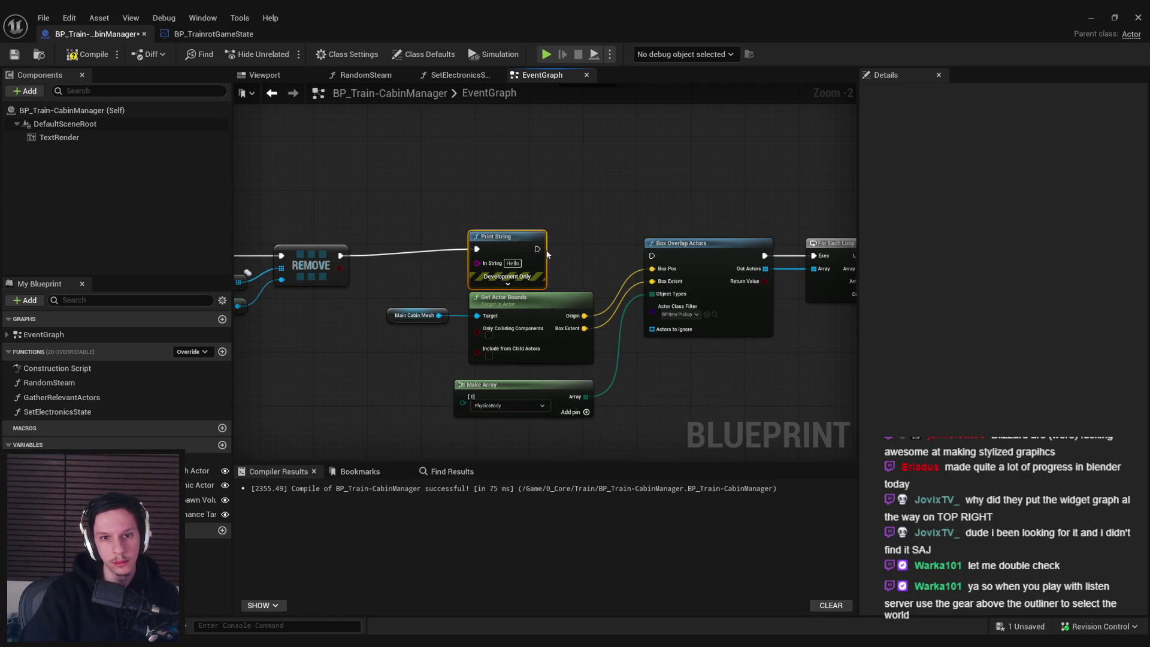
{"action": "left_click_drag", "start_coordinate": [538, 249], "coordinate": [652, 256]}
{"action": "left_click_drag", "start_coordinate": [477, 263], "coordinate": [440, 316]}
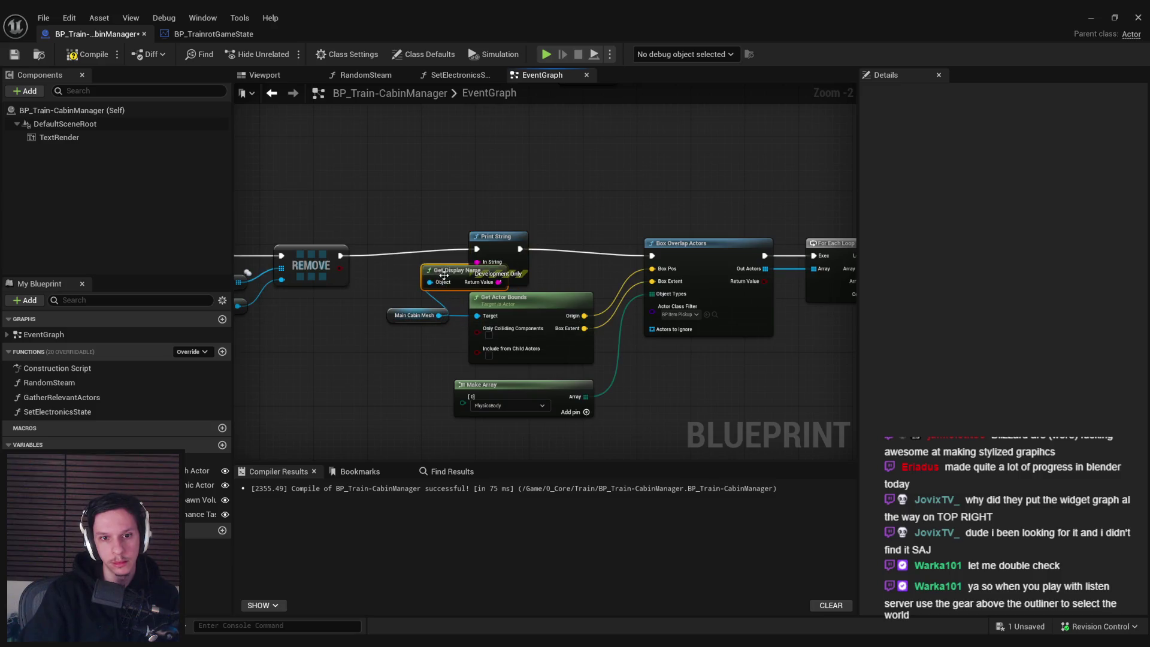
- Tidy the Get Display Name node, then compile and save BP_Train-CabinManager
{"action": "left_click_drag", "start_coordinate": [444, 275], "coordinate": [396, 275]}
{"action": "left_click", "coordinate": [70, 55]}
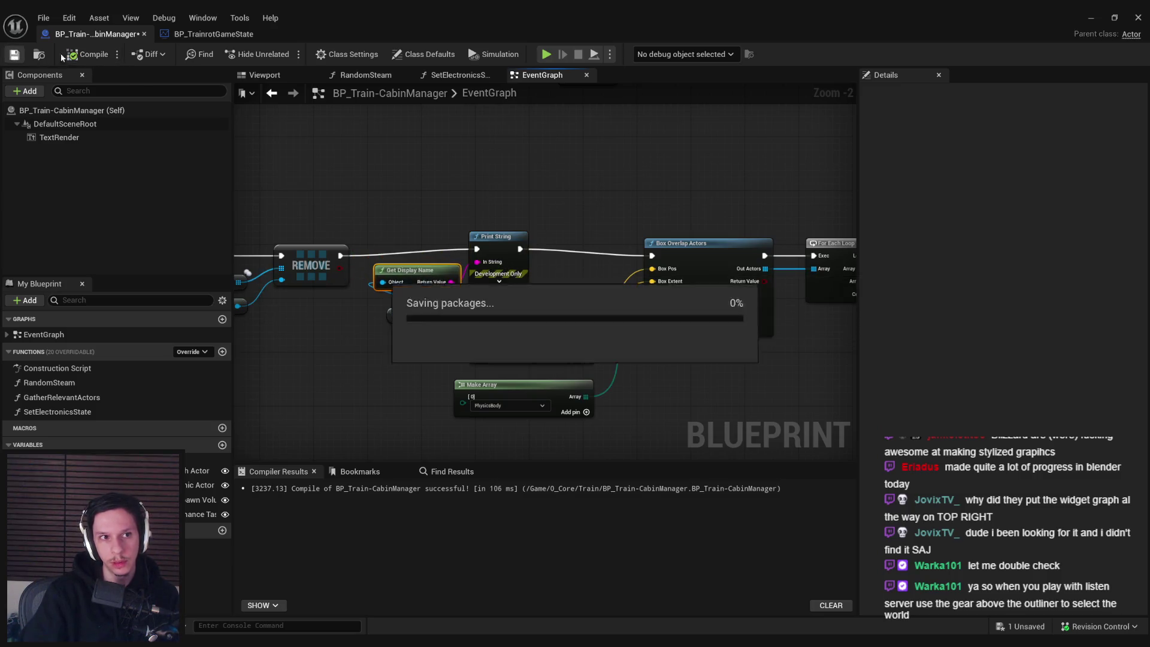
{"action": "left_click", "coordinate": [1138, 18]}
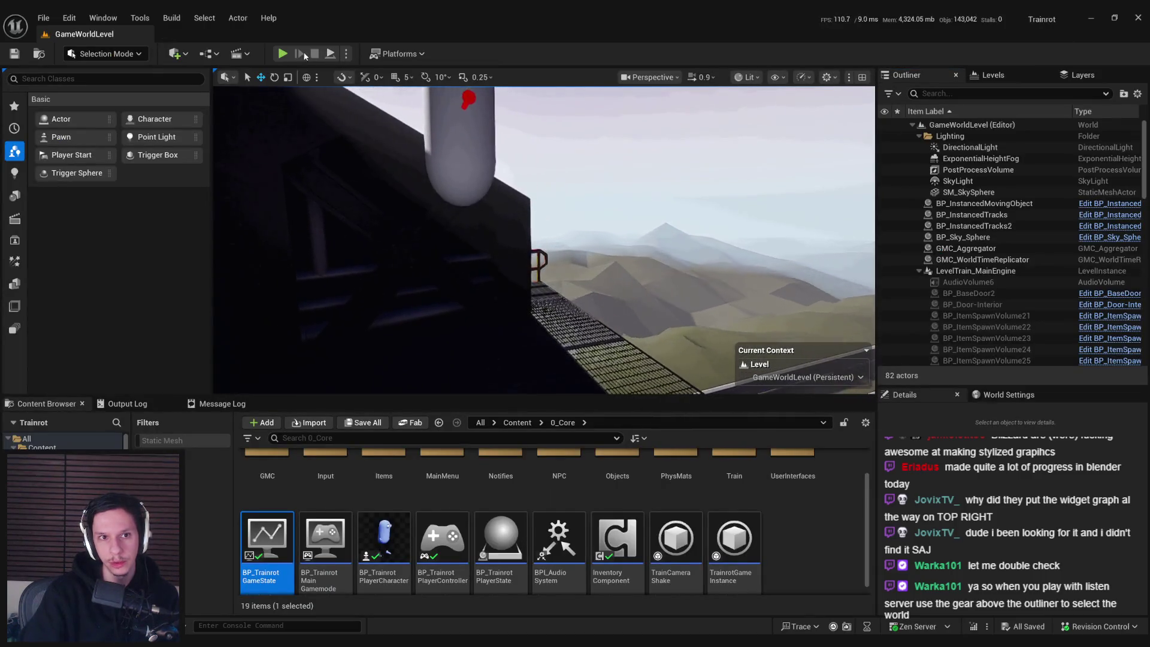
- Play-test the level with 'slomo 1' in the console, then stop and return to the blueprint
{"action": "left_click", "coordinate": [282, 53]}
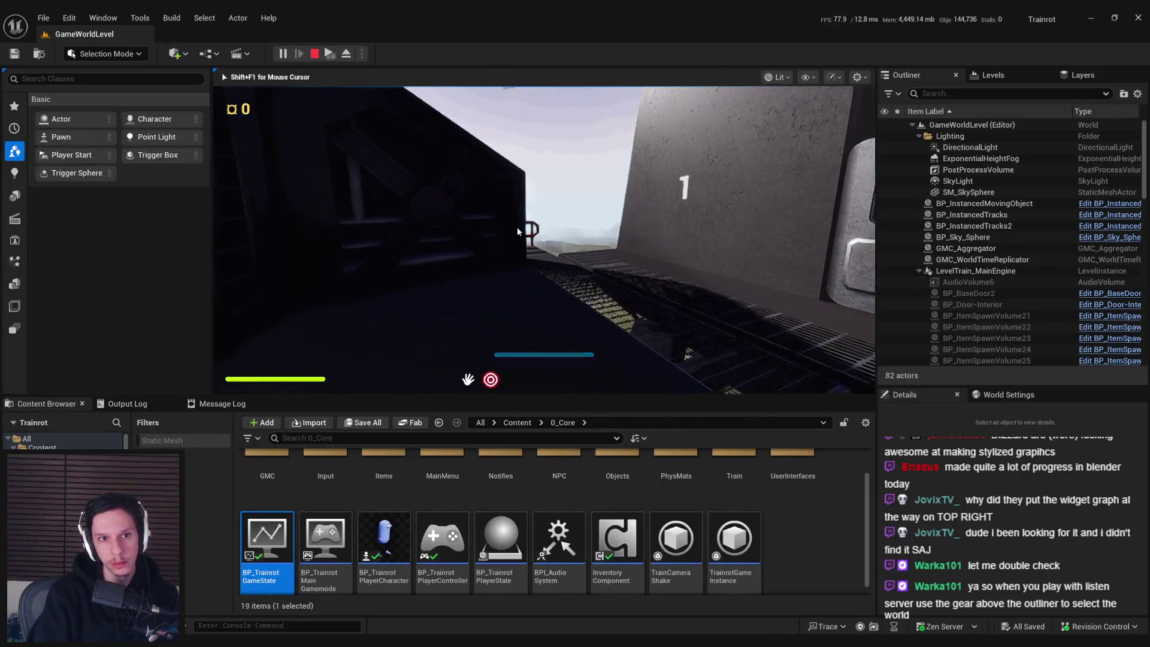
{"action": "key", "text": "grave"}
{"action": "type", "text": "slomo 1"}
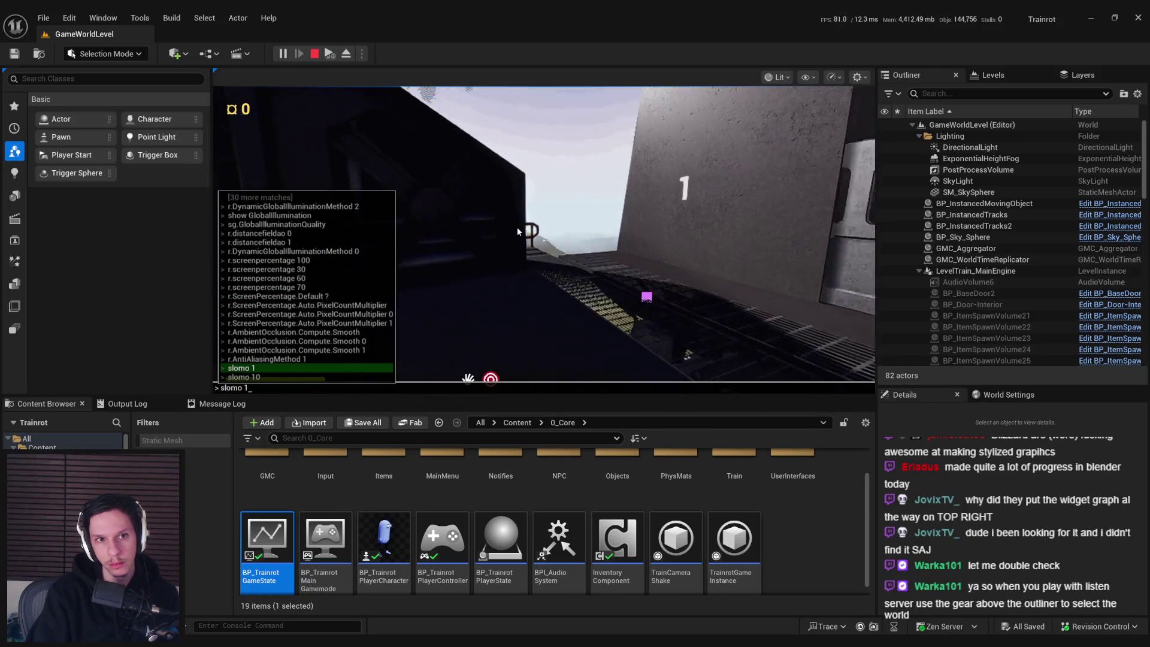
{"action": "key", "text": "Return"}
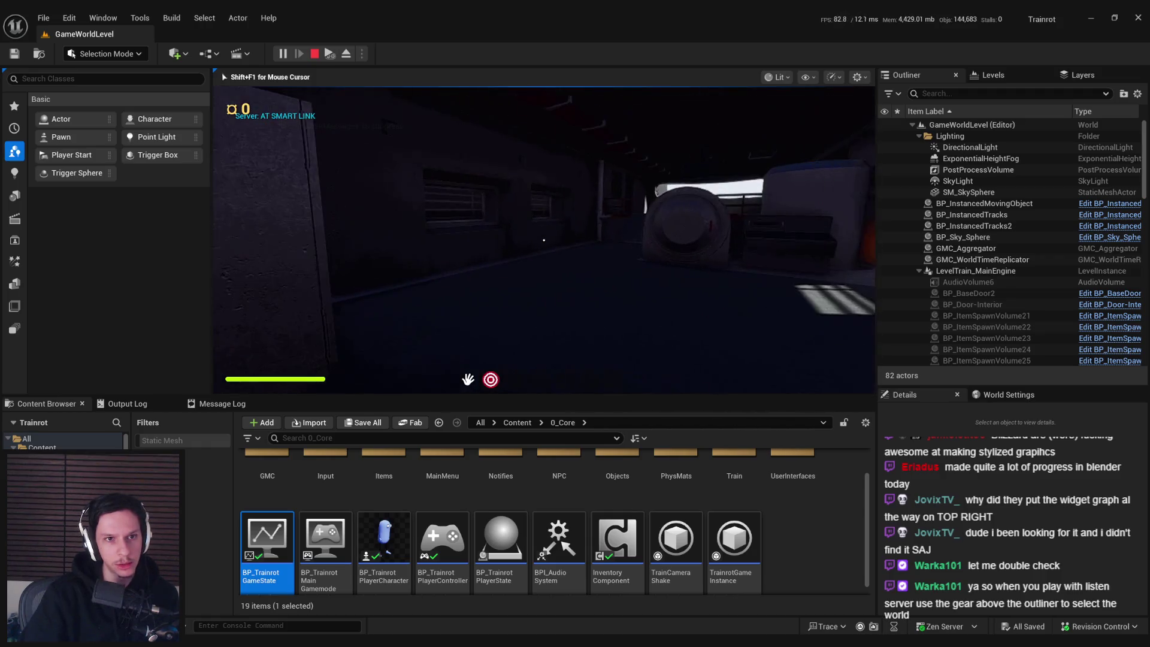
{"action": "key", "text": "grave"}
{"action": "key", "text": "grave"}
{"action": "key", "text": "grave"}
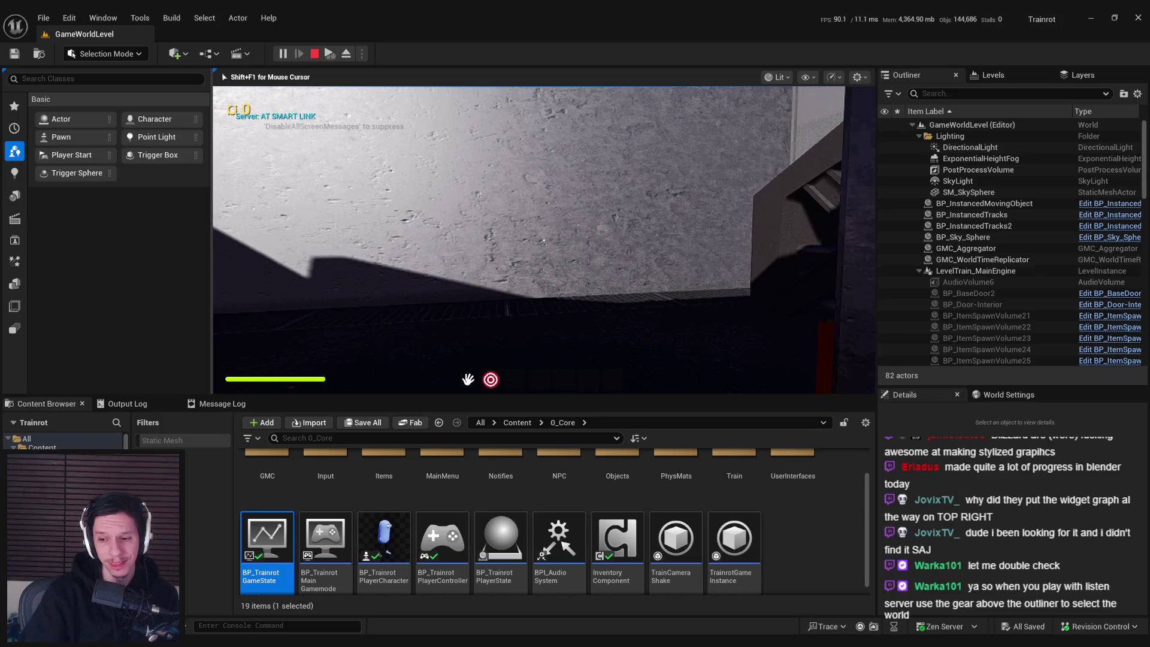
{"action": "key", "text": "Escape"}
{"action": "left_click", "coordinate": [388, 617]}
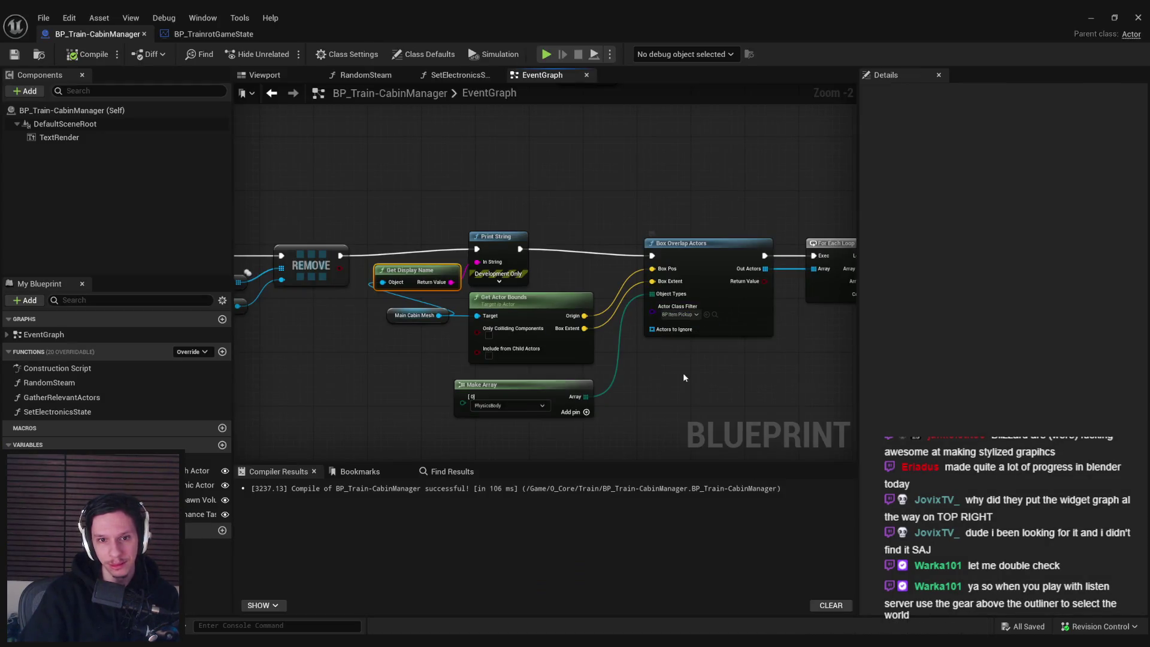
- Search 'pick up' in Box Overlap Actors' actor class filter, leaving the filter unchanged
{"action": "left_click_drag", "start_coordinate": [664, 391], "coordinate": [511, 376]}
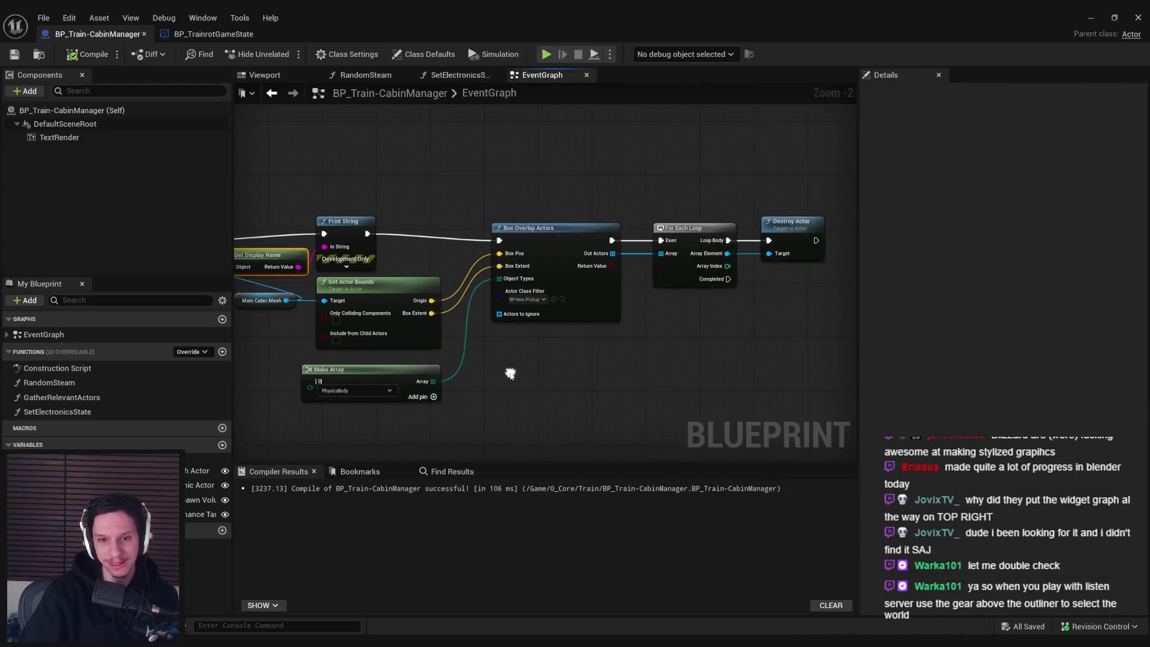
{"action": "left_click", "coordinate": [523, 301]}
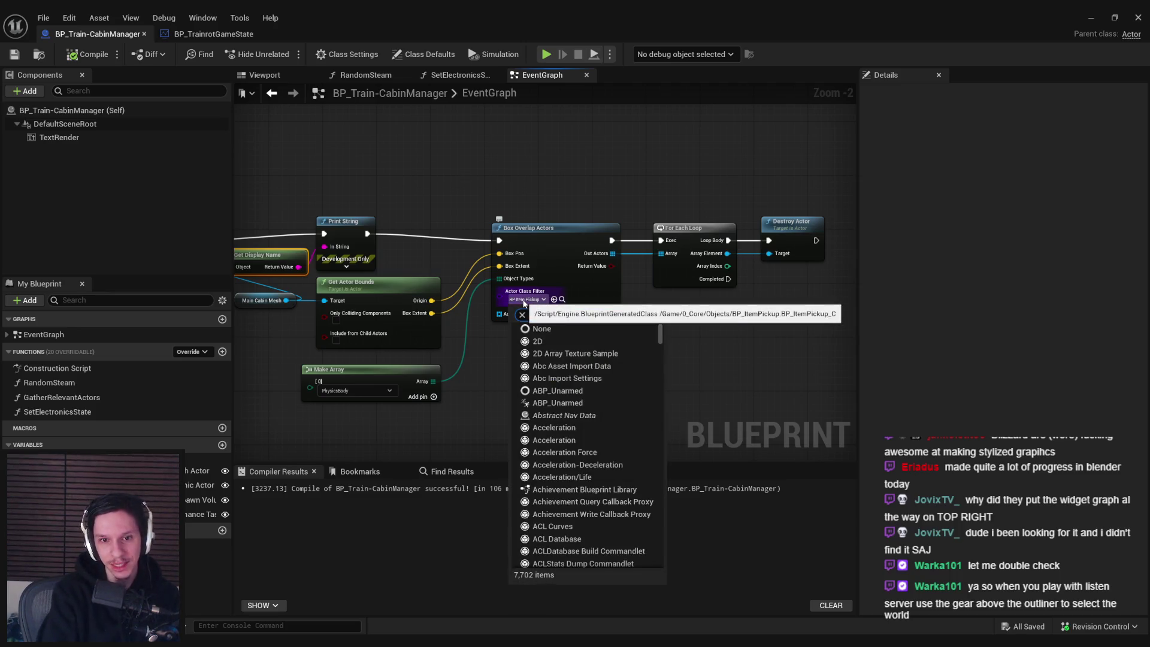
{"action": "type", "text": "itempick"}
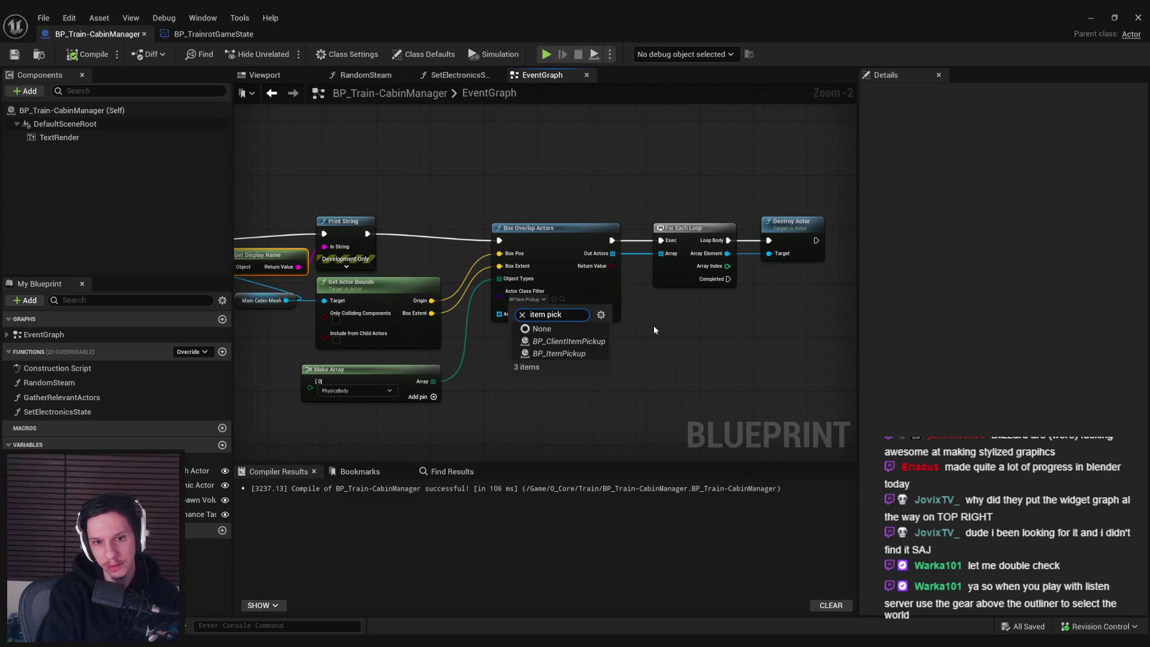
{"action": "key", "text": "ctrl+a"}
{"action": "type", "text": "pick up"}
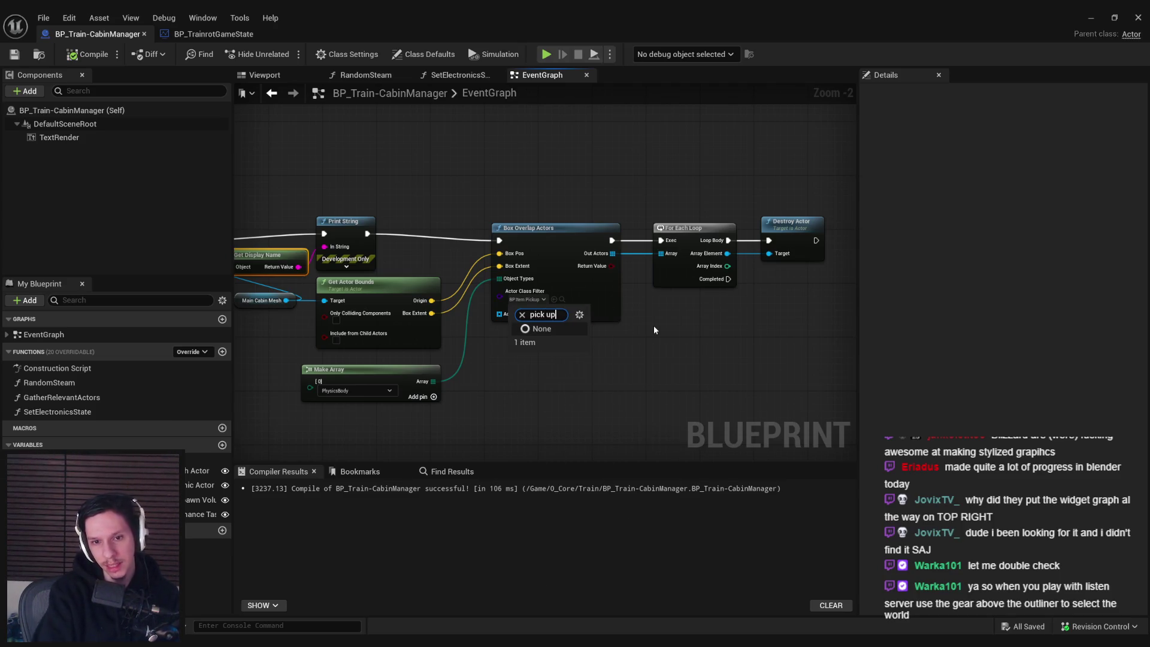
{"action": "left_click", "coordinate": [653, 325]}
- Delete the Print String and Get Display Name nodes and wire REMOVE into Box Overlap Actors
{"action": "left_click_drag", "start_coordinate": [353, 214], "coordinate": [501, 220]}
{"action": "left_click", "coordinate": [500, 226]}
{"action": "key", "text": "Delete"}
{"action": "mouse_move", "coordinate": [336, 246]}
{"action": "left_mouse_down"}
{"action": "mouse_move", "coordinate": [659, 249]}
{"action": "mouse_move", "coordinate": [649, 246]}
{"action": "left_mouse_up"}
- Add a breakpoint on the Box Overlap Actors node
{"action": "left_click_drag", "start_coordinate": [830, 382], "coordinate": [527, 382]}
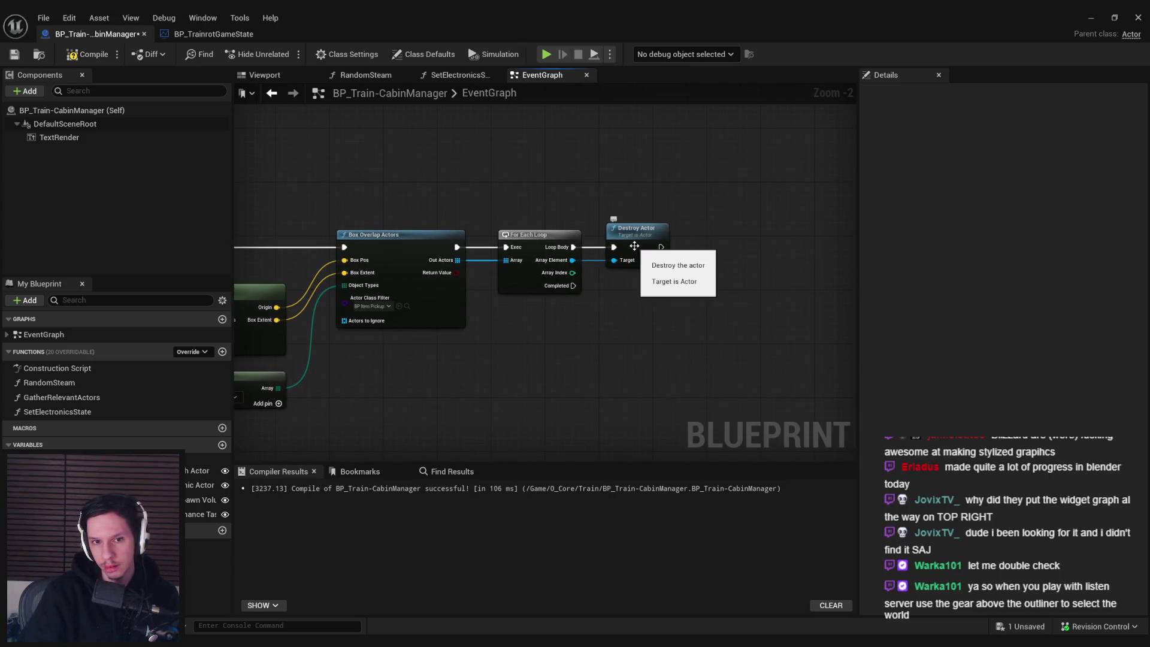
{"action": "right_click", "coordinate": [529, 281]}
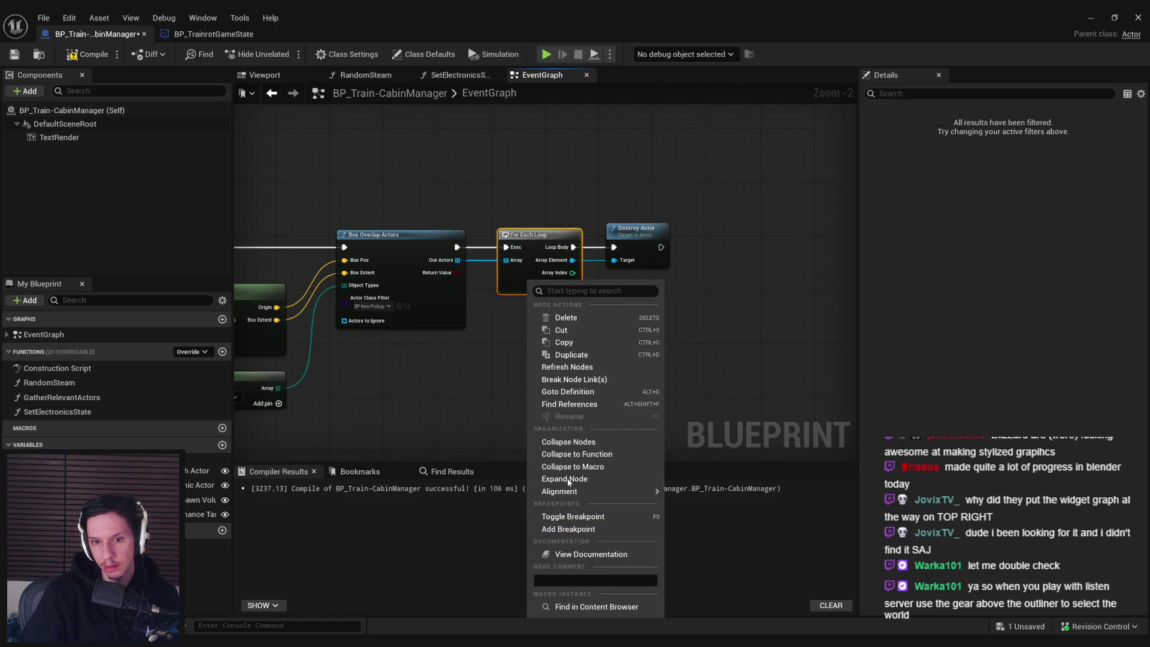
{"action": "right_click", "coordinate": [435, 303]}
{"action": "left_click", "coordinate": [480, 525]}
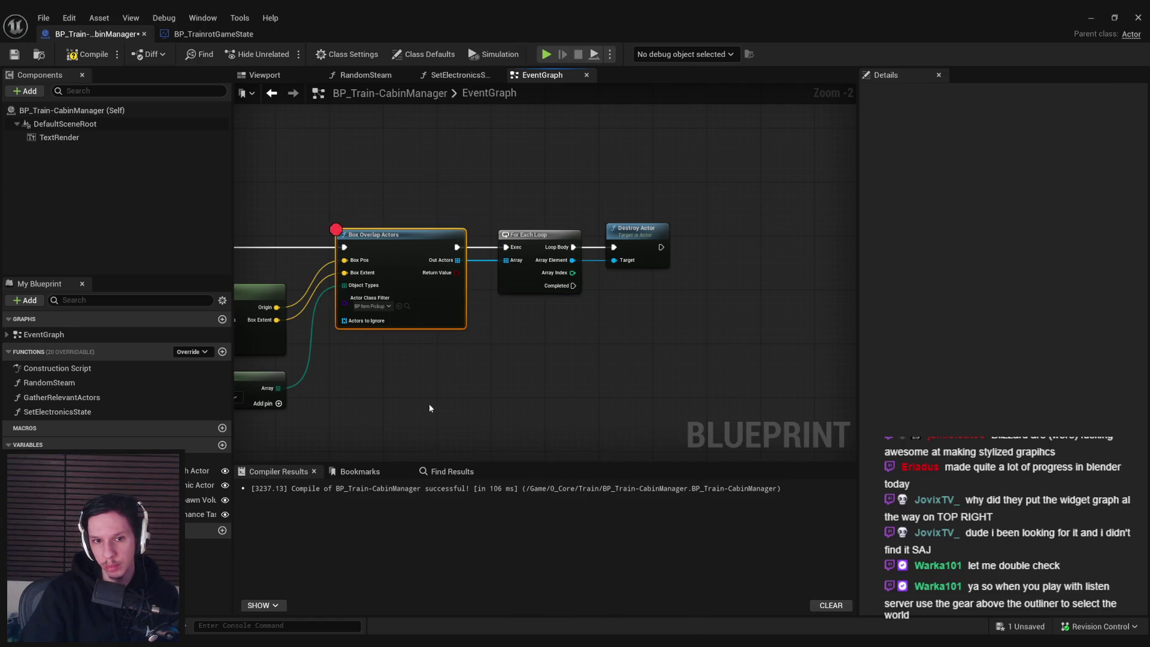
- Compile and save the cabin manager blueprint and return to the level editor
{"action": "left_click", "coordinate": [88, 54]}
{"action": "left_click", "coordinate": [7, 57]}
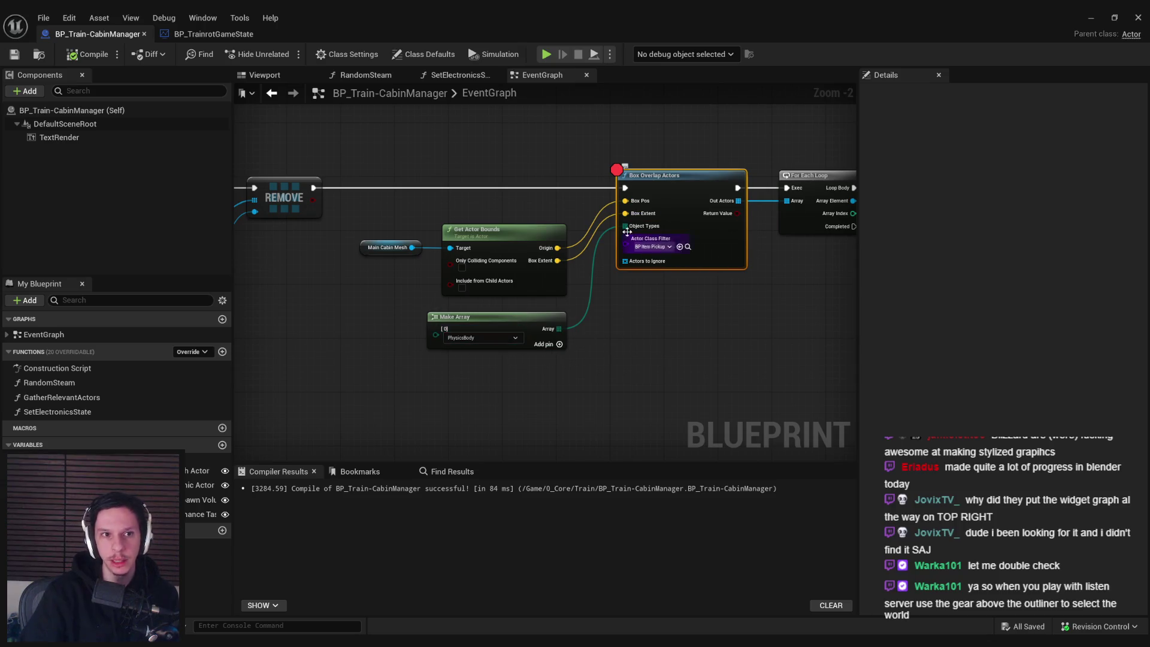
{"action": "left_click", "coordinate": [1090, 17]}
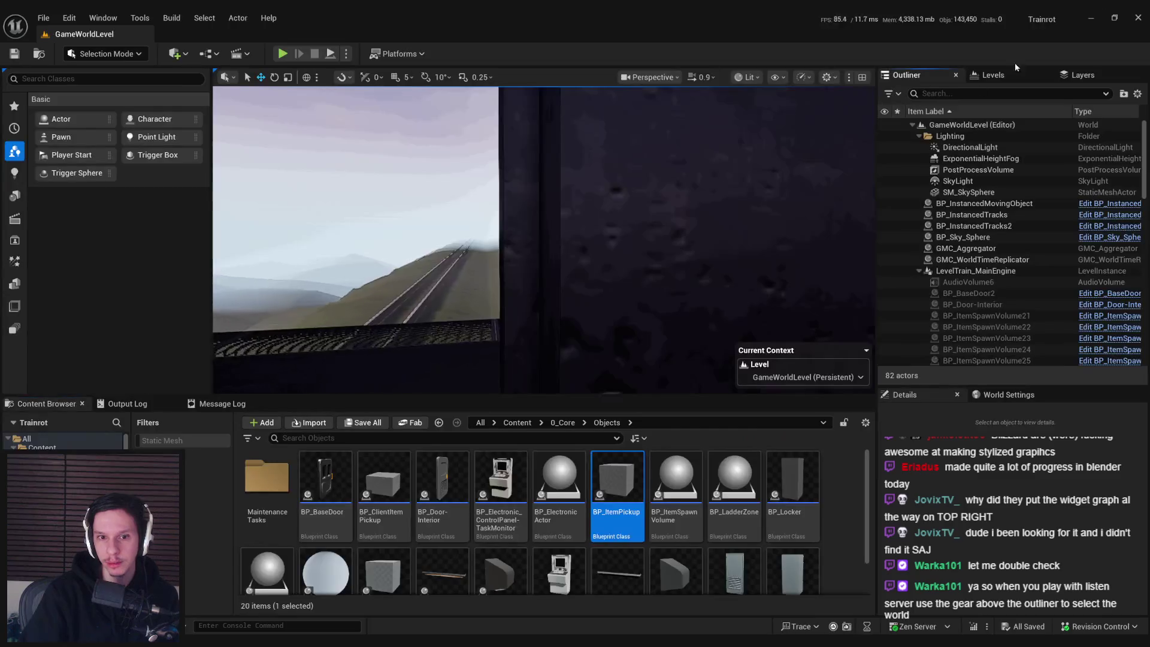
- Open BP_ItemPickup and review its StaticMesh component's collision and physics settings
{"action": "double_click", "coordinate": [617, 480]}
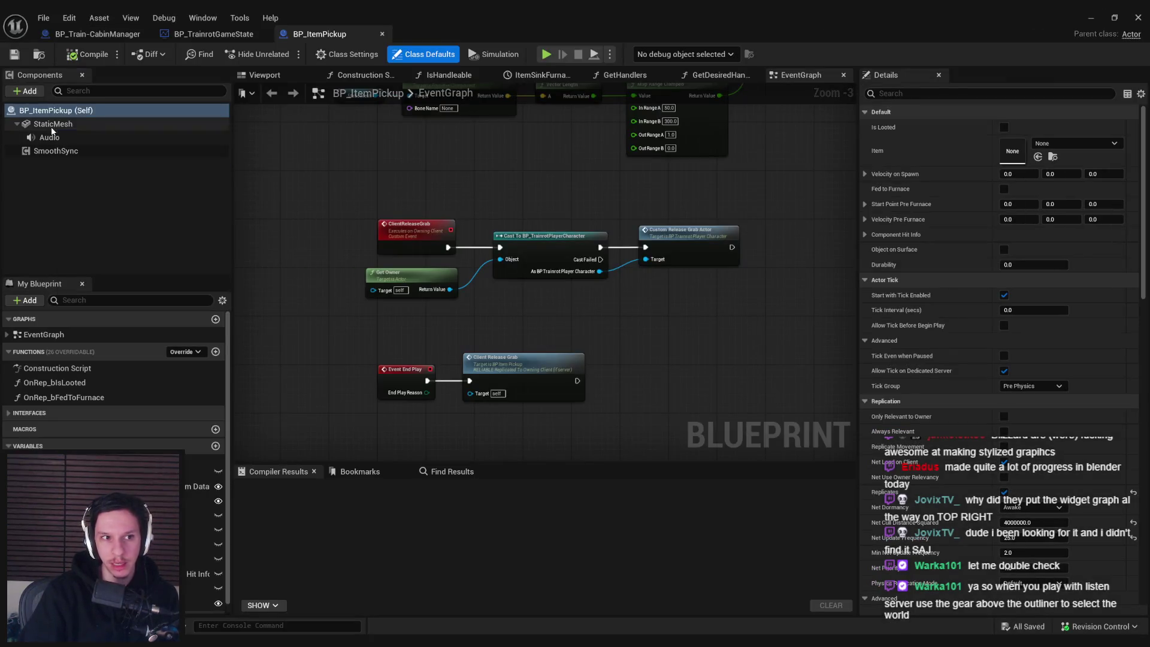
{"action": "left_click", "coordinate": [54, 124]}
{"action": "left_click_drag", "start_coordinate": [1146, 205], "coordinate": [1148, 343]}
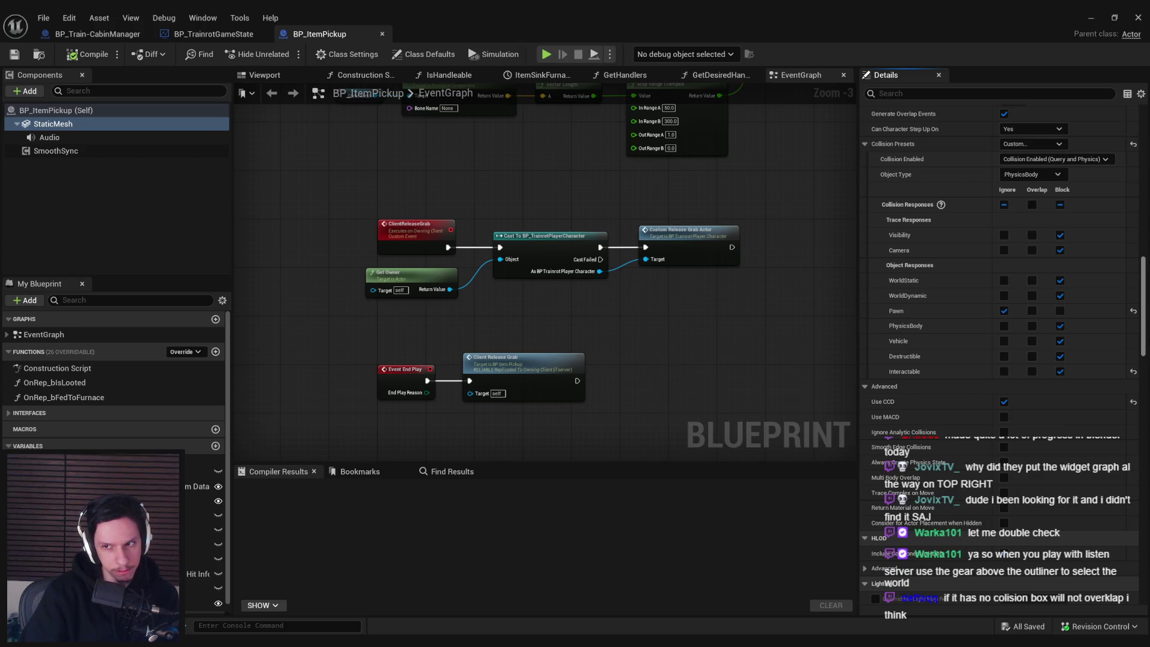
{"action": "scroll", "coordinate": [1001, 269], "scroll_direction": "down", "scroll_amount": 5}
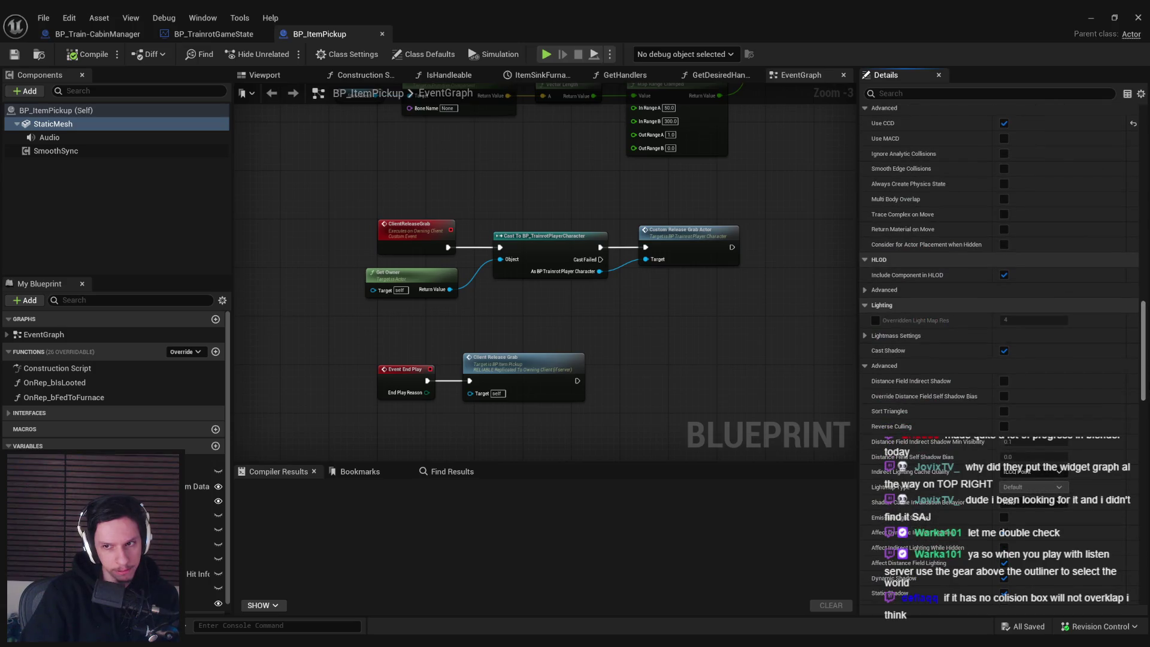
{"action": "scroll", "coordinate": [1140, 363], "scroll_direction": "up", "scroll_amount": 3}
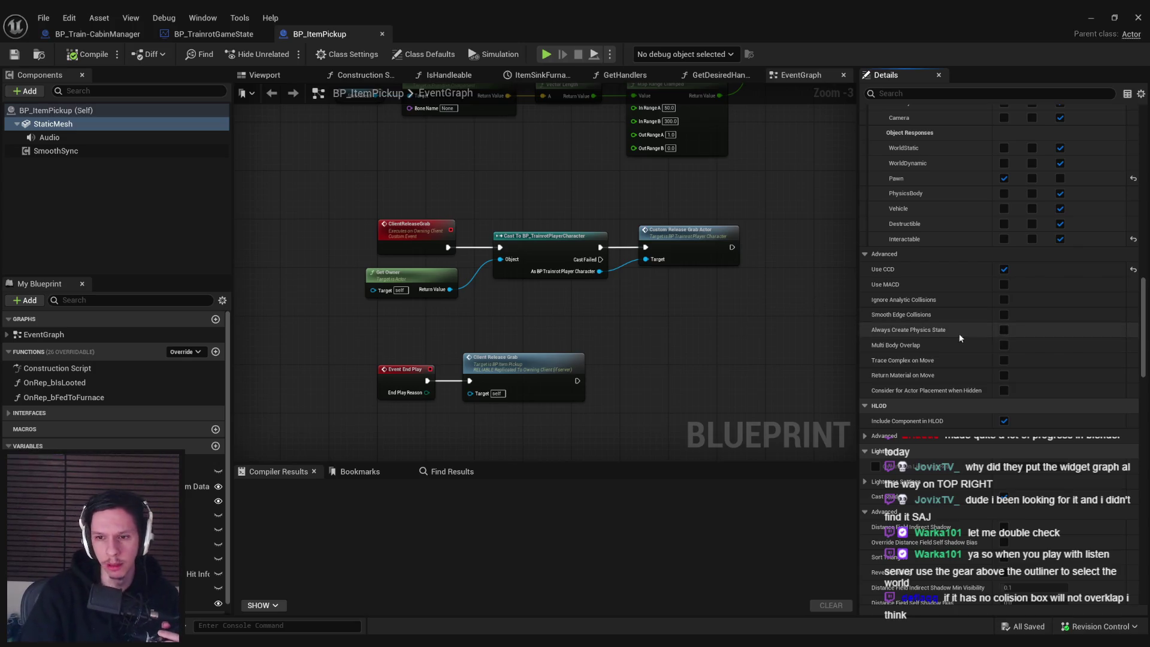
{"action": "mouse_move", "coordinate": [1146, 347]}
{"action": "left_mouse_down"}
{"action": "mouse_move", "coordinate": [1126, 261]}
{"action": "mouse_move", "coordinate": [1124, 293]}
{"action": "mouse_move", "coordinate": [1116, 192]}
{"action": "left_mouse_up"}
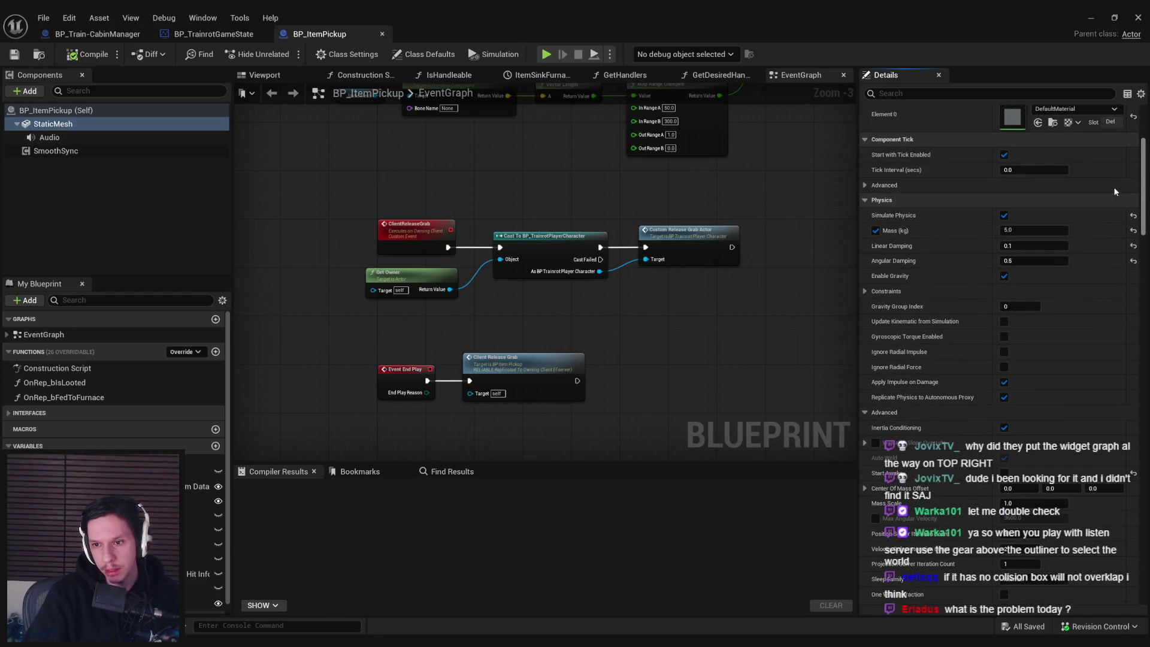
{"action": "scroll", "coordinate": [1116, 192], "scroll_direction": "up", "scroll_amount": 5}
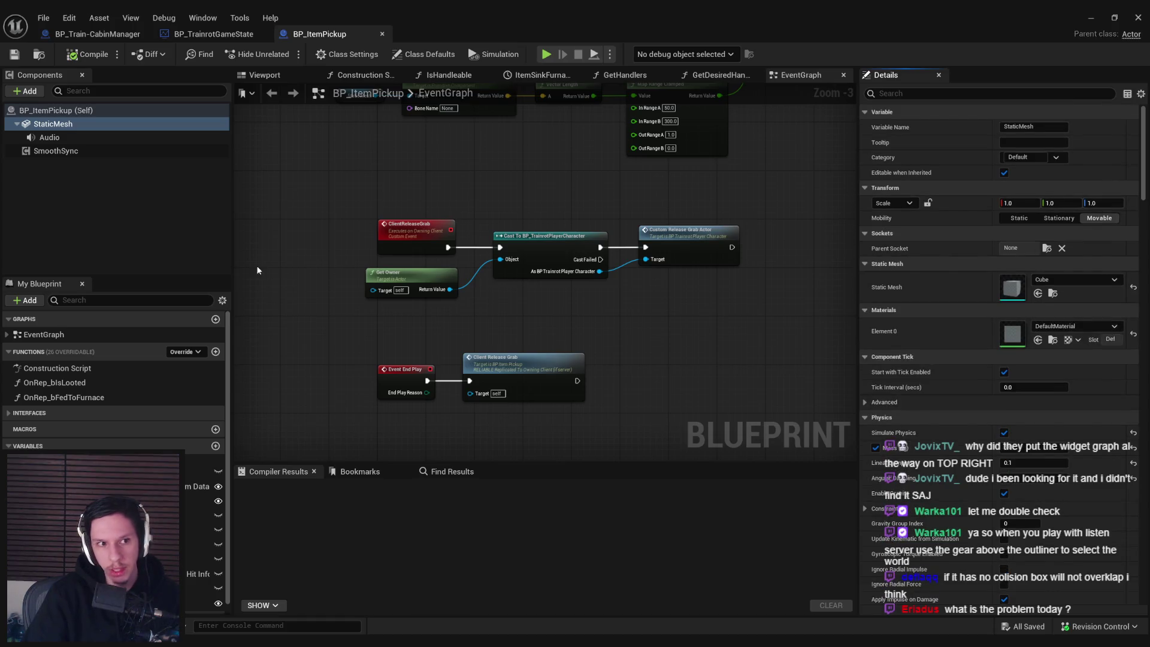
- Start a play session at slomo 1 and check Box Pos at the breakpoint reads 0,0,0
{"action": "left_click", "coordinate": [214, 34]}
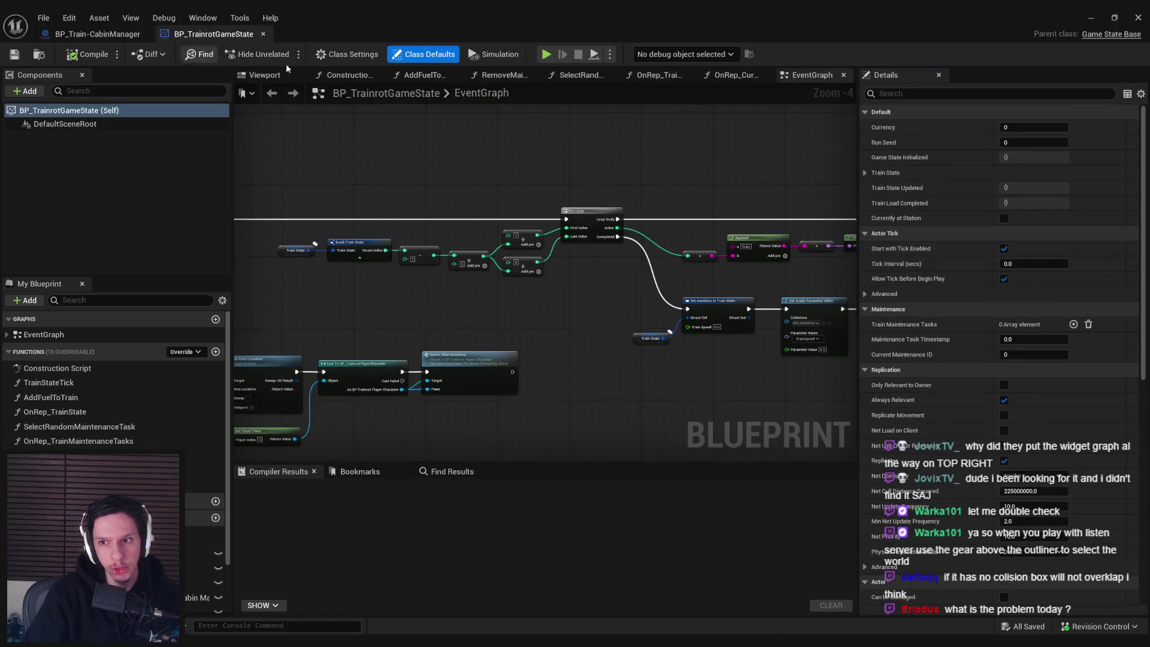
{"action": "left_click", "coordinate": [88, 37]}
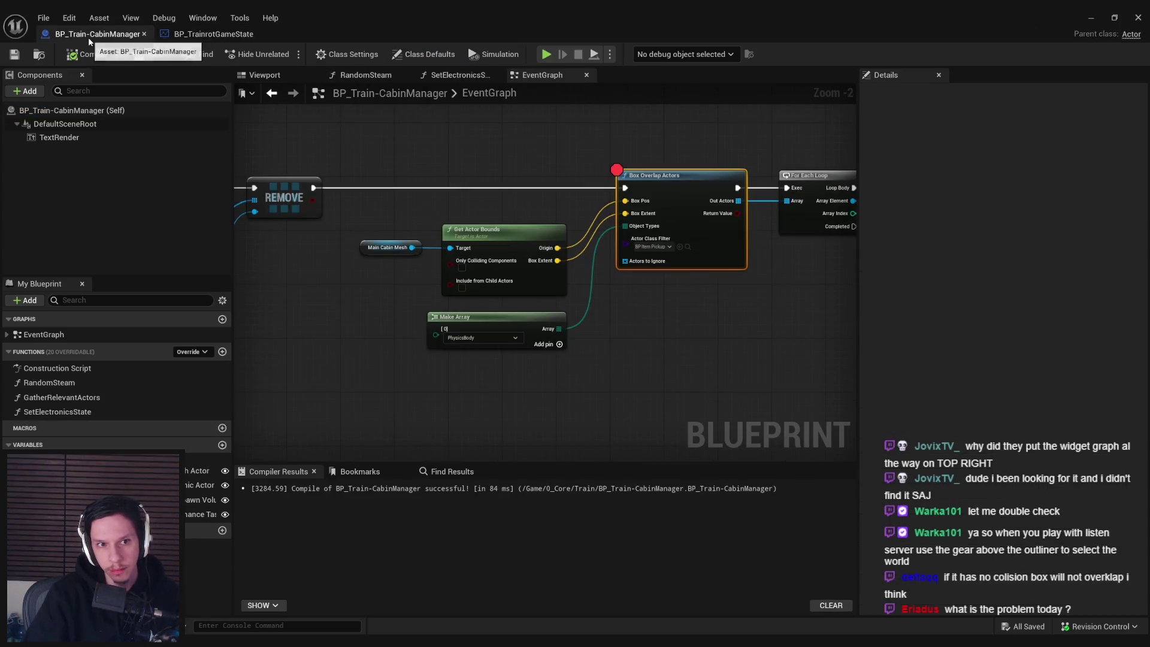
{"action": "left_click", "coordinate": [1091, 17]}
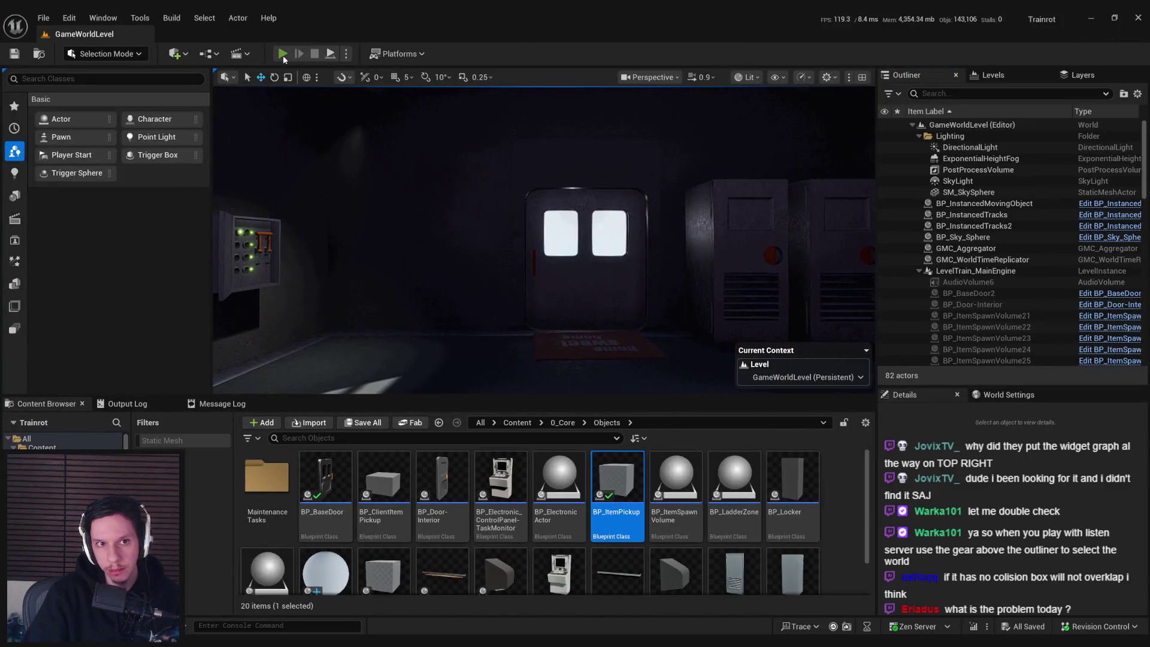
{"action": "key", "text": "alt+p"}
{"action": "type", "text": "slomo 1"}
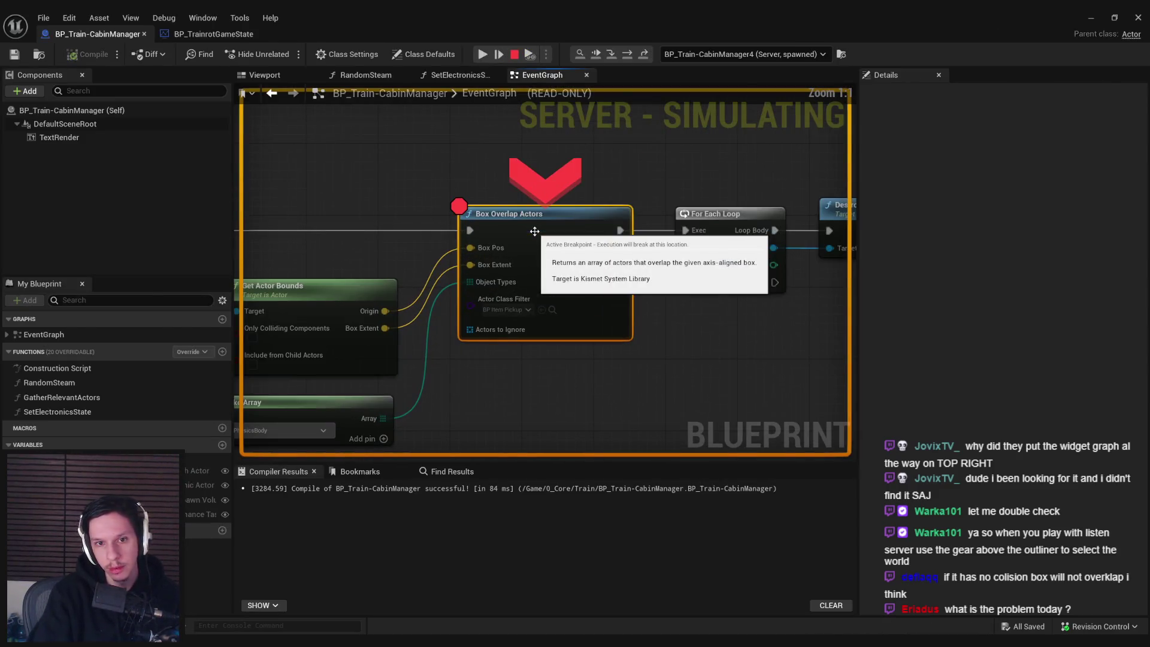
{"action": "mouse_move", "coordinate": [476, 254]}
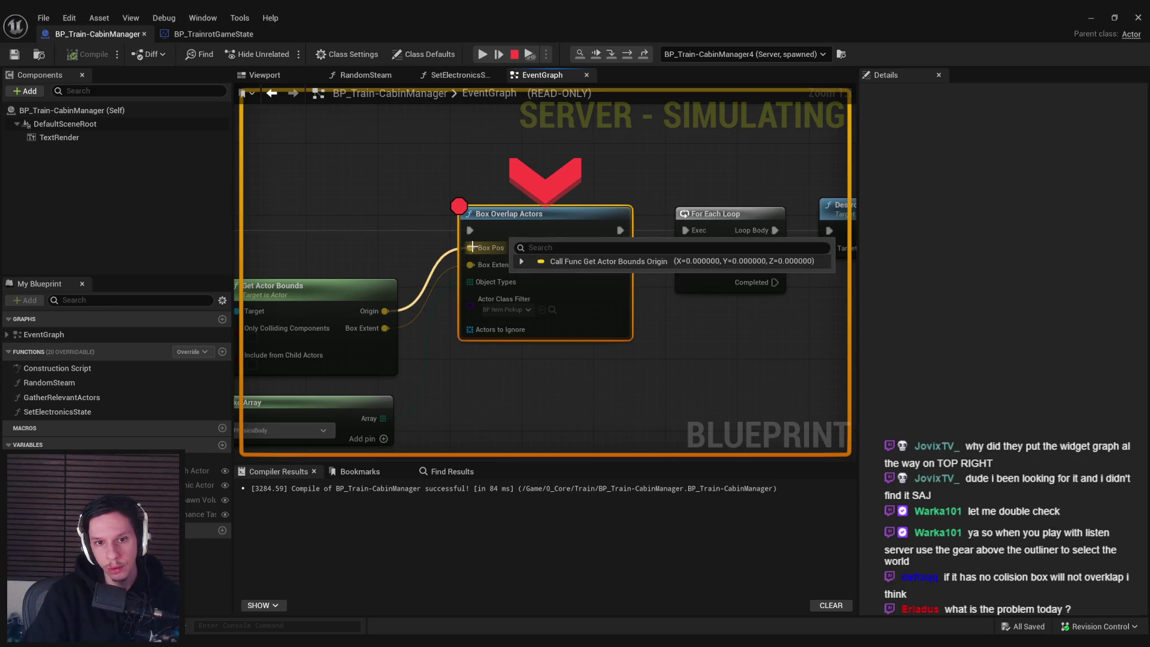
- Expand the Main Cabin Mesh debug value and its Static Mesh Component properties and browse them
{"action": "left_click_drag", "start_coordinate": [472, 246], "coordinate": [617, 202]}
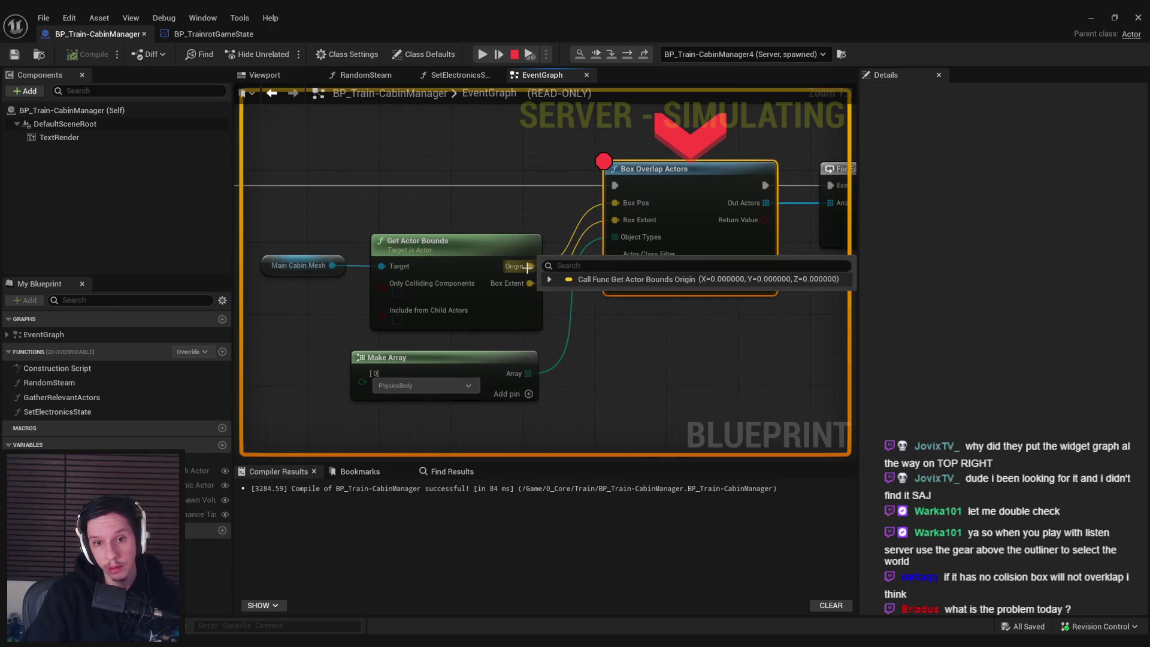
{"action": "mouse_move", "coordinate": [378, 263]}
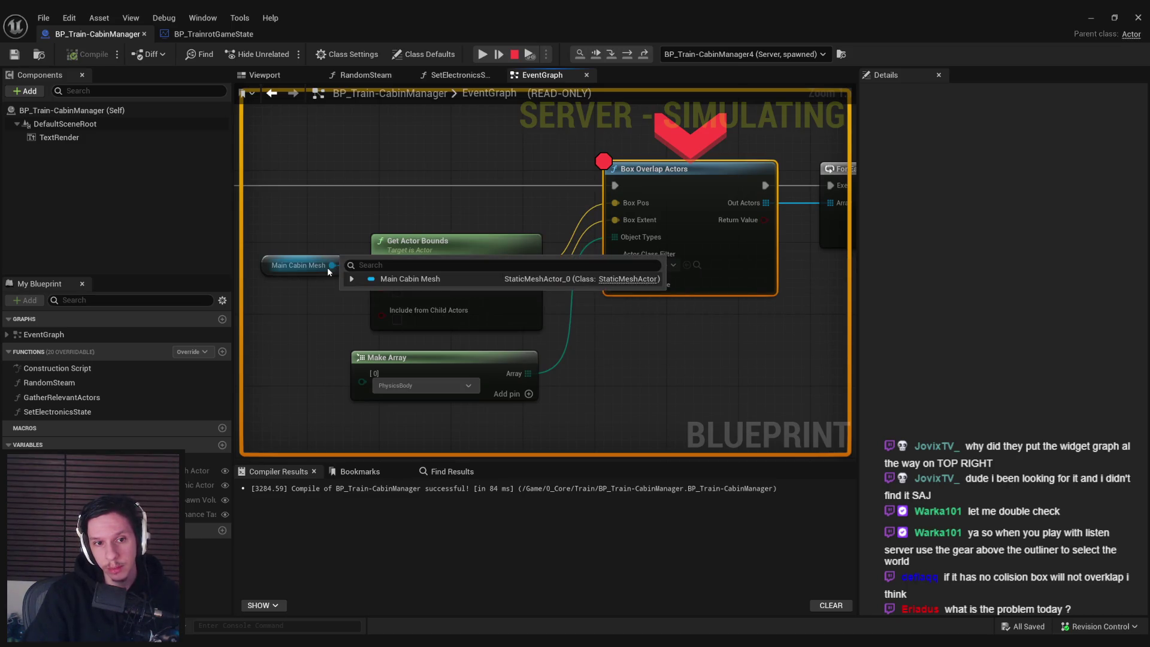
{"action": "left_click", "coordinate": [352, 279]}
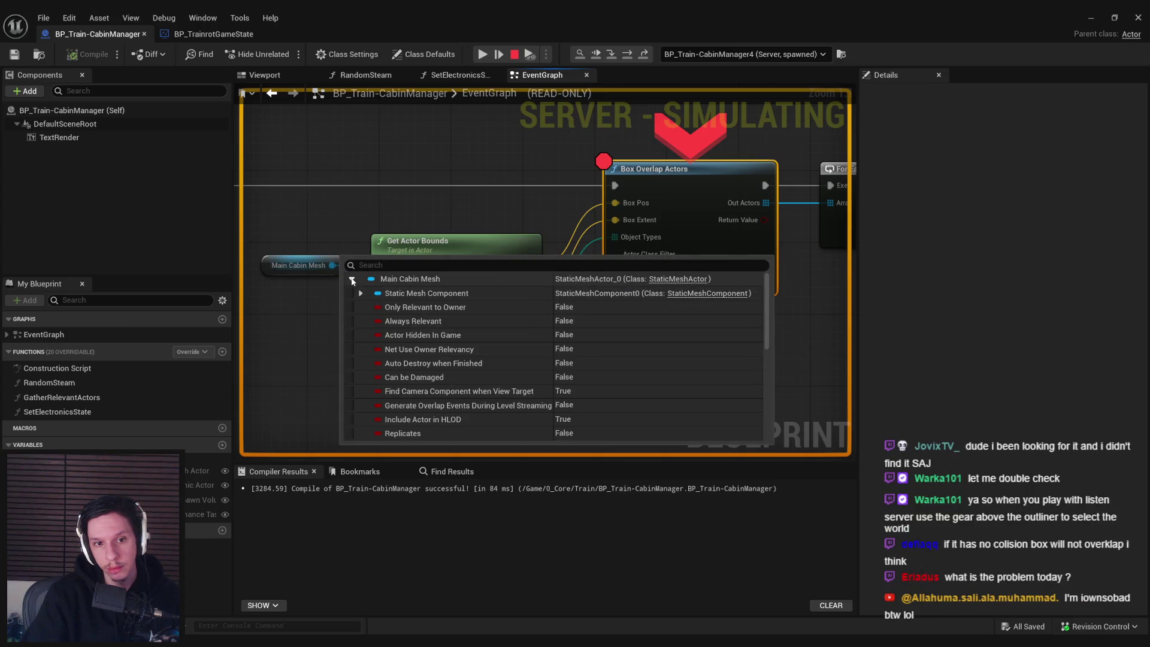
{"action": "left_click", "coordinate": [360, 293]}
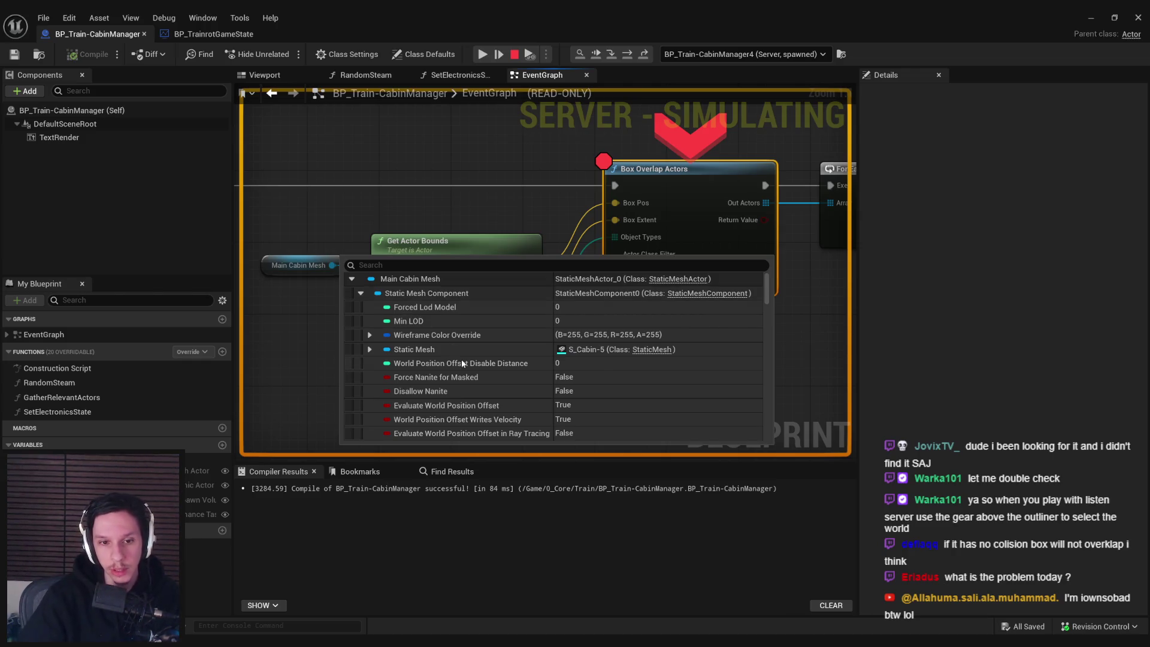
{"action": "scroll", "coordinate": [462, 362], "scroll_direction": "down", "scroll_amount": 10}
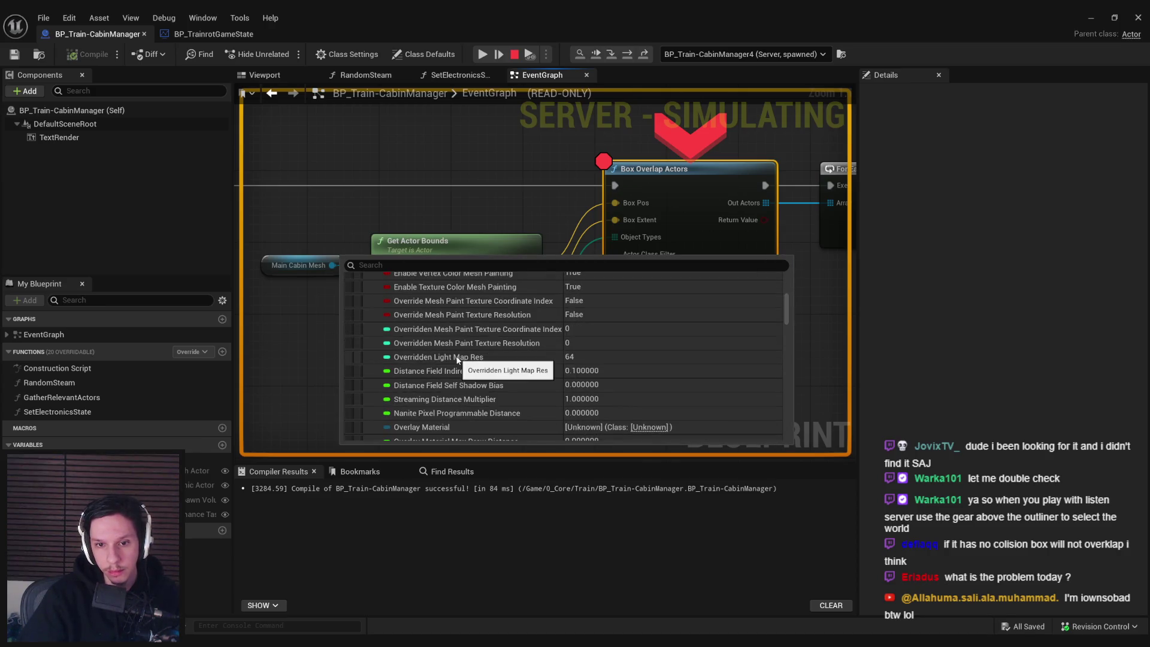
{"action": "scroll", "coordinate": [458, 359], "scroll_direction": "down", "scroll_amount": 2}
{"action": "scroll", "coordinate": [455, 360], "scroll_direction": "down", "scroll_amount": 10}
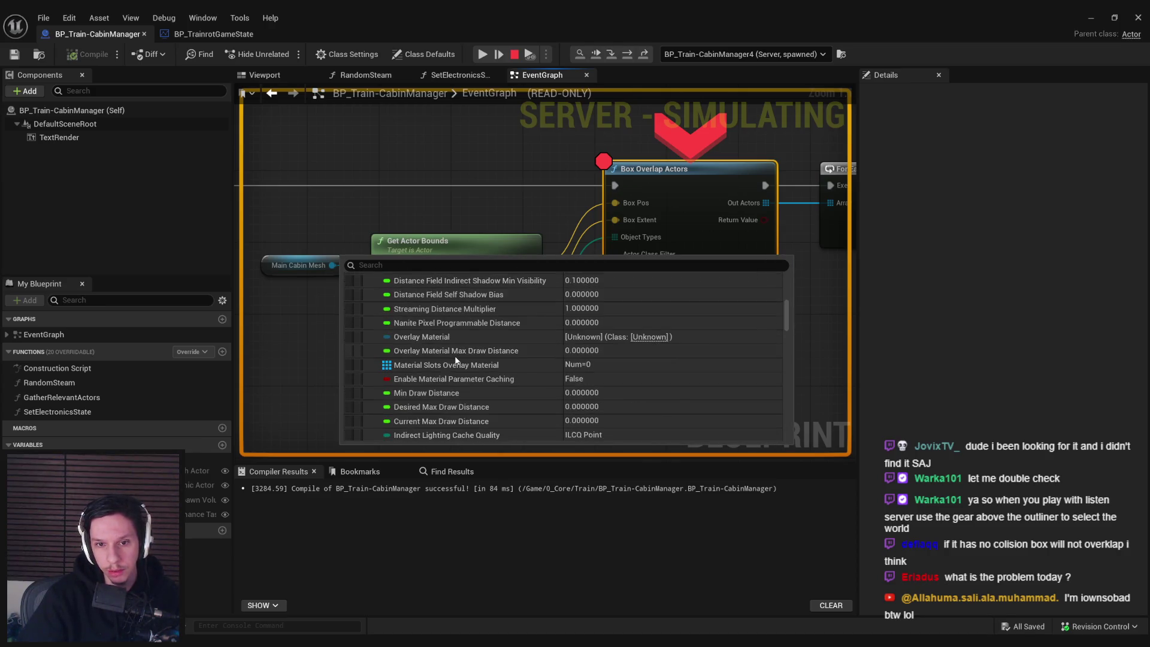
{"action": "scroll", "coordinate": [456, 360], "scroll_direction": "down", "scroll_amount": 10}
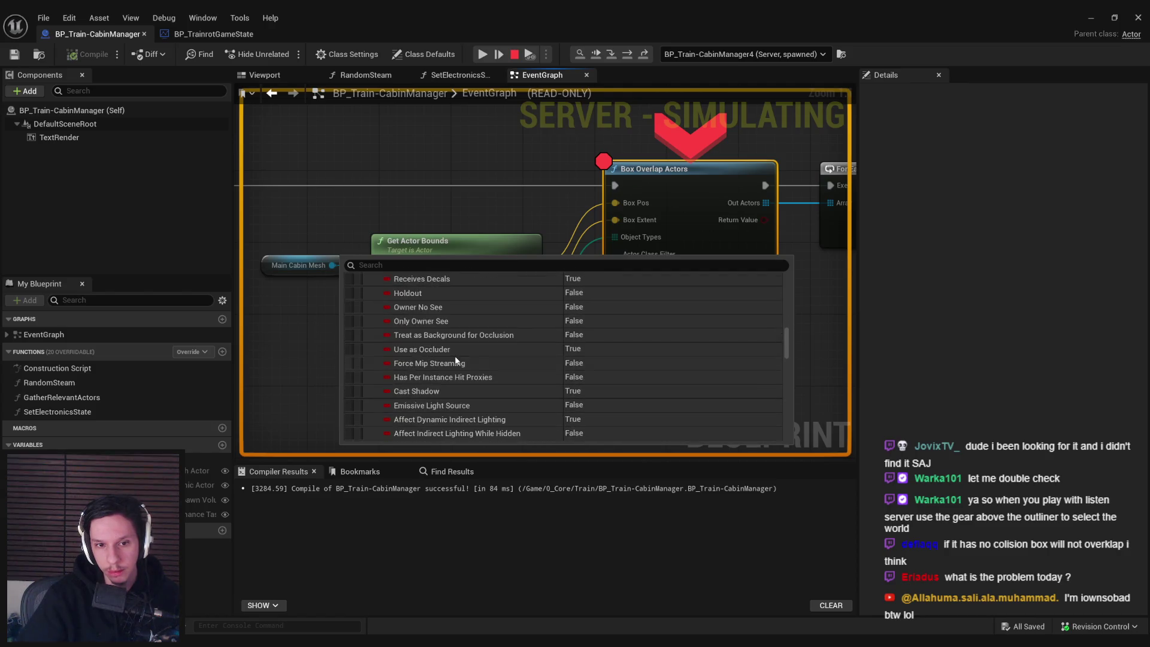
{"action": "scroll", "coordinate": [455, 357], "scroll_direction": "down", "scroll_amount": 5}
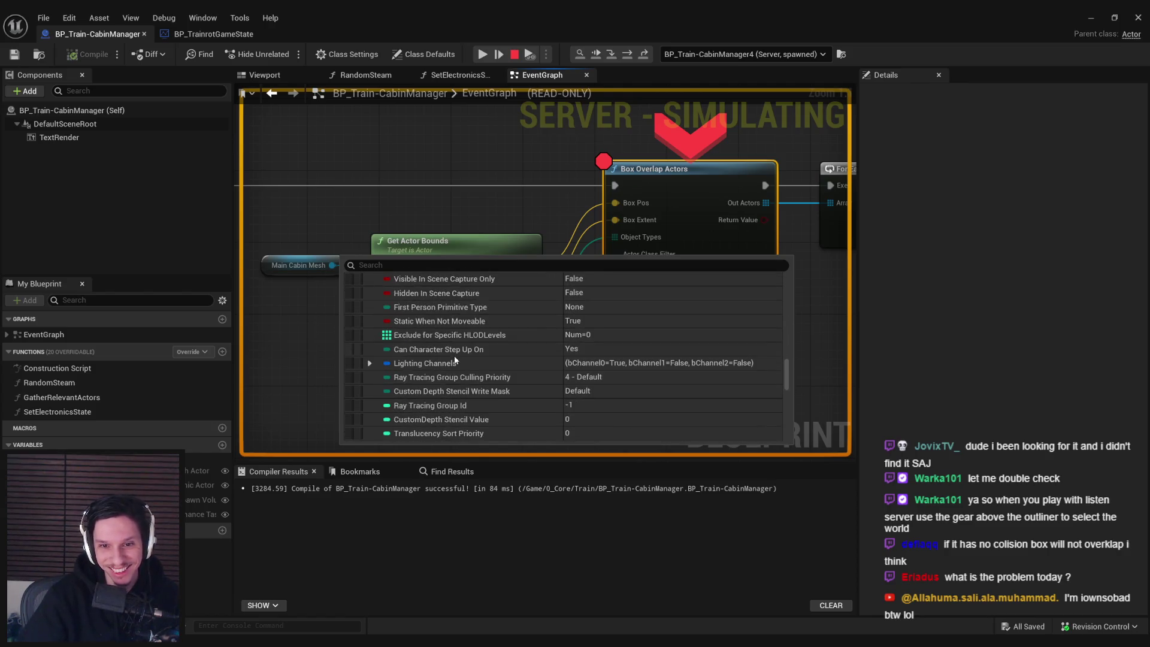
{"action": "scroll", "coordinate": [454, 358], "scroll_direction": "down", "scroll_amount": 7}
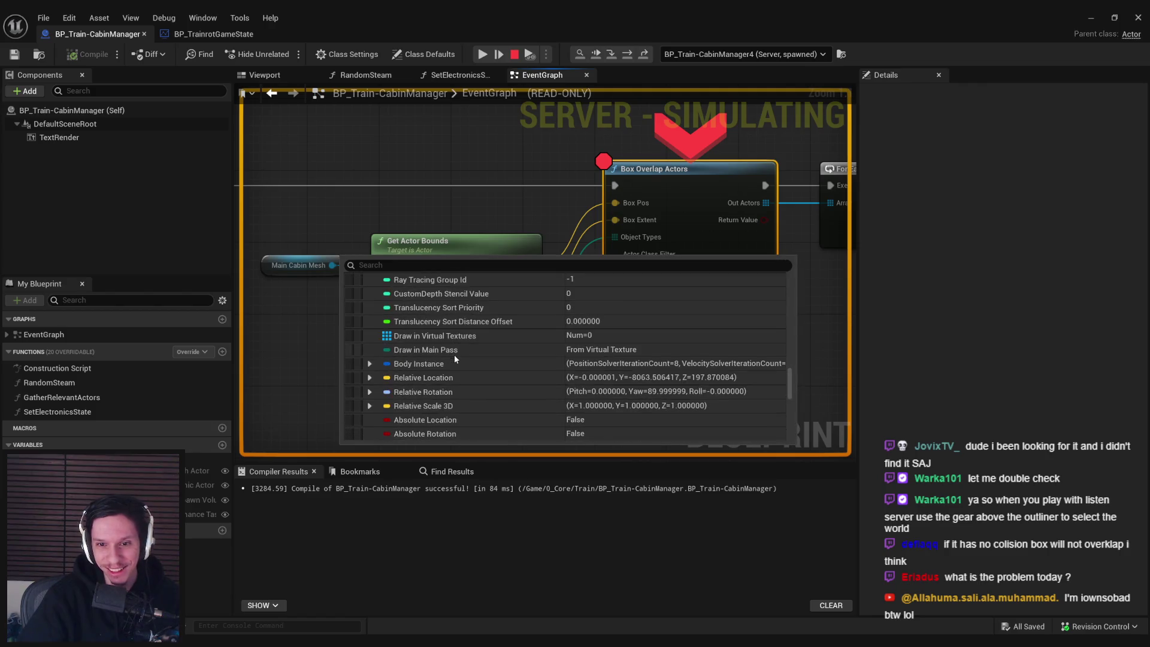
{"action": "scroll", "coordinate": [454, 364], "scroll_direction": "down", "scroll_amount": 1}
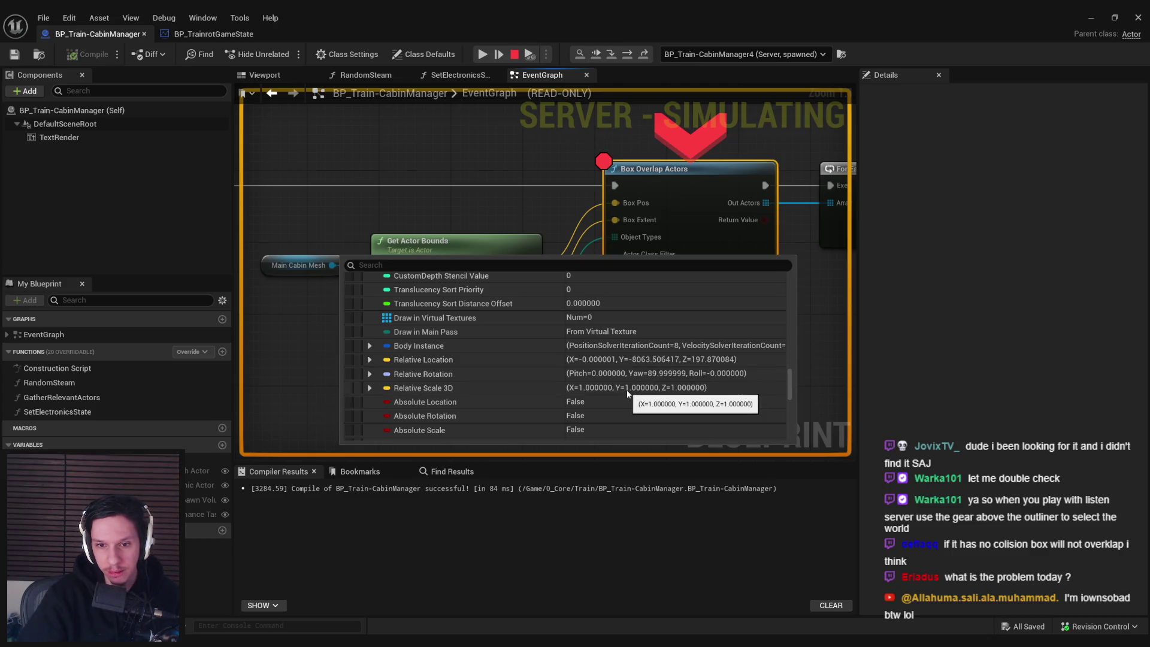
{"action": "scroll", "coordinate": [598, 381], "scroll_direction": "down", "scroll_amount": 10}
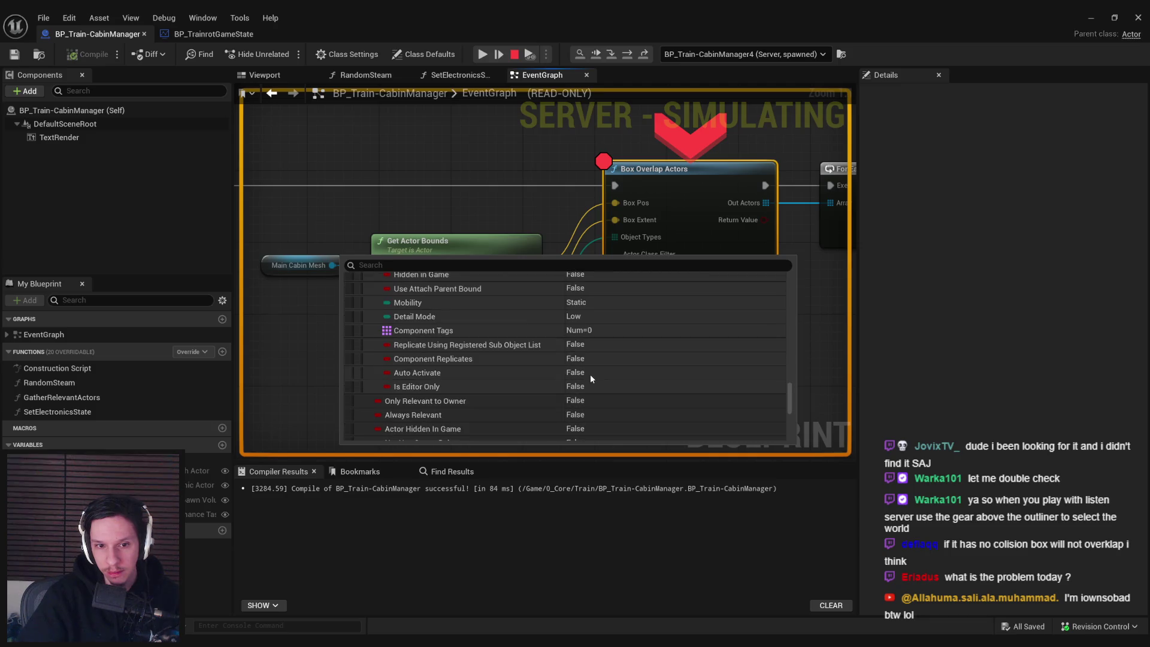
{"action": "scroll", "coordinate": [590, 378], "scroll_direction": "down", "scroll_amount": 8}
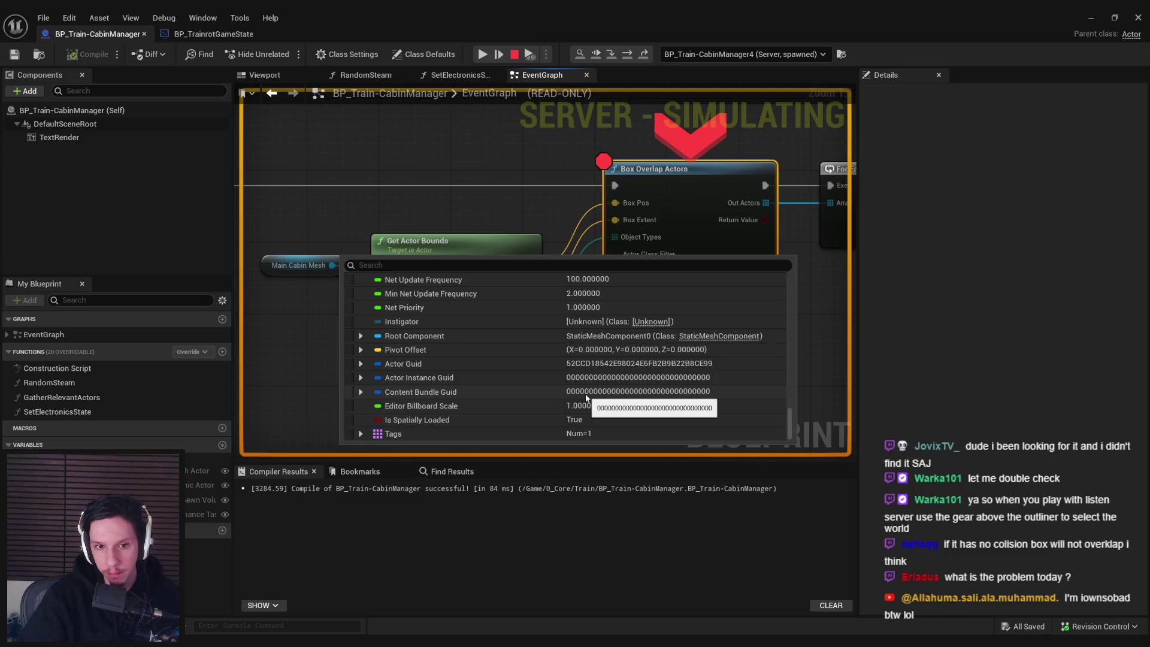
- Confirm Get Actor Bounds returns 0,0,0 for origin and extent, then stop the simulation
{"action": "mouse_move", "coordinate": [471, 288]}
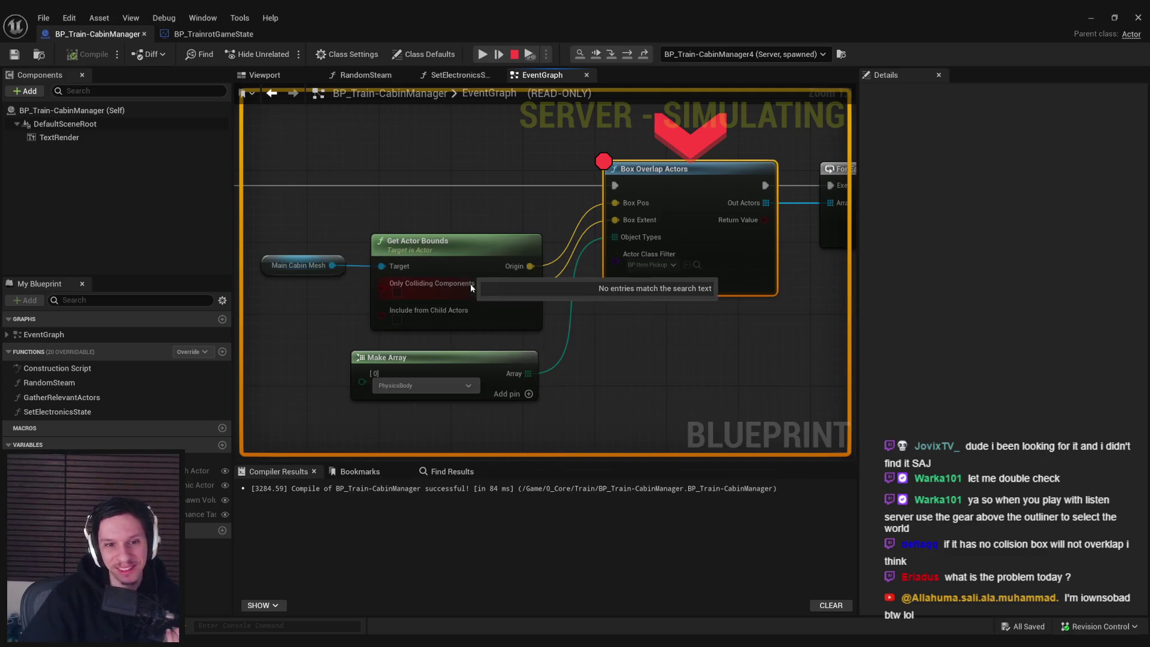
{"action": "mouse_move", "coordinate": [529, 283]}
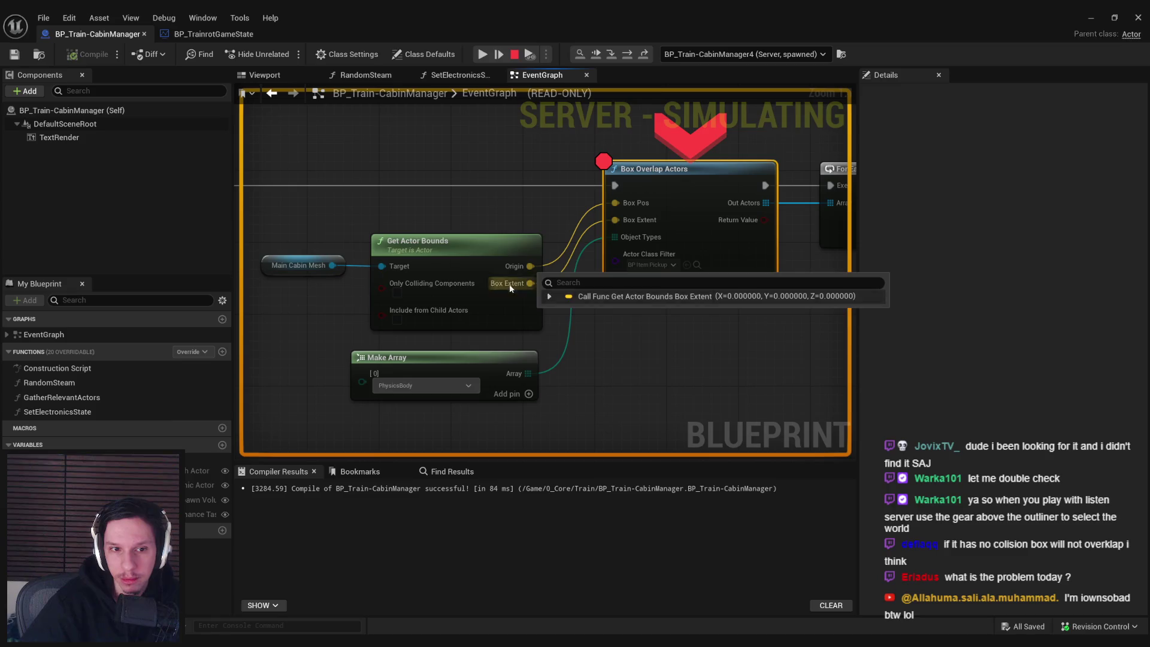
{"action": "mouse_move", "coordinate": [334, 265]}
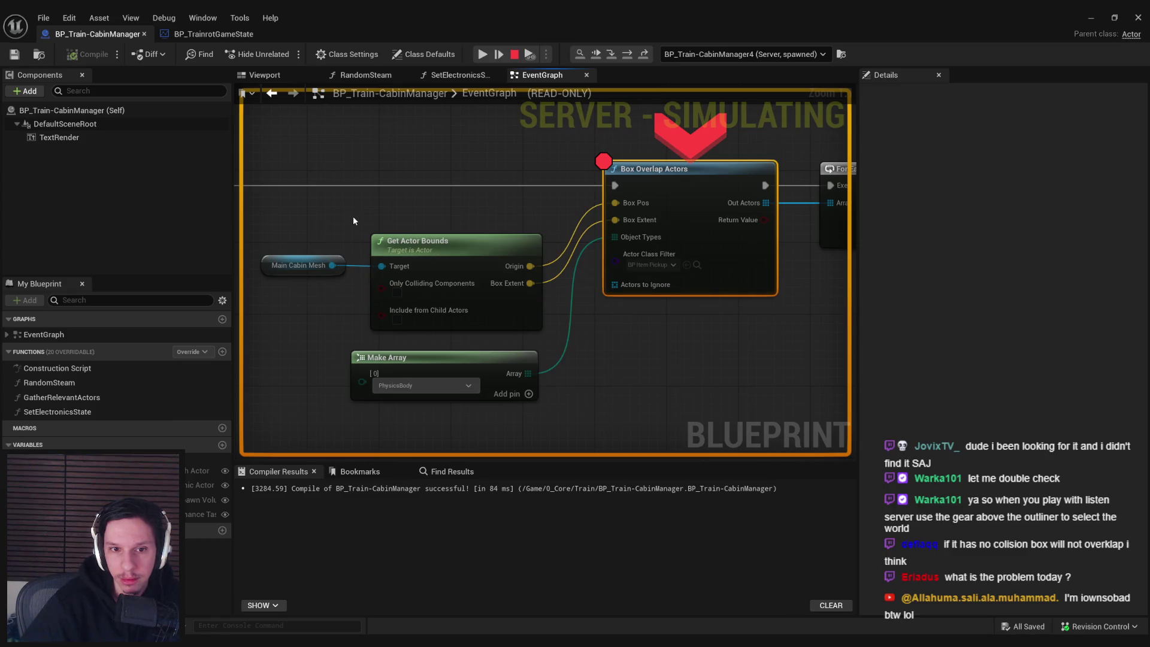
{"action": "mouse_move", "coordinate": [395, 293]}
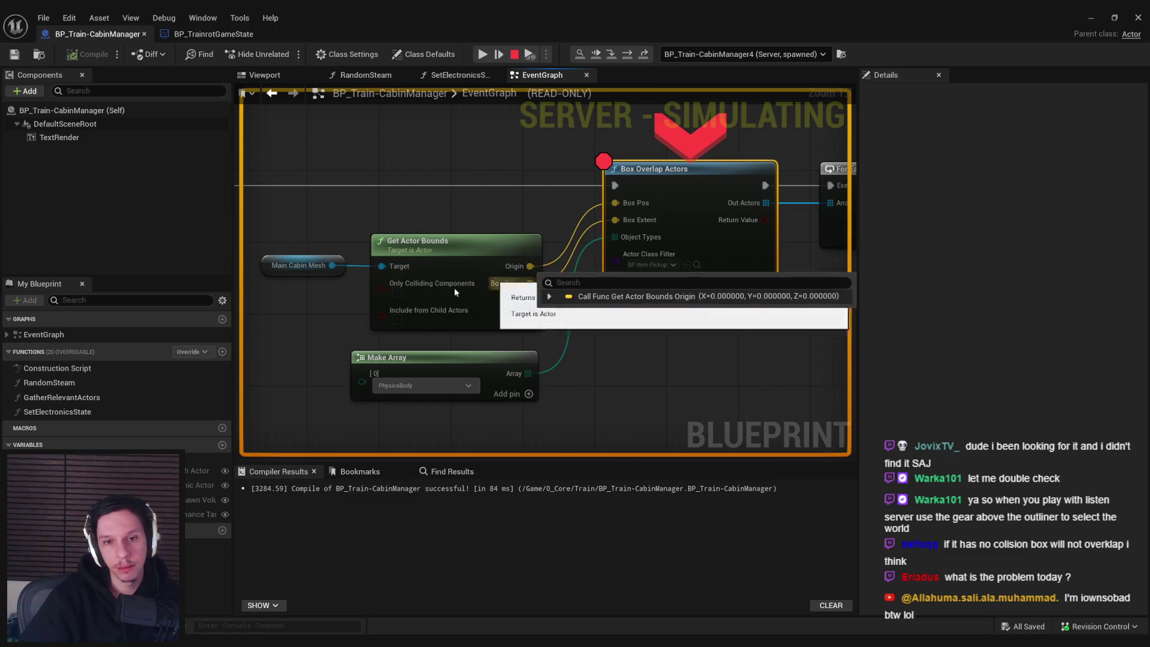
{"action": "key", "text": "Escape"}
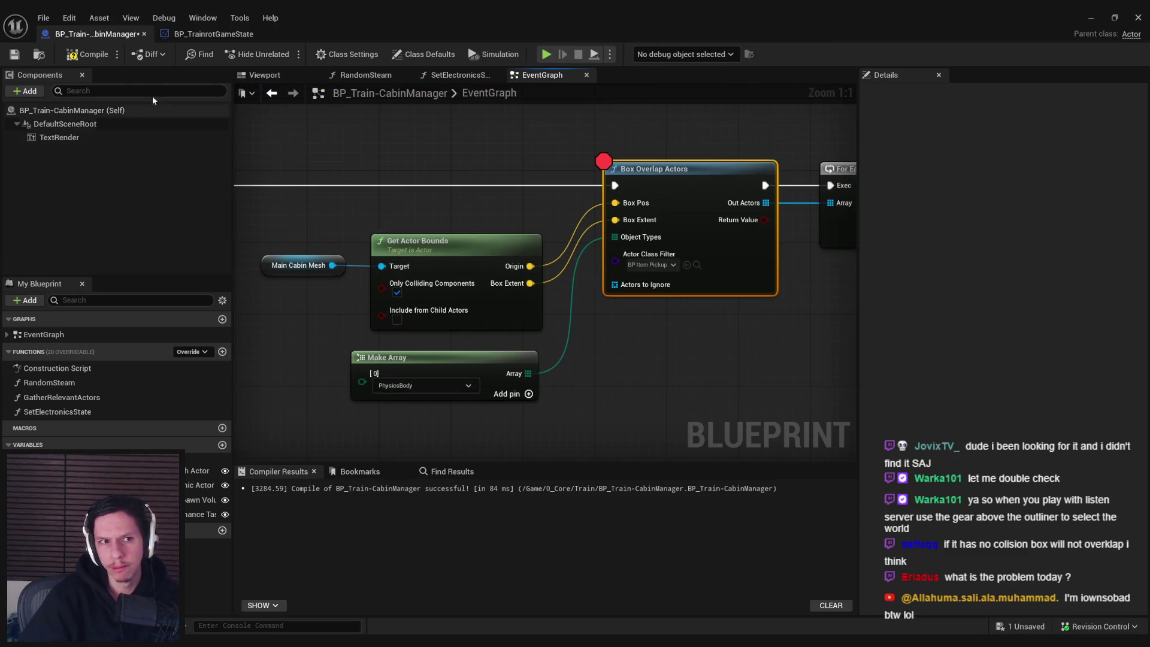
- Compile and save the cabin manager blueprint
{"action": "left_click", "coordinate": [87, 54]}
{"action": "key", "text": "ctrl+s"}
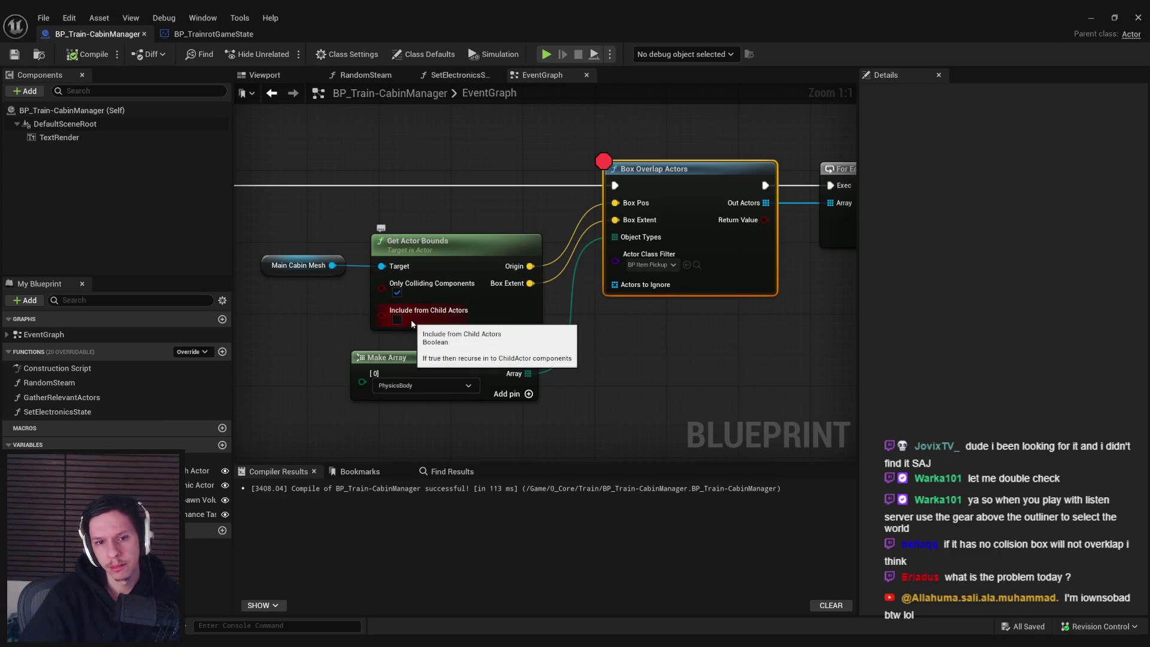
{"action": "left_click", "coordinate": [1087, 19]}
- Start a new play session and run slomo 1 in the console
{"action": "left_click", "coordinate": [282, 54]}
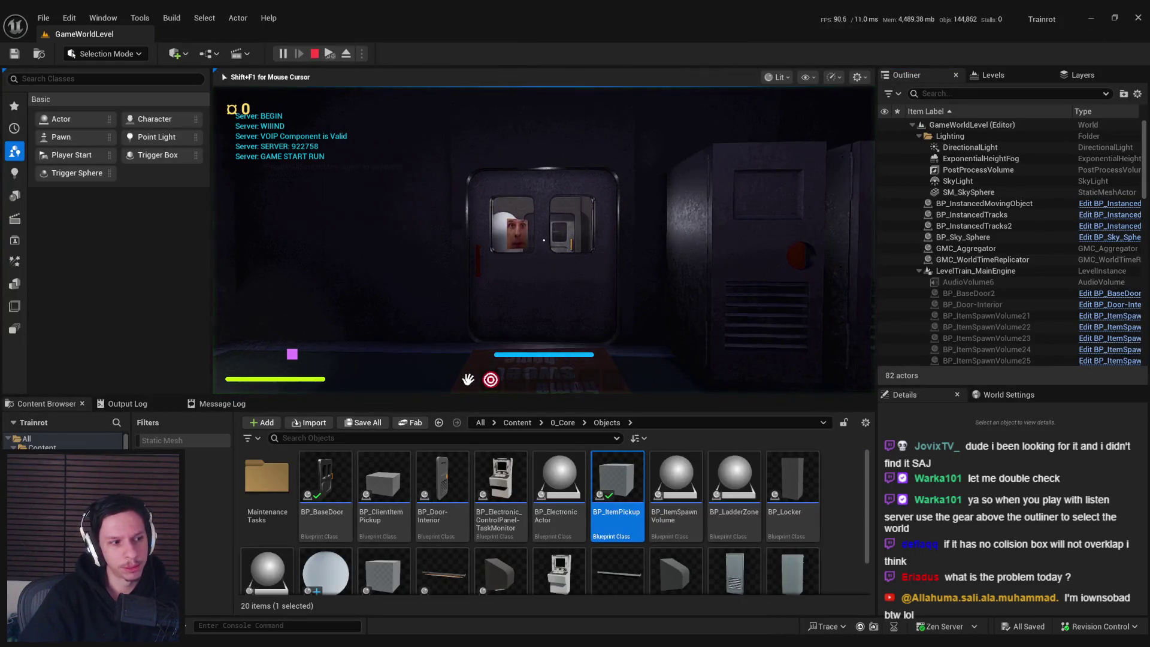
{"action": "key", "text": "grave"}
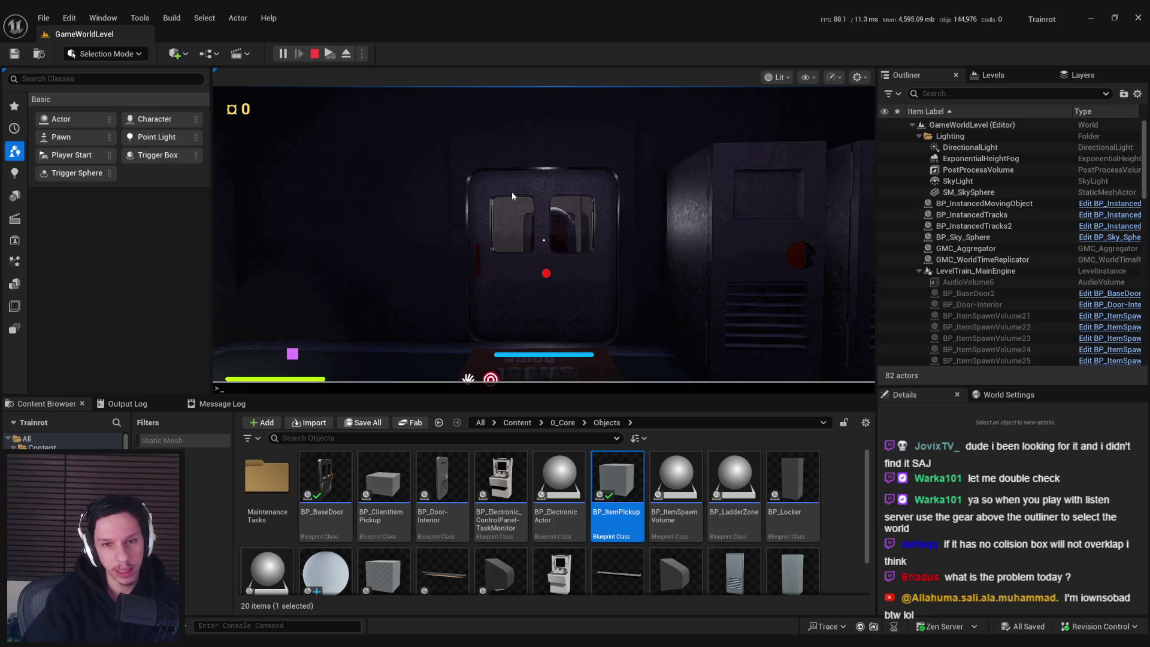
{"action": "type", "text": "slomo 1"}
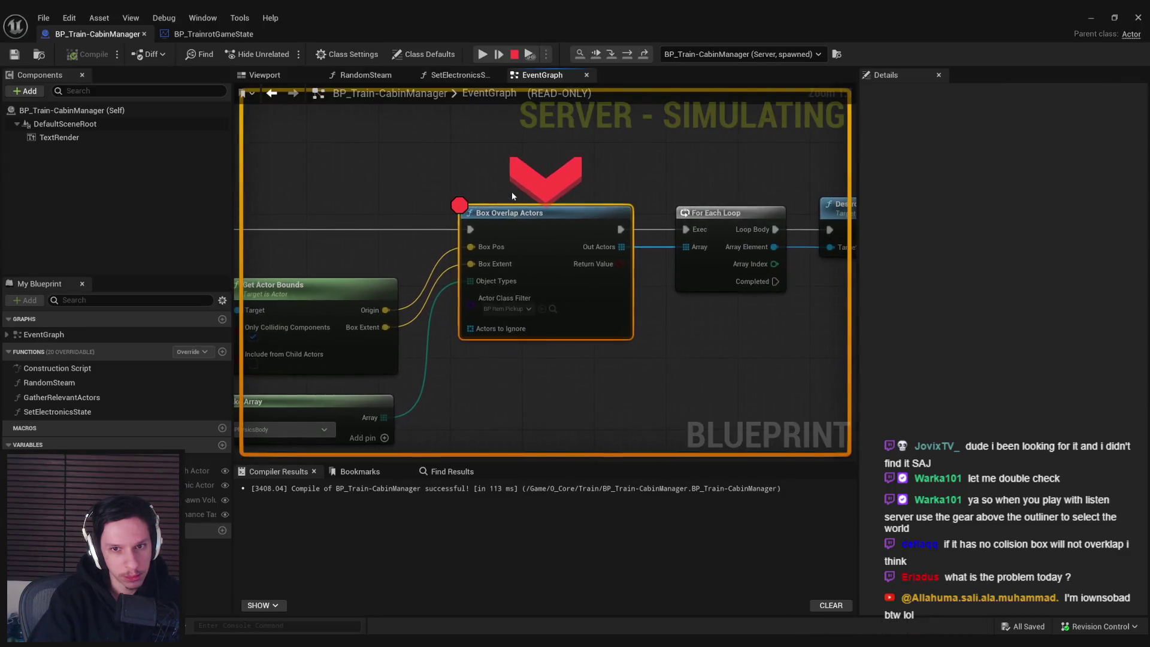
- Expand Main Cabin Mesh, Static Mesh Component and Static Mesh in the debug popup
{"action": "mouse_move", "coordinate": [472, 245]}
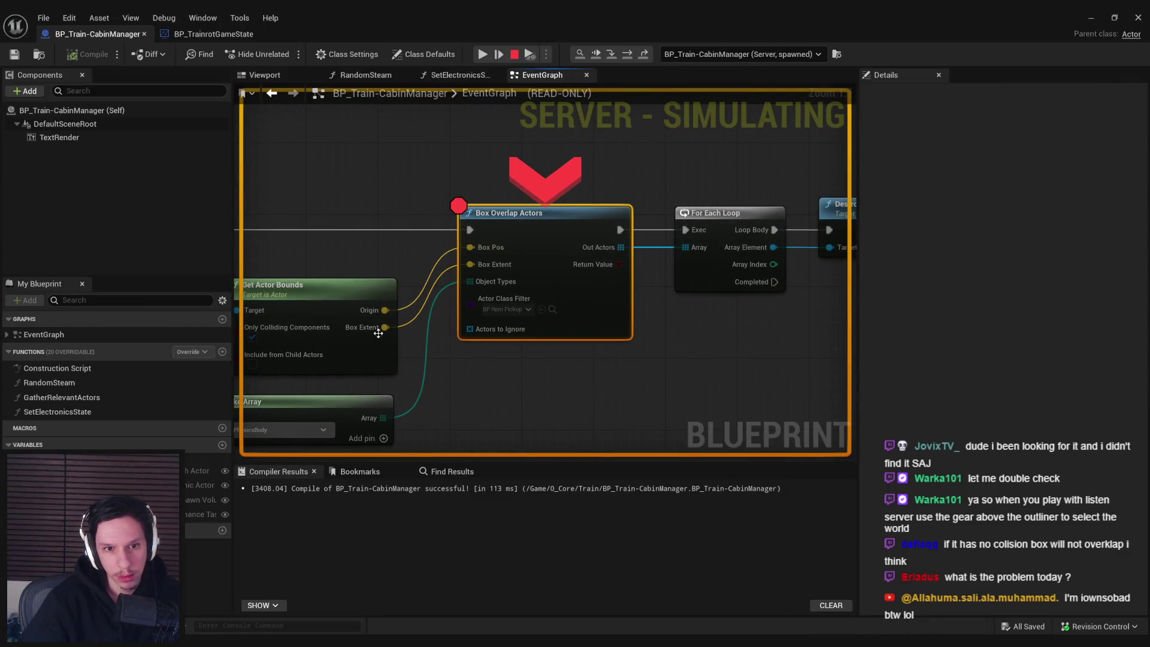
{"action": "left_click_drag", "start_coordinate": [322, 345], "coordinate": [489, 318]}
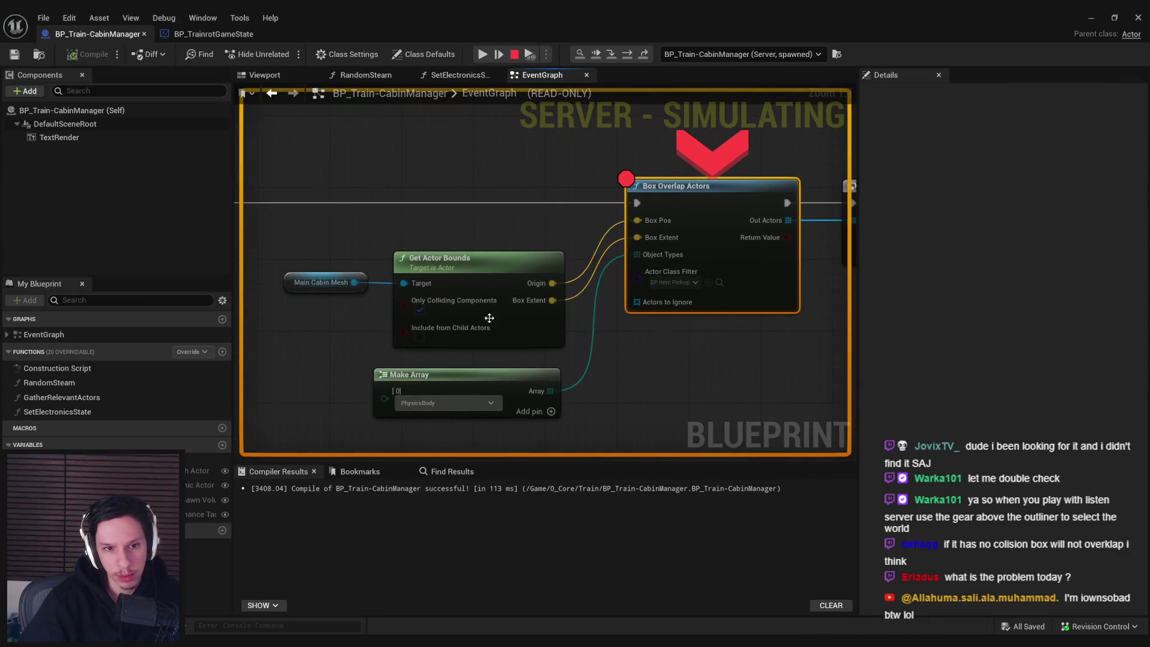
{"action": "left_click", "coordinate": [373, 296]}
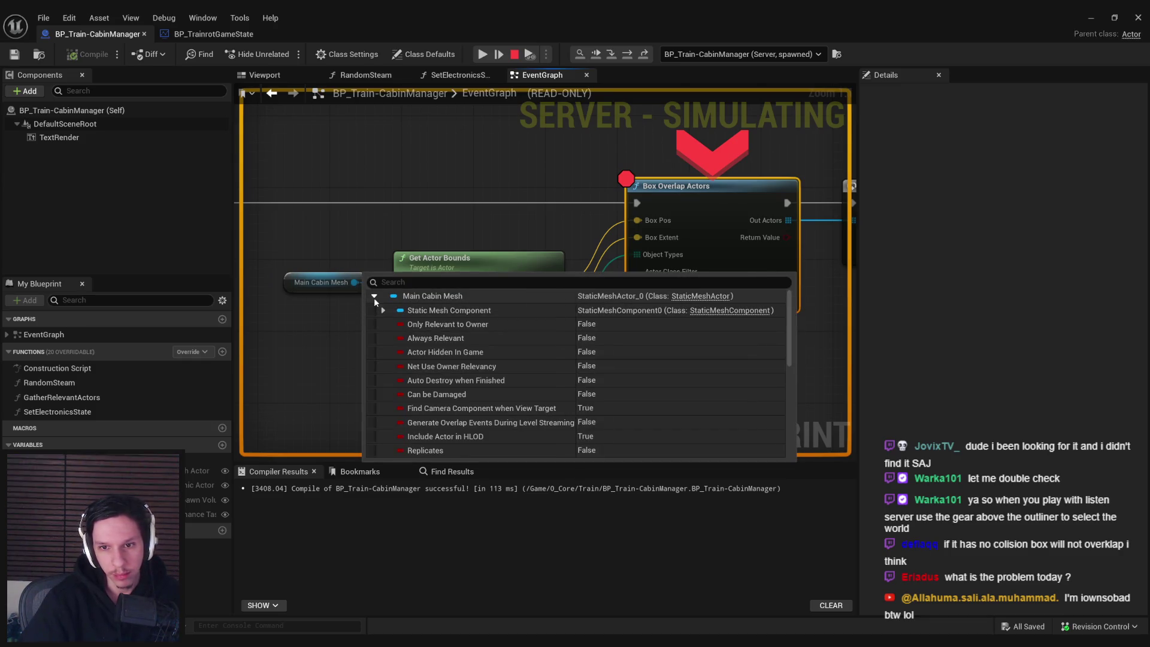
{"action": "left_click", "coordinate": [383, 311]}
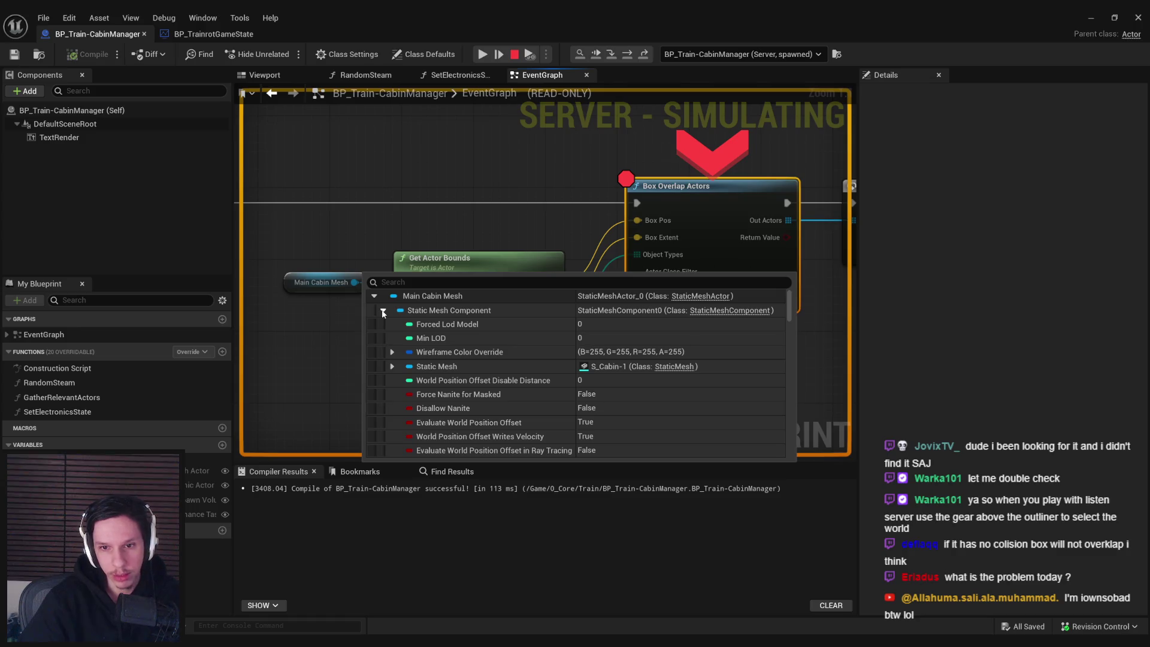
{"action": "left_click", "coordinate": [393, 367]}
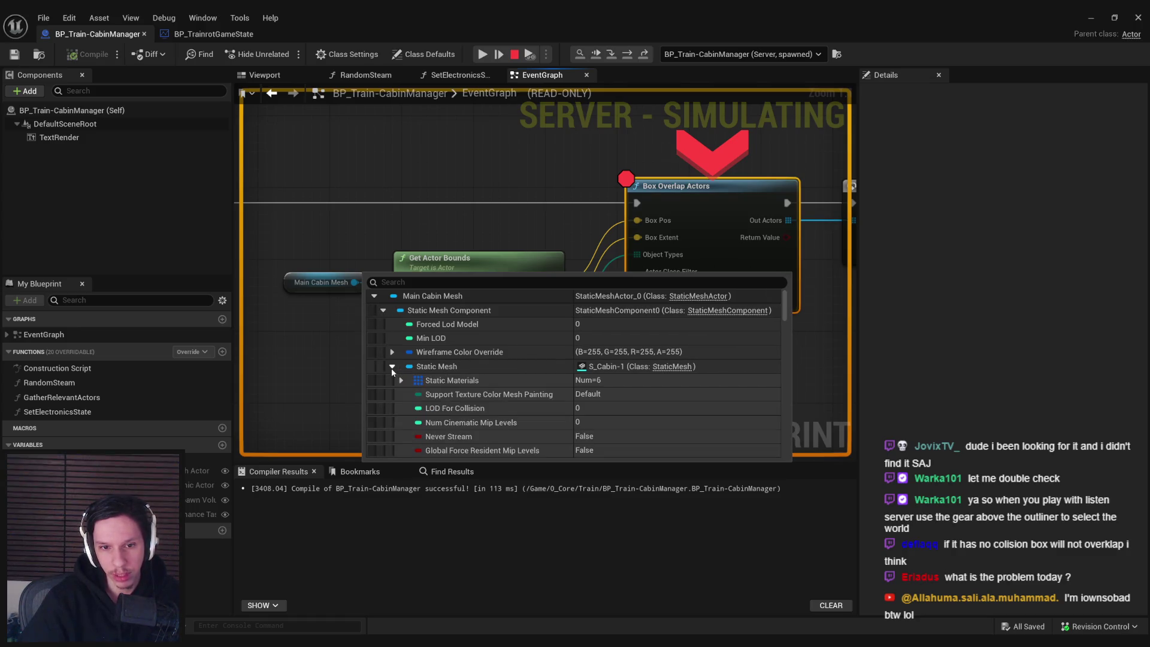
{"action": "scroll", "coordinate": [444, 386], "scroll_direction": "down", "scroll_amount": 10}
{"action": "scroll", "coordinate": [446, 381], "scroll_direction": "down", "scroll_amount": 10}
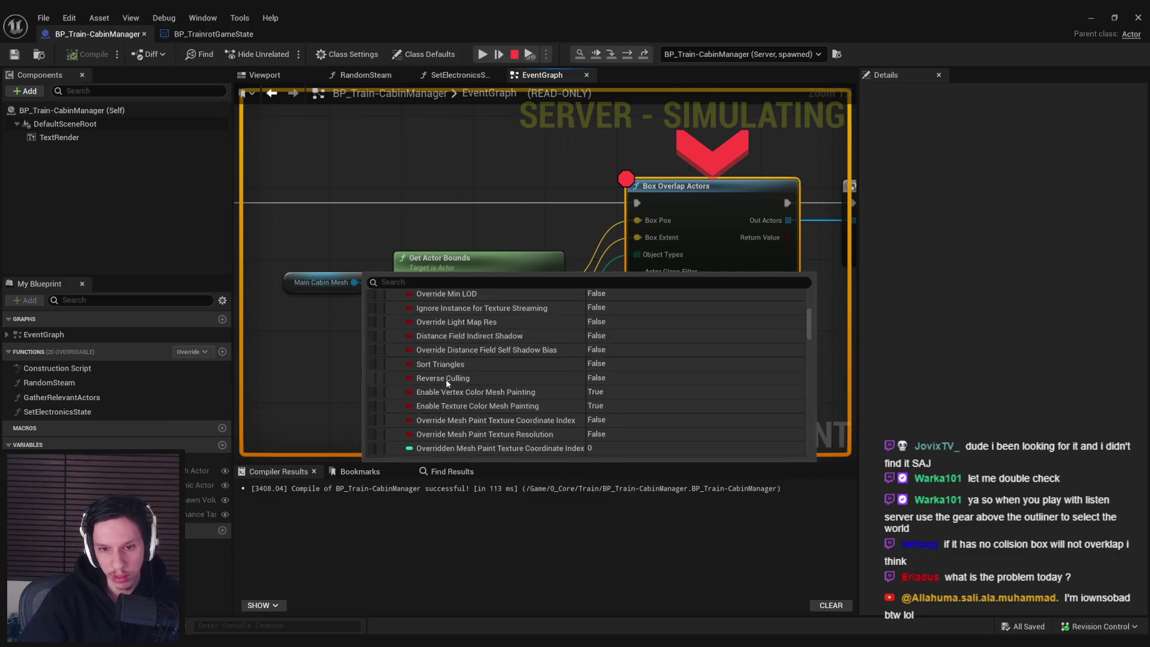
{"action": "scroll", "coordinate": [453, 377], "scroll_direction": "down", "scroll_amount": 10}
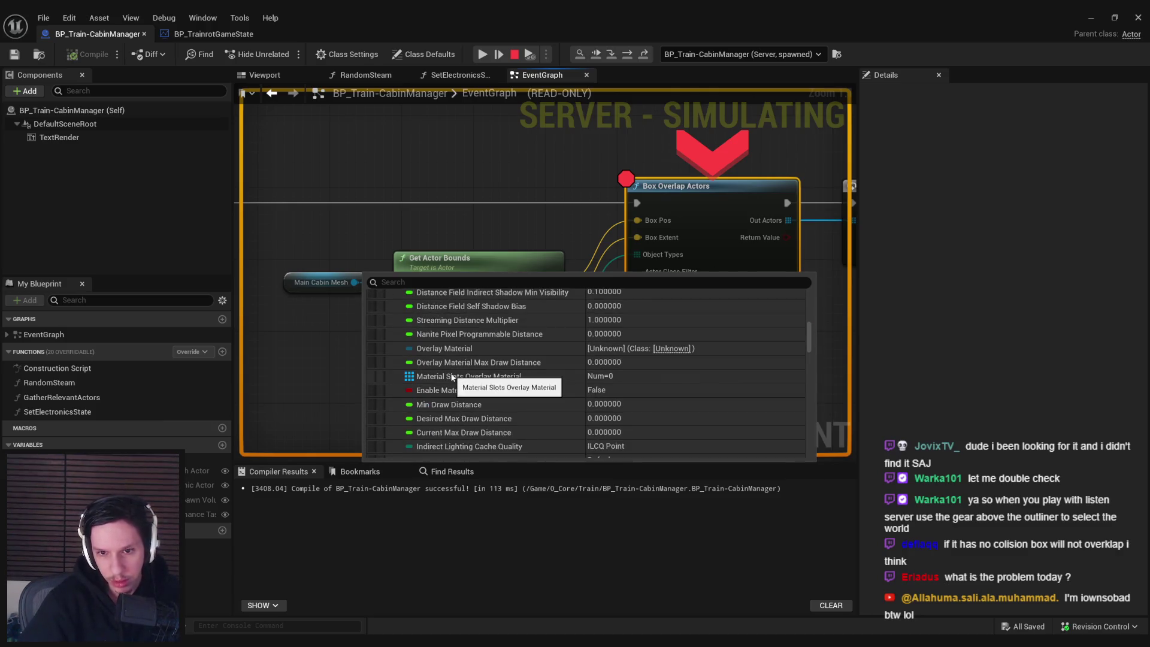
{"action": "scroll", "coordinate": [453, 378], "scroll_direction": "down", "scroll_amount": 10}
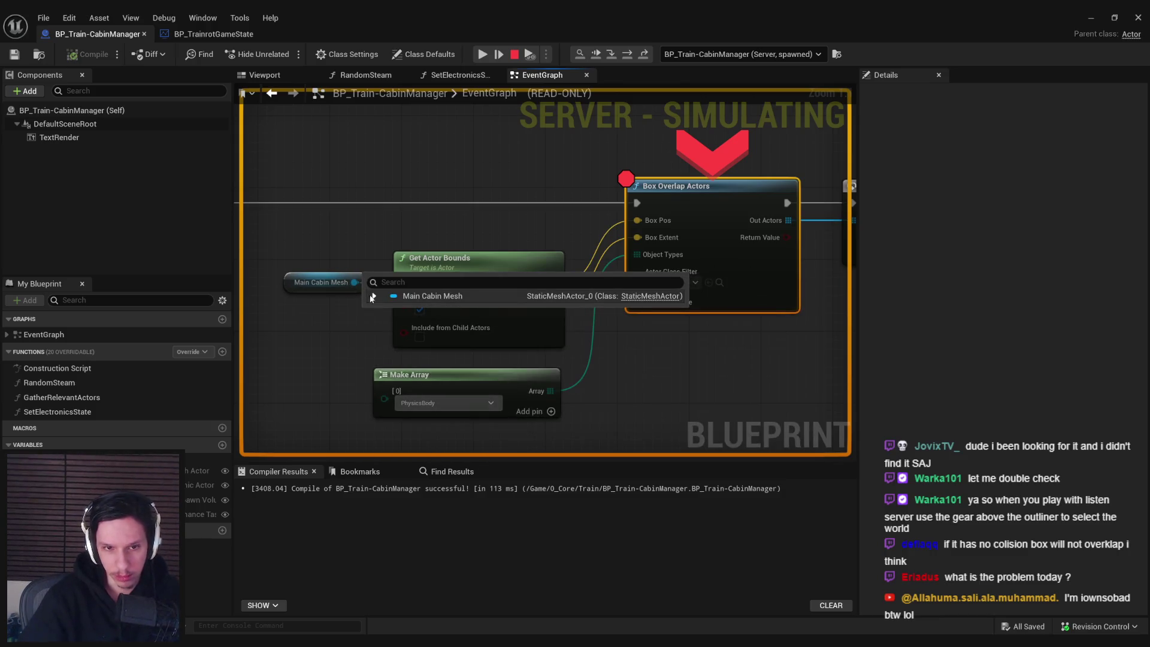
- Re-expand the Main Cabin Mesh component to check its static mesh, then end the session
{"action": "left_click", "coordinate": [374, 296]}
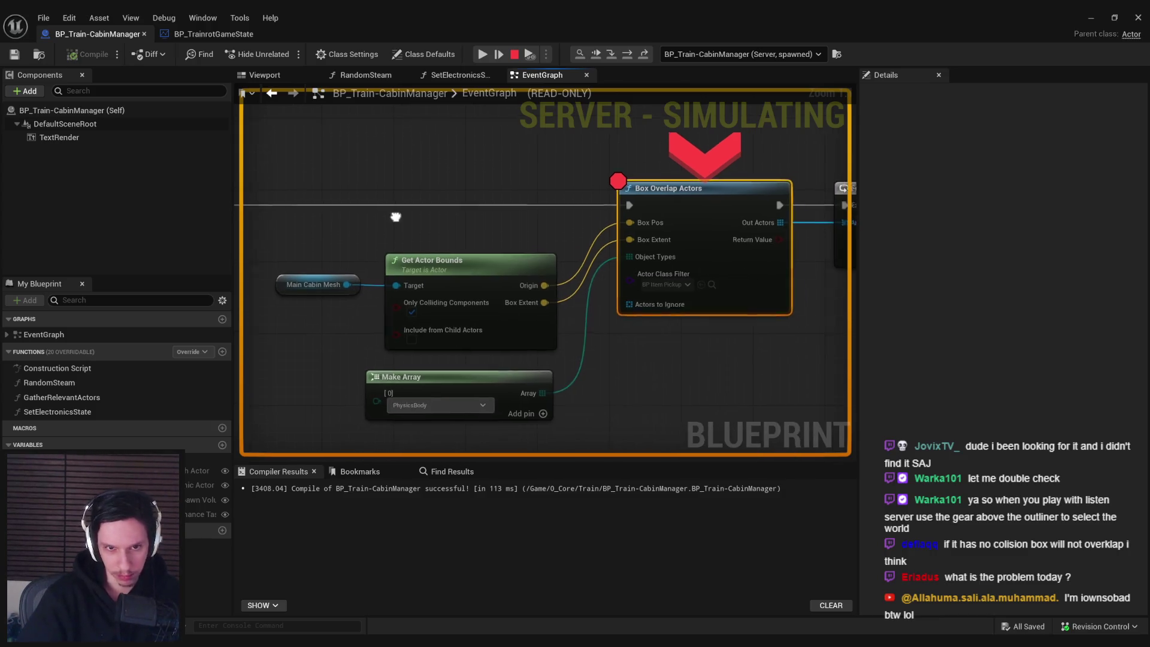
{"action": "left_click_drag", "start_coordinate": [539, 291], "coordinate": [383, 311]}
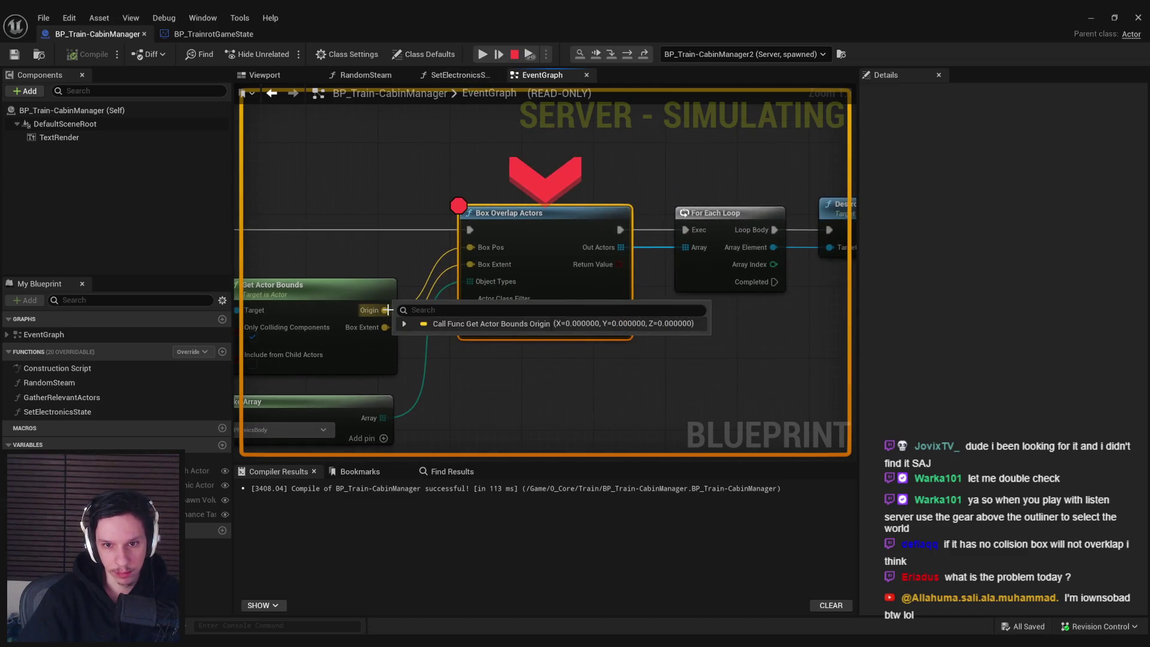
{"action": "left_click_drag", "start_coordinate": [384, 246], "coordinate": [637, 201]}
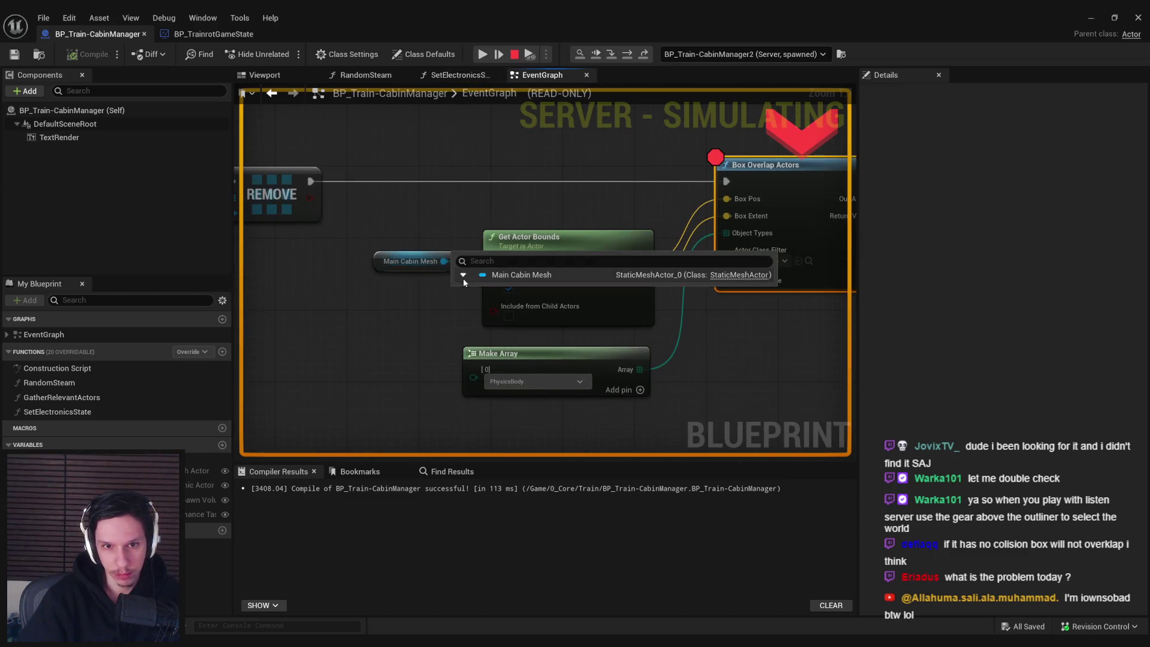
{"action": "left_click", "coordinate": [463, 275]}
{"action": "left_click", "coordinate": [472, 290]}
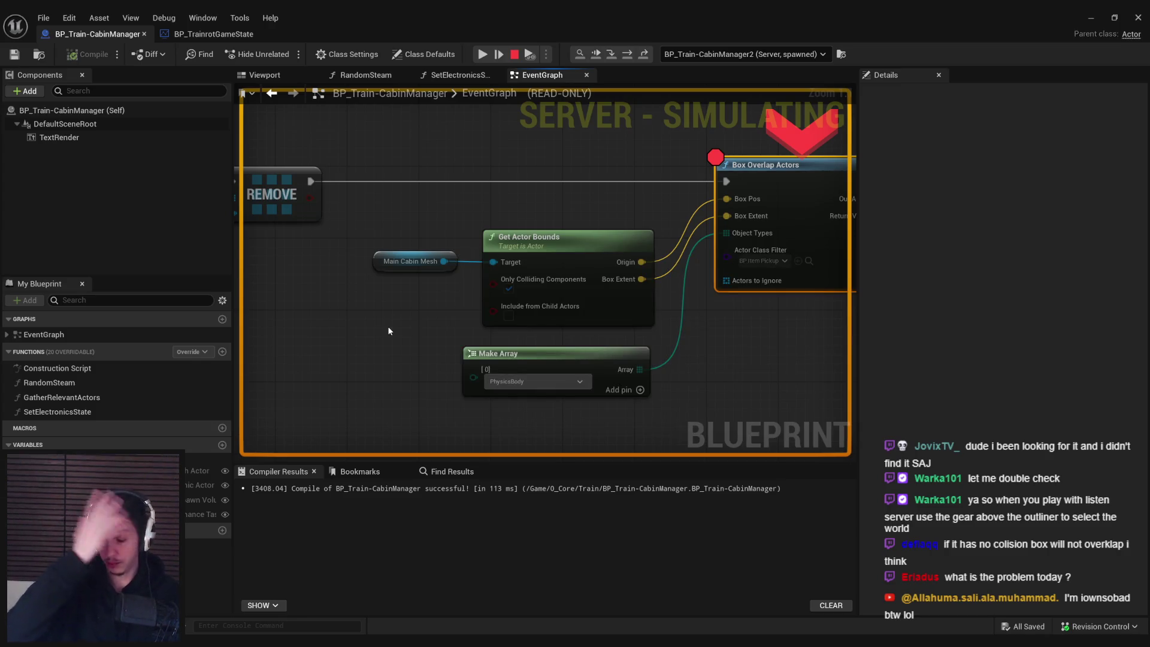
{"action": "key", "text": "Escape"}
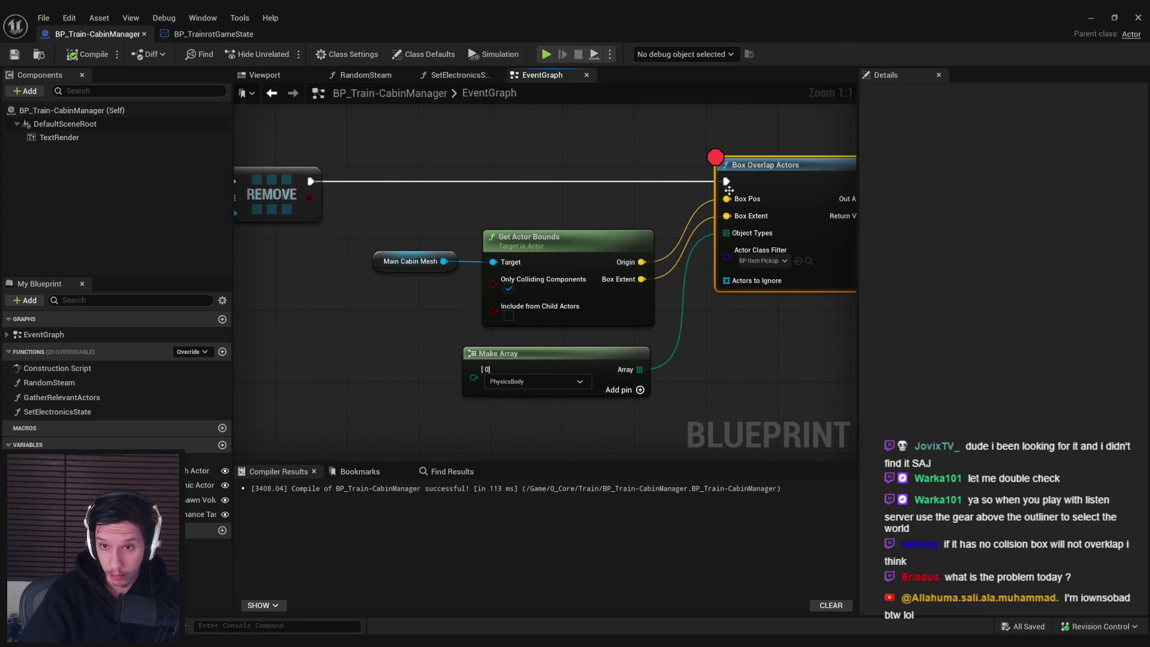
- Remove the Box Overlap Actors breakpoint and add Get Static Mesh Component from Main Cabin Mesh
{"action": "right_click", "coordinate": [756, 172]}
{"action": "left_click", "coordinate": [803, 413]}
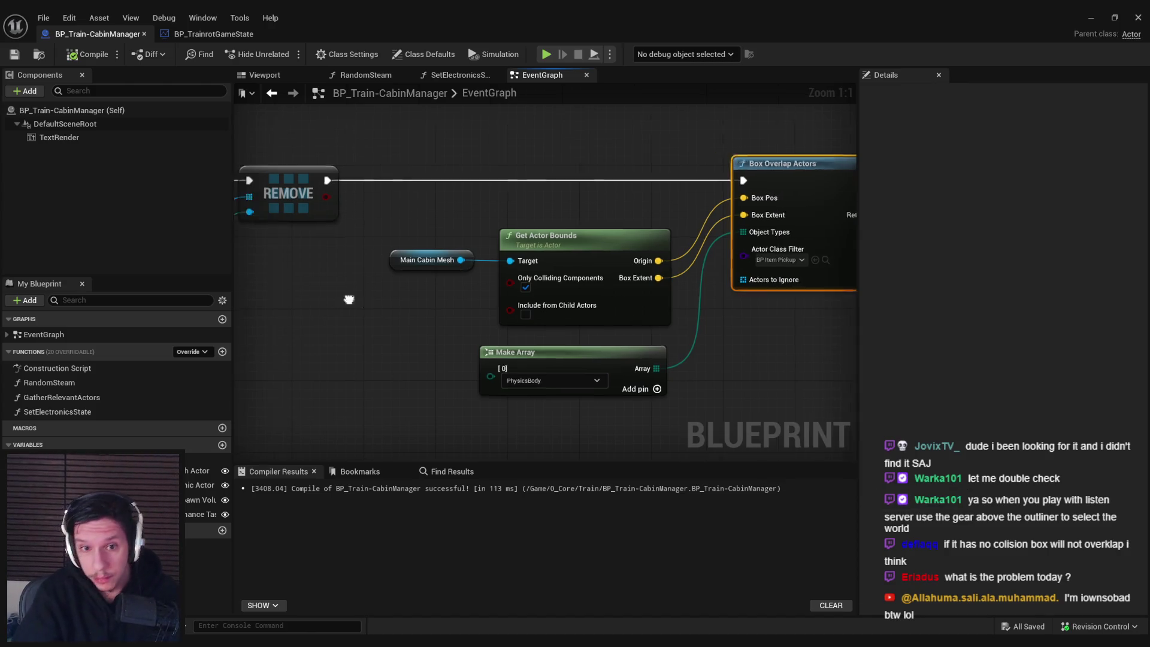
{"action": "left_click_drag", "start_coordinate": [349, 300], "coordinate": [489, 290]}
{"action": "mouse_move", "coordinate": [595, 259]}
{"action": "left_mouse_down"}
{"action": "mouse_move", "coordinate": [400, 264]}
{"action": "mouse_move", "coordinate": [408, 301]}
{"action": "mouse_move", "coordinate": [458, 290]}
{"action": "left_mouse_up"}
{"action": "type", "text": "get static mesh"}
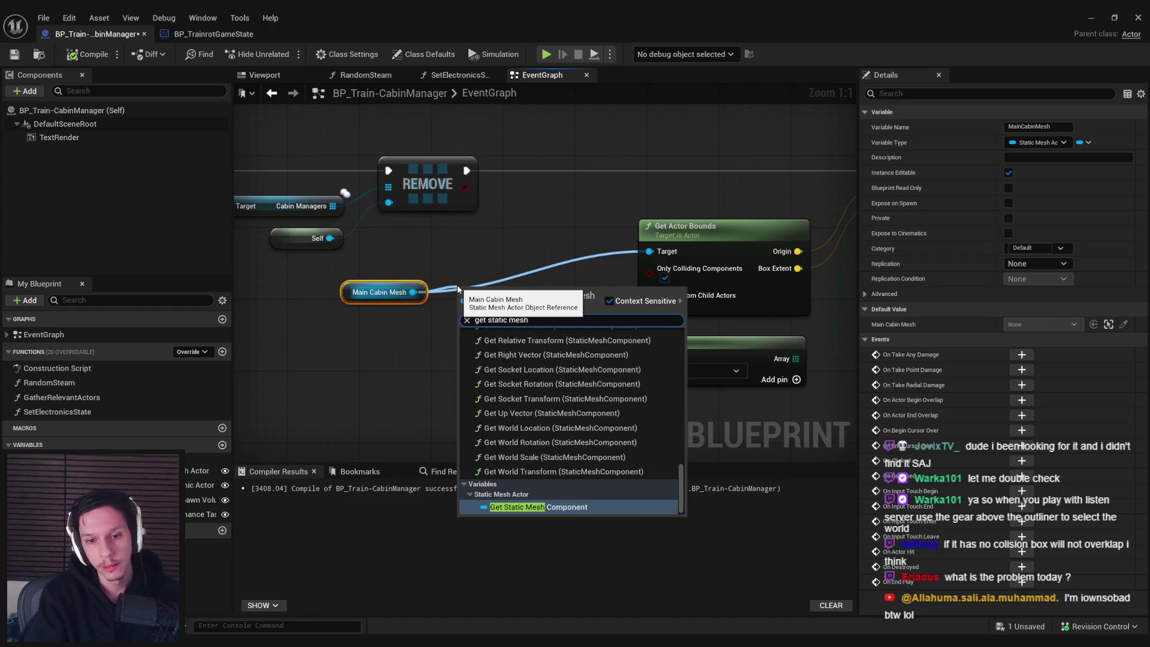
{"action": "key", "text": "Return"}
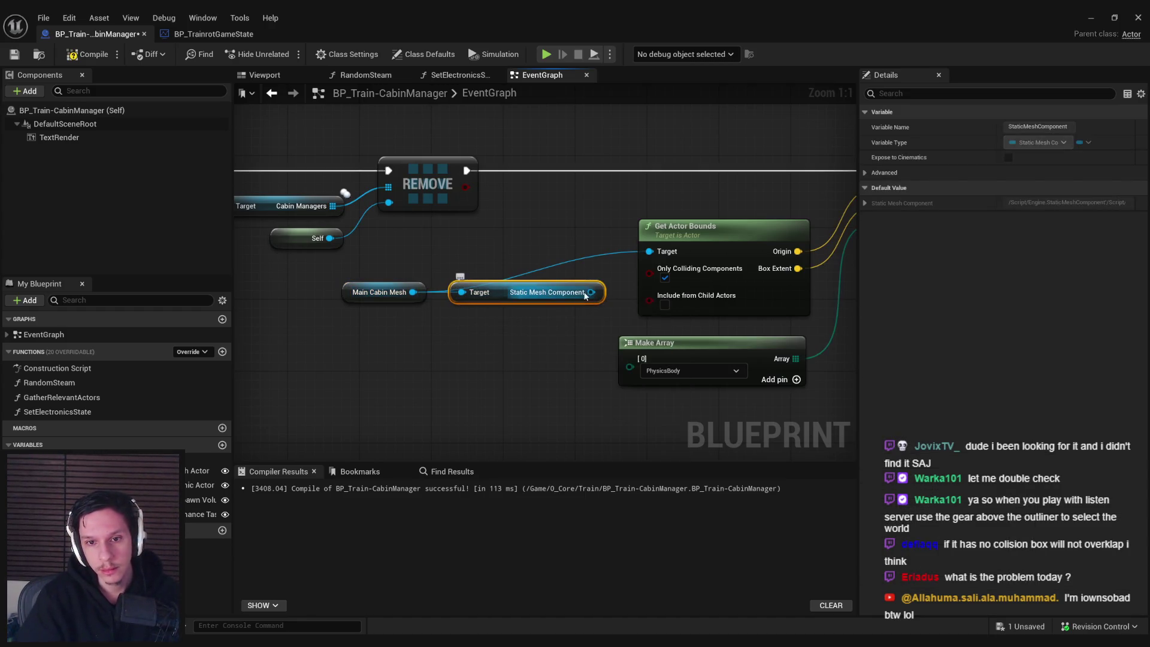
- Add Get Component Bounds on the mesh component and delete the old Get Actor Bounds node
{"action": "mouse_move", "coordinate": [591, 292]}
{"action": "left_mouse_down"}
{"action": "mouse_move", "coordinate": [659, 254]}
{"action": "mouse_move", "coordinate": [571, 220]}
{"action": "left_mouse_up"}
{"action": "type", "text": "get bounds"}
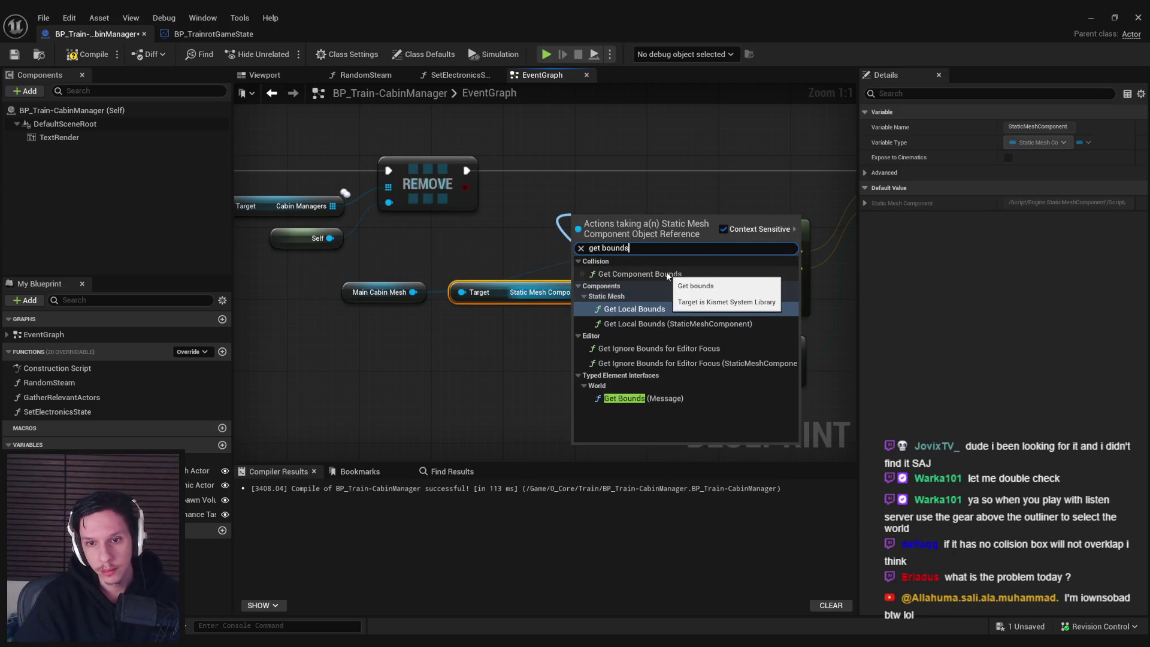
{"action": "left_click", "coordinate": [640, 274]}
{"action": "left_click", "coordinate": [566, 249]}
{"action": "key", "text": "Delete"}
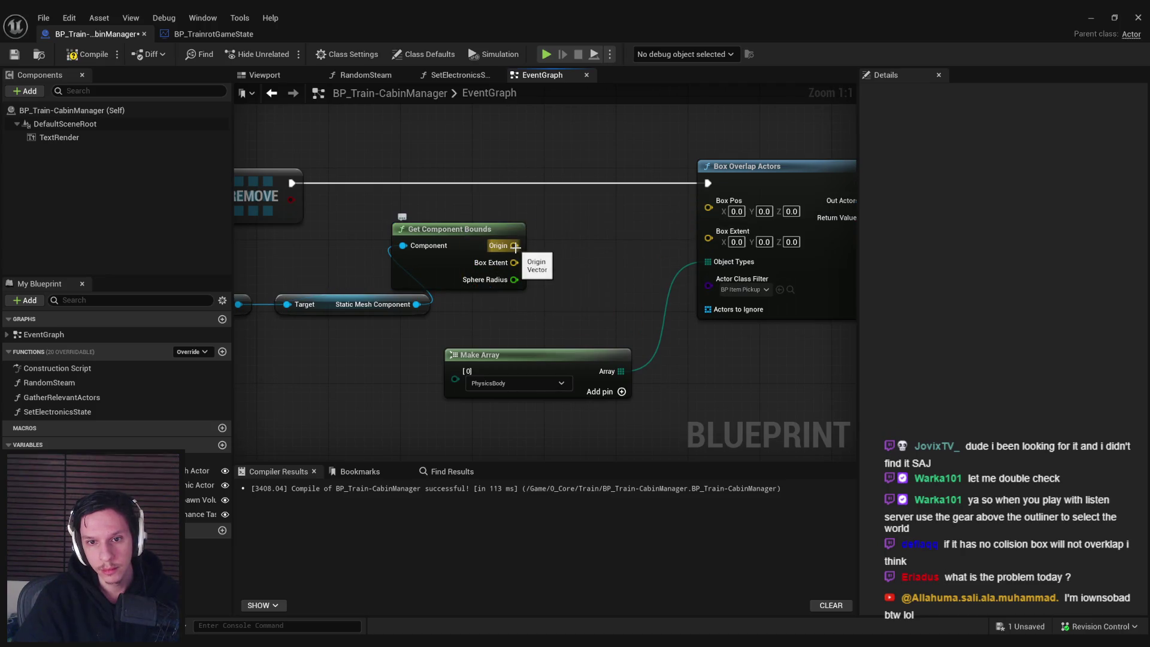
{"action": "left_click_drag", "start_coordinate": [462, 232], "coordinate": [552, 259]}
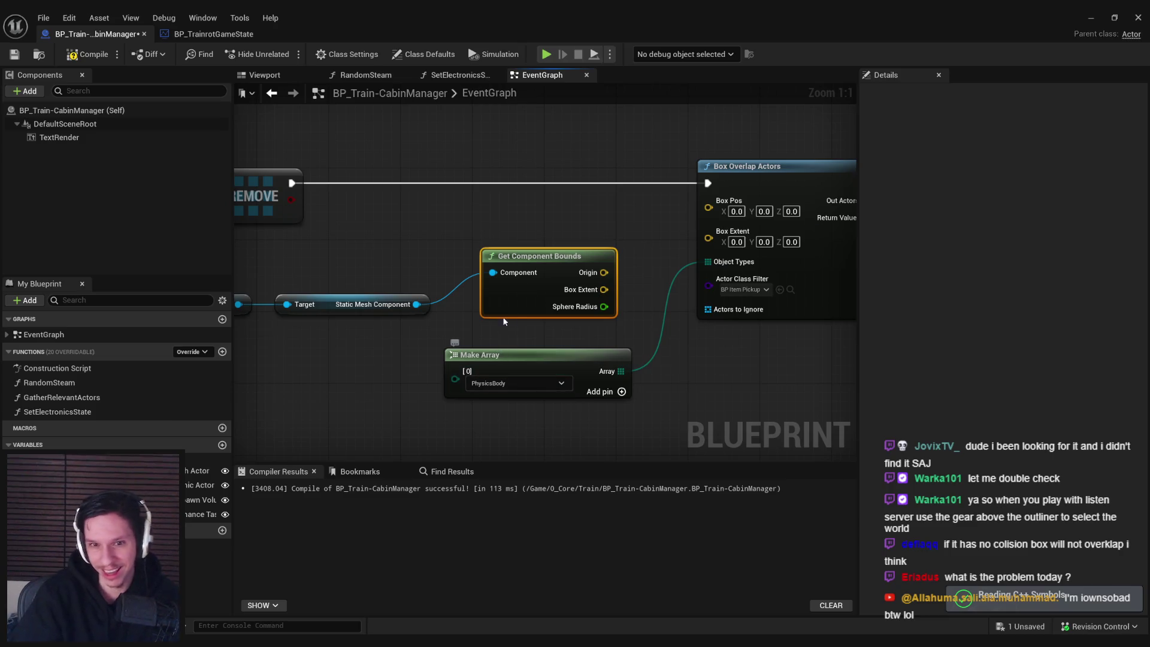
{"action": "left_click_drag", "start_coordinate": [517, 301], "coordinate": [507, 291]}
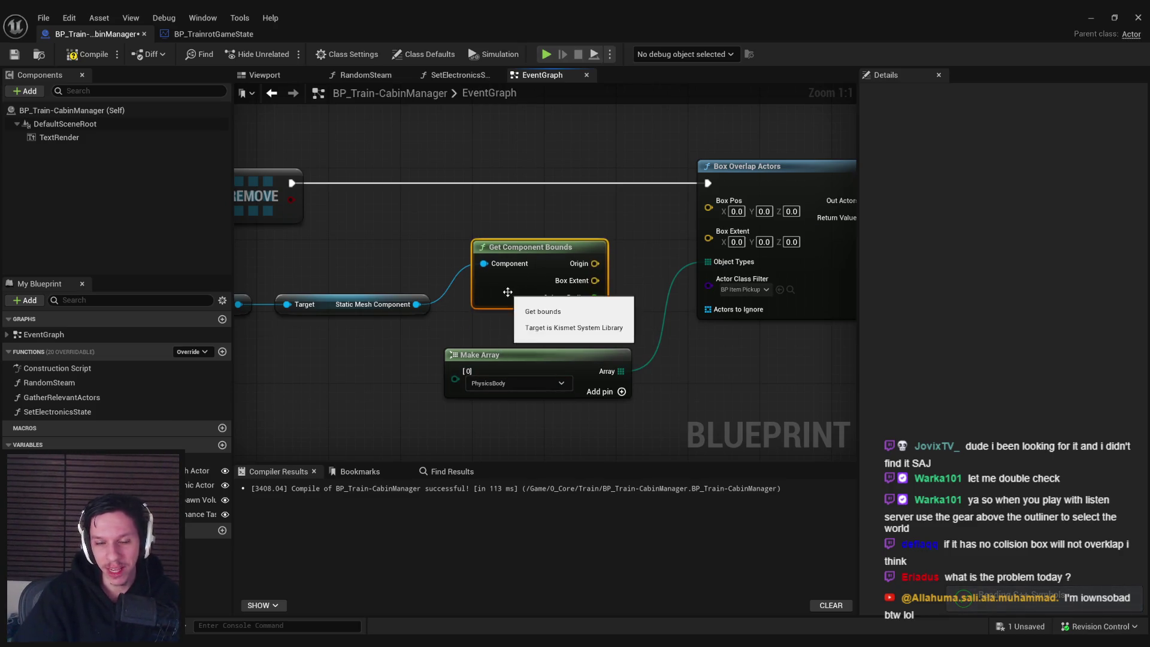
- Wire Origin, Box Extent and the object type array into Box Overlap Actors
{"action": "left_click_drag", "start_coordinate": [595, 264], "coordinate": [722, 205]}
{"action": "left_click_drag", "start_coordinate": [595, 280], "coordinate": [709, 218]}
{"action": "left_click_drag", "start_coordinate": [621, 372], "coordinate": [709, 235]}
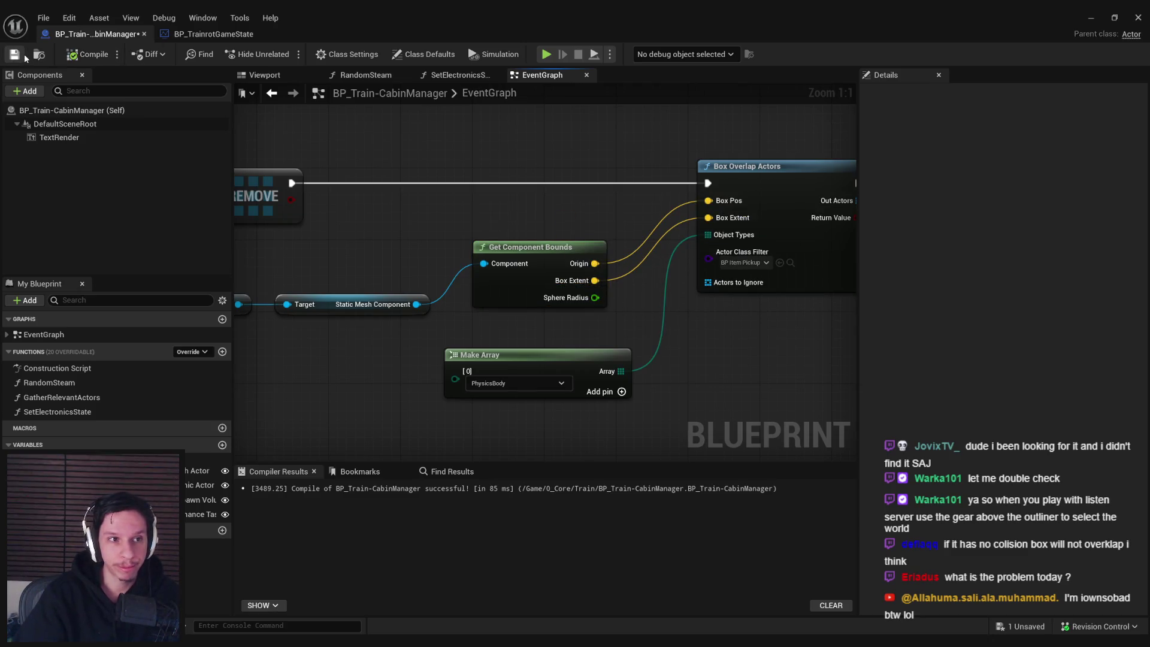
{"action": "left_click", "coordinate": [1091, 18]}
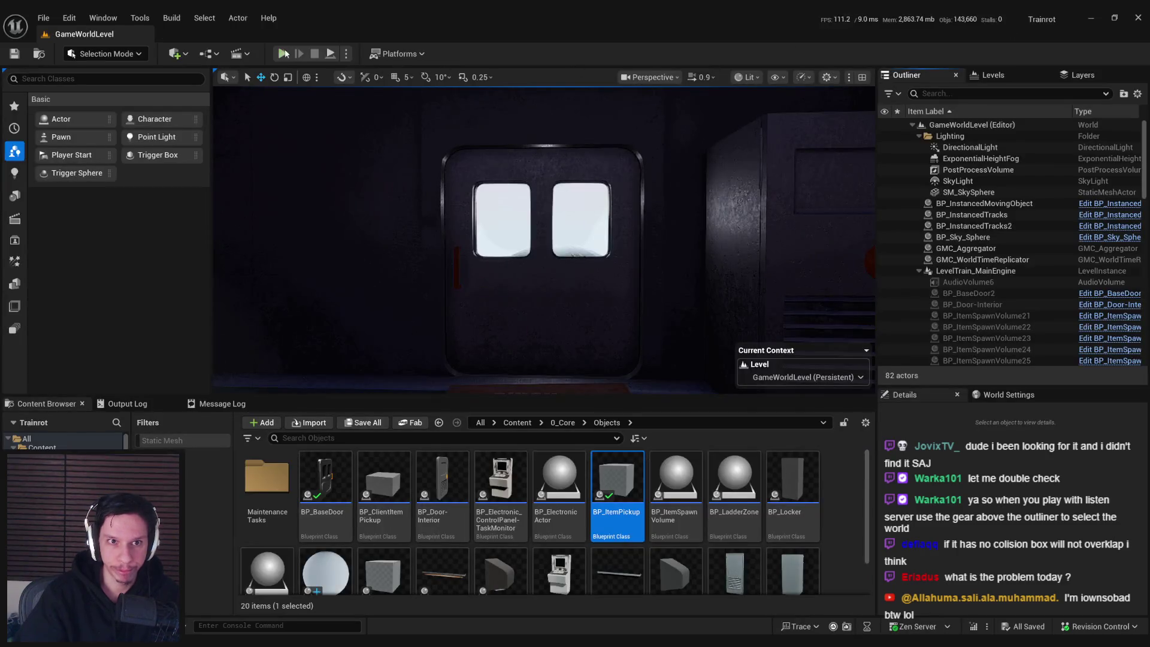
- Start a play session and rerun slomo 1 from the console history
{"action": "left_click", "coordinate": [285, 53]}
{"action": "key", "text": "grave"}
{"action": "key", "text": "Up"}
{"action": "key", "text": "Up"}
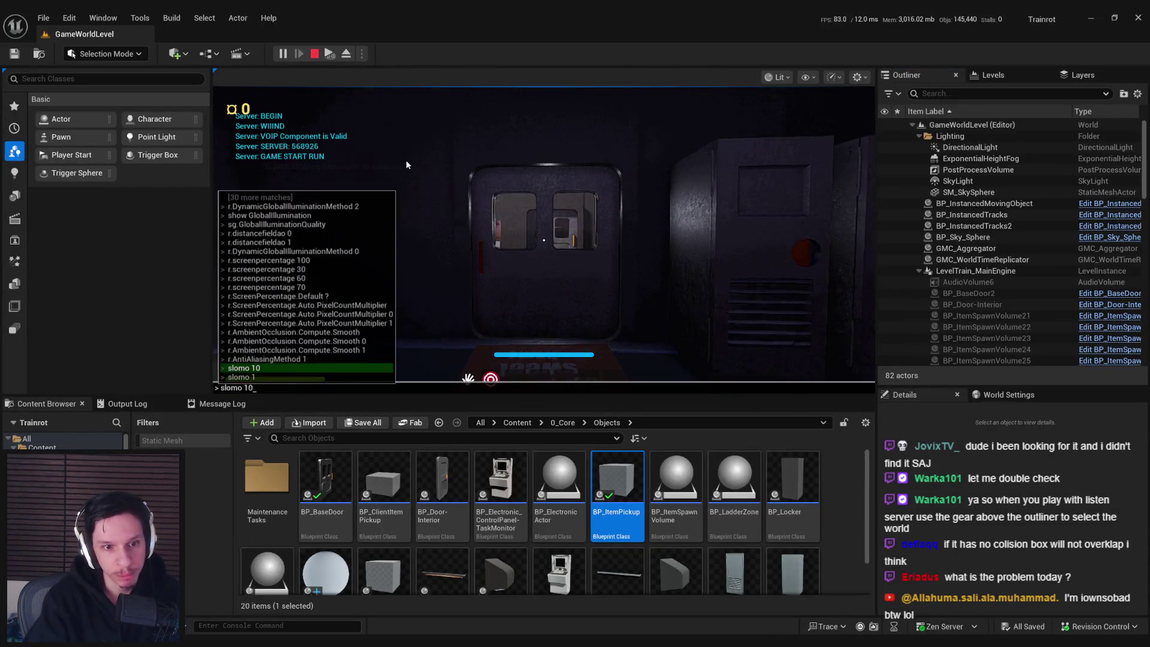
{"action": "key", "text": "BackSpace"}
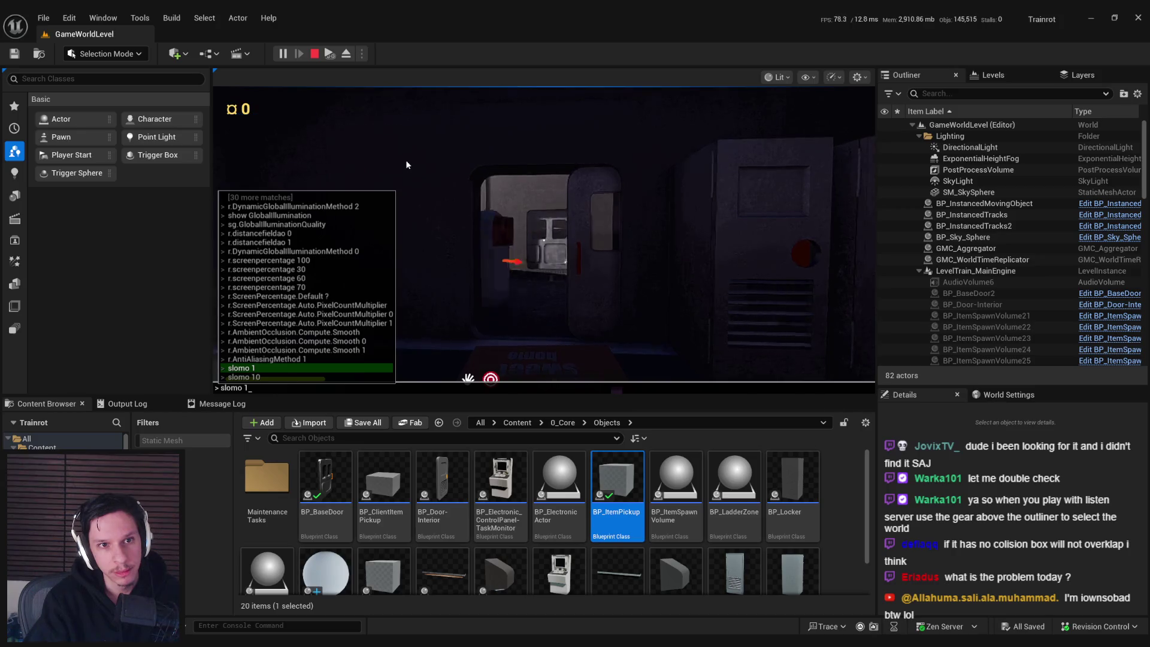
{"action": "key", "text": "Return"}
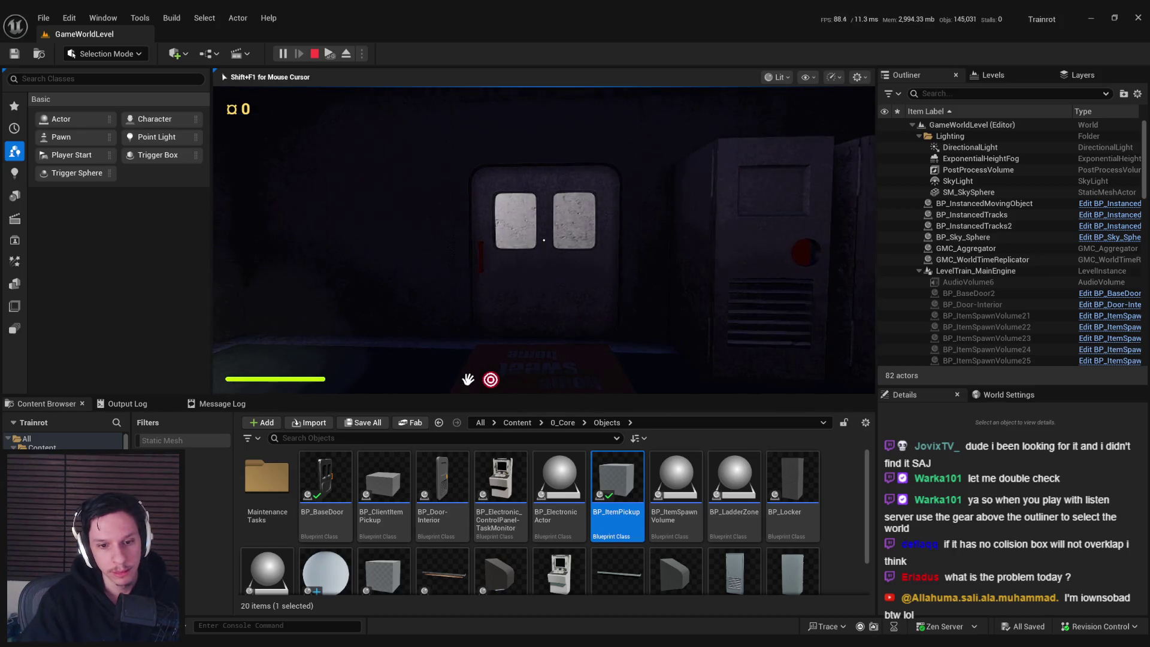
- Add a breakpoint on the Box Overlap Actors node
{"action": "key", "text": "alt+Tab"}
{"action": "right_click", "coordinate": [788, 176]}
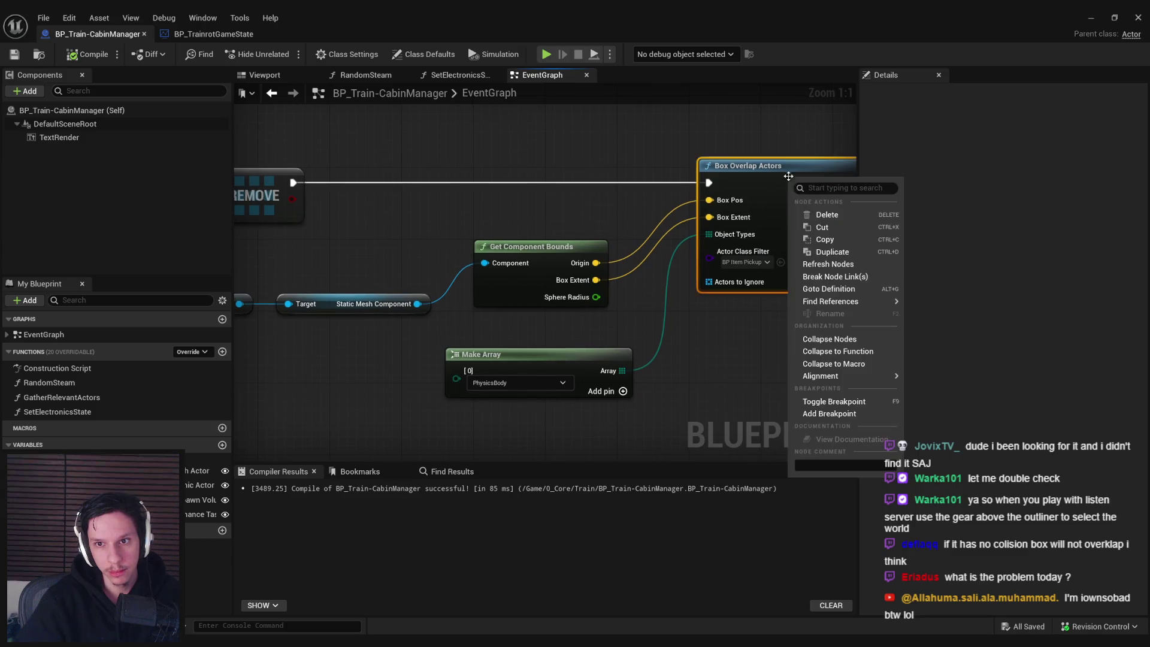
{"action": "left_click", "coordinate": [820, 414]}
- Play again with slomo 1 and check Box Pos when the breakpoint triggers
{"action": "left_click", "coordinate": [1092, 21]}
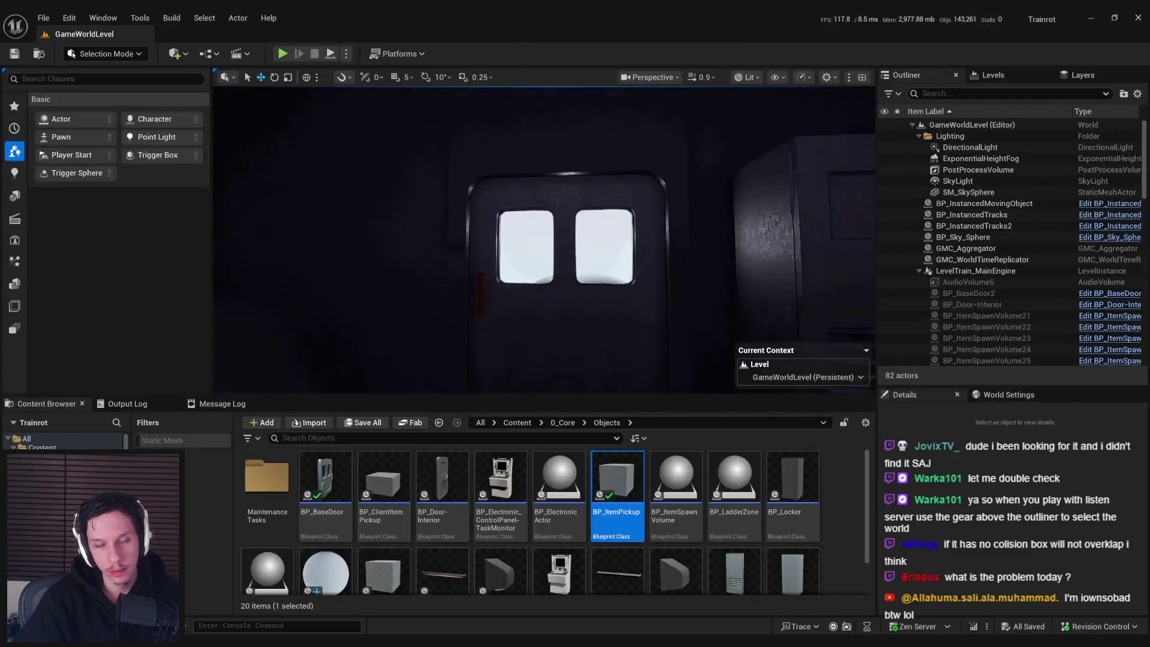
{"action": "key", "text": "alt+p"}
{"action": "key", "text": "grave"}
{"action": "type", "text": "slomo 1"}
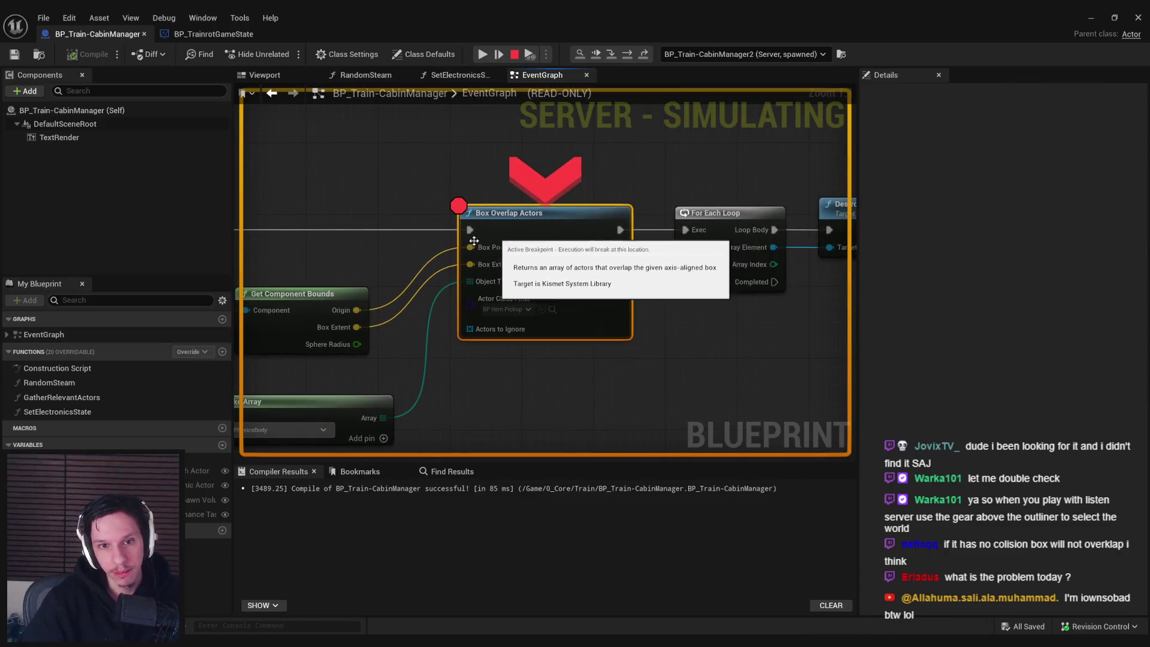
{"action": "mouse_move", "coordinate": [471, 245]}
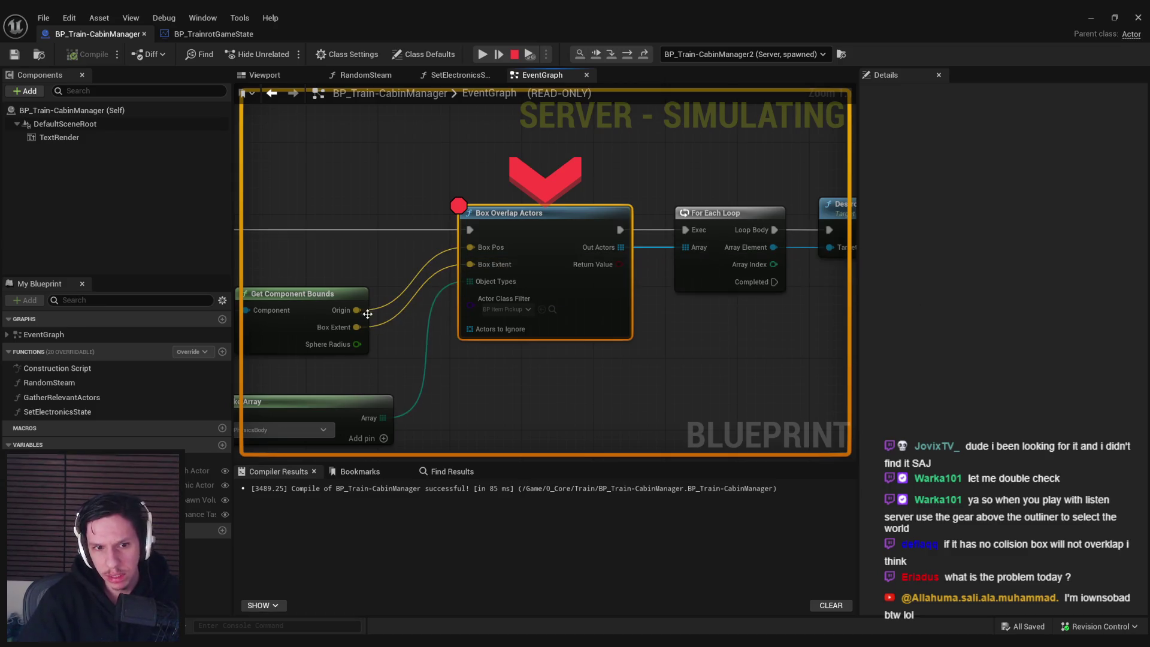
- Read the debug values on the Box Overlap Actors pins
{"action": "mouse_move", "coordinate": [363, 334]}
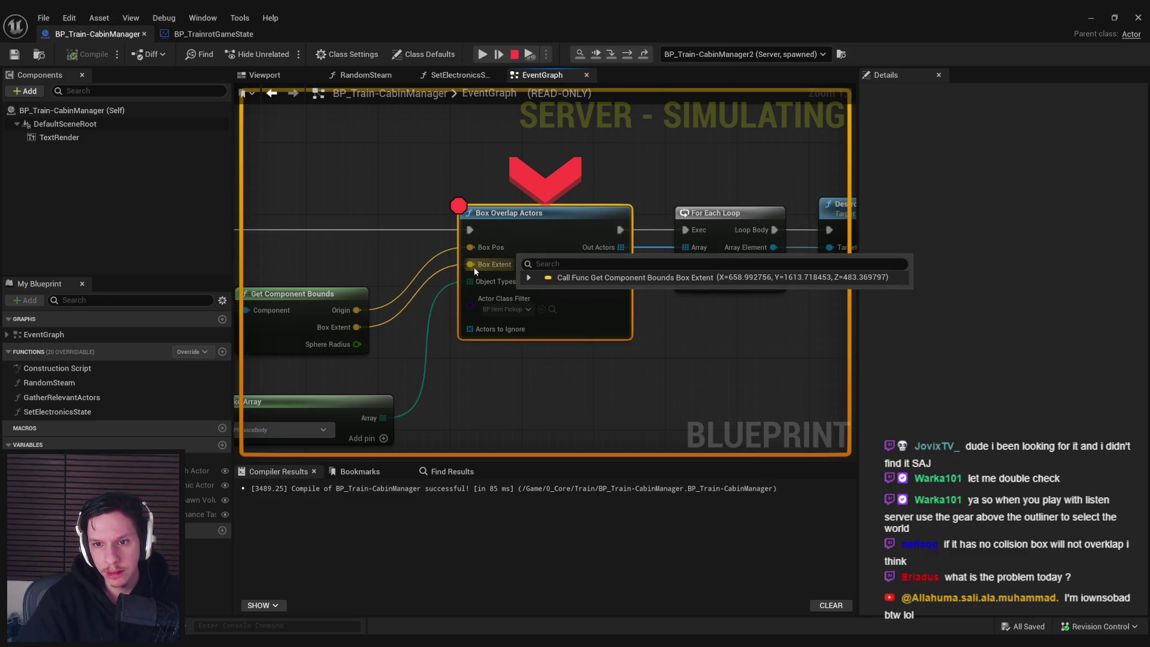
{"action": "mouse_move", "coordinate": [510, 281]}
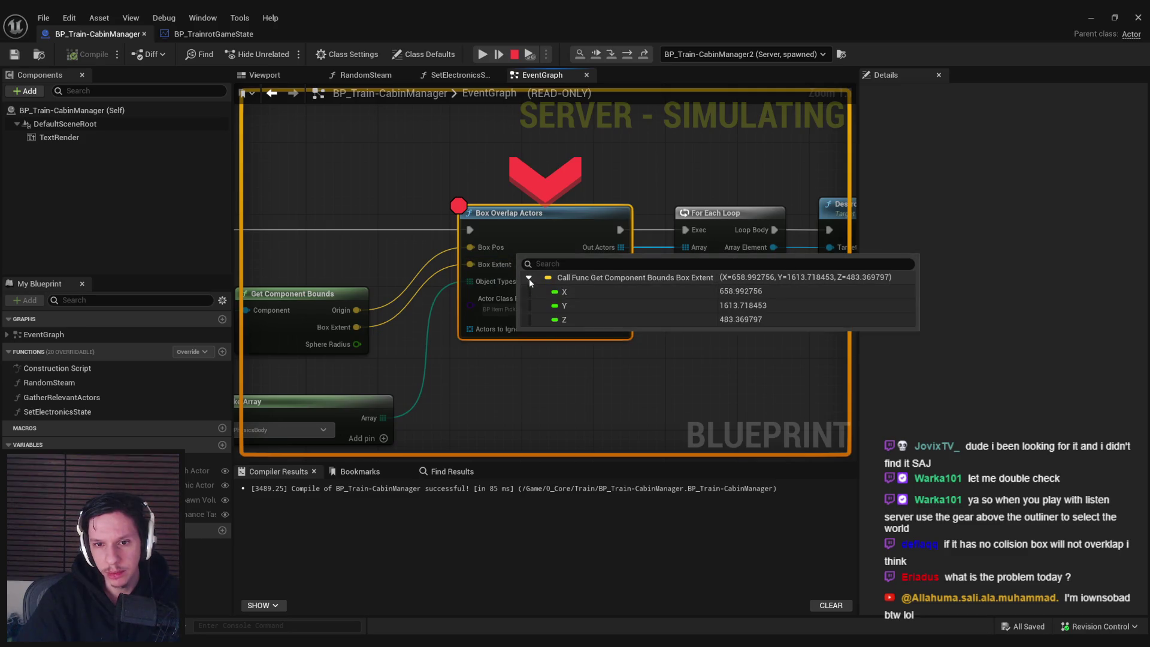
{"action": "mouse_move", "coordinate": [517, 333]}
{"action": "scroll", "coordinate": [282, 329], "scroll_direction": "down", "scroll_amount": 2}
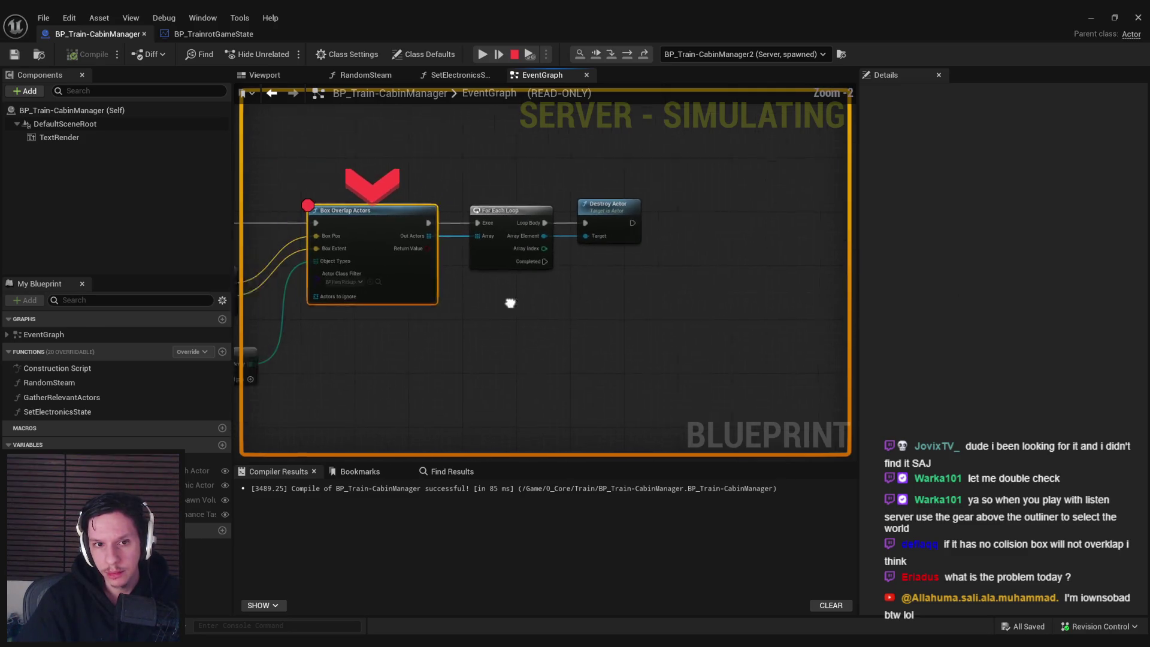
- Box-select the Box Overlap Actors, For Each Loop and Destroy Actor nodes and shift them right
{"action": "left_click_drag", "start_coordinate": [796, 281], "coordinate": [462, 187]}
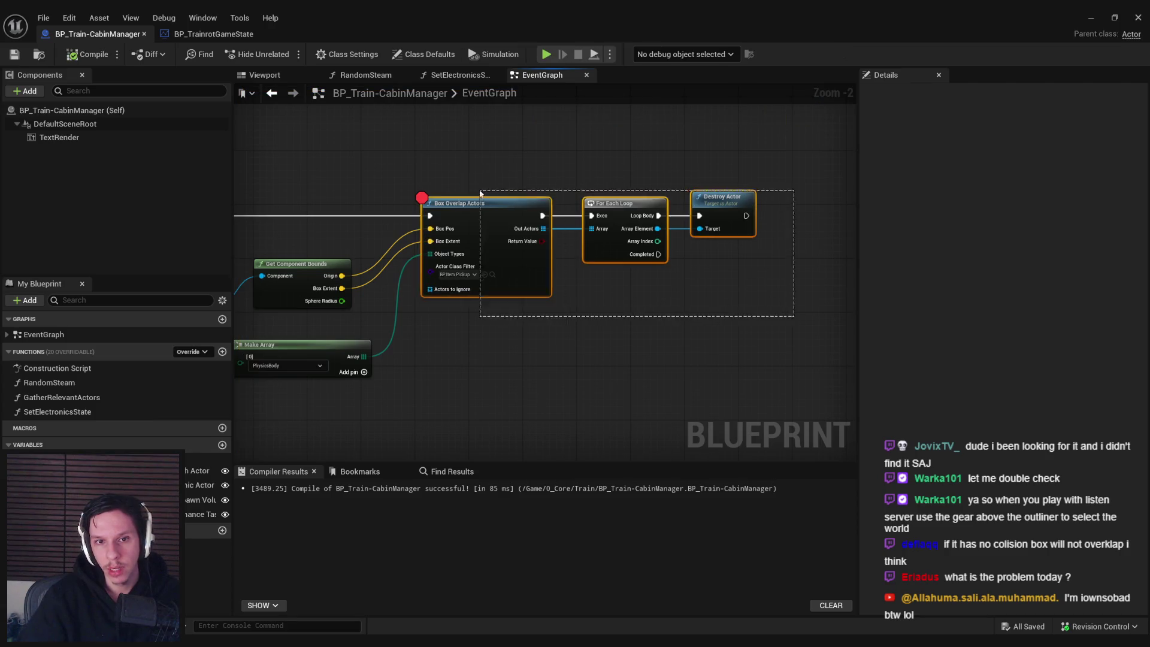
{"action": "left_click_drag", "start_coordinate": [468, 239], "coordinate": [648, 236]}
{"action": "right_click", "coordinate": [648, 235]}
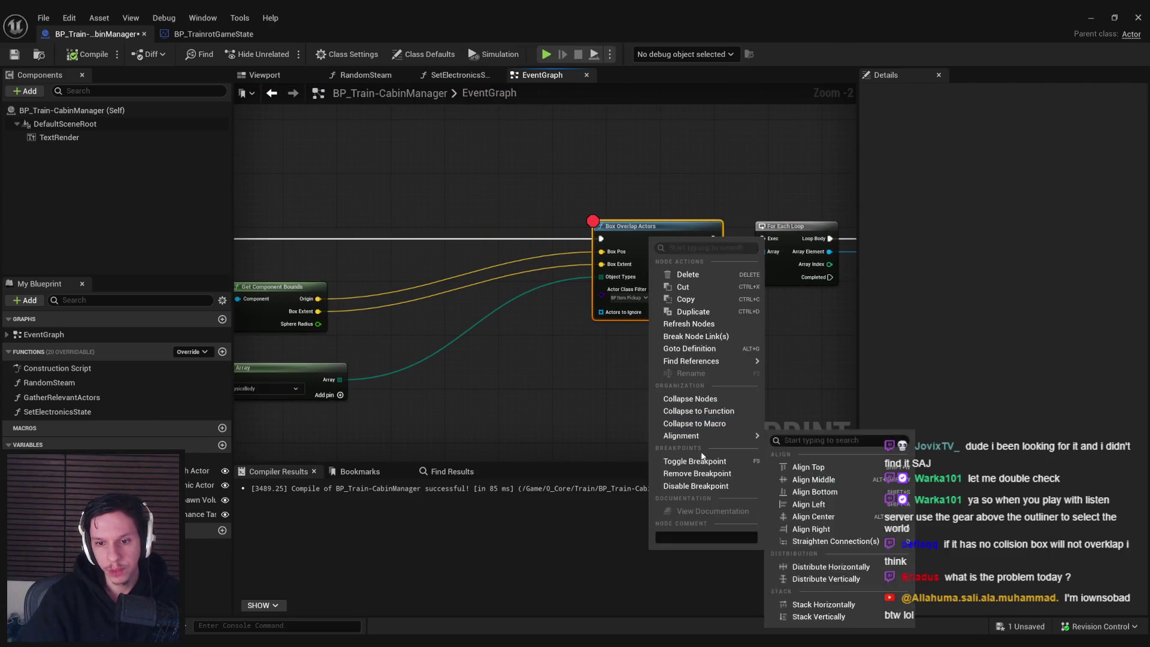
- Remove the breakpoint and insert Draw Debug Box between REMOVE and Box Overlap Actors
{"action": "left_click", "coordinate": [689, 473]}
{"action": "left_click_drag", "start_coordinate": [478, 344], "coordinate": [654, 342]}
{"action": "right_click", "coordinate": [585, 255]}
{"action": "type", "text": "draw debug box"}
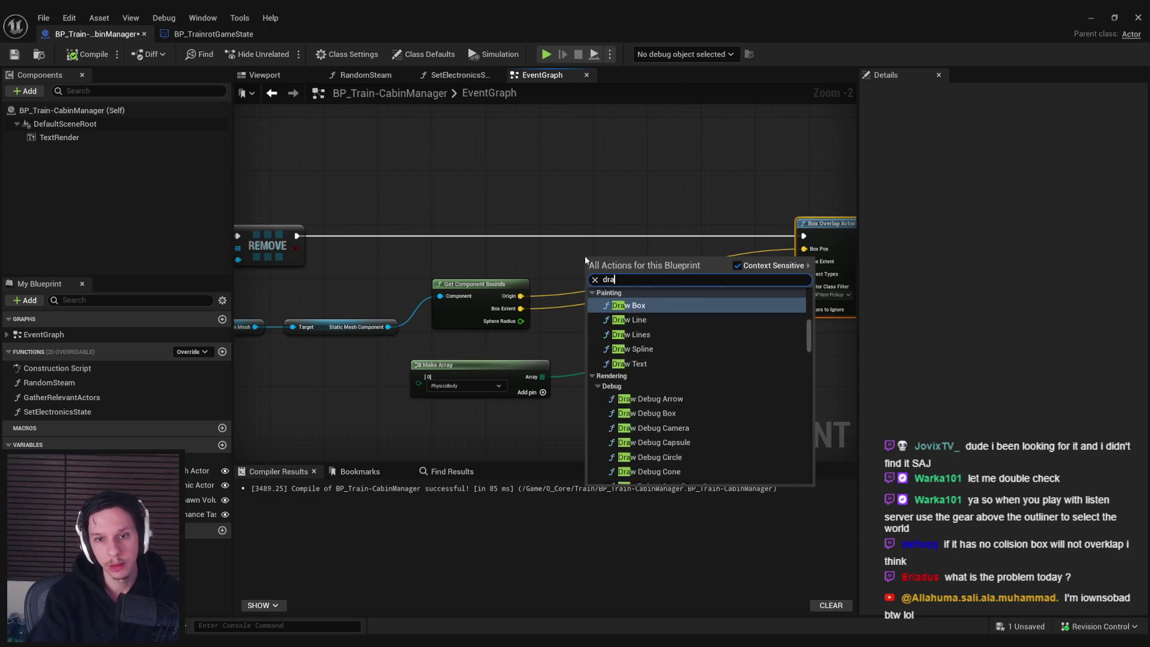
{"action": "key", "text": "Return"}
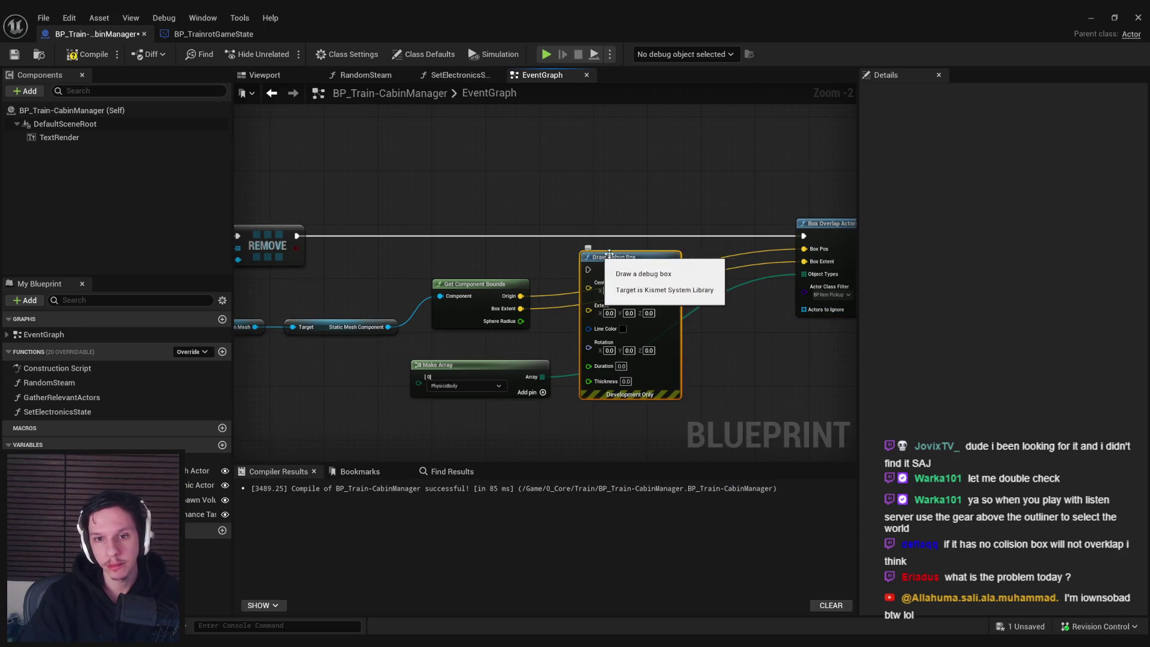
{"action": "left_click_drag", "start_coordinate": [608, 236], "coordinate": [297, 236]}
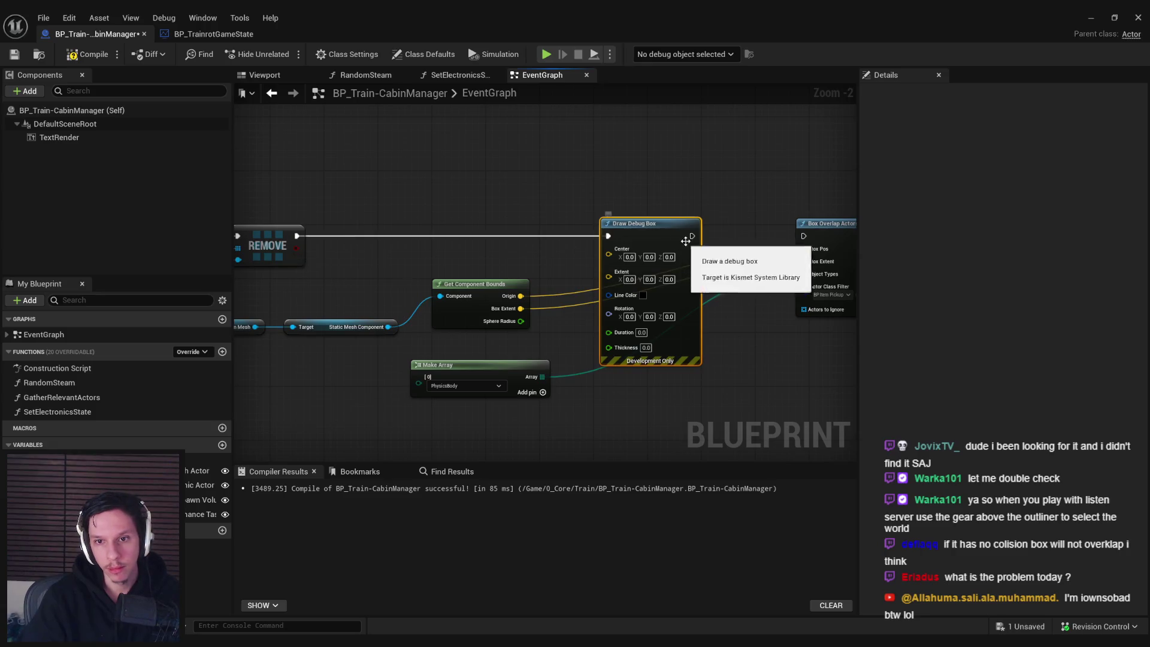
{"action": "left_click_drag", "start_coordinate": [693, 236], "coordinate": [819, 242]}
- Make the debug box red, duration 15, thickness 30, centred on the bounds Origin, and play-test
{"action": "left_click", "coordinate": [643, 295]}
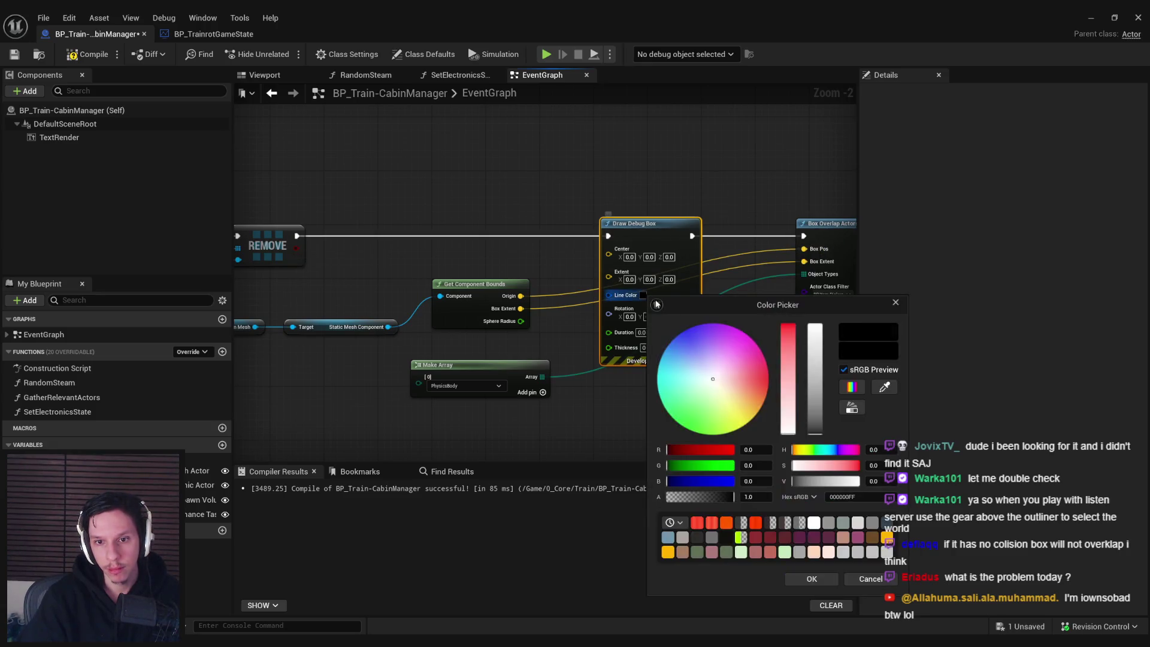
{"action": "left_click", "coordinate": [809, 579]}
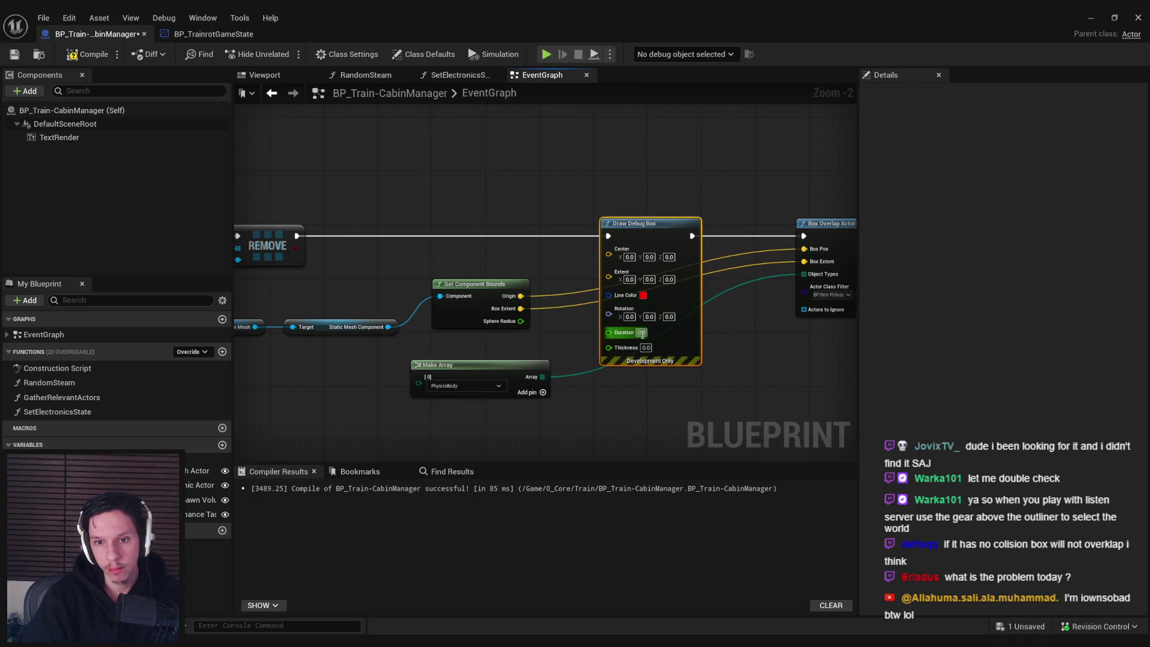
{"action": "type", "text": "15"}
{"action": "key", "text": "Tab"}
{"action": "type", "text": "30"}
{"action": "key", "text": "Return"}
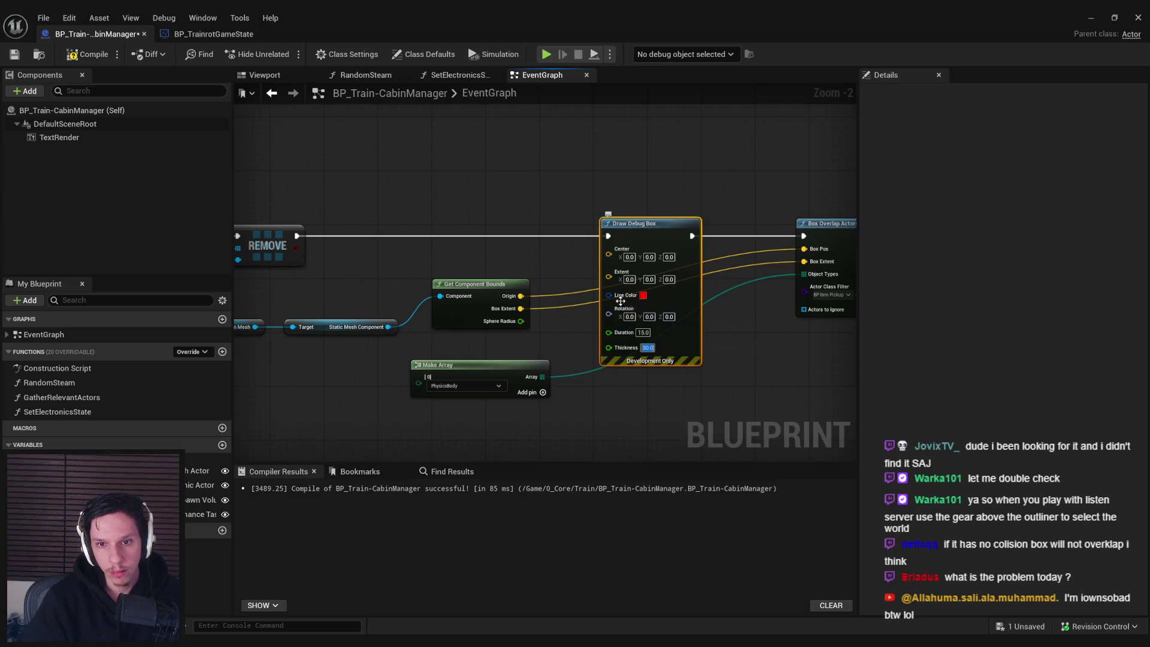
{"action": "mouse_move", "coordinate": [609, 249]}
{"action": "left_mouse_down"}
{"action": "mouse_move", "coordinate": [521, 296]}
{"action": "mouse_move", "coordinate": [563, 294]}
{"action": "mouse_move", "coordinate": [609, 270]}
{"action": "left_mouse_up"}
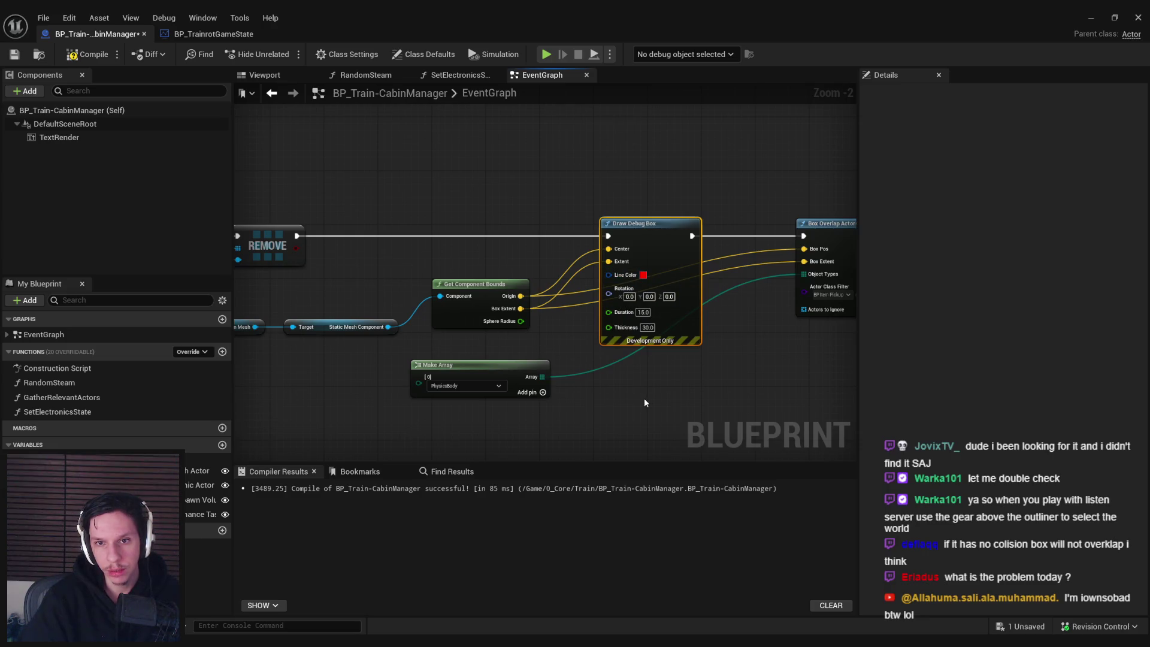
{"action": "left_click", "coordinate": [1089, 25]}
{"action": "key", "text": "alt+p"}
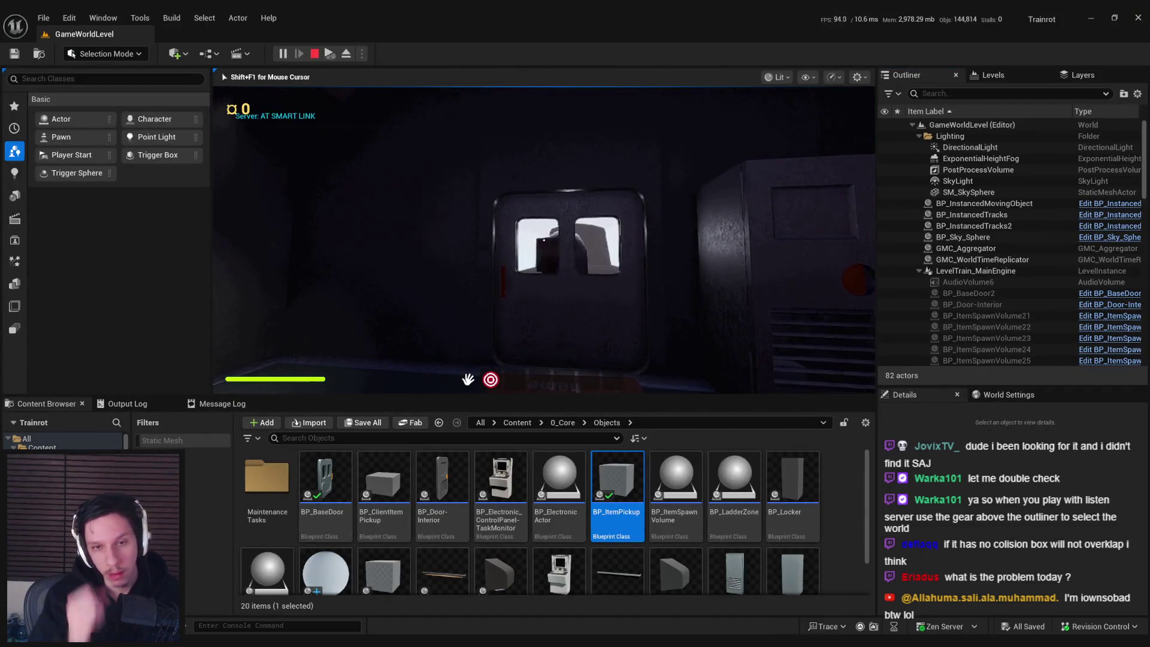
- Run slomo 1, watch the red debug box, then stop play and return to the Blueprint
{"action": "key", "text": "grave"}
{"action": "type", "text": "slomo 1"}
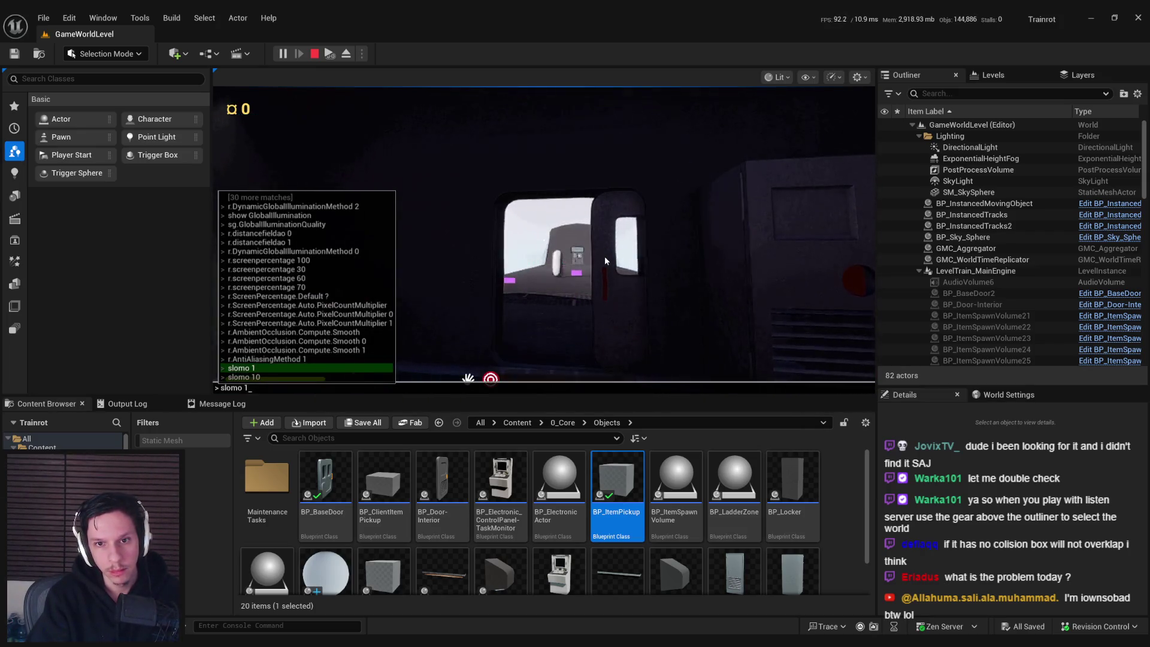
{"action": "key", "text": "Return"}
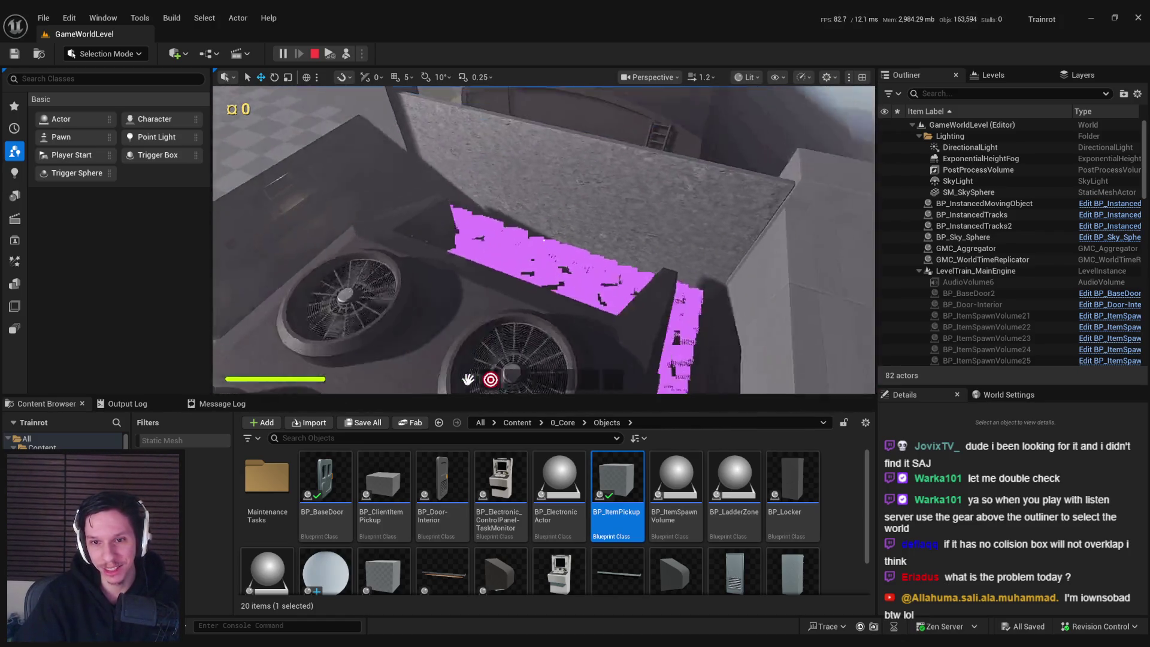
{"action": "key", "text": "Escape"}
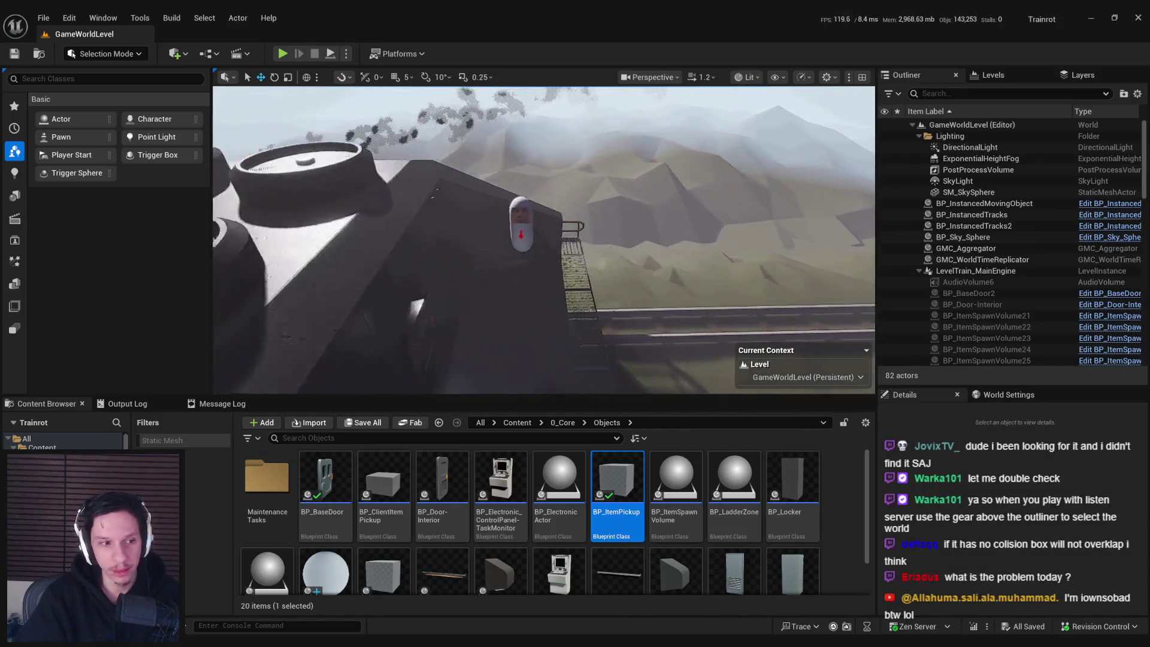
{"action": "key", "text": "alt+Tab"}
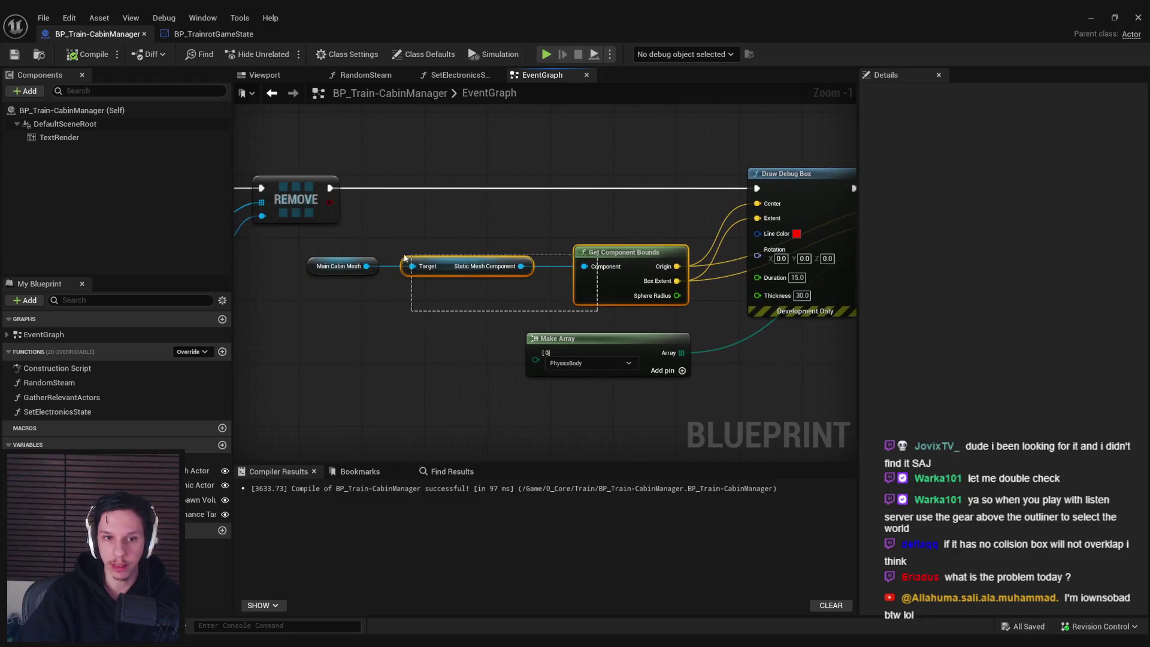
- Multiply the bounds Box Extent by (1, 1, 1.5) and feed it into Box Overlap Actors' Box Extent
{"action": "left_click_drag", "start_coordinate": [413, 281], "coordinate": [484, 332]}
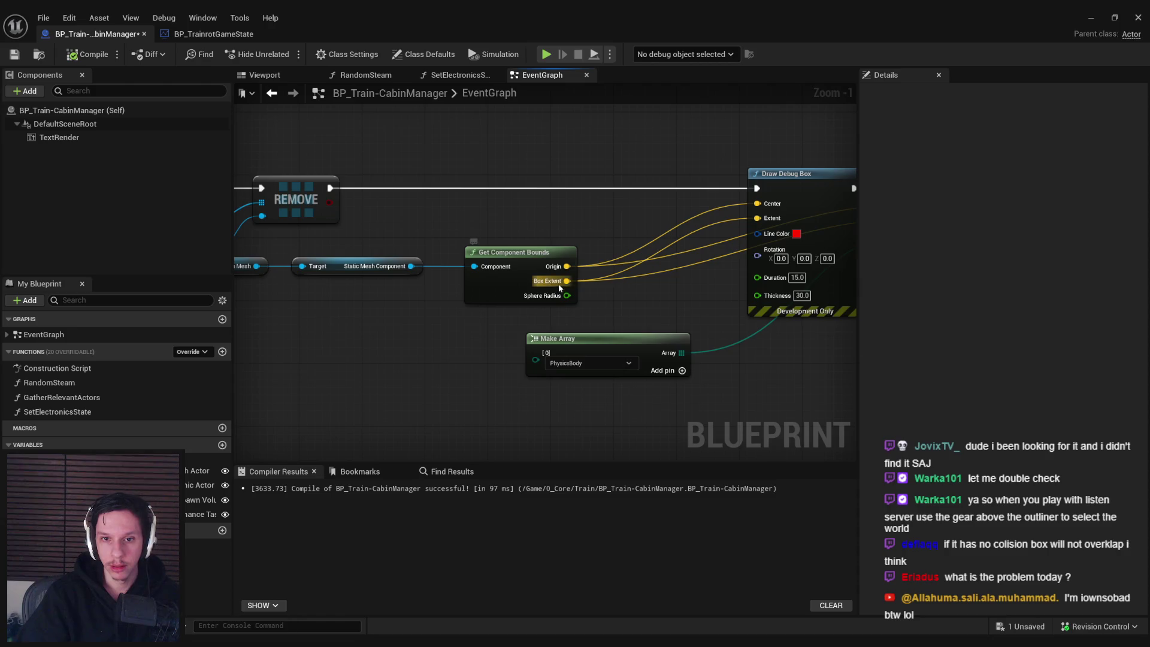
{"action": "left_click_drag", "start_coordinate": [567, 281], "coordinate": [627, 291]}
{"action": "left_click", "coordinate": [665, 351]}
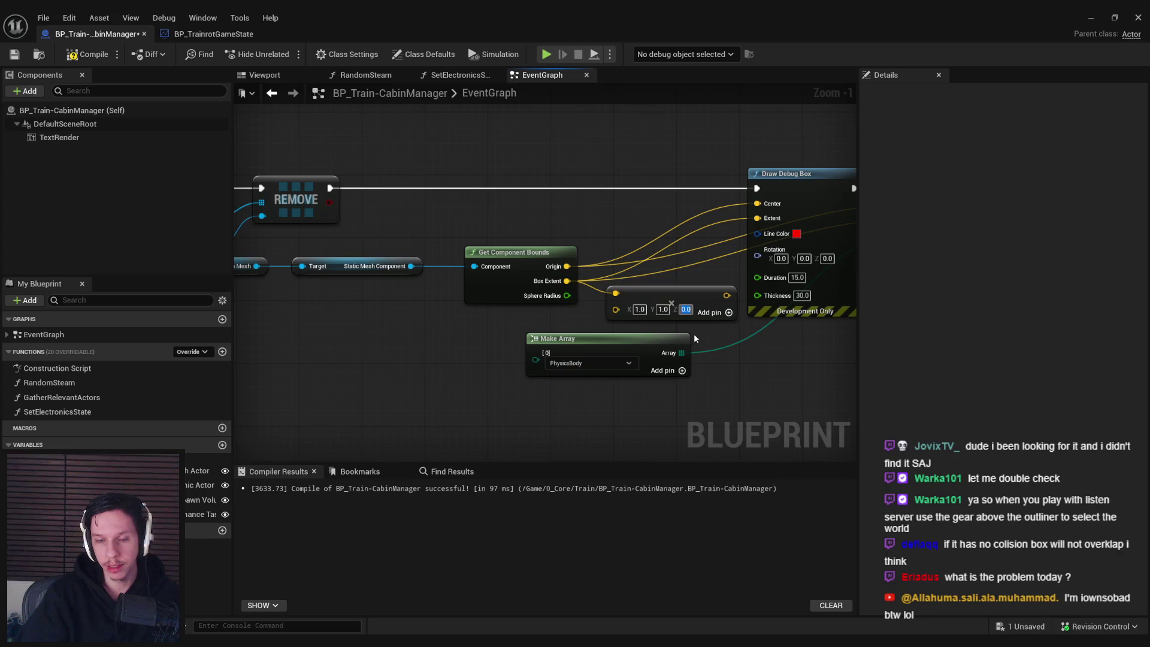
{"action": "type", "text": "1.5"}
{"action": "key", "text": "Return"}
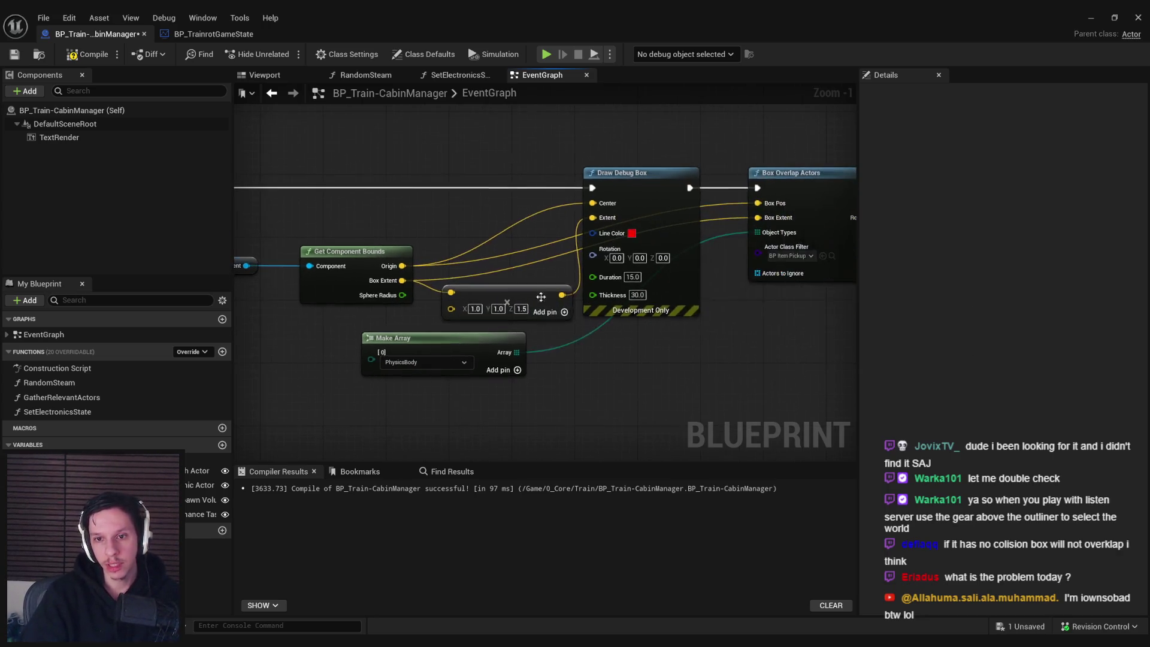
{"action": "mouse_move", "coordinate": [503, 303]}
{"action": "left_mouse_down"}
{"action": "mouse_move", "coordinate": [493, 294]}
{"action": "mouse_move", "coordinate": [758, 217]}
{"action": "left_mouse_up"}
{"action": "left_click_drag", "start_coordinate": [531, 289], "coordinate": [531, 282]}
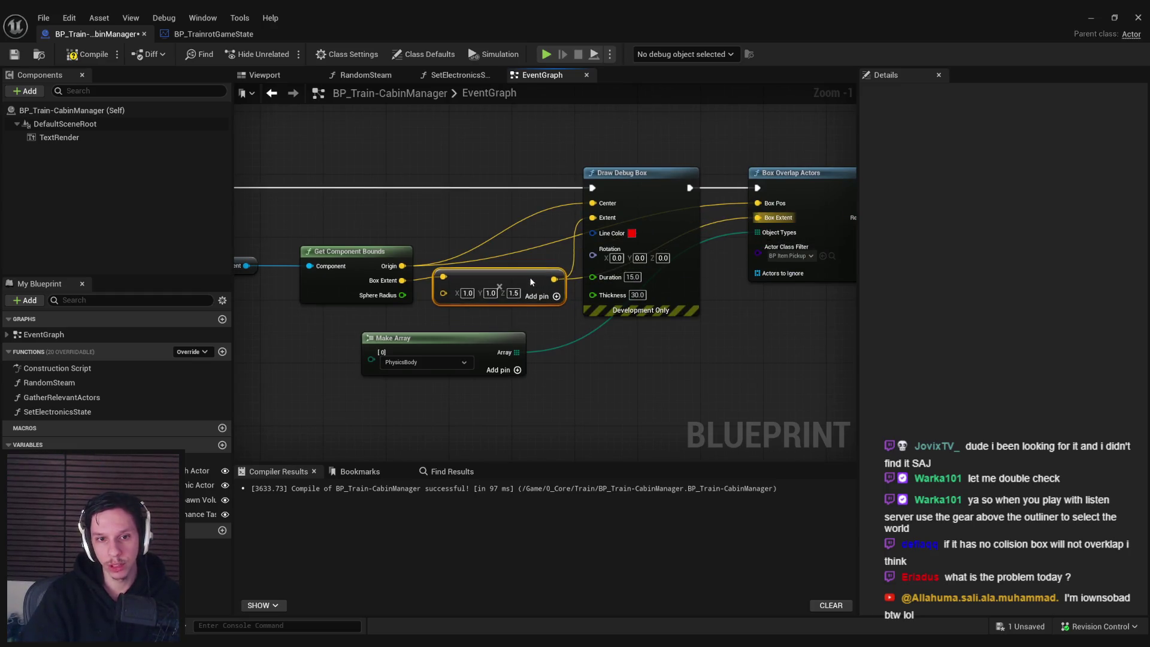
- Shift the Make Array node right, compile the blueprint, and return to the level
{"action": "left_click", "coordinate": [334, 296], "text": "ctrl"}
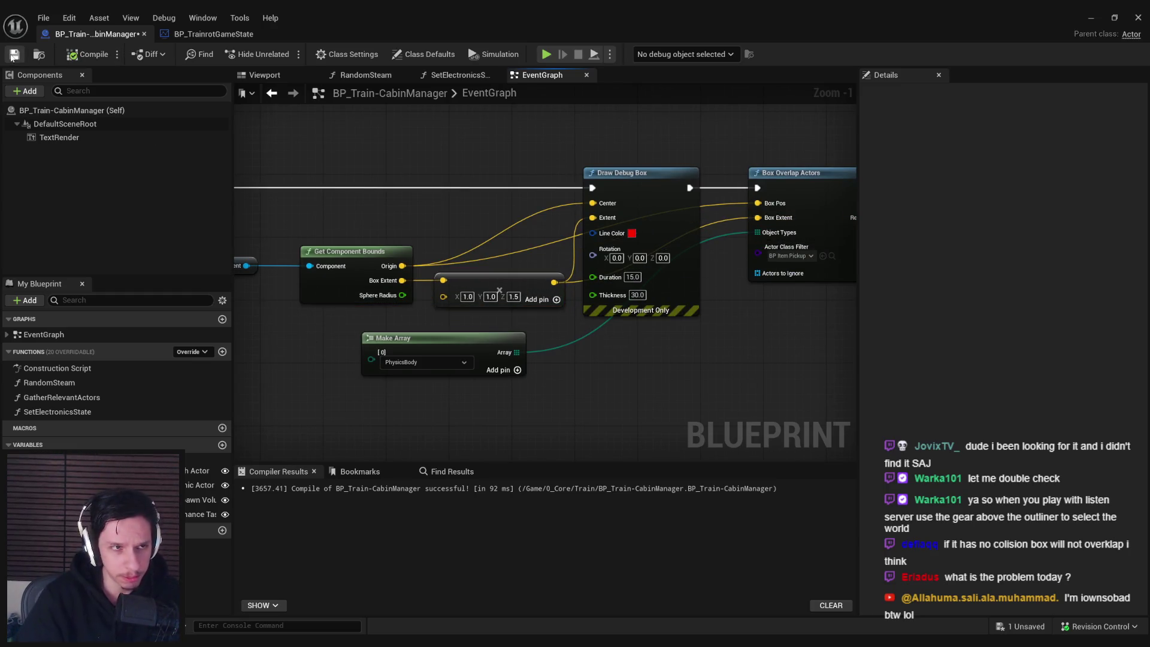
{"action": "left_click_drag", "start_coordinate": [432, 342], "coordinate": [605, 342]}
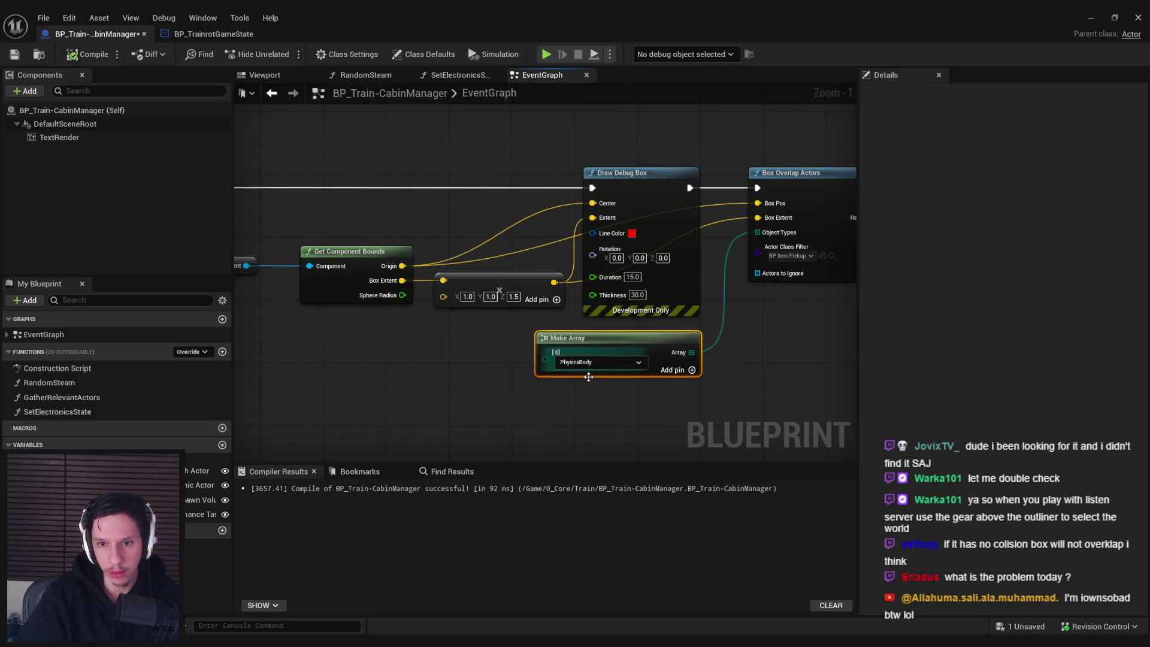
{"action": "left_click", "coordinate": [103, 58]}
{"action": "scroll", "coordinate": [455, 231], "scroll_direction": "down", "scroll_amount": 3}
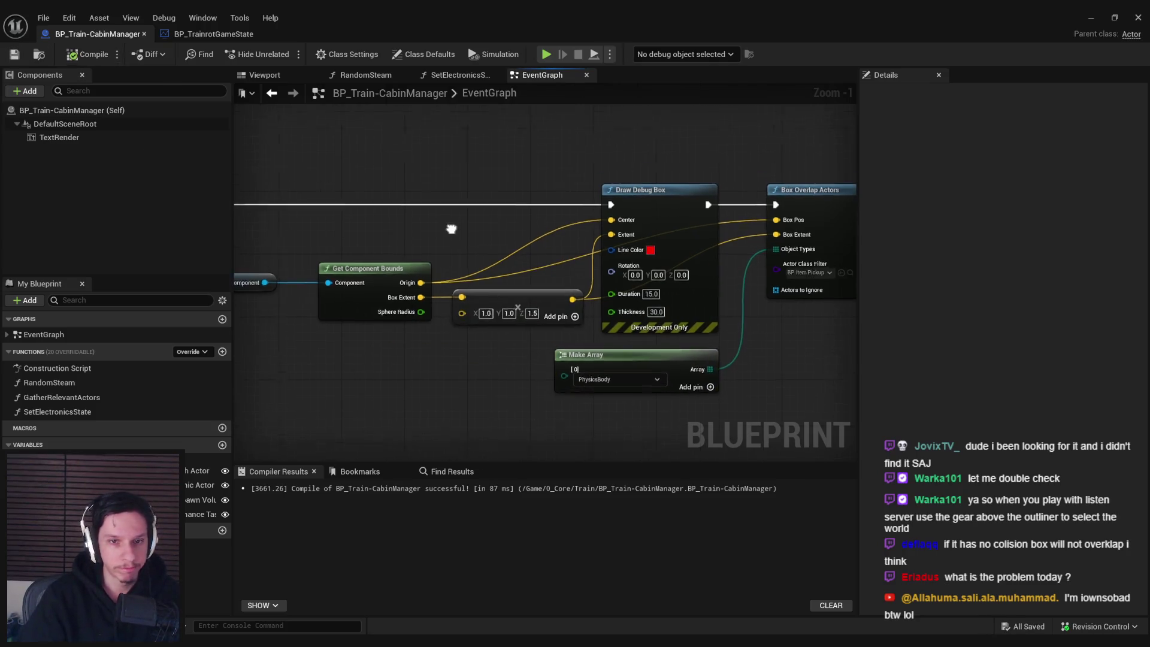
{"action": "mouse_move", "coordinate": [461, 233]}
{"action": "left_mouse_down"}
{"action": "mouse_move", "coordinate": [545, 245]}
{"action": "mouse_move", "coordinate": [387, 253]}
{"action": "left_mouse_up"}
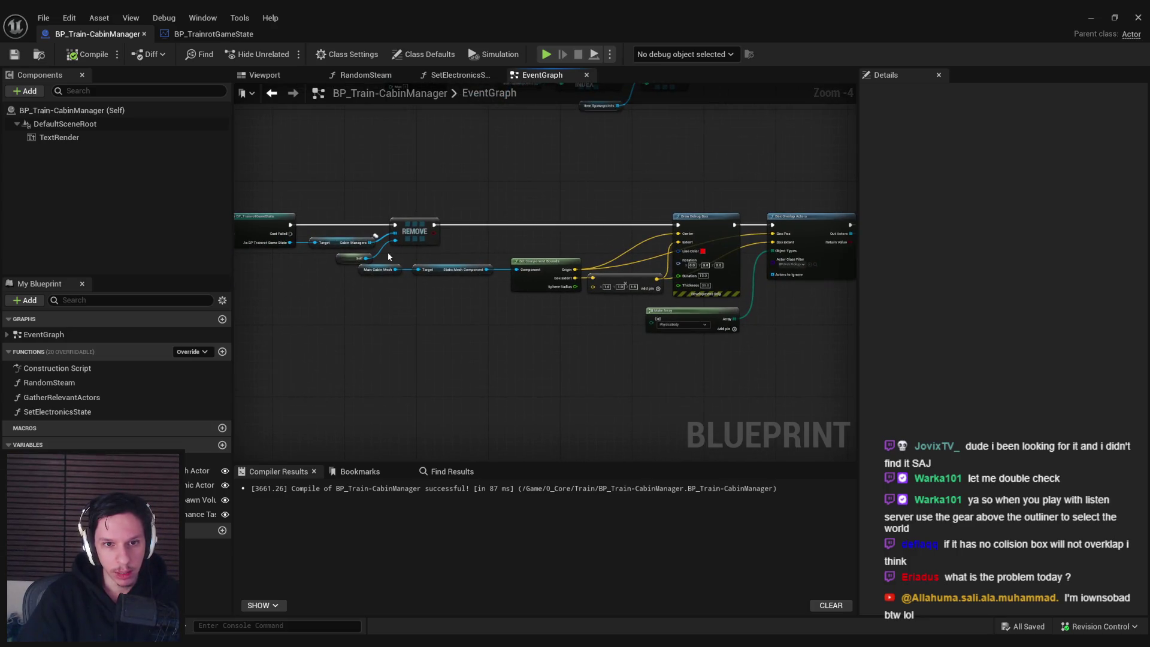
{"action": "mouse_move", "coordinate": [680, 346]}
{"action": "left_mouse_down"}
{"action": "mouse_move", "coordinate": [481, 250]}
{"action": "mouse_move", "coordinate": [650, 272]}
{"action": "left_mouse_up"}
{"action": "scroll", "coordinate": [497, 275], "scroll_direction": "up", "scroll_amount": 2}
{"action": "scroll", "coordinate": [497, 274], "scroll_direction": "down", "scroll_amount": 2}
{"action": "left_click", "coordinate": [343, 210]}
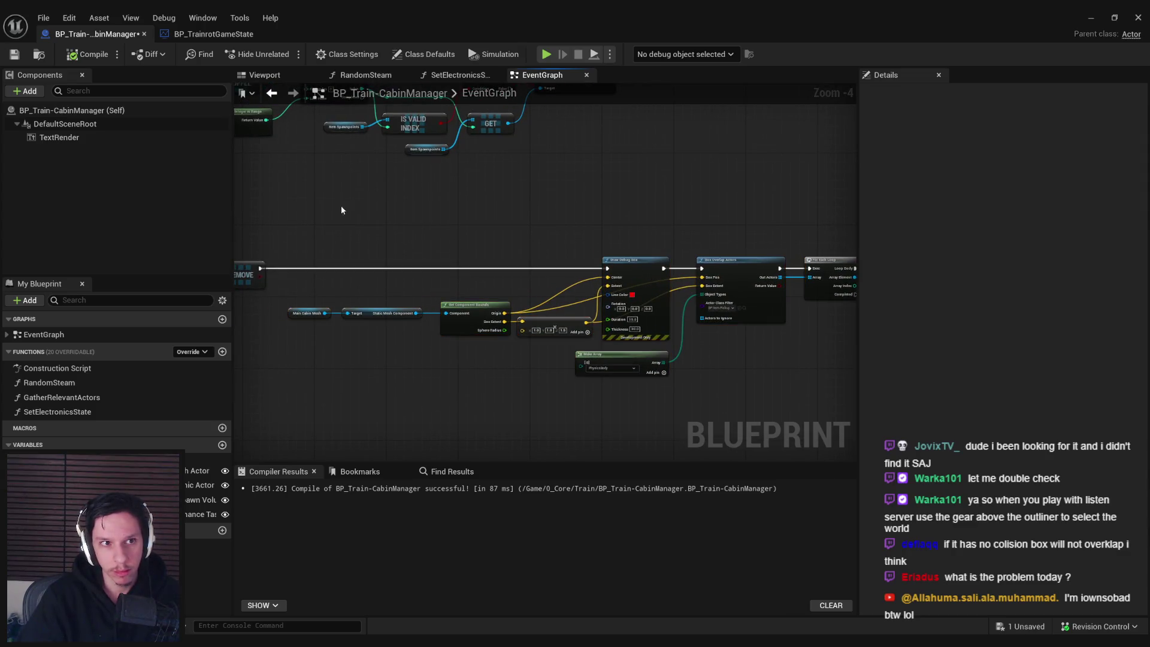
{"action": "left_click", "coordinate": [1091, 17]}
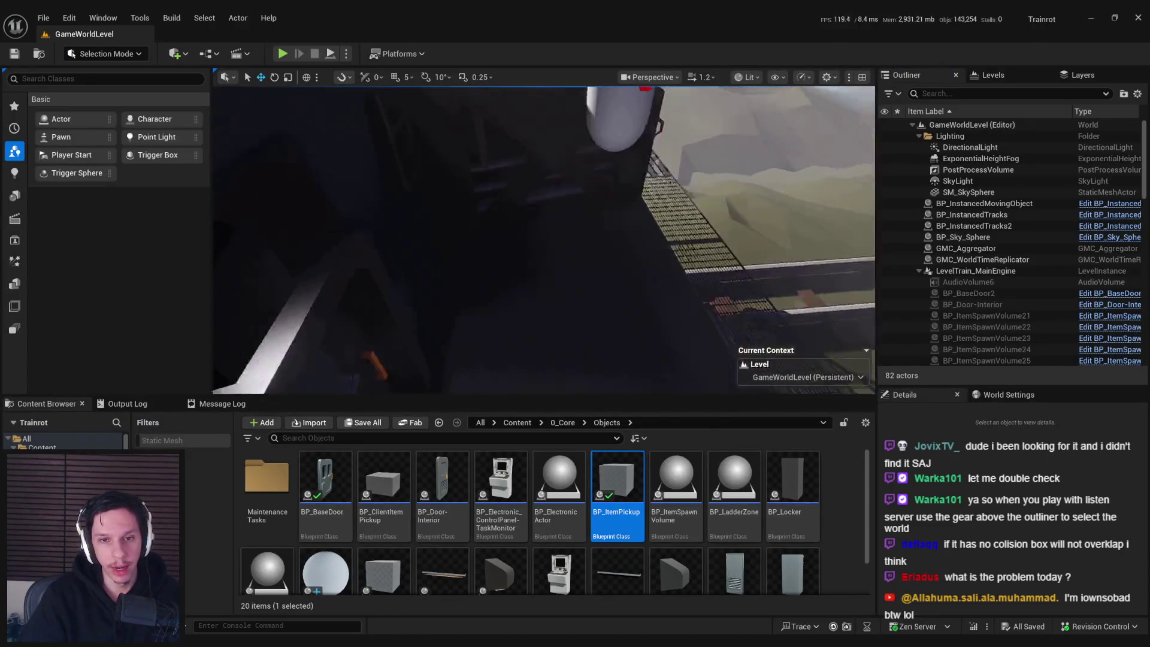
{"action": "left_click", "coordinate": [282, 53]}
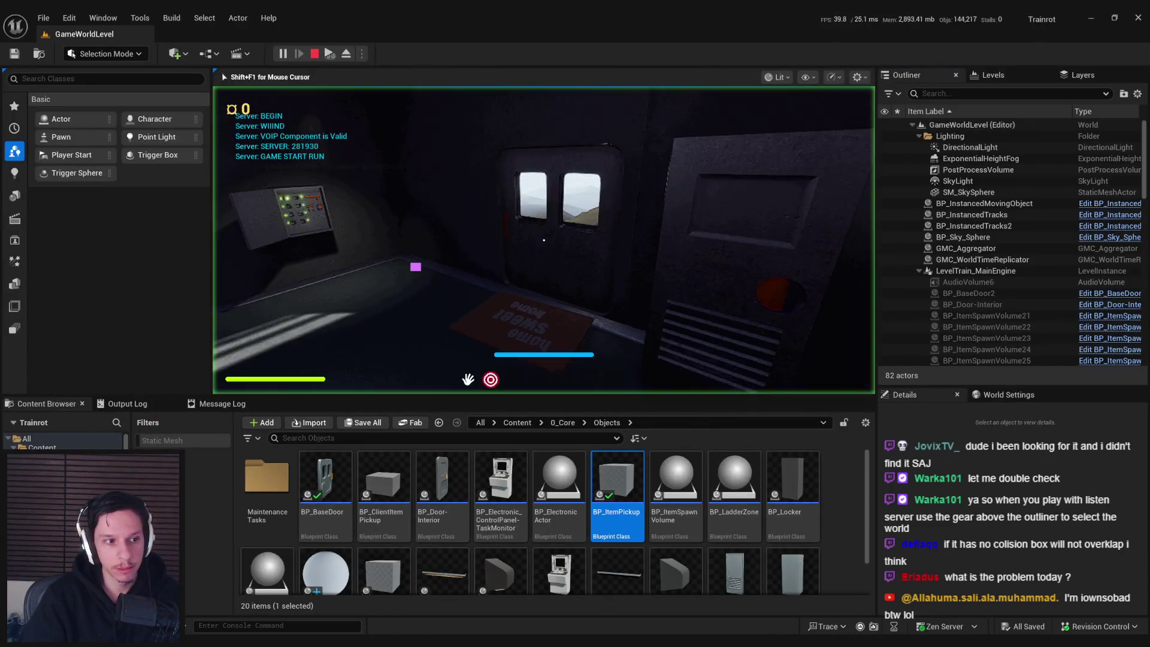
{"action": "type", "text": "slomo 1"}
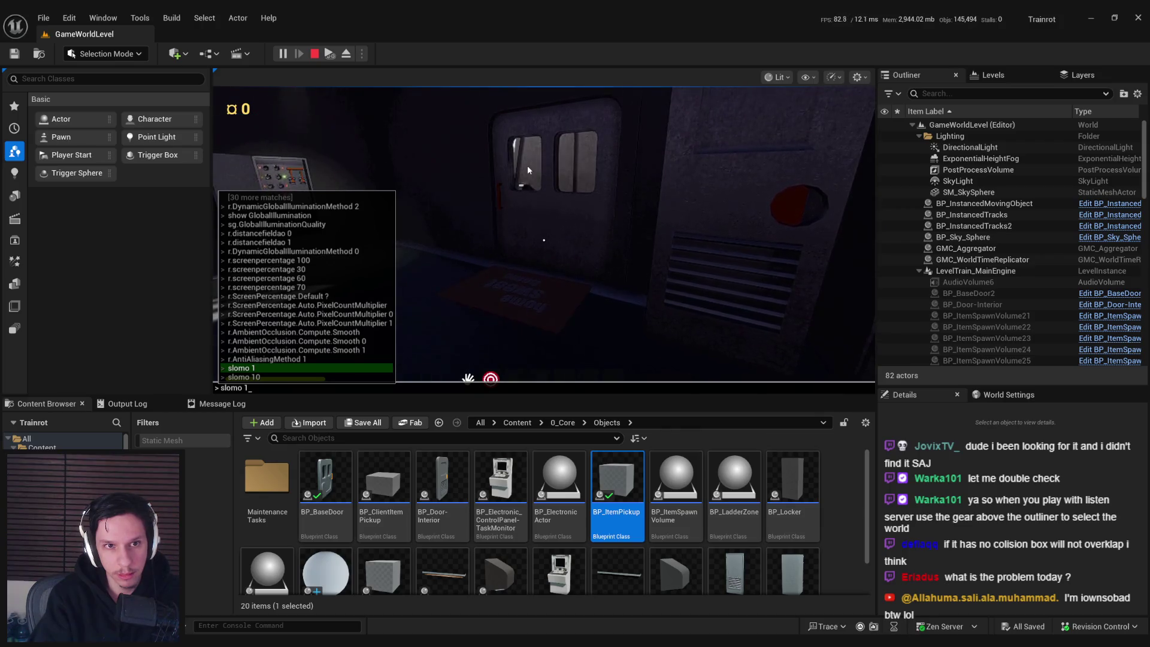
{"action": "key", "text": "Return"}
{"action": "key", "text": "F8"}
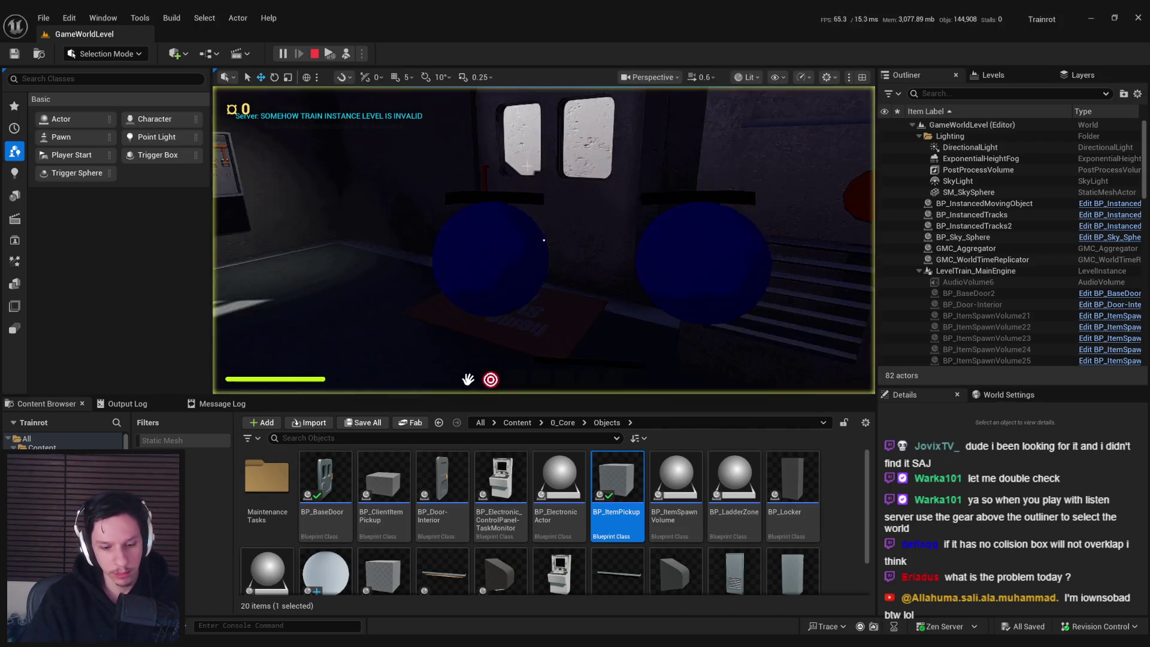
{"action": "key", "text": "w"}
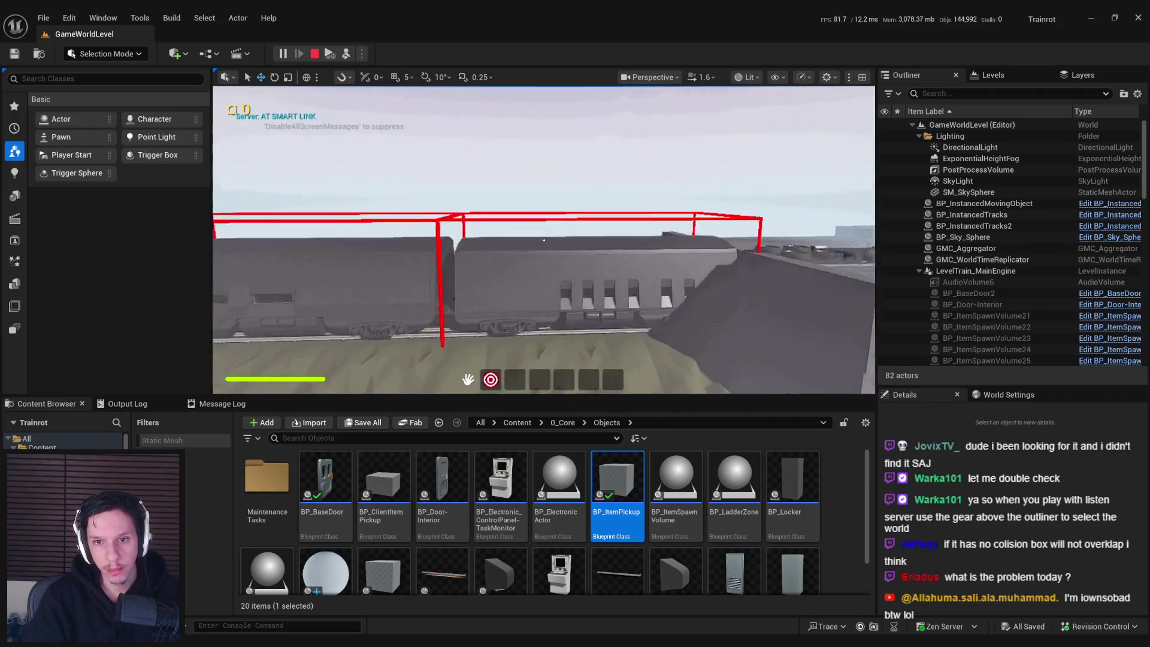
{"action": "key", "text": "w"}
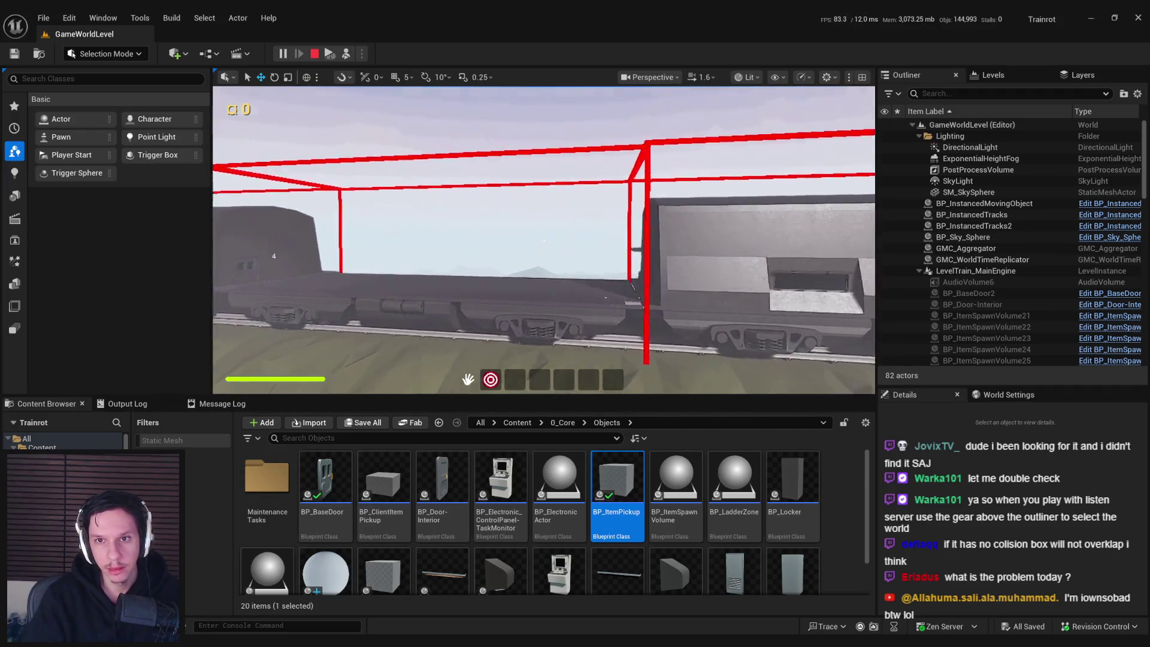
{"action": "key", "text": "s"}
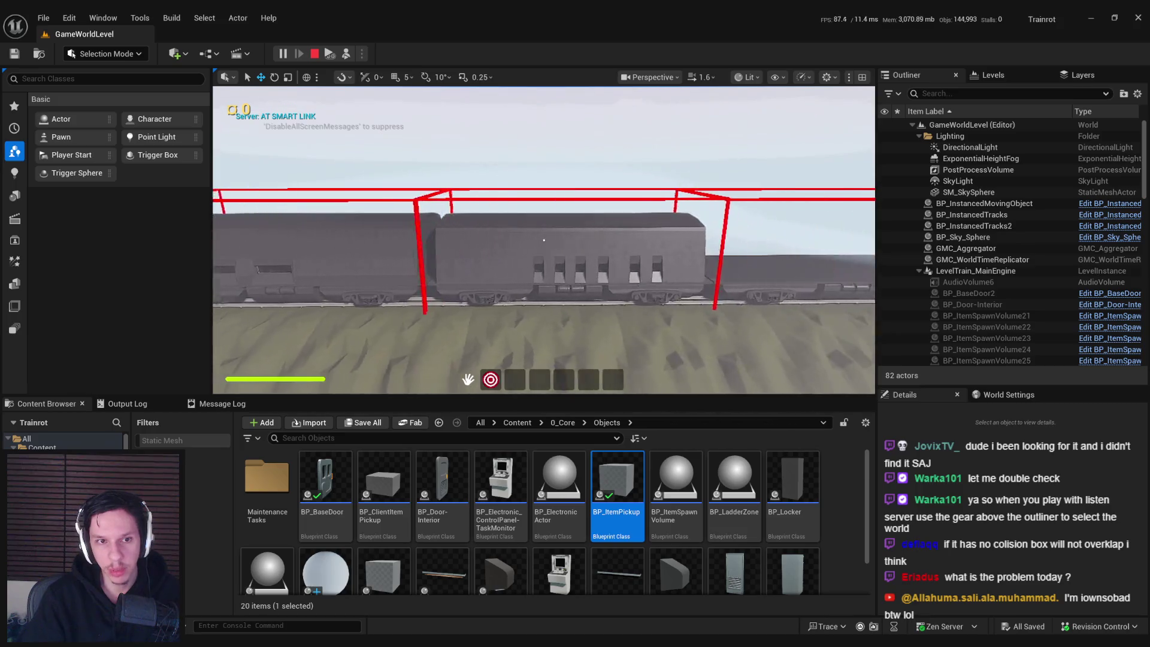
{"action": "key", "text": "w"}
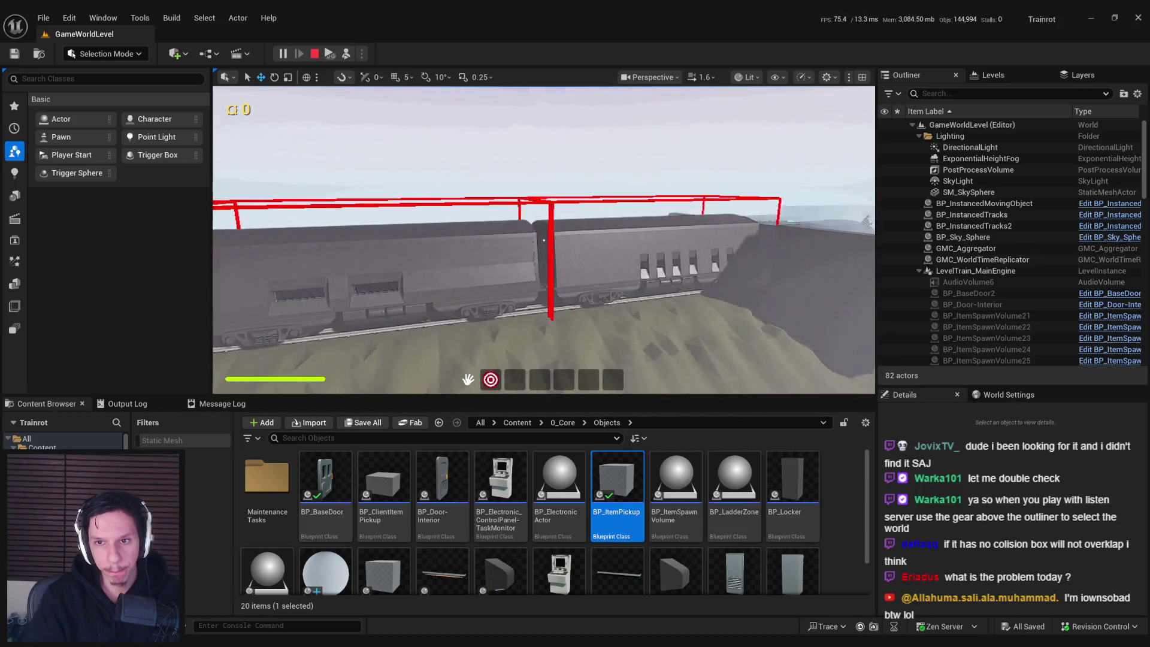
{"action": "key", "text": "w"}
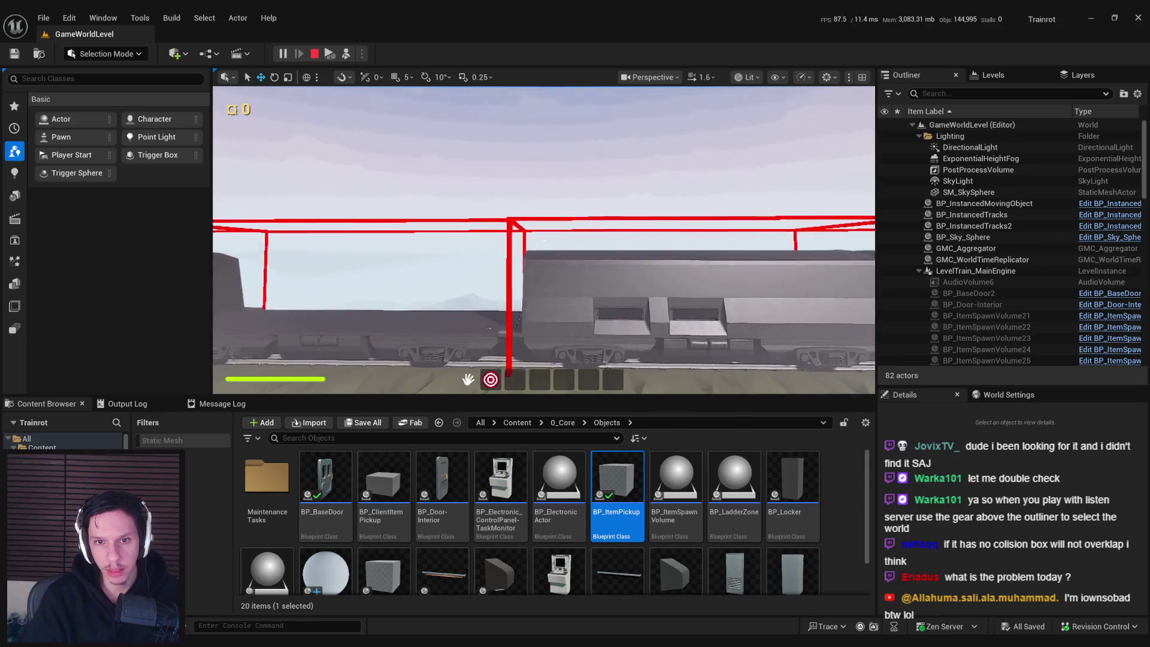
{"action": "key", "text": "w"}
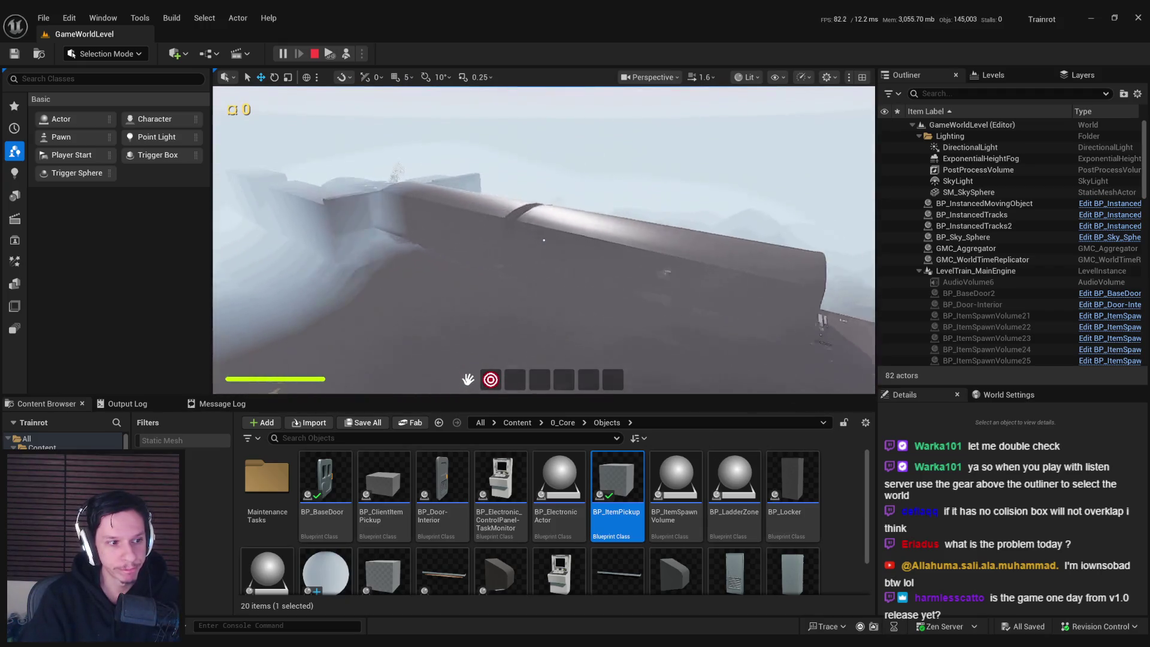
{"action": "key", "text": "Escape"}
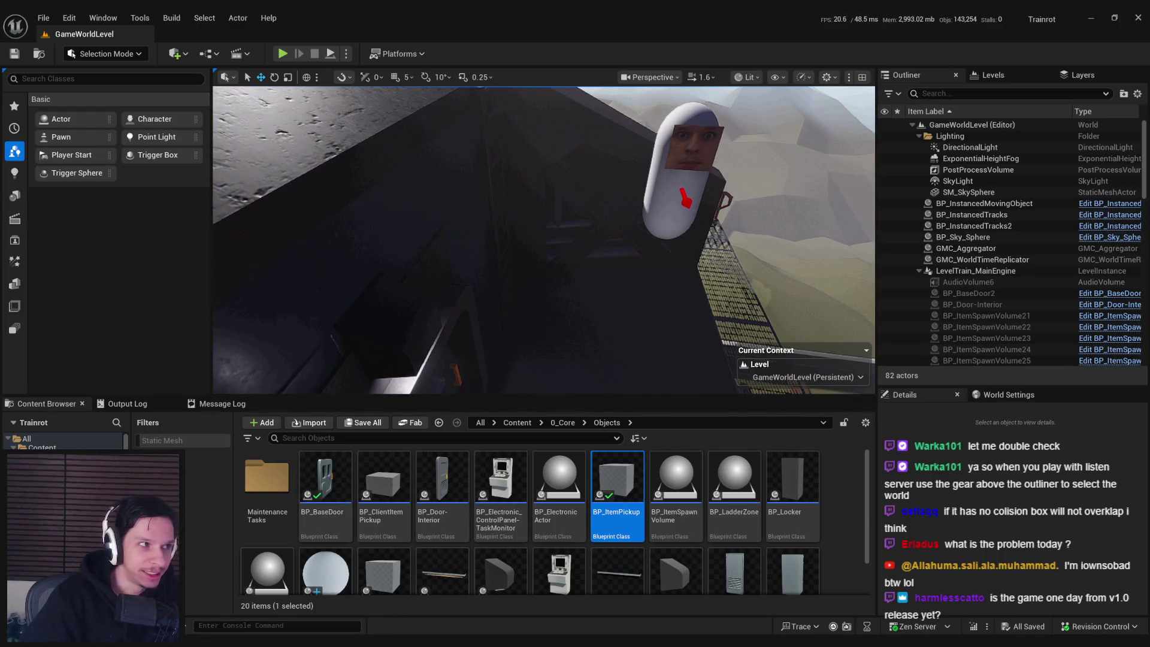
{"action": "key", "text": "alt+Tab"}
- In Trello, tick the last checklist item on the Route system card, reaching 15/15
{"action": "double_click", "coordinate": [487, 204]}
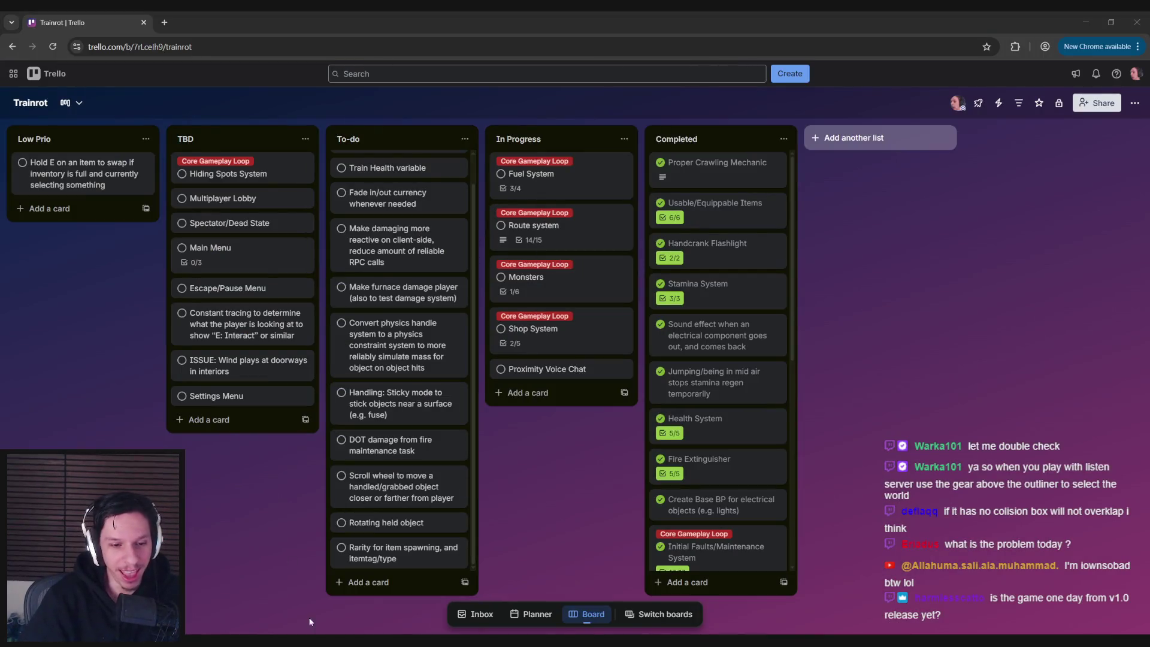
{"action": "left_click", "coordinate": [560, 233]}
{"action": "scroll", "coordinate": [393, 403], "scroll_direction": "down", "scroll_amount": 3}
{"action": "left_click", "coordinate": [292, 456]}
{"action": "scroll", "coordinate": [282, 479], "scroll_direction": "up", "scroll_amount": 3}
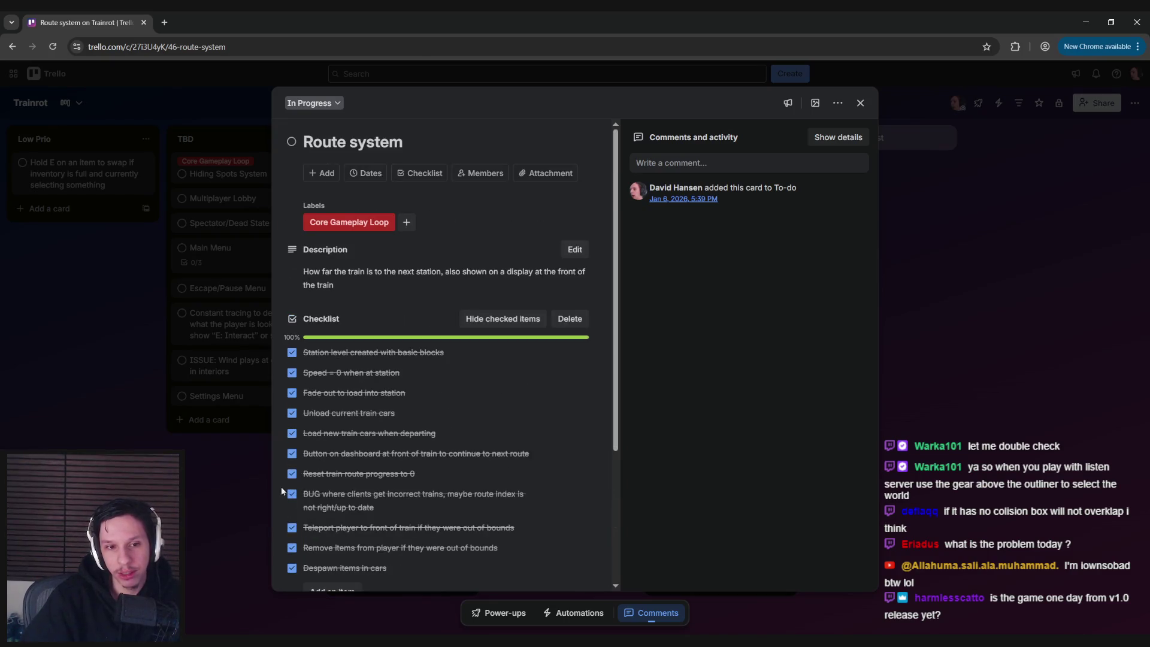
- Close and reopen the Route system card to confirm its checklist shows 100% complete
{"action": "left_click", "coordinate": [259, 237]}
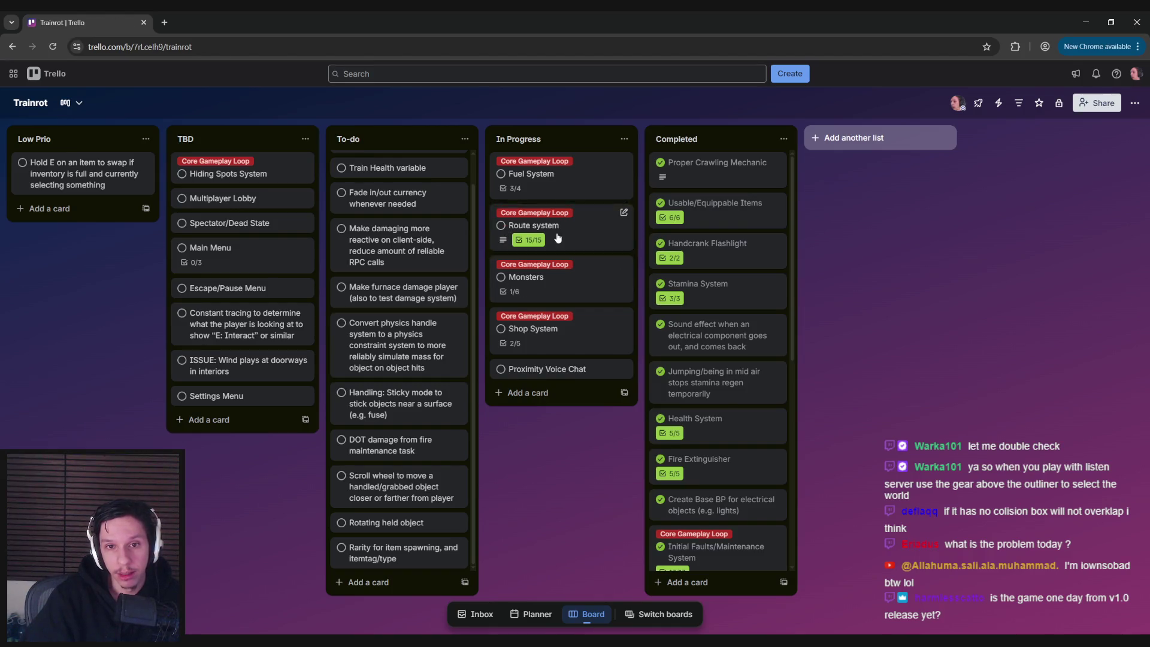
{"action": "left_click", "coordinate": [503, 242]}
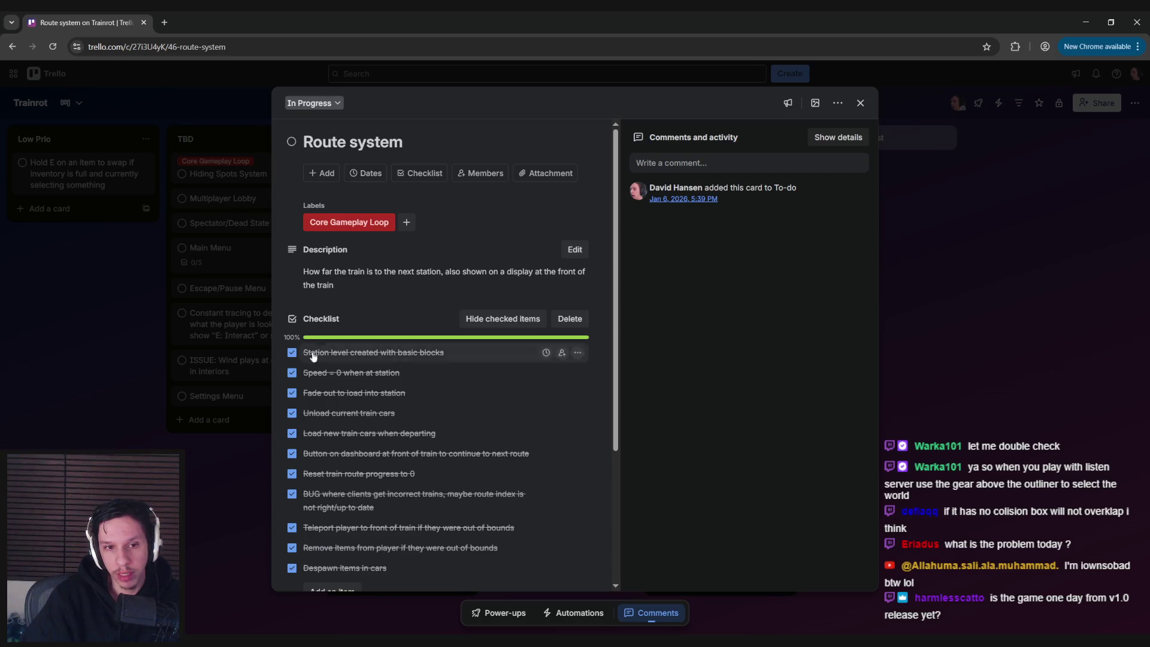
{"action": "key", "text": "Escape"}
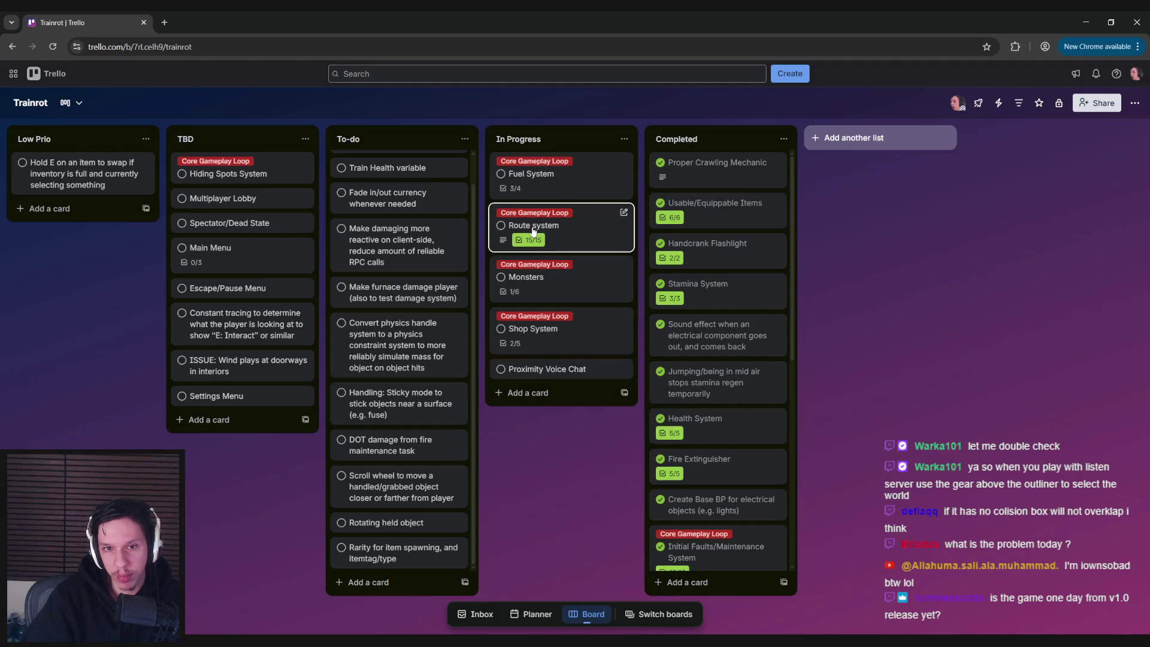
{"action": "left_click", "coordinate": [556, 239]}
{"action": "scroll", "coordinate": [391, 293], "scroll_direction": "down", "scroll_amount": 5}
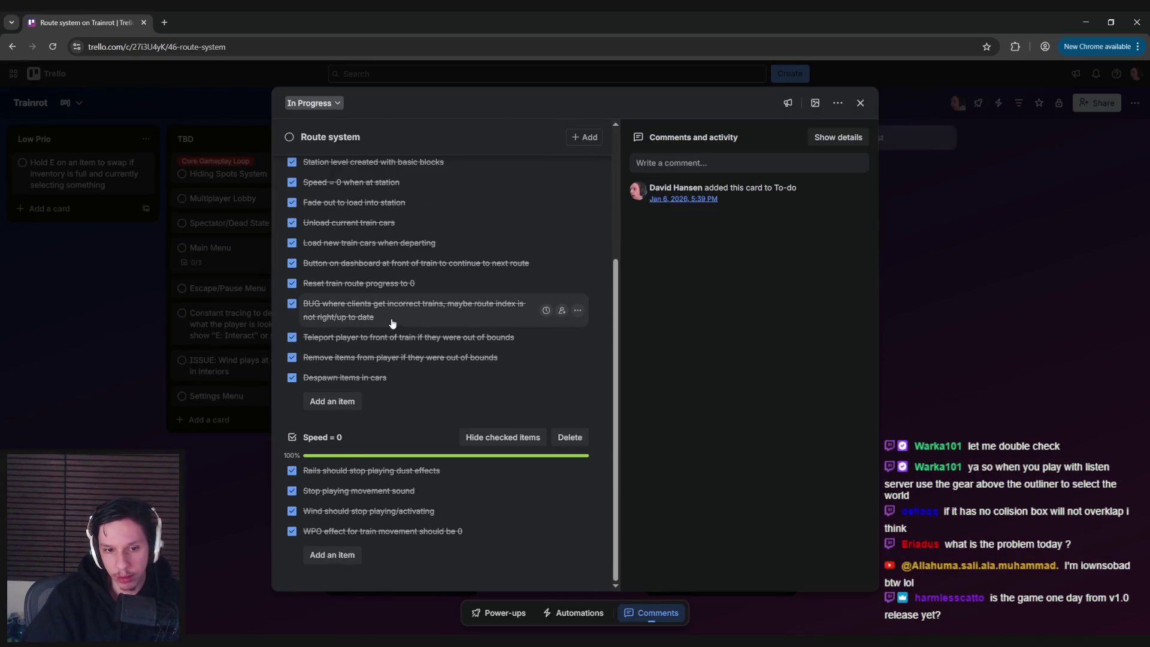
{"action": "scroll", "coordinate": [377, 295], "scroll_direction": "up", "scroll_amount": 3}
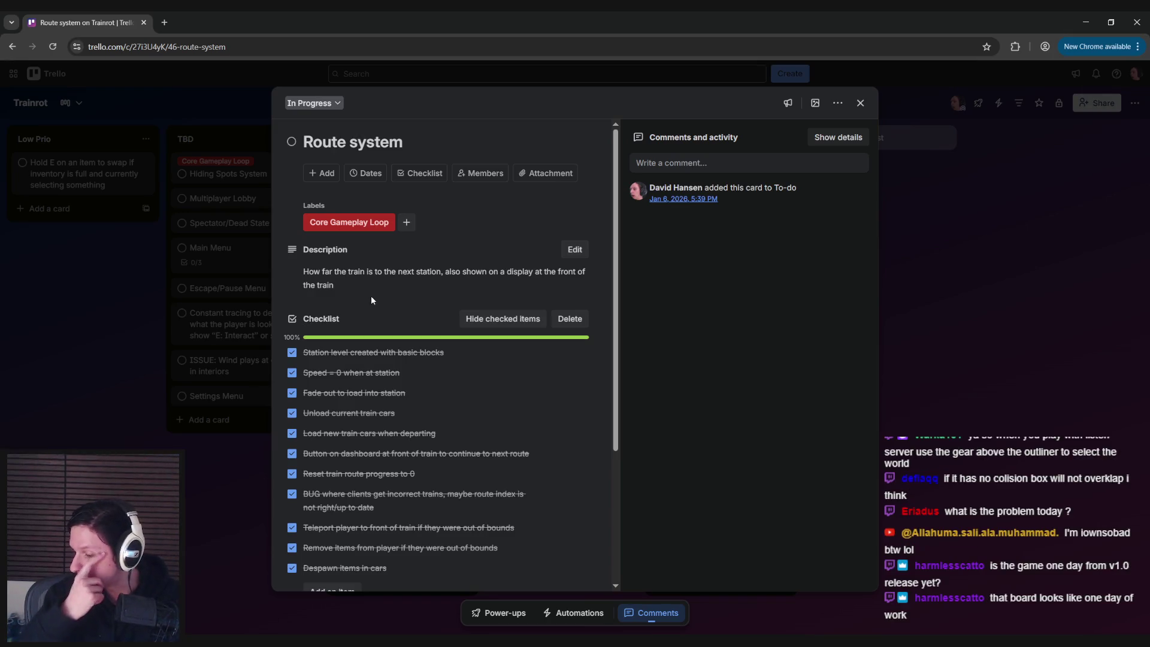
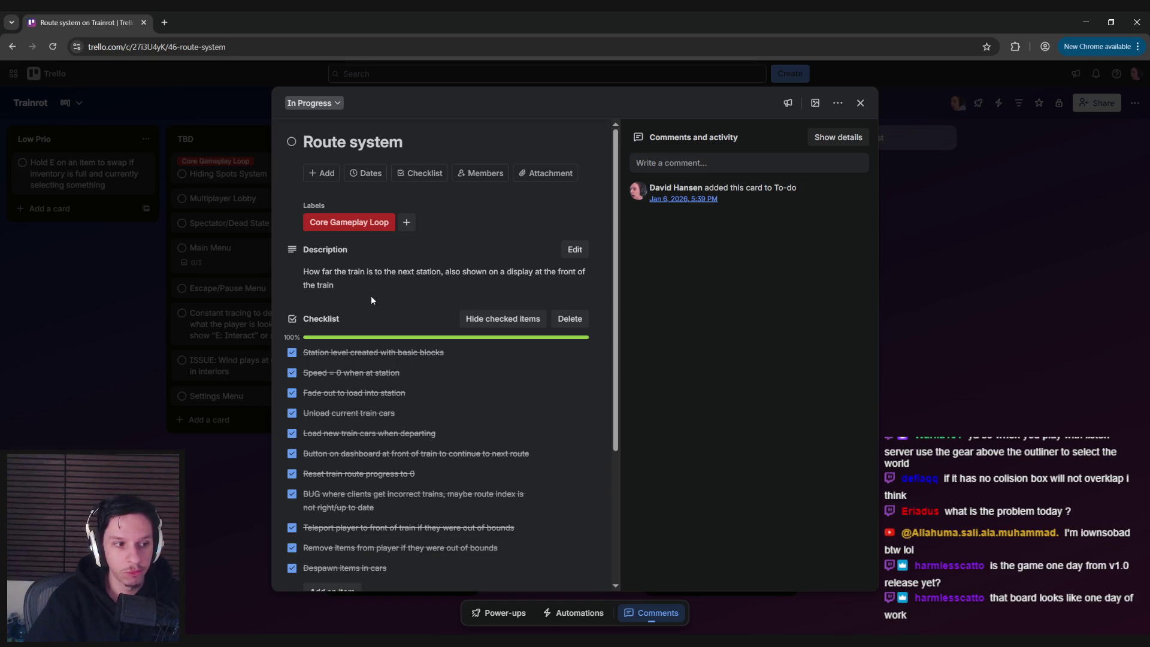
- Mark the Route system card complete and move it from In Progress into the Completed list
{"action": "left_click", "coordinate": [291, 142]}
{"action": "left_click", "coordinate": [254, 212]}
{"action": "left_click_drag", "start_coordinate": [575, 228], "coordinate": [728, 215]}
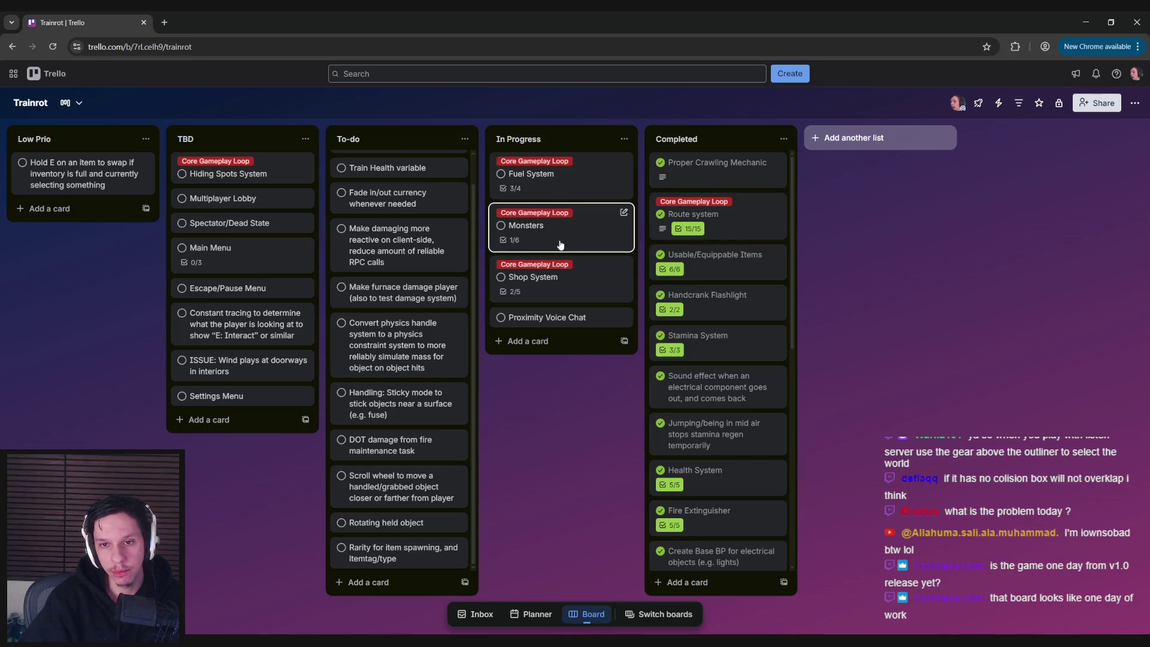
- Re-check the Route system and Monsters cards, scrolling through the Route system checklist
{"action": "left_click", "coordinate": [719, 231]}
{"action": "left_click", "coordinate": [257, 459]}
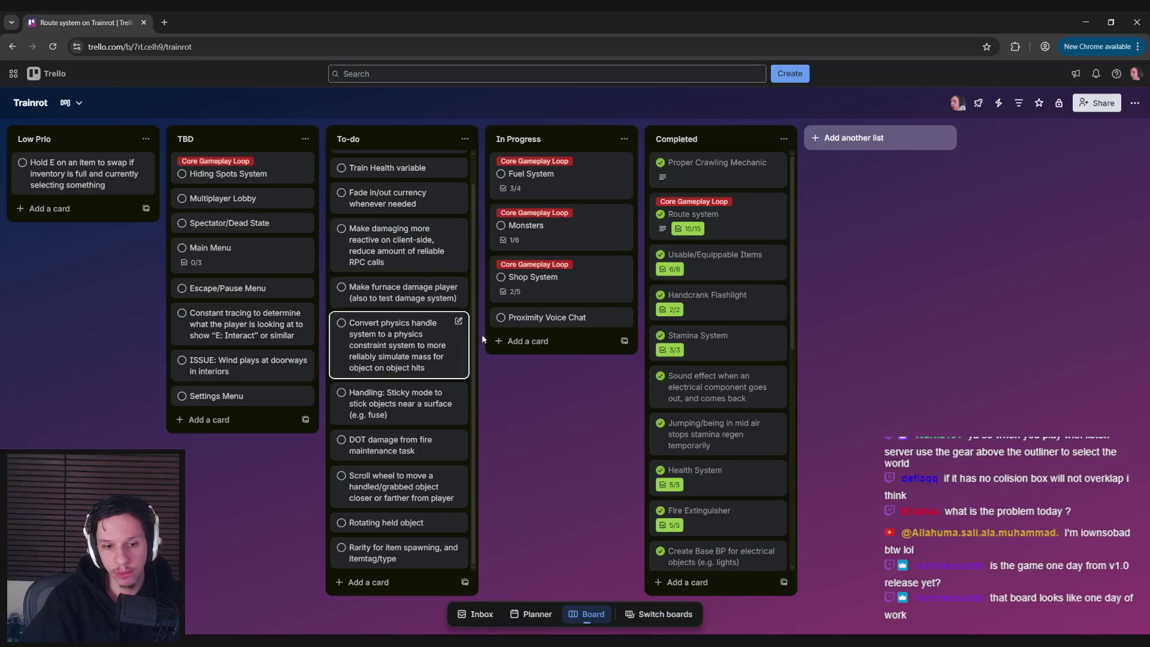
{"action": "left_click", "coordinate": [561, 226]}
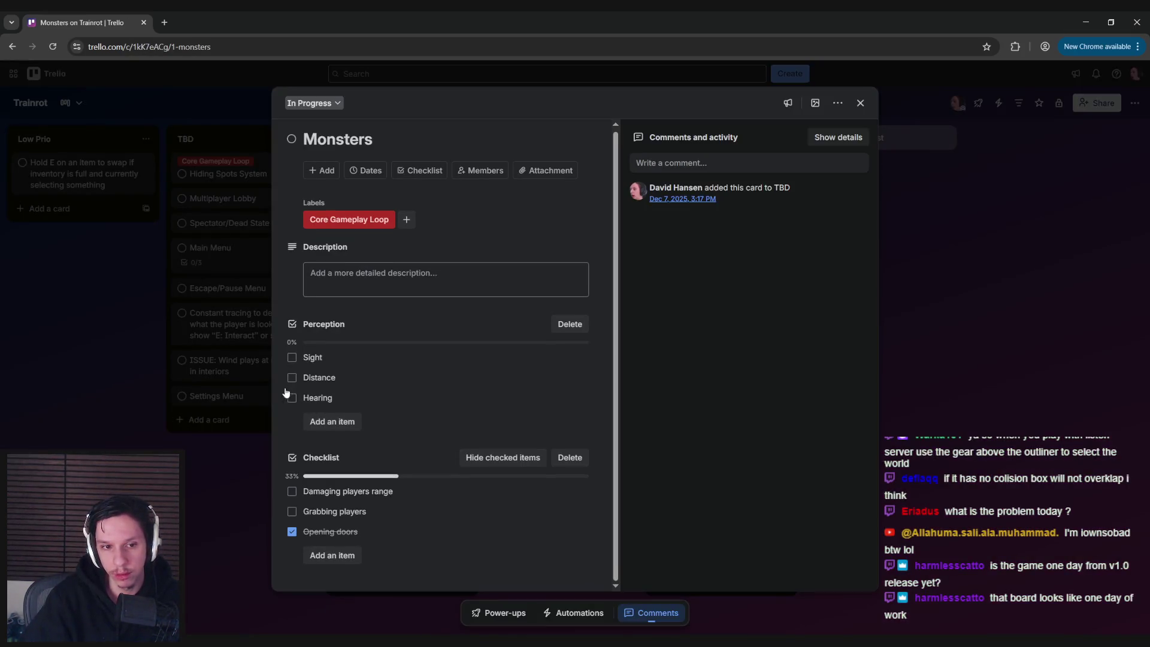
{"action": "left_click", "coordinate": [227, 486]}
{"action": "left_click", "coordinate": [738, 222]}
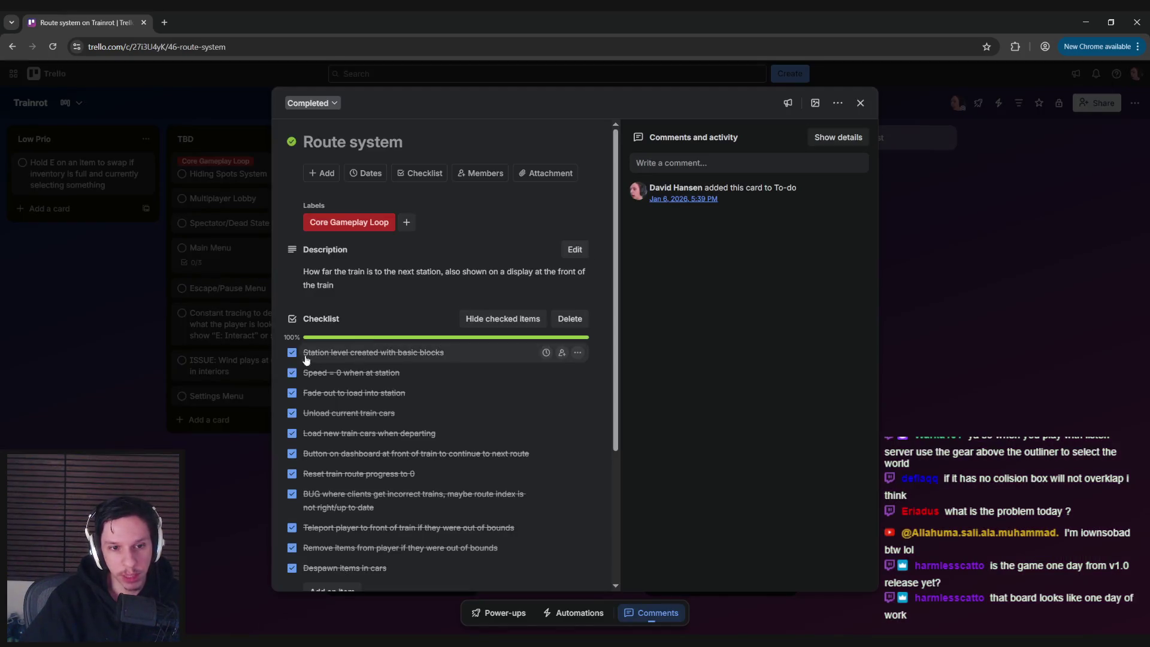
{"action": "scroll", "coordinate": [275, 349], "scroll_direction": "down", "scroll_amount": 2}
{"action": "scroll", "coordinate": [275, 348], "scroll_direction": "down", "scroll_amount": 1}
{"action": "scroll", "coordinate": [277, 348], "scroll_direction": "up", "scroll_amount": 3}
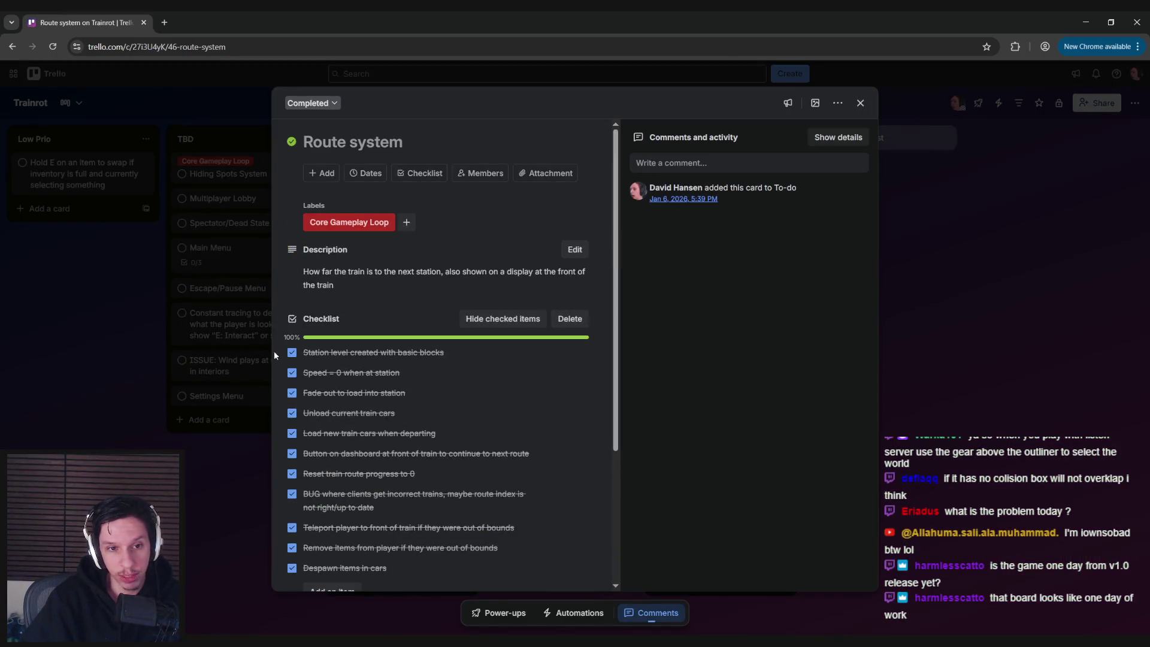
{"action": "left_click", "coordinate": [197, 460]}
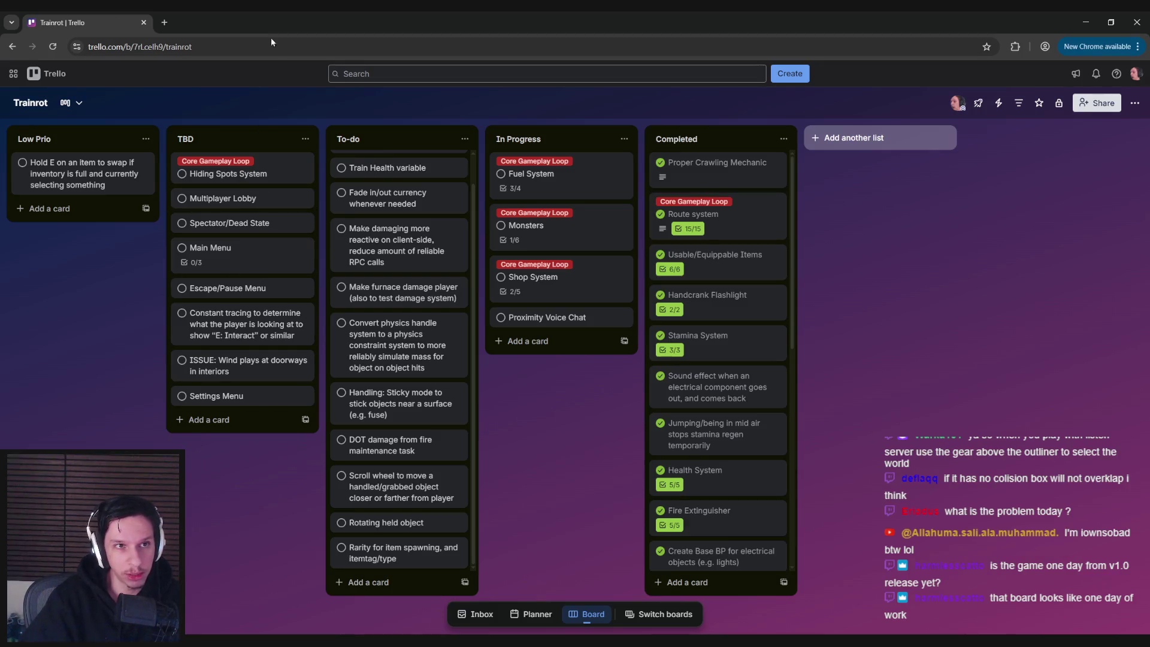
{"action": "left_click", "coordinate": [167, 22]}
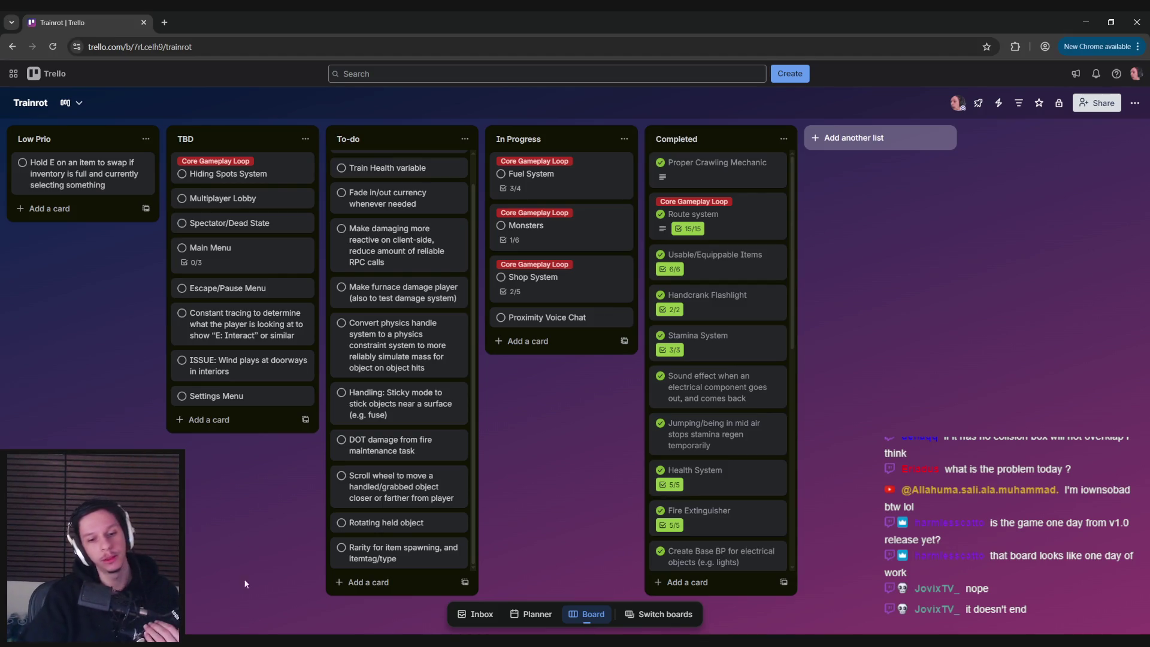
{"action": "left_click", "coordinate": [350, 640]}
- In BP_Train-CabinManager, select the Main Cabin Mesh and Get Component Bounds nodes and recompile with F7
{"action": "left_click", "coordinate": [409, 613]}
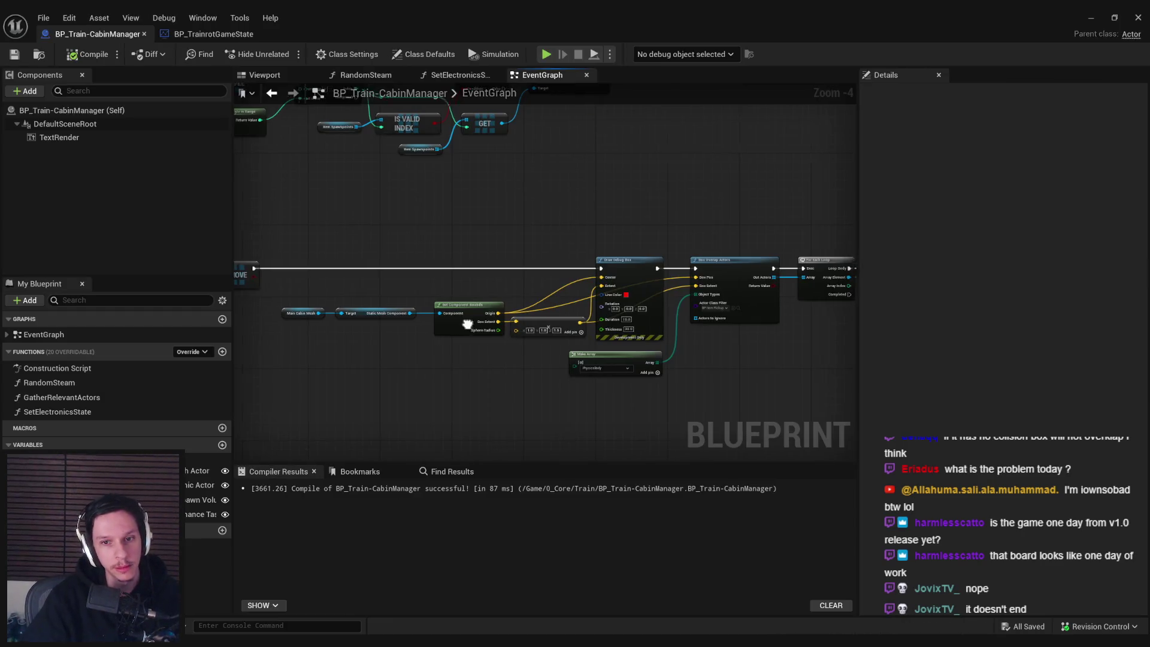
{"action": "scroll", "coordinate": [428, 391], "scroll_direction": "up", "scroll_amount": 3}
{"action": "scroll", "coordinate": [504, 363], "scroll_direction": "down", "scroll_amount": 2}
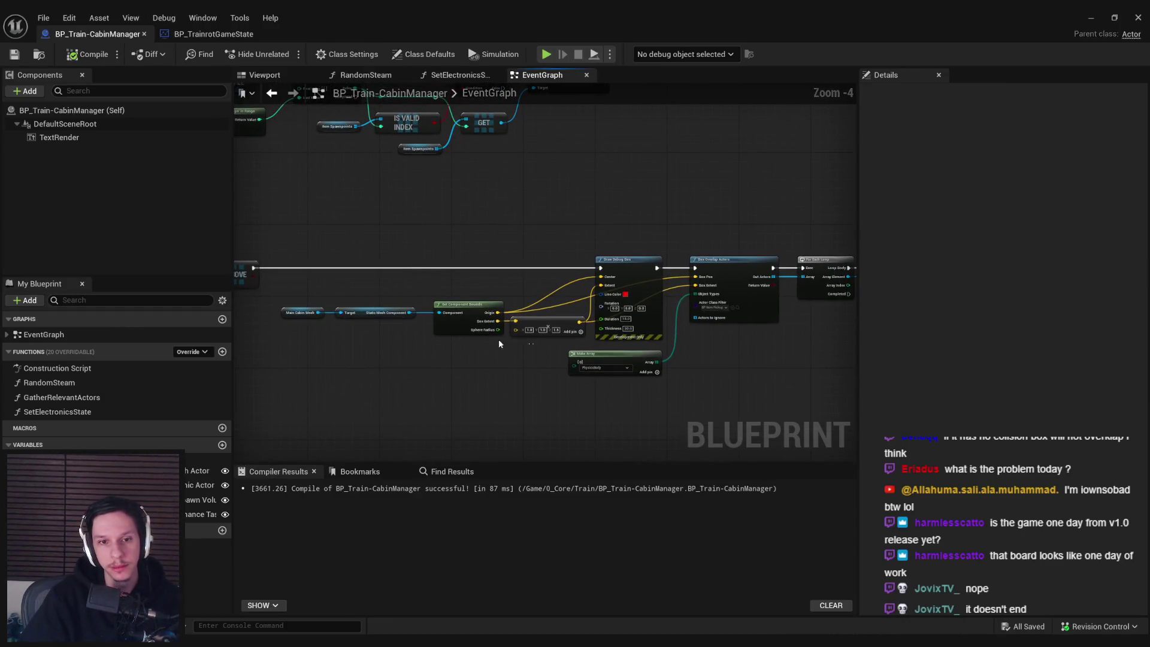
{"action": "left_click_drag", "start_coordinate": [498, 340], "coordinate": [272, 302]}
{"action": "key", "text": "F7"}
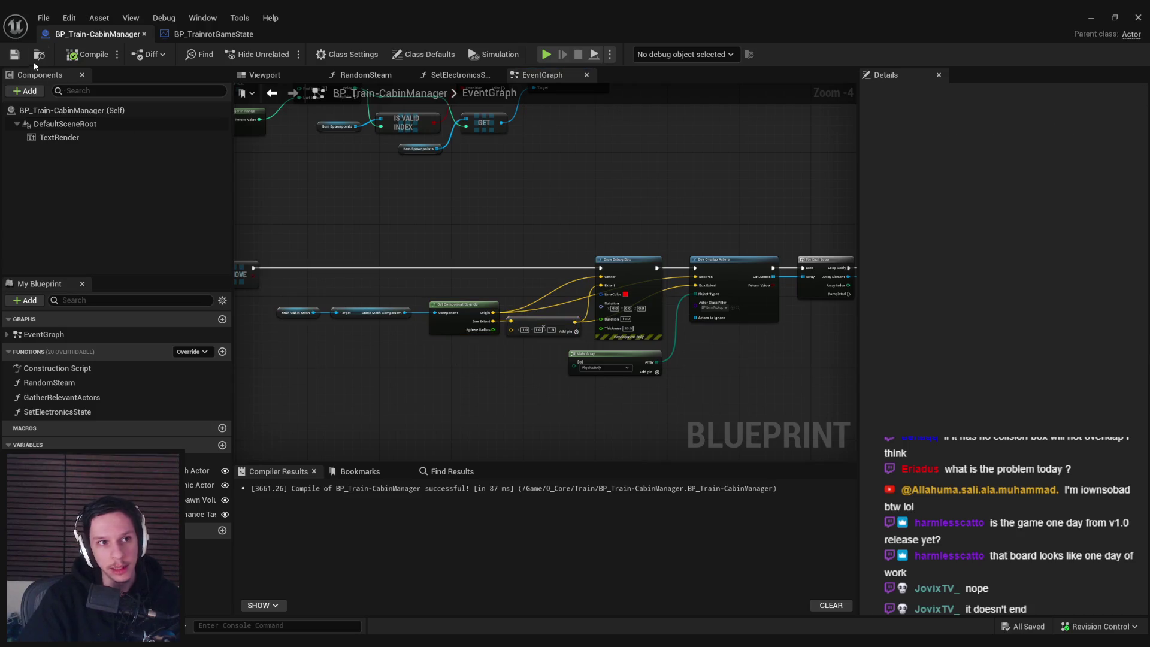
- Zoom and pan the EventGraph to inspect the REMOVE section
{"action": "scroll", "coordinate": [490, 352], "scroll_direction": "up", "scroll_amount": 3}
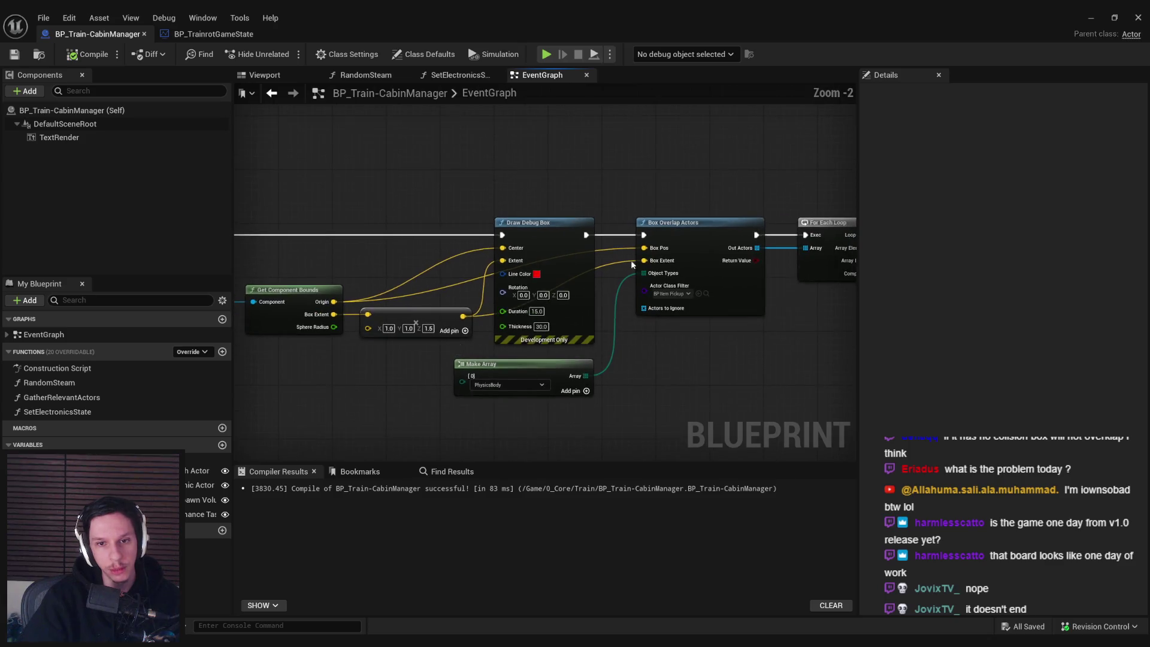
{"action": "scroll", "coordinate": [629, 261], "scroll_direction": "up", "scroll_amount": 1}
{"action": "scroll", "coordinate": [595, 269], "scroll_direction": "down", "scroll_amount": 2}
{"action": "scroll", "coordinate": [524, 318], "scroll_direction": "up", "scroll_amount": 2}
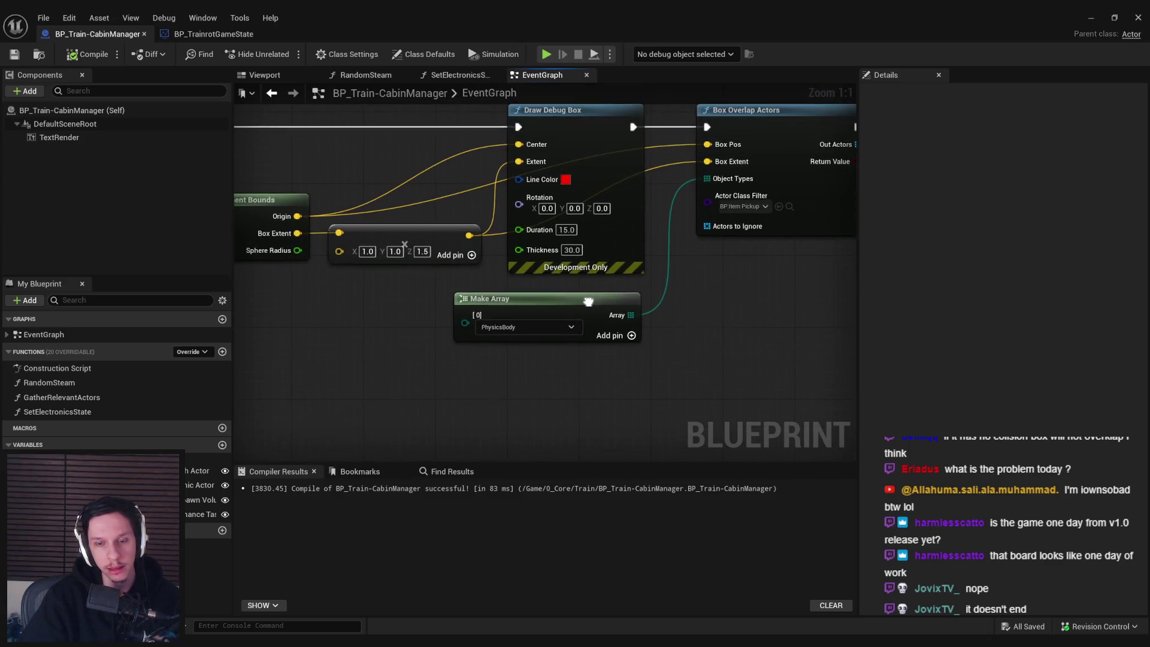
{"action": "scroll", "coordinate": [427, 273], "scroll_direction": "down", "scroll_amount": 1}
{"action": "scroll", "coordinate": [423, 218], "scroll_direction": "up", "scroll_amount": 1}
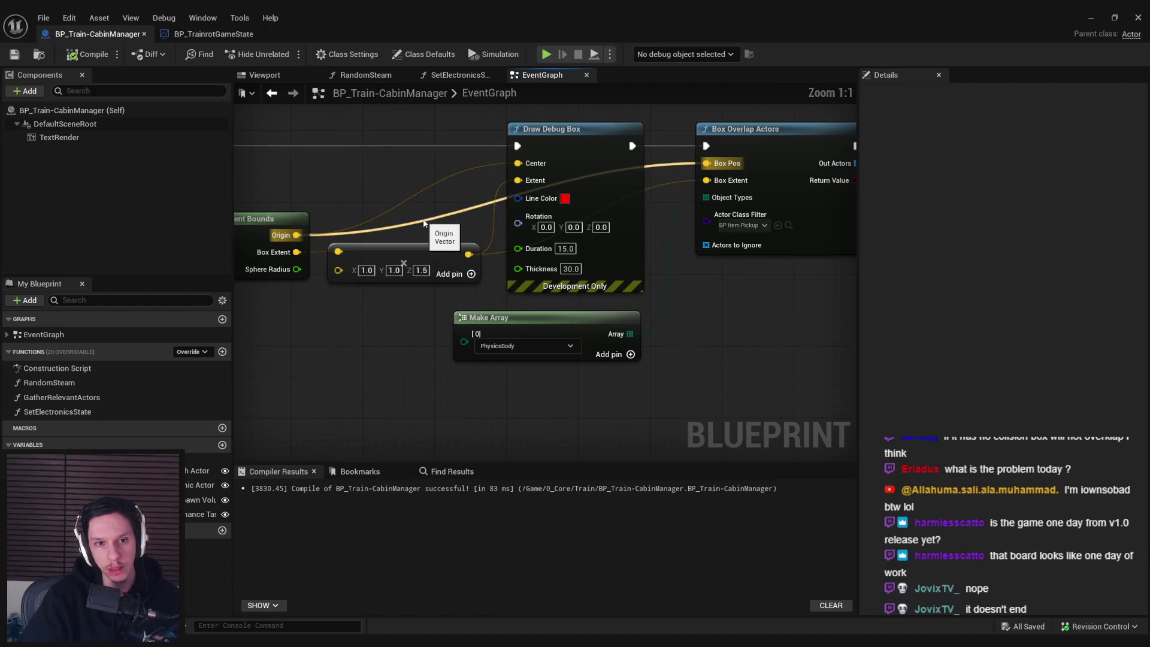
{"action": "scroll", "coordinate": [414, 303], "scroll_direction": "down", "scroll_amount": 1}
{"action": "scroll", "coordinate": [413, 307], "scroll_direction": "down", "scroll_amount": 1}
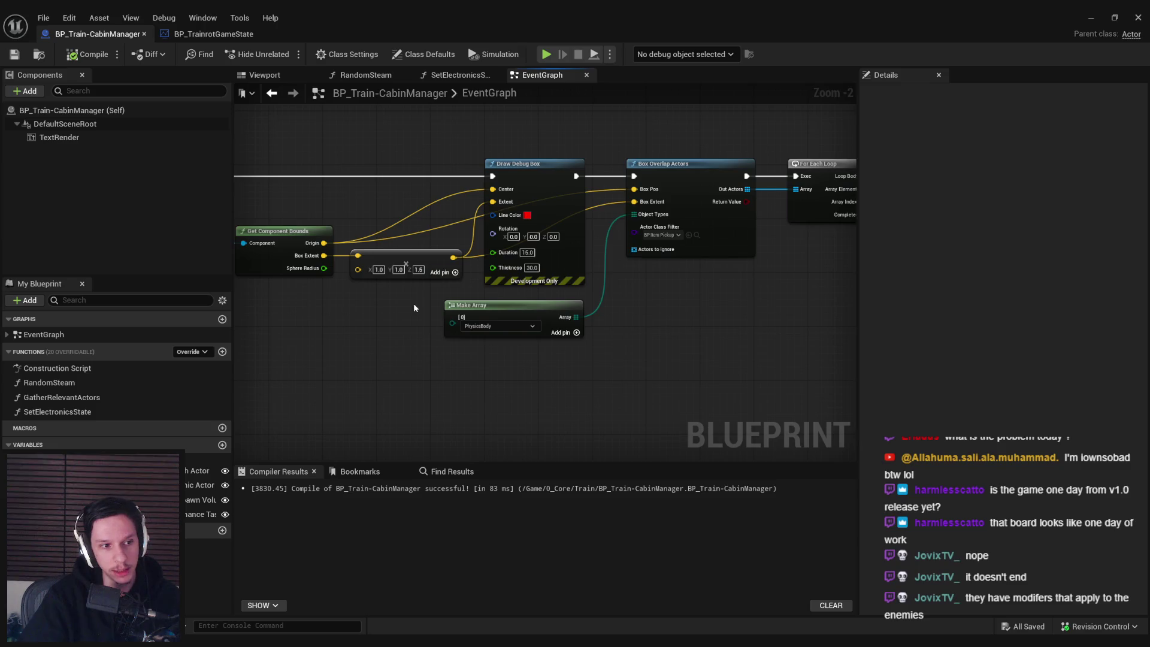
{"action": "scroll", "coordinate": [413, 307], "scroll_direction": "down", "scroll_amount": 1}
{"action": "mouse_move", "coordinate": [413, 307]}
{"action": "left_mouse_down"}
{"action": "mouse_move", "coordinate": [613, 318]}
{"action": "mouse_move", "coordinate": [667, 344]}
{"action": "mouse_move", "coordinate": [714, 347]}
{"action": "mouse_move", "coordinate": [352, 344]}
{"action": "mouse_move", "coordinate": [605, 429]}
{"action": "mouse_move", "coordinate": [826, 431]}
{"action": "left_mouse_up"}
{"action": "scroll", "coordinate": [496, 334], "scroll_direction": "down", "scroll_amount": 1}
{"action": "scroll", "coordinate": [645, 341], "scroll_direction": "up", "scroll_amount": 1}
{"action": "scroll", "coordinate": [650, 348], "scroll_direction": "up", "scroll_amount": 1}
{"action": "scroll", "coordinate": [649, 348], "scroll_direction": "down", "scroll_amount": 2}
{"action": "scroll", "coordinate": [352, 344], "scroll_direction": "up", "scroll_amount": 1}
{"action": "scroll", "coordinate": [465, 380], "scroll_direction": "up", "scroll_amount": 2}
{"action": "scroll", "coordinate": [512, 378], "scroll_direction": "down", "scroll_amount": 3}
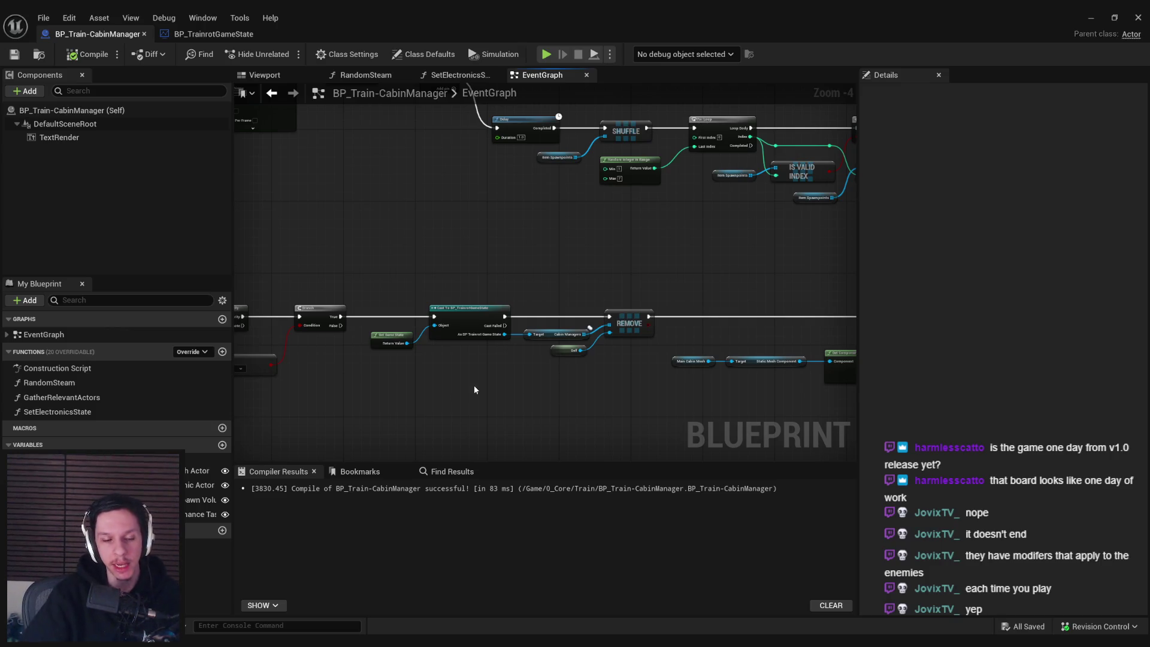
- Review the BeginPlay, For Loop and Draw Debug Box chains, then close the Blueprint editor
{"action": "left_click_drag", "start_coordinate": [474, 390], "coordinate": [734, 435]}
{"action": "left_click_drag", "start_coordinate": [633, 293], "coordinate": [539, 340]}
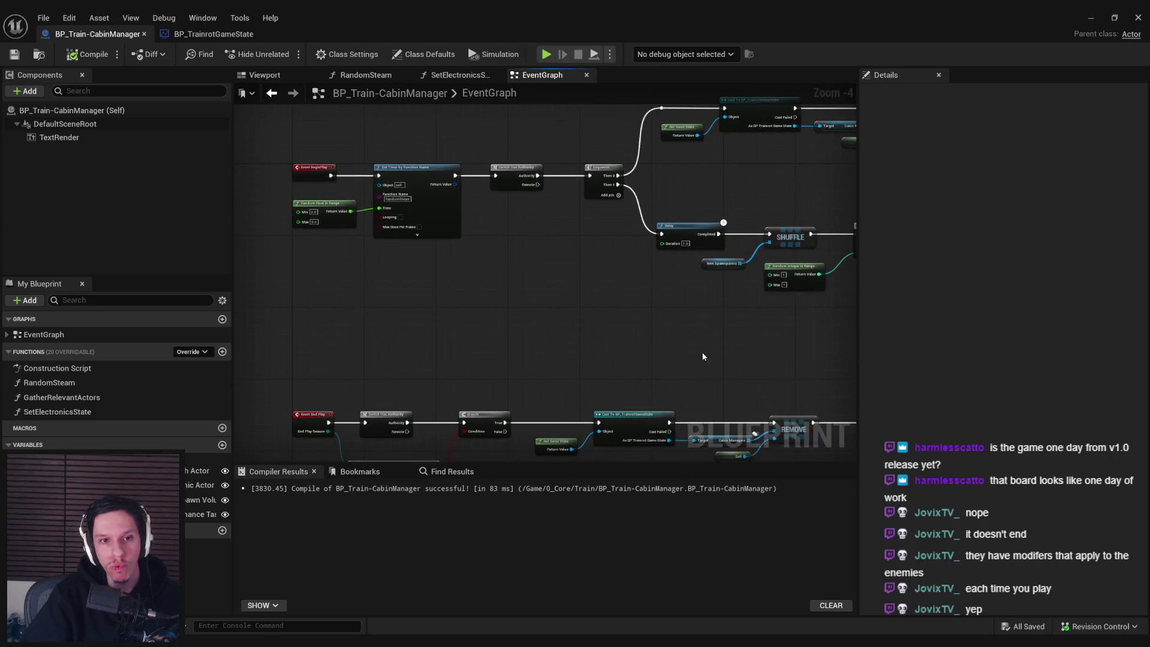
{"action": "mouse_move", "coordinate": [704, 357]}
{"action": "left_mouse_down"}
{"action": "mouse_move", "coordinate": [415, 366]}
{"action": "mouse_move", "coordinate": [619, 287]}
{"action": "left_mouse_up"}
{"action": "scroll", "coordinate": [416, 366], "scroll_direction": "up", "scroll_amount": 2}
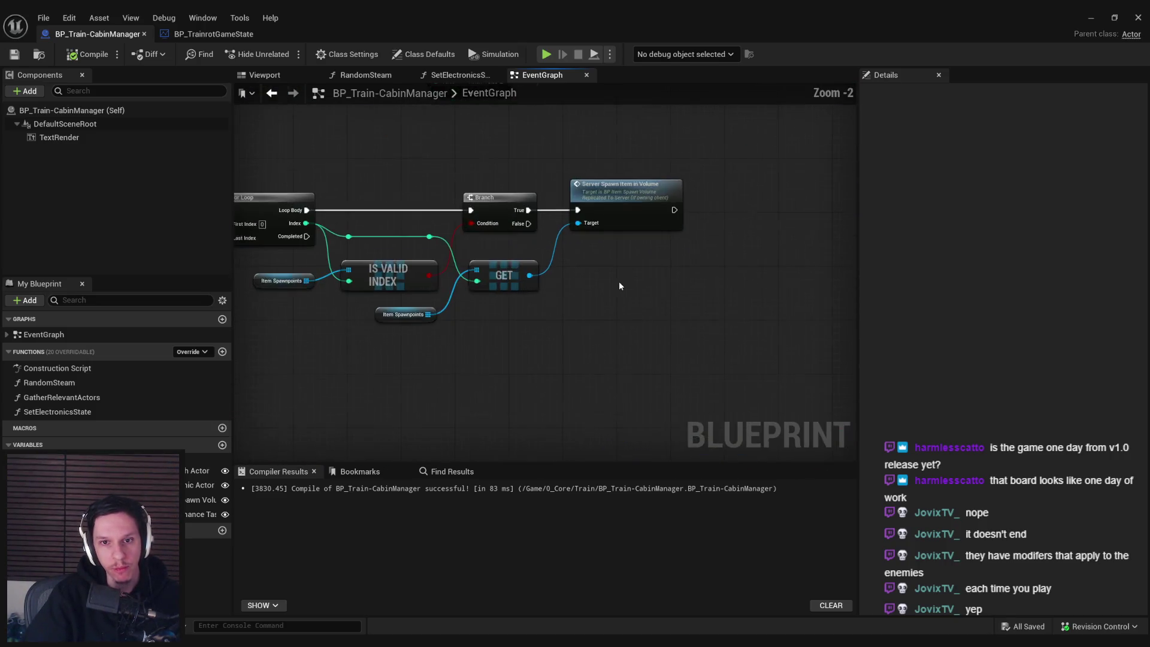
{"action": "scroll", "coordinate": [580, 335], "scroll_direction": "down", "scroll_amount": 2}
{"action": "left_click_drag", "start_coordinate": [579, 336], "coordinate": [497, 249]}
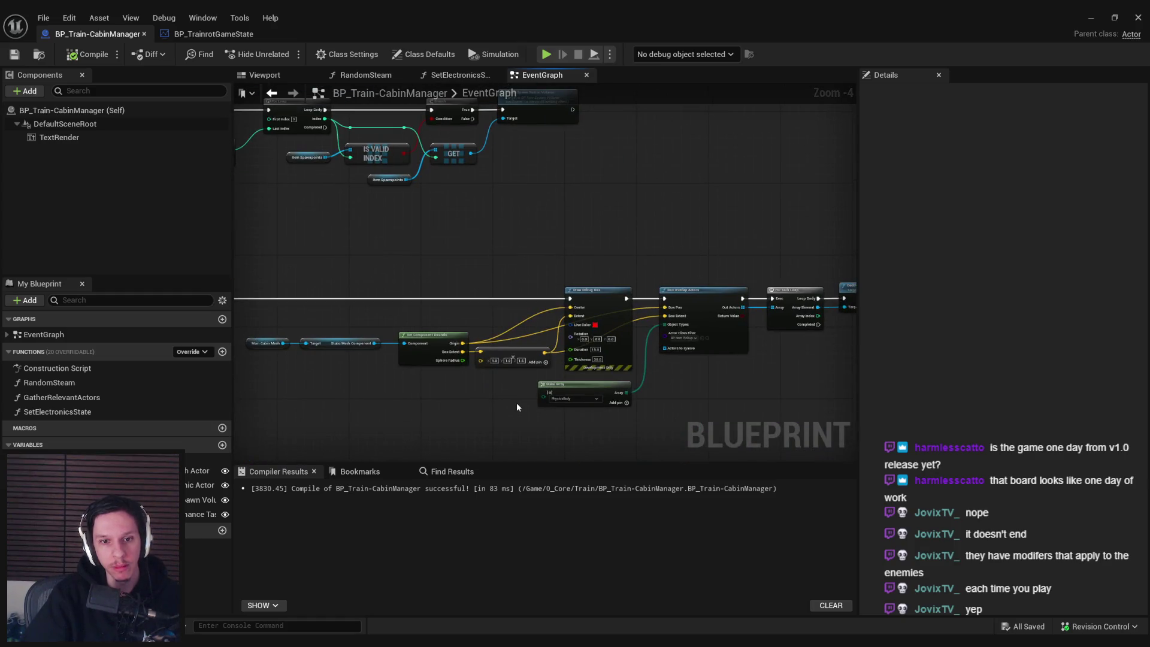
{"action": "left_click_drag", "start_coordinate": [676, 399], "coordinate": [484, 332]}
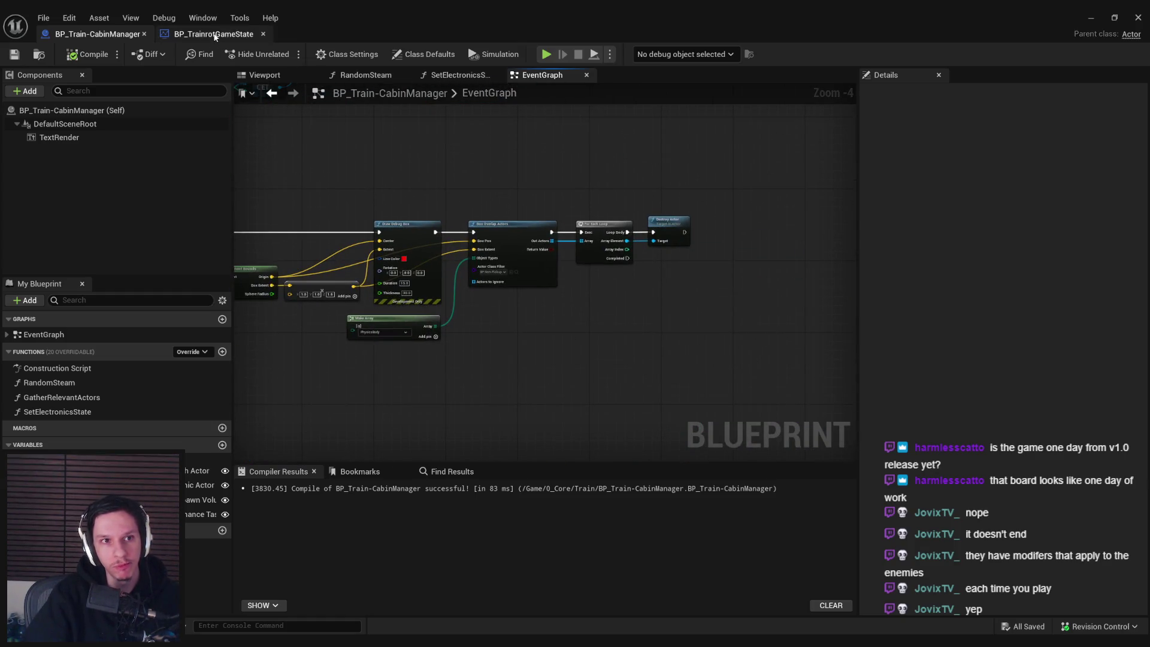
{"action": "left_click", "coordinate": [210, 34]}
{"action": "left_click", "coordinate": [101, 34]}
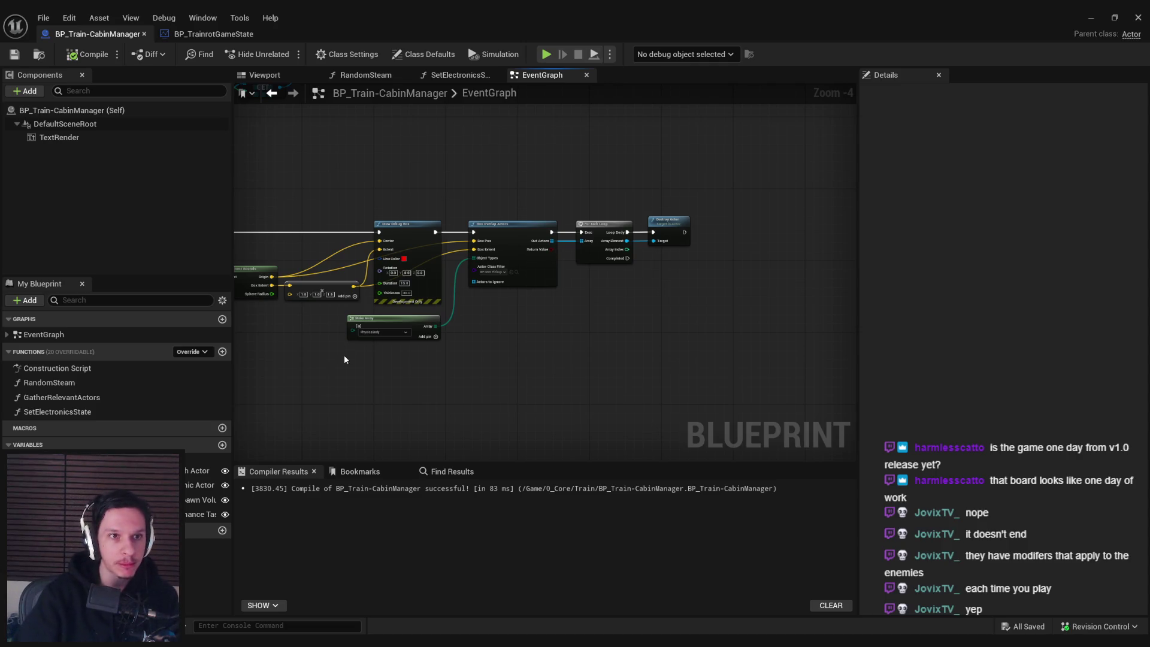
{"action": "left_click", "coordinate": [1138, 18]}
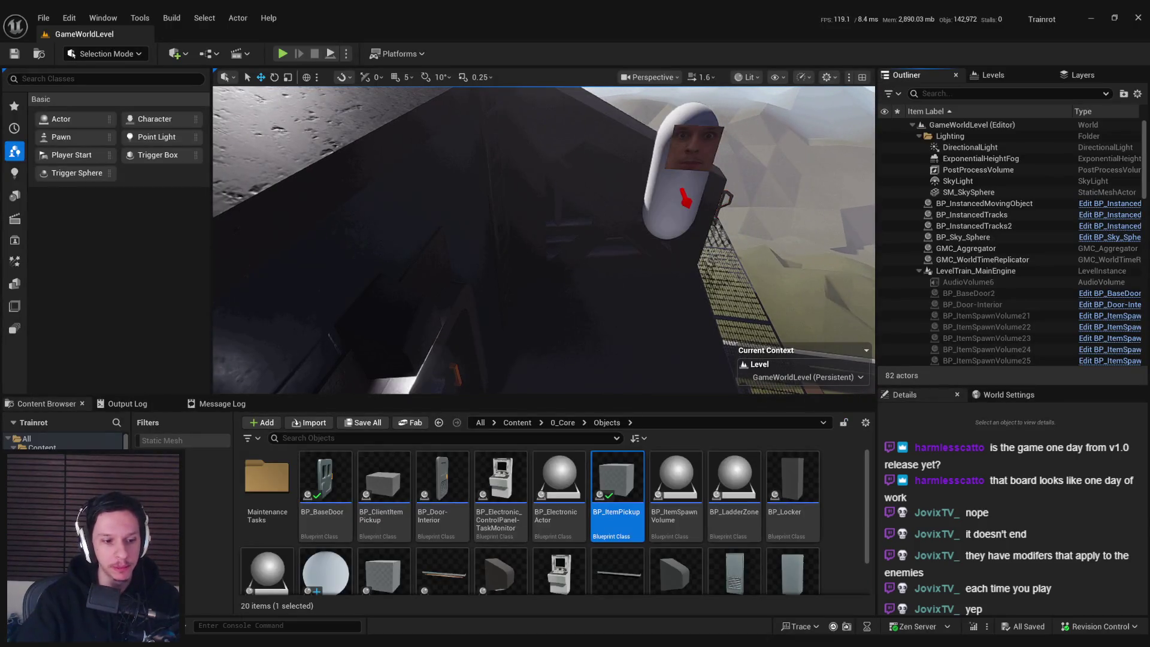
- Review the Shop System, Monsters and Fuel System cards in Trello without changing them
{"action": "key", "text": "alt+Tab"}
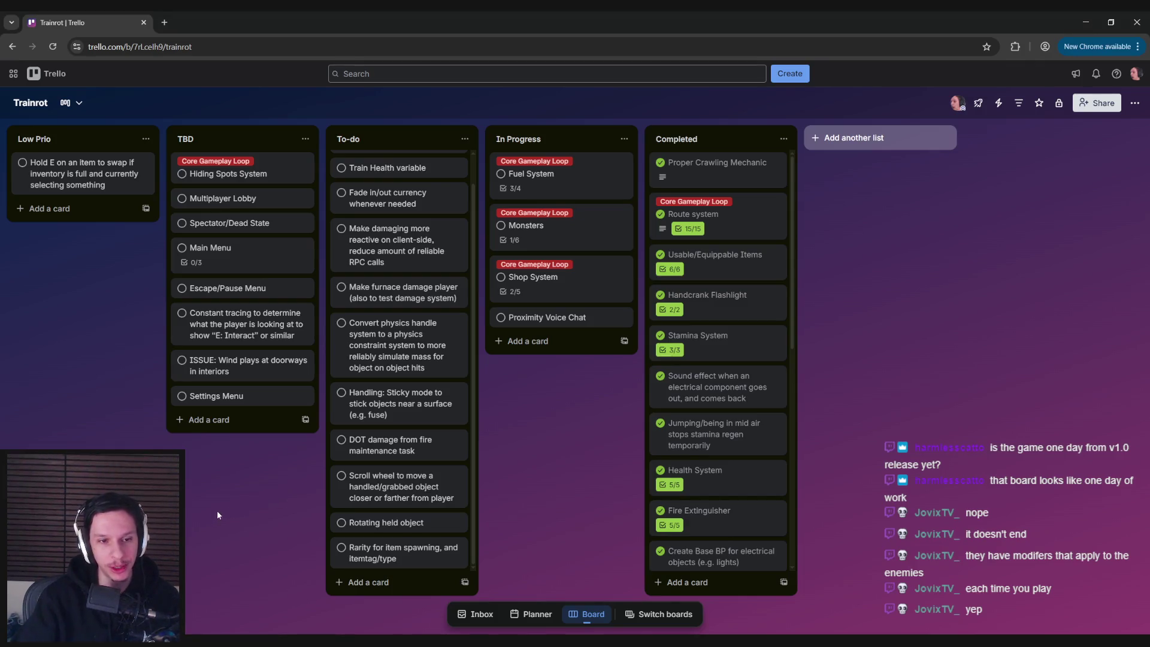
{"action": "scroll", "coordinate": [425, 422], "scroll_direction": "up", "scroll_amount": 1}
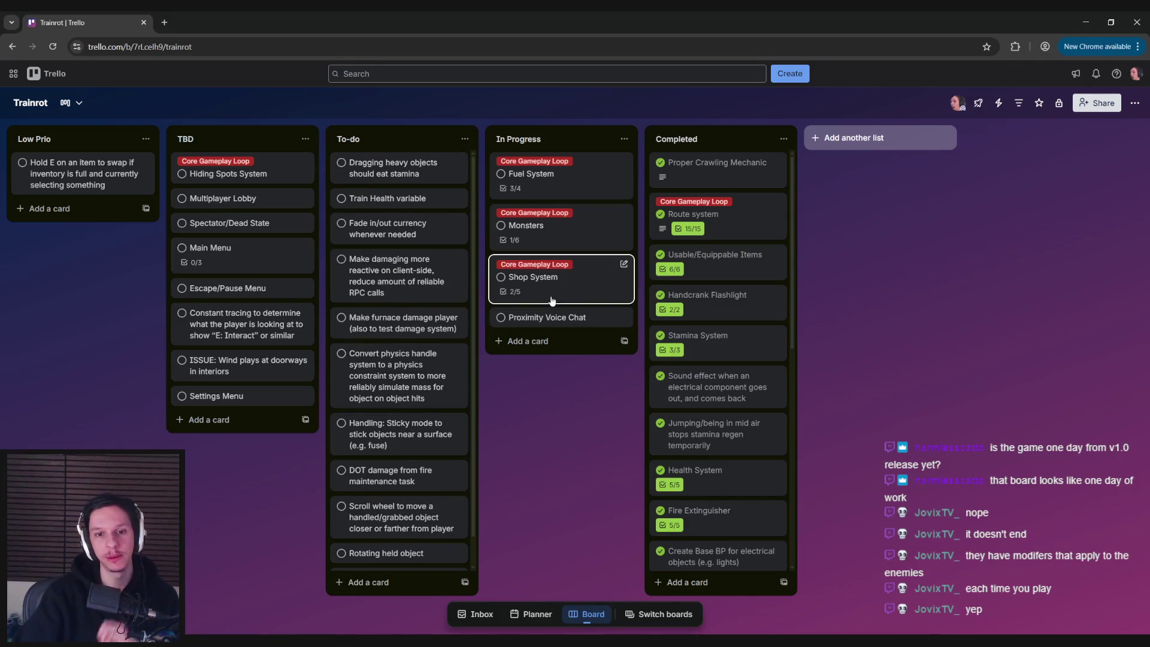
{"action": "left_click", "coordinate": [551, 301]}
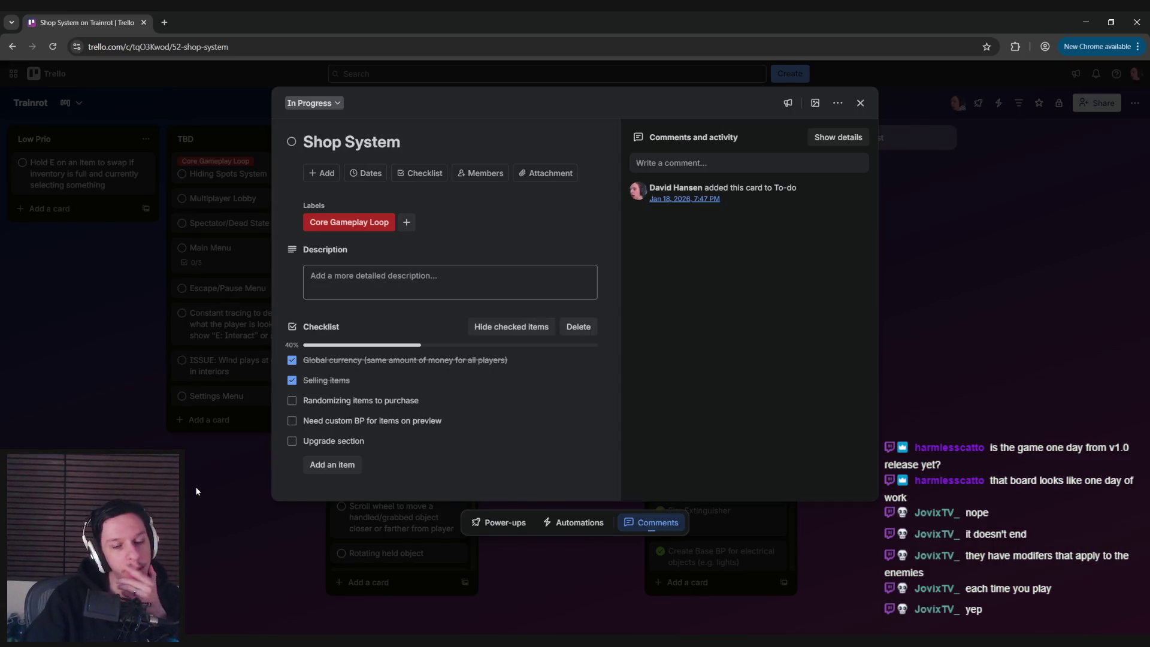
{"action": "left_click", "coordinate": [238, 469]}
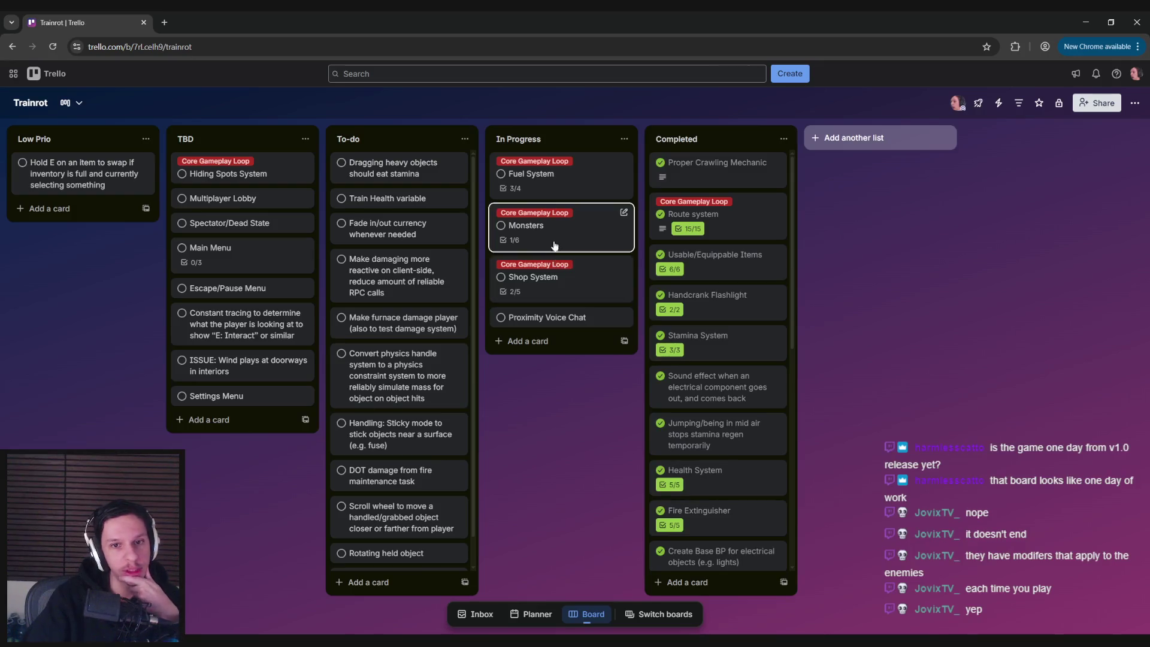
{"action": "left_click", "coordinate": [554, 246]}
{"action": "left_click", "coordinate": [271, 430]}
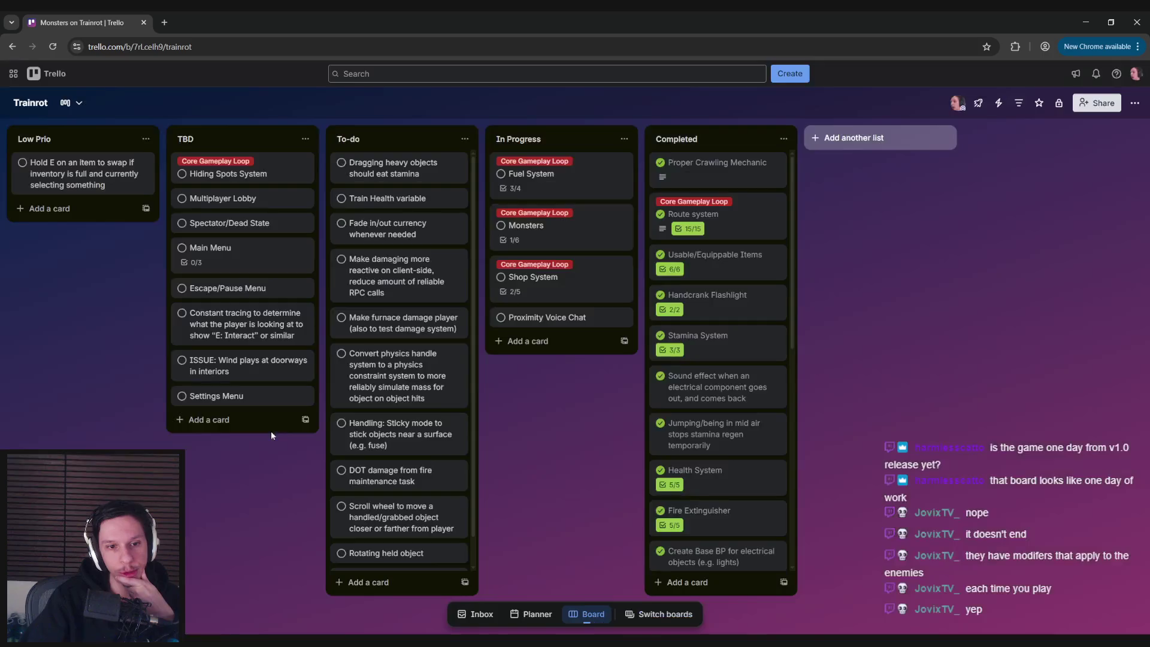
{"action": "left_click", "coordinate": [552, 180]}
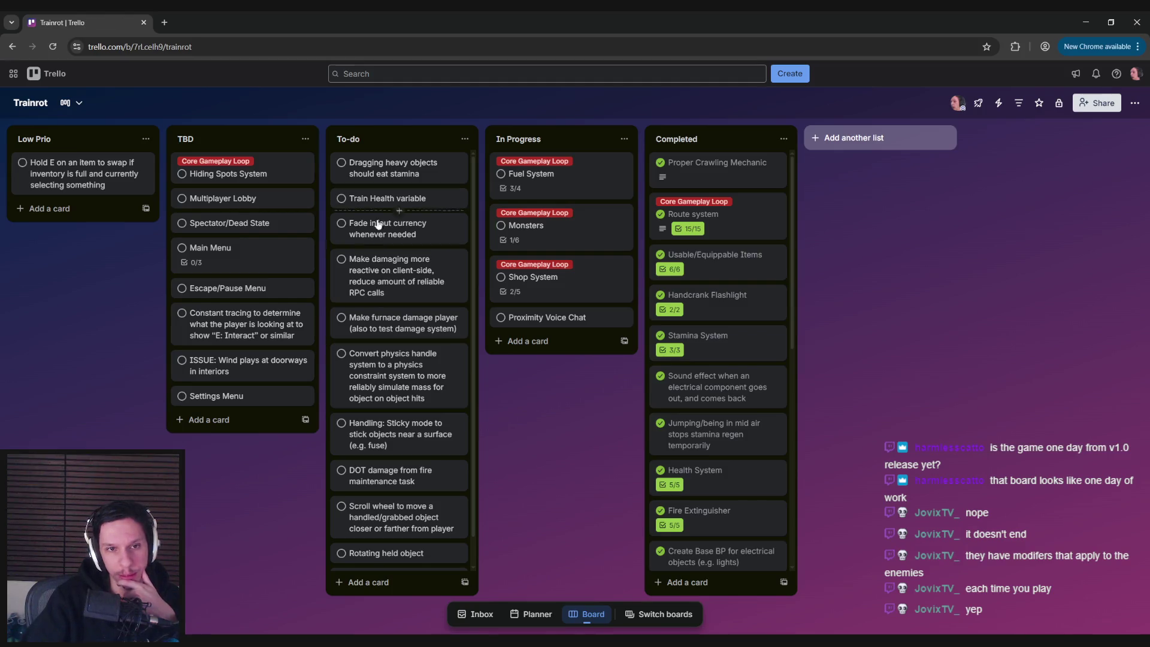
{"action": "scroll", "coordinate": [378, 282], "scroll_direction": "down", "scroll_amount": 1}
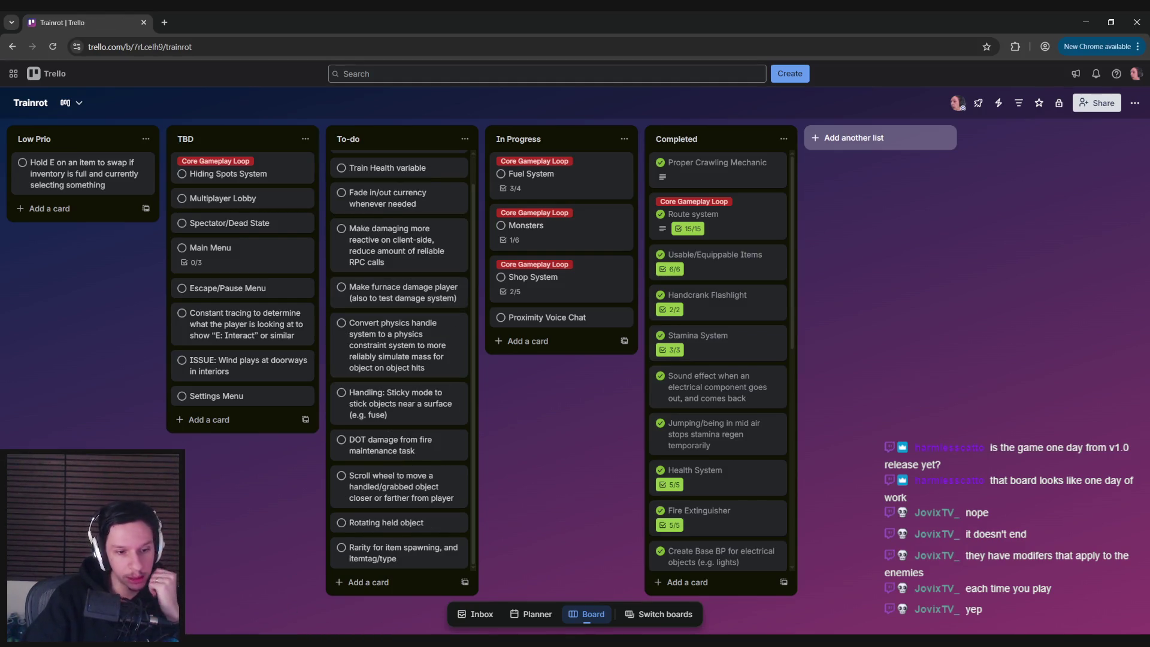
{"action": "key", "text": "alt+Tab"}
{"action": "key", "text": "alt+Tab"}
{"action": "key", "text": "alt+Tab"}
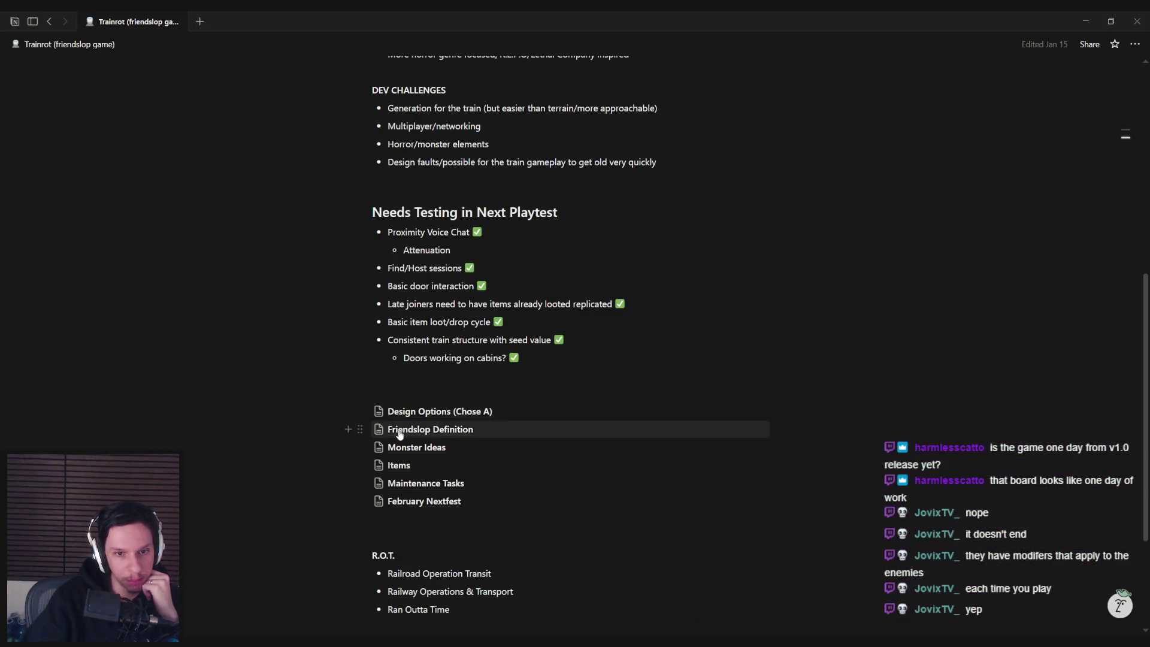
- Open Notion's Maintenance Tasks page and review the Steam Leak task description
{"action": "left_click", "coordinate": [416, 485]}
{"action": "scroll", "coordinate": [405, 422], "scroll_direction": "down", "scroll_amount": 4}
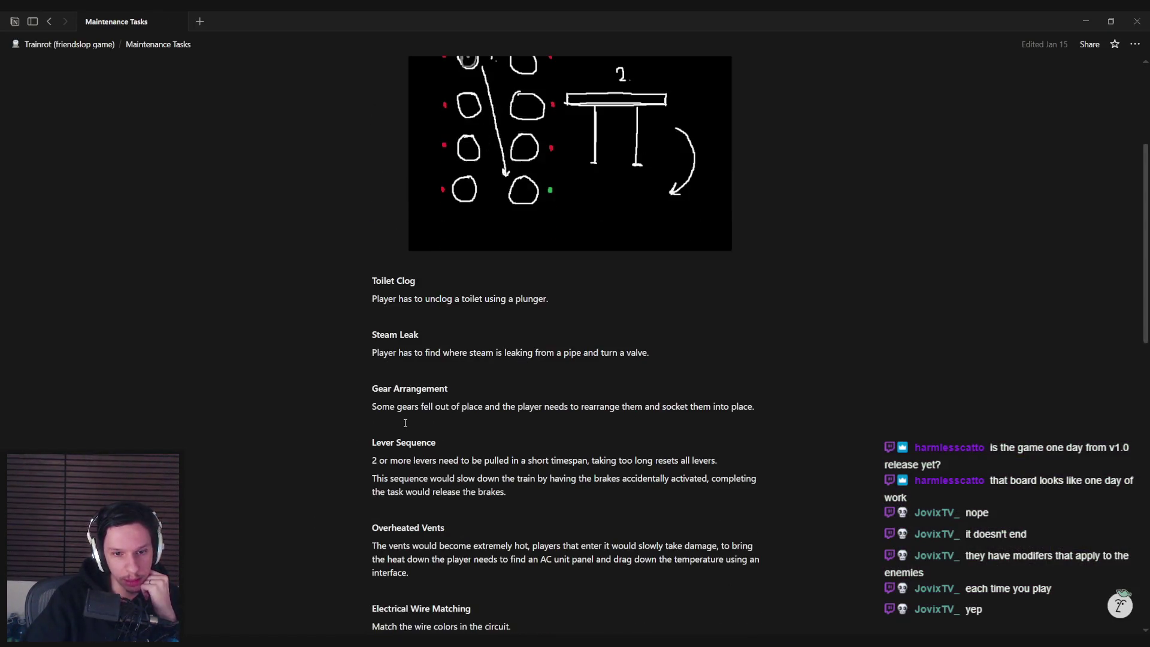
{"action": "scroll", "coordinate": [405, 423], "scroll_direction": "up", "scroll_amount": 1}
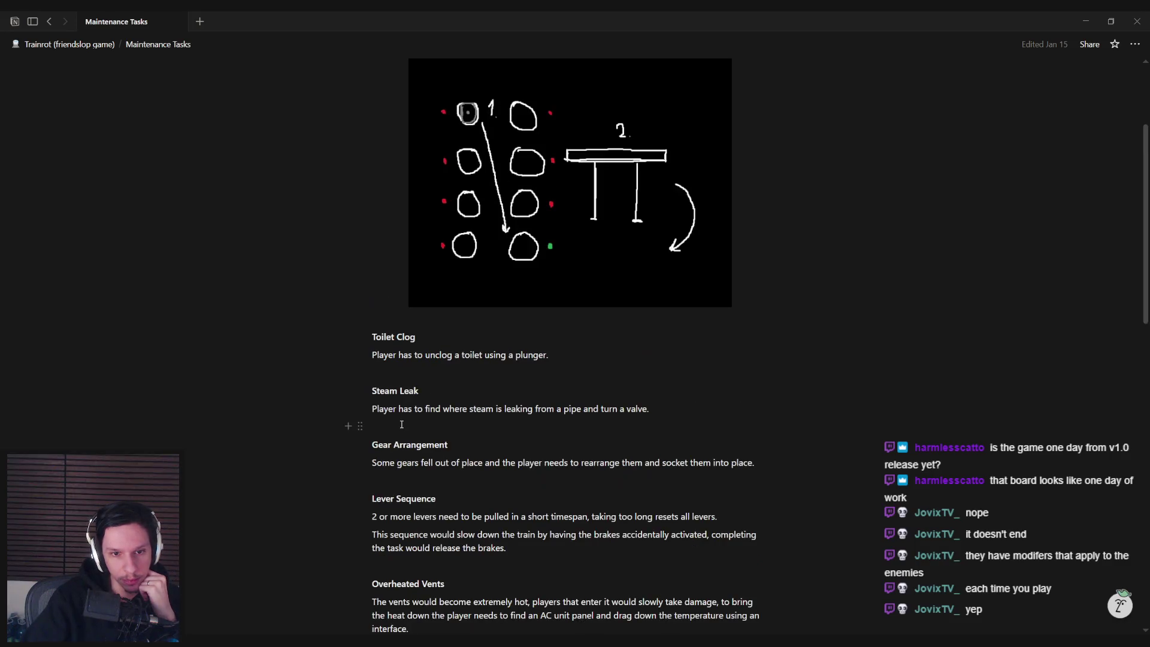
{"action": "left_click_drag", "start_coordinate": [442, 390], "coordinate": [630, 410]}
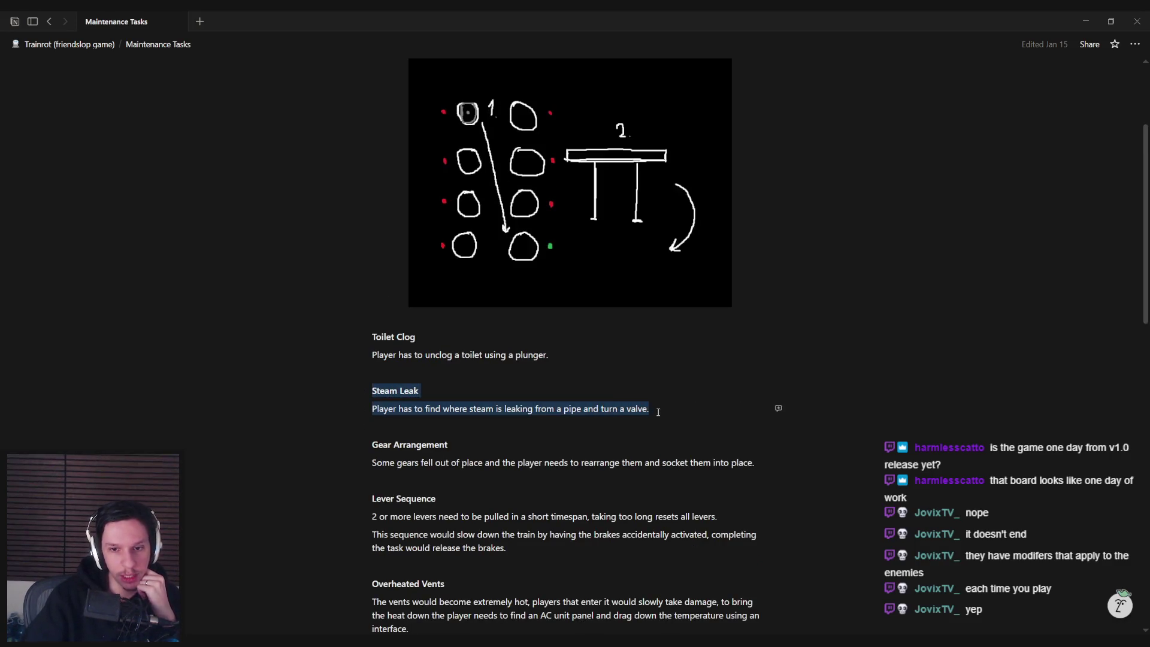
{"action": "left_click", "coordinate": [659, 413]}
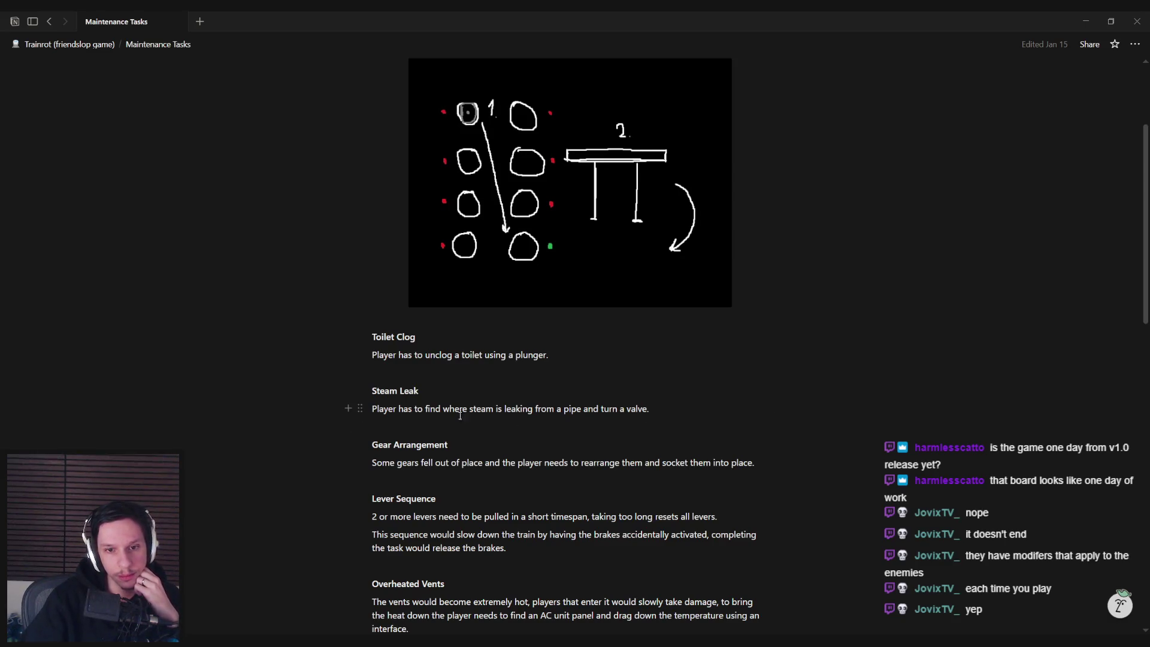
{"action": "key", "text": "alt+Tab"}
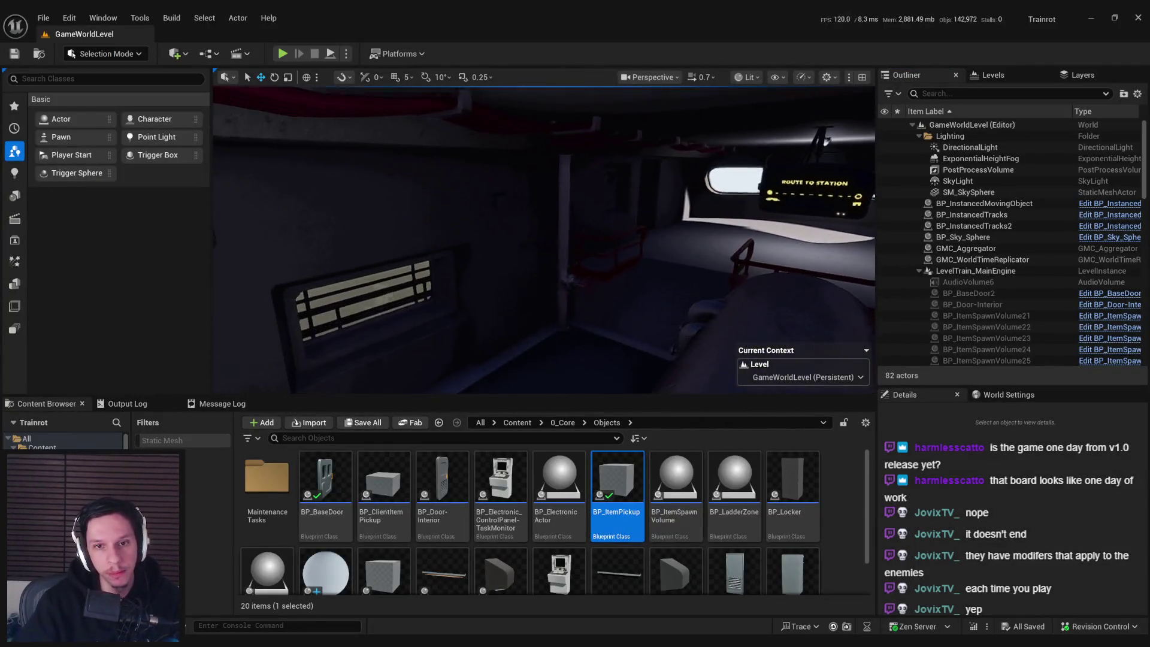
- Start a fullscreen Play-in-Editor session and walk into position in front of the pipe valve
{"action": "key", "text": "alt+p"}
{"action": "key", "text": "F11"}
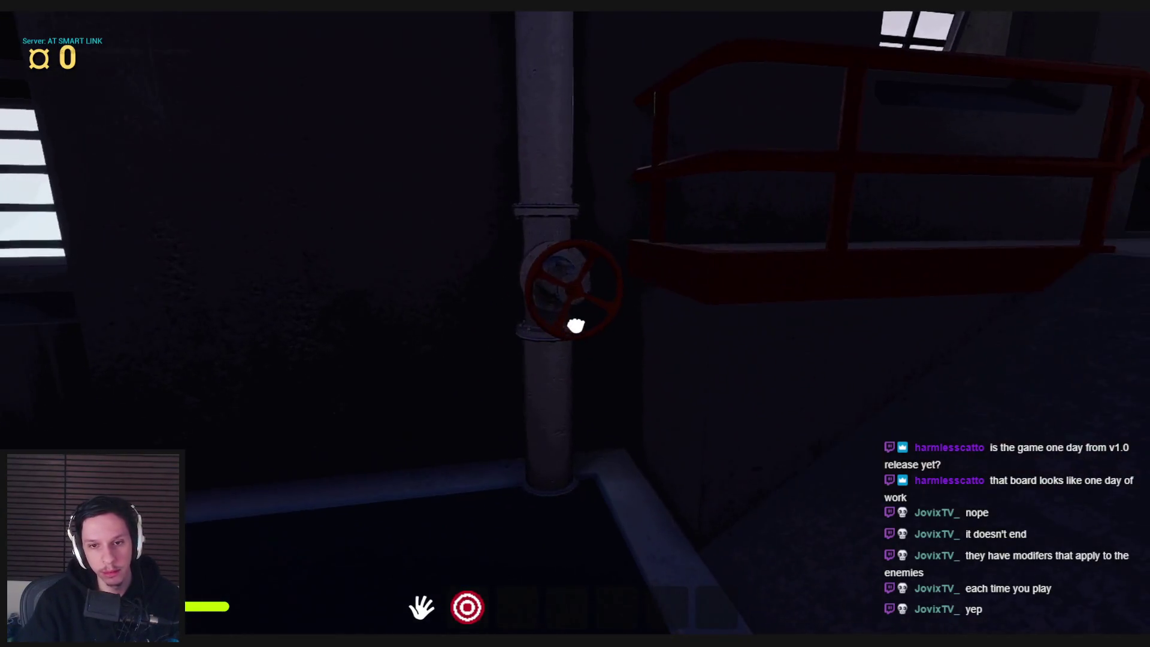
{"action": "mouse_move", "coordinate": [578, 323]}
{"action": "left_mouse_down"}
{"action": "mouse_move", "coordinate": [560, 265]}
{"action": "mouse_move", "coordinate": [603, 311]}
{"action": "mouse_move", "coordinate": [552, 270]}
{"action": "mouse_move", "coordinate": [575, 323]}
{"action": "left_mouse_up"}
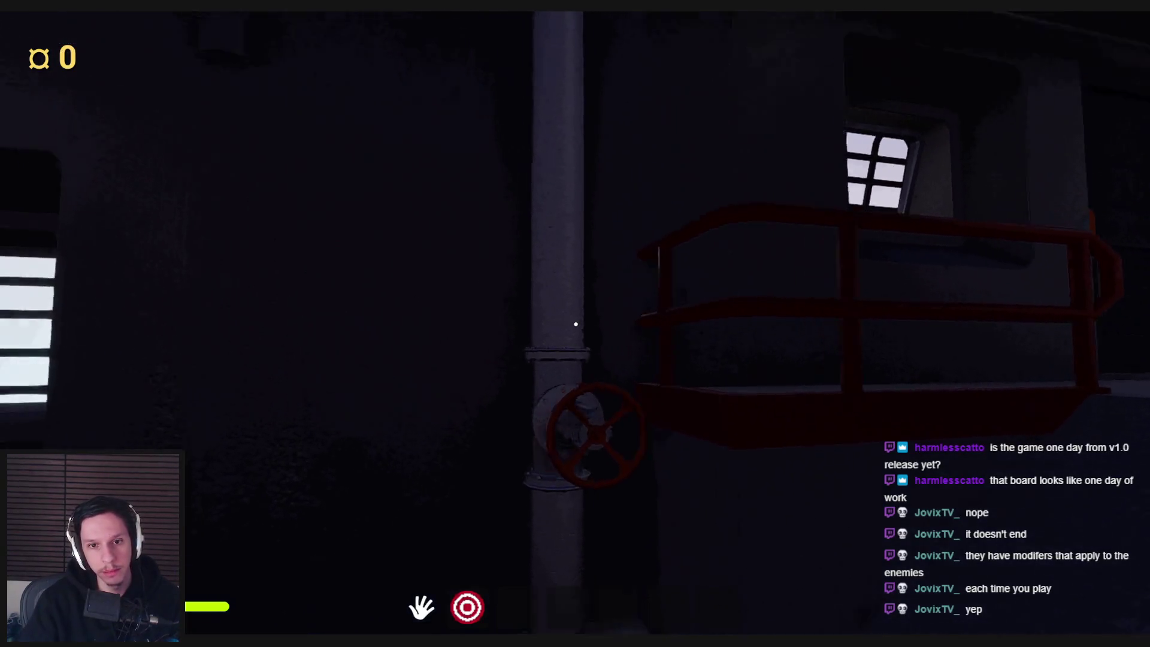
{"action": "key", "text": "s"}
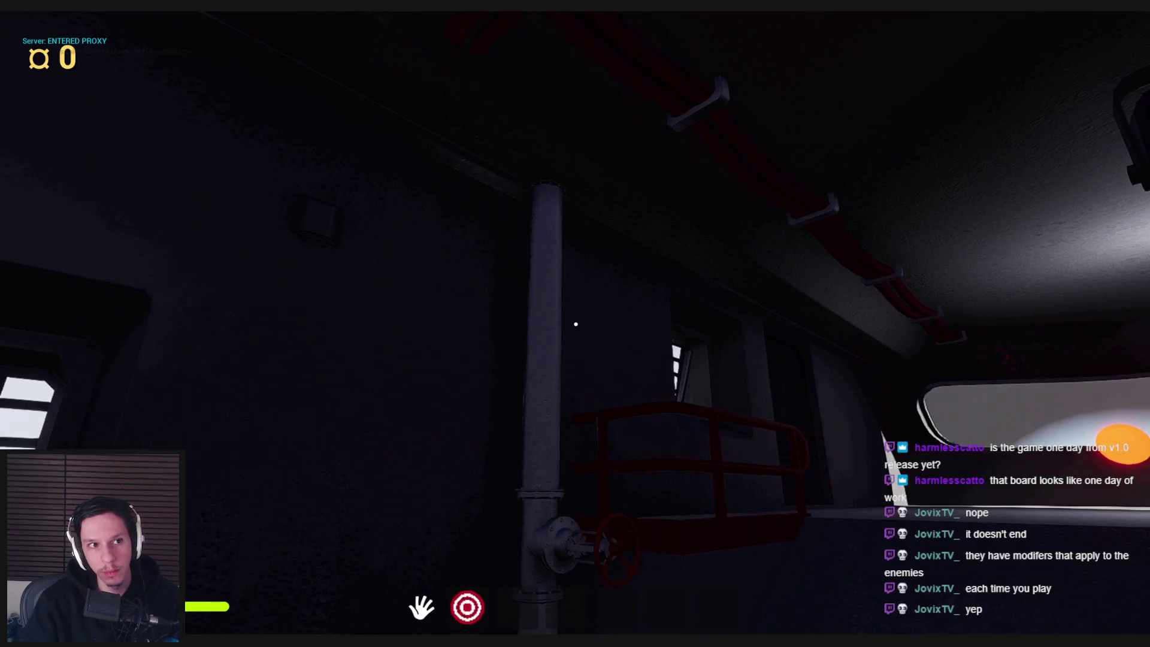
{"action": "key", "text": "a"}
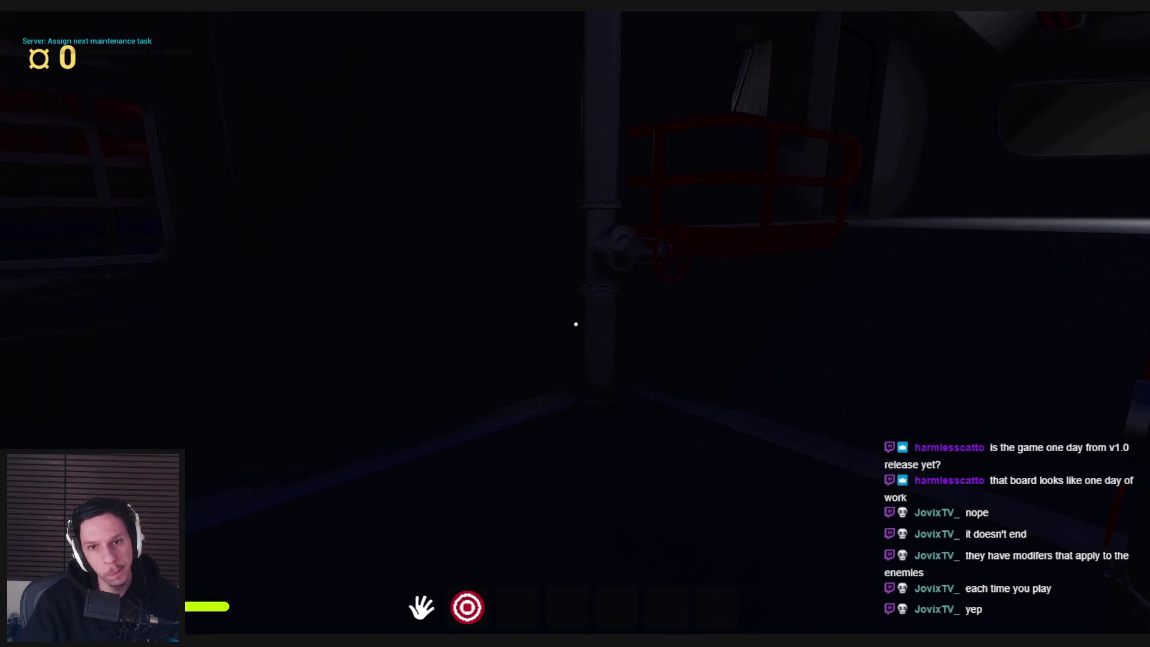
{"action": "key", "text": "s"}
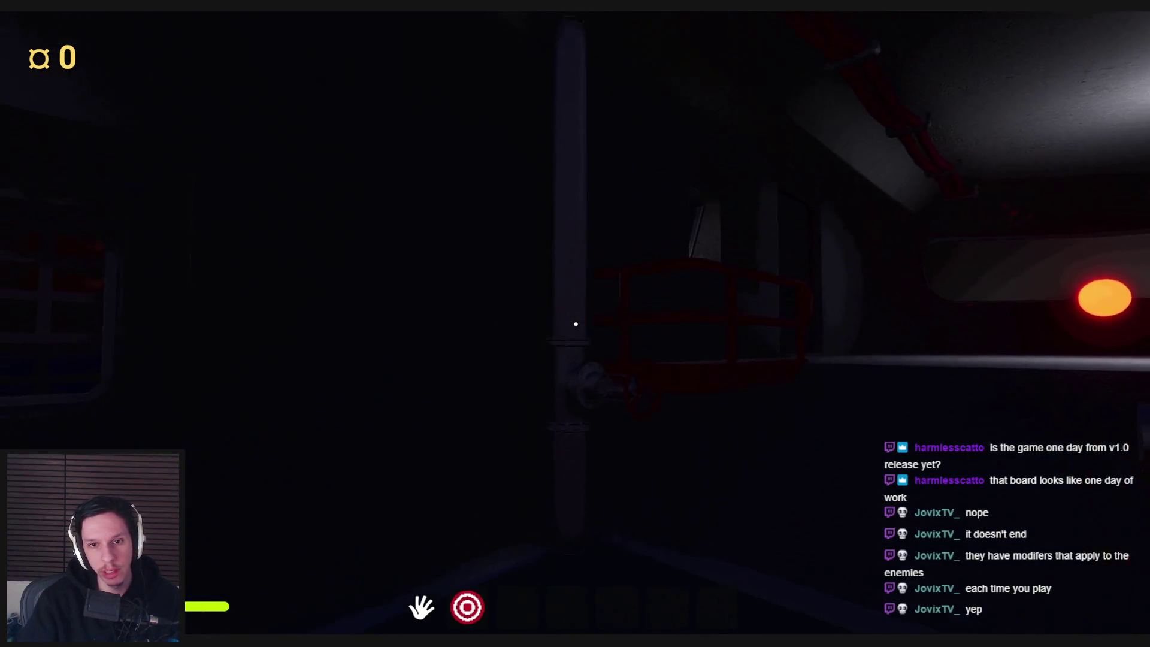
{"action": "key", "text": "w"}
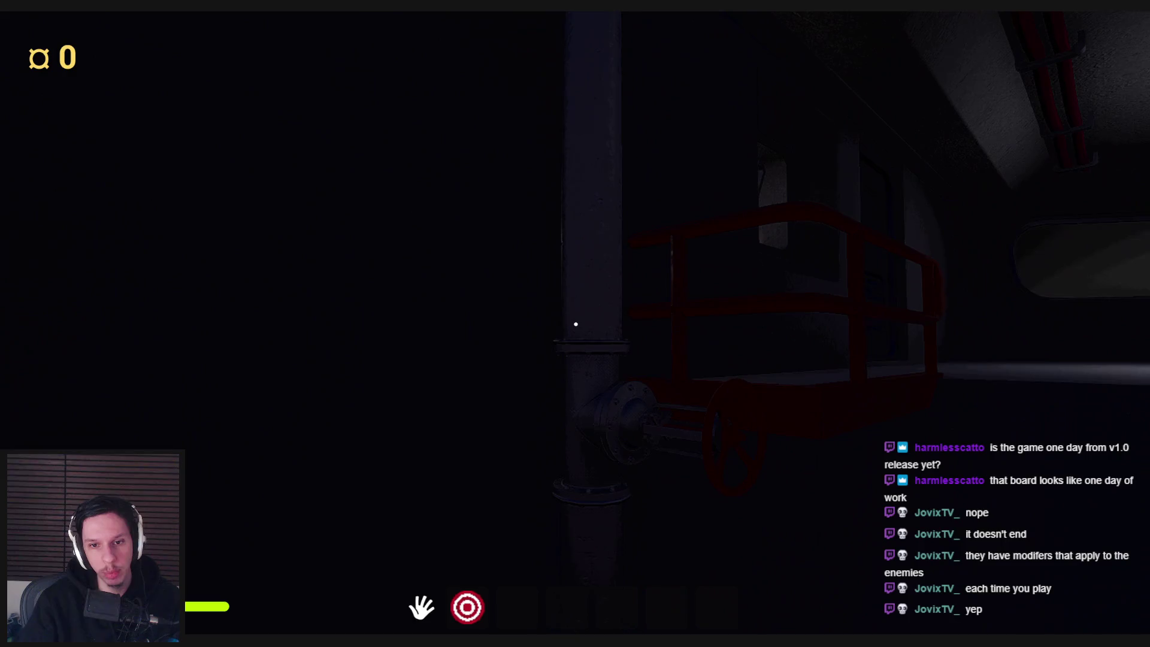
{"action": "key", "text": "d"}
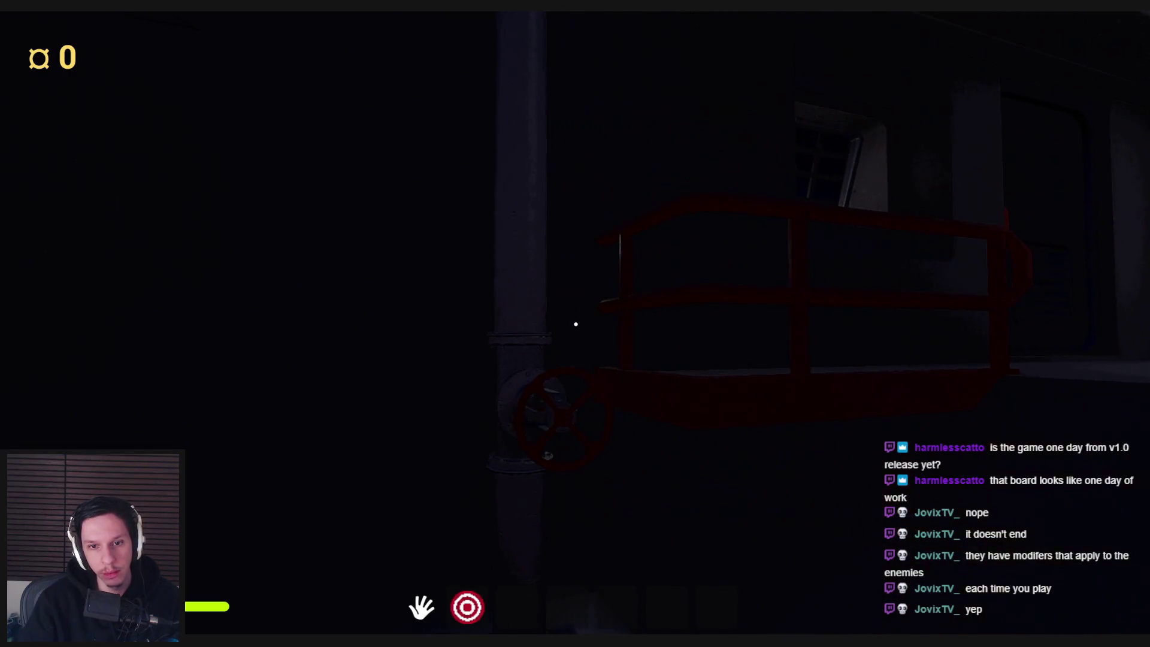
{"action": "key", "text": "a"}
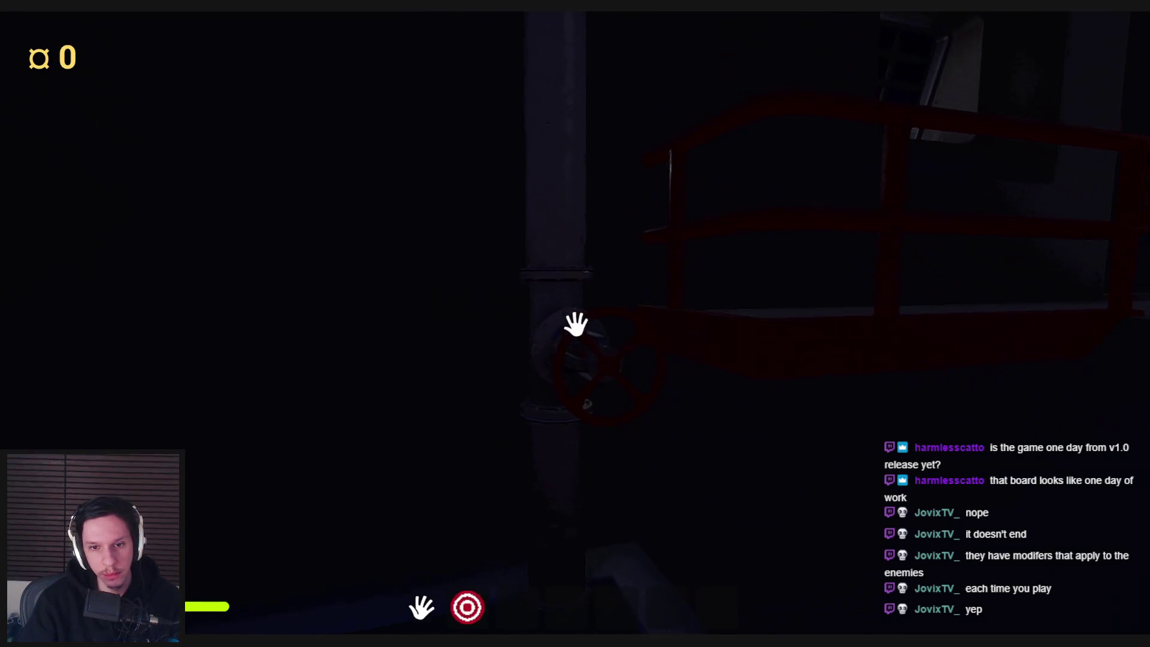
- Grab the red valve wheel and turn it repeatedly around its hub
{"action": "mouse_move", "coordinate": [576, 324]}
{"action": "left_mouse_down"}
{"action": "mouse_move", "coordinate": [650, 344]}
{"action": "mouse_move", "coordinate": [655, 387]}
{"action": "mouse_move", "coordinate": [565, 406]}
{"action": "mouse_move", "coordinate": [585, 314]}
{"action": "mouse_move", "coordinate": [655, 383]}
{"action": "mouse_move", "coordinate": [570, 408]}
{"action": "mouse_move", "coordinate": [560, 329]}
{"action": "mouse_move", "coordinate": [612, 304]}
{"action": "mouse_move", "coordinate": [547, 342]}
{"action": "mouse_move", "coordinate": [575, 326]}
{"action": "left_mouse_up"}
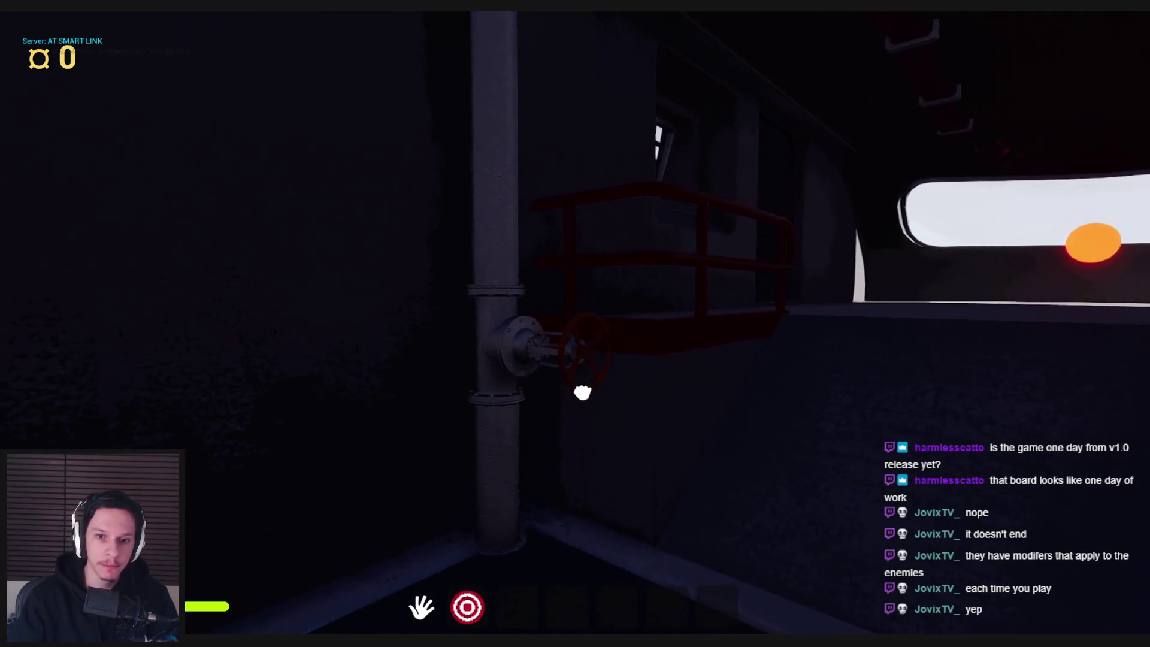
{"action": "mouse_move", "coordinate": [578, 326]}
{"action": "left_mouse_down"}
{"action": "mouse_move", "coordinate": [619, 298]}
{"action": "mouse_move", "coordinate": [574, 380]}
{"action": "mouse_move", "coordinate": [644, 316]}
{"action": "left_mouse_up"}
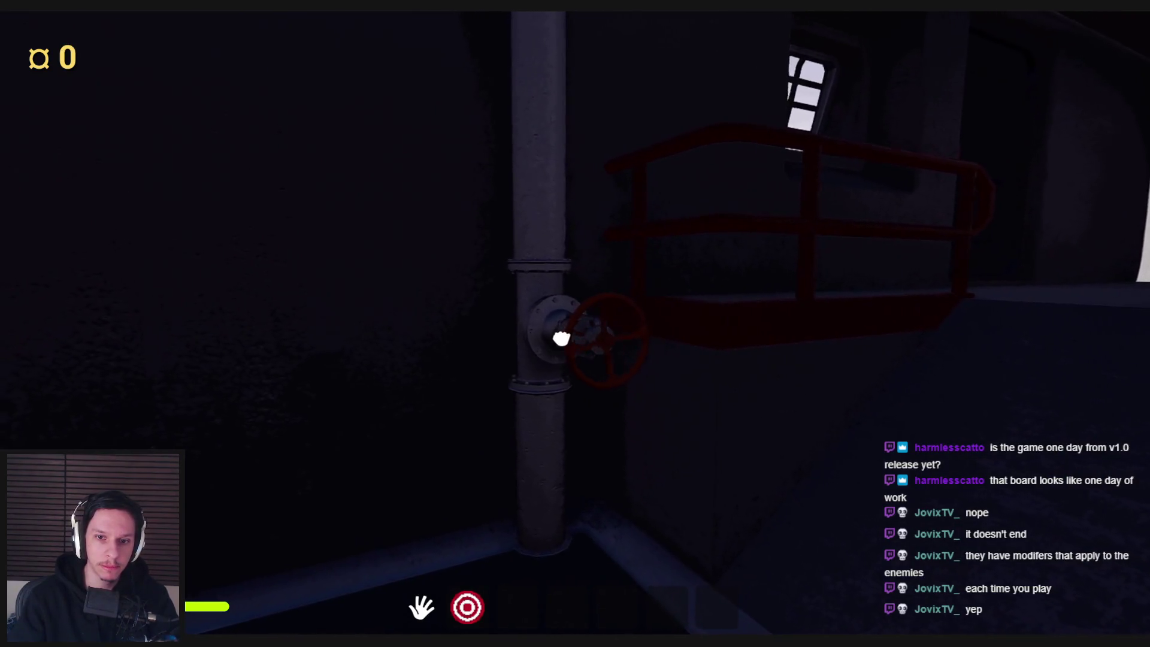
{"action": "left_click_drag", "start_coordinate": [561, 337], "coordinate": [631, 299]}
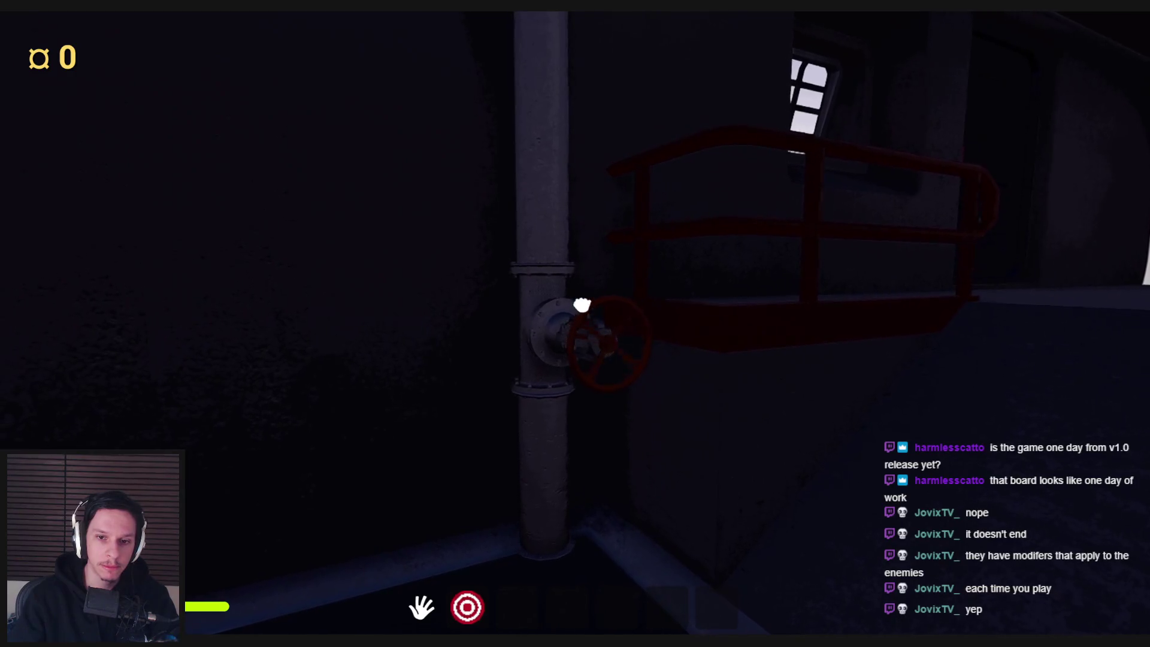
{"action": "left_click_drag", "start_coordinate": [592, 391], "coordinate": [569, 322]}
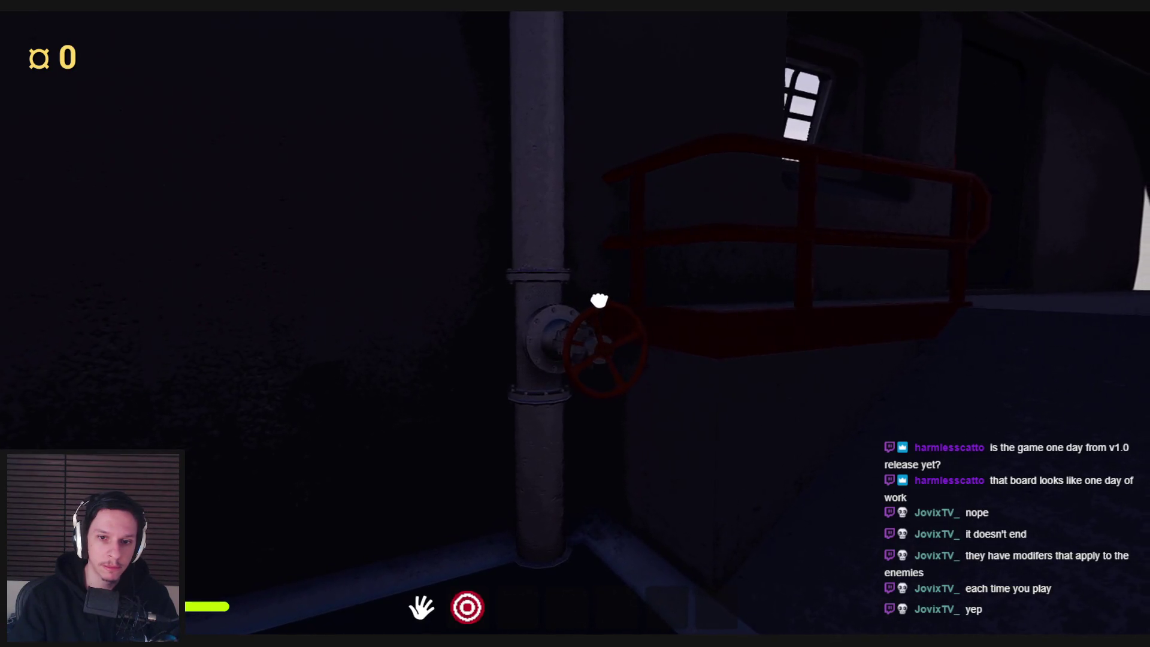
{"action": "left_click_drag", "start_coordinate": [599, 299], "coordinate": [610, 298]}
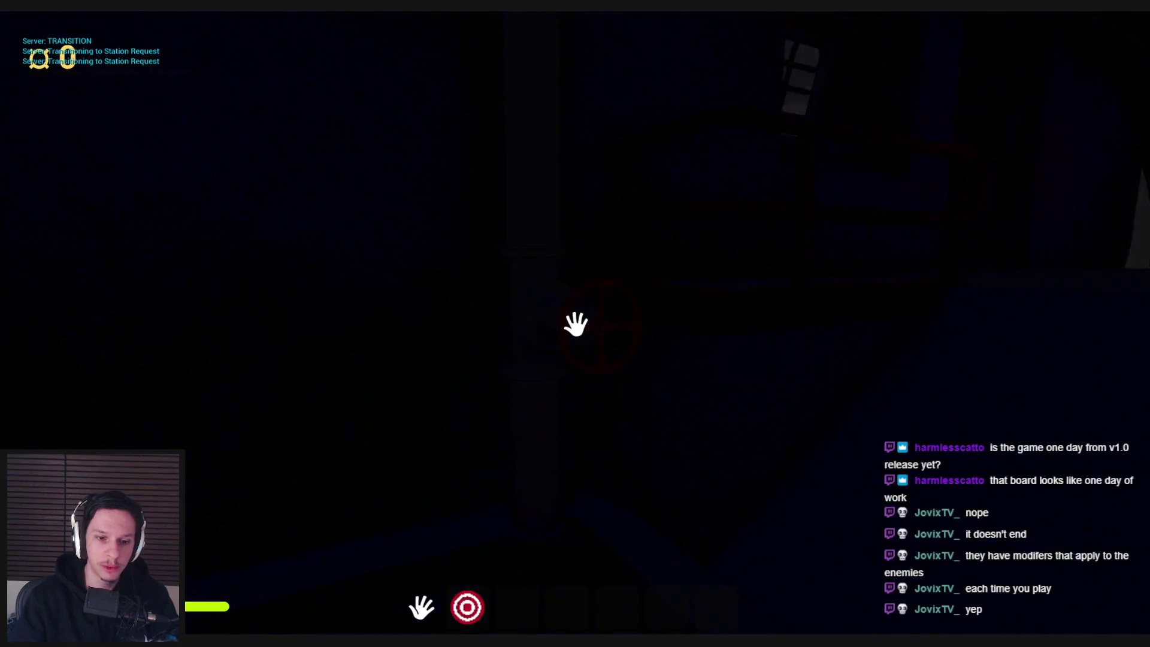
{"action": "key", "text": "super"}
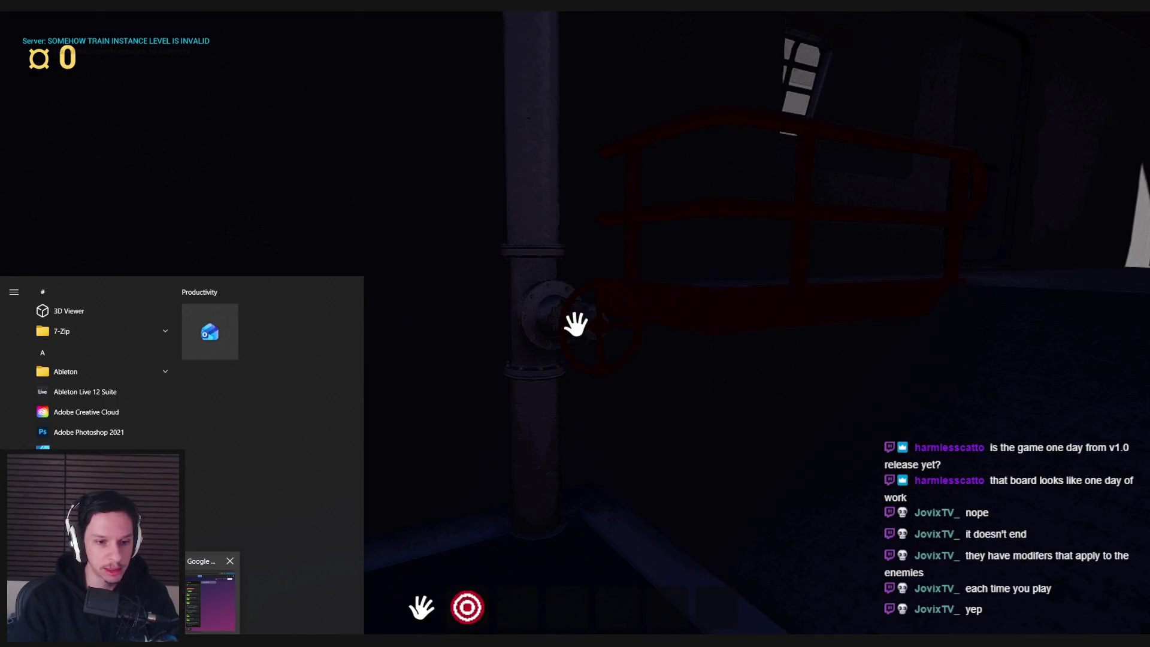
- Add a 'Steam Leak Maintenance Task' card to the end of Trello's In Progress list
{"action": "left_click", "coordinate": [212, 593]}
{"action": "type", "text": "Steam Leak Maint"}
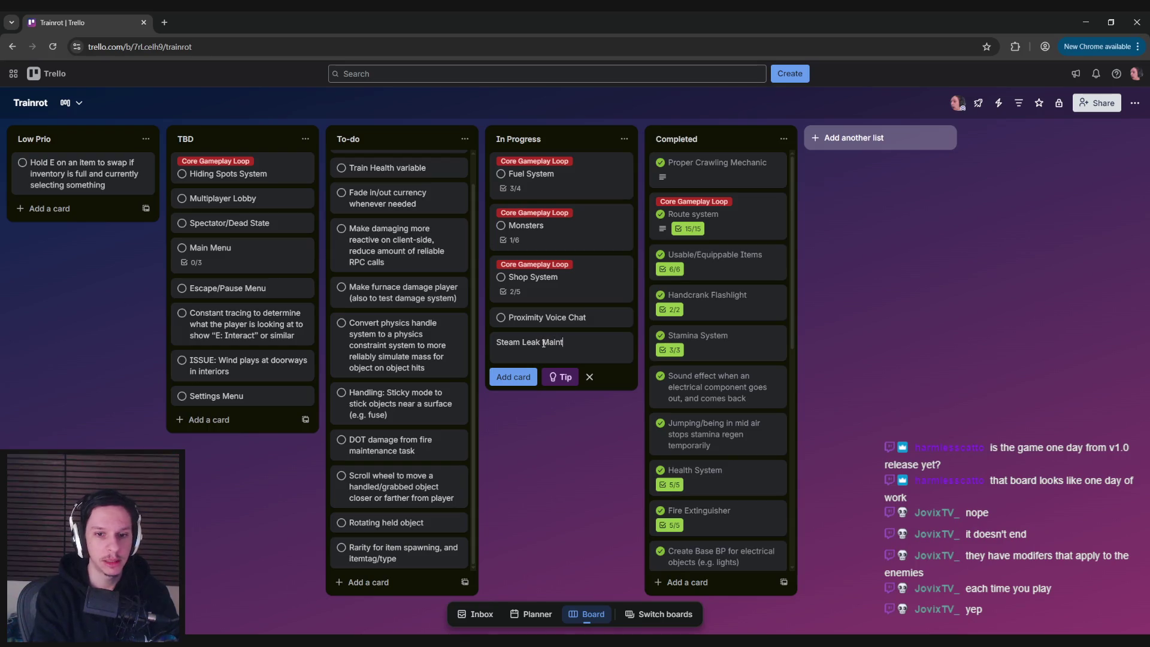
{"action": "type", "text": "enance T"}
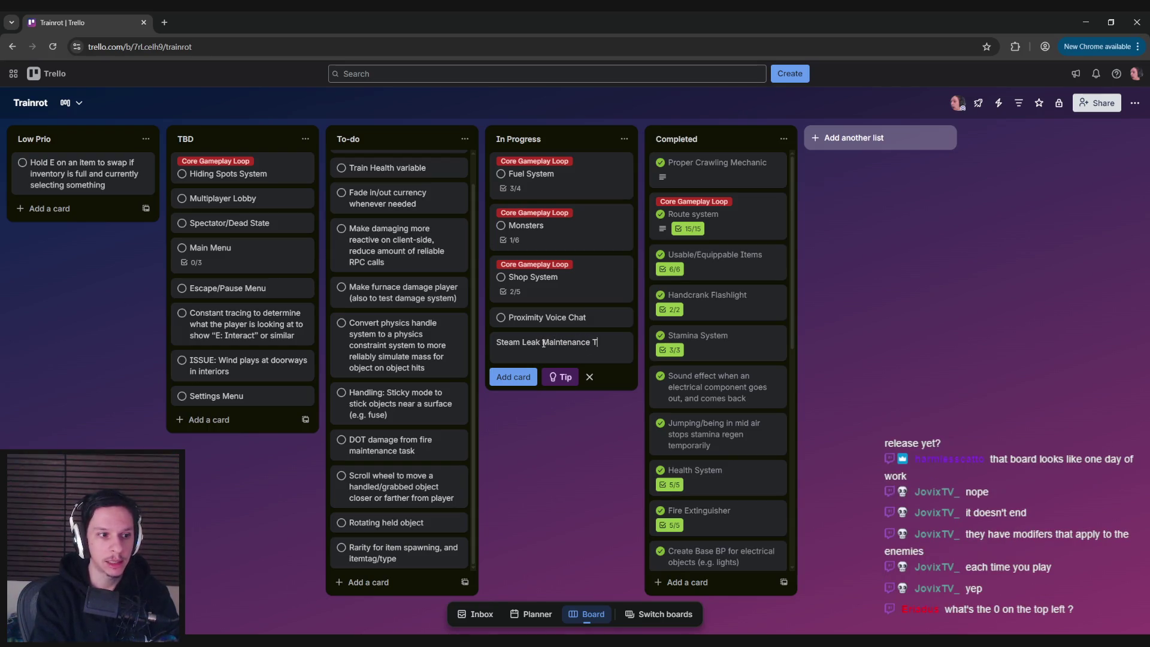
{"action": "left_click", "coordinate": [480, 465]}
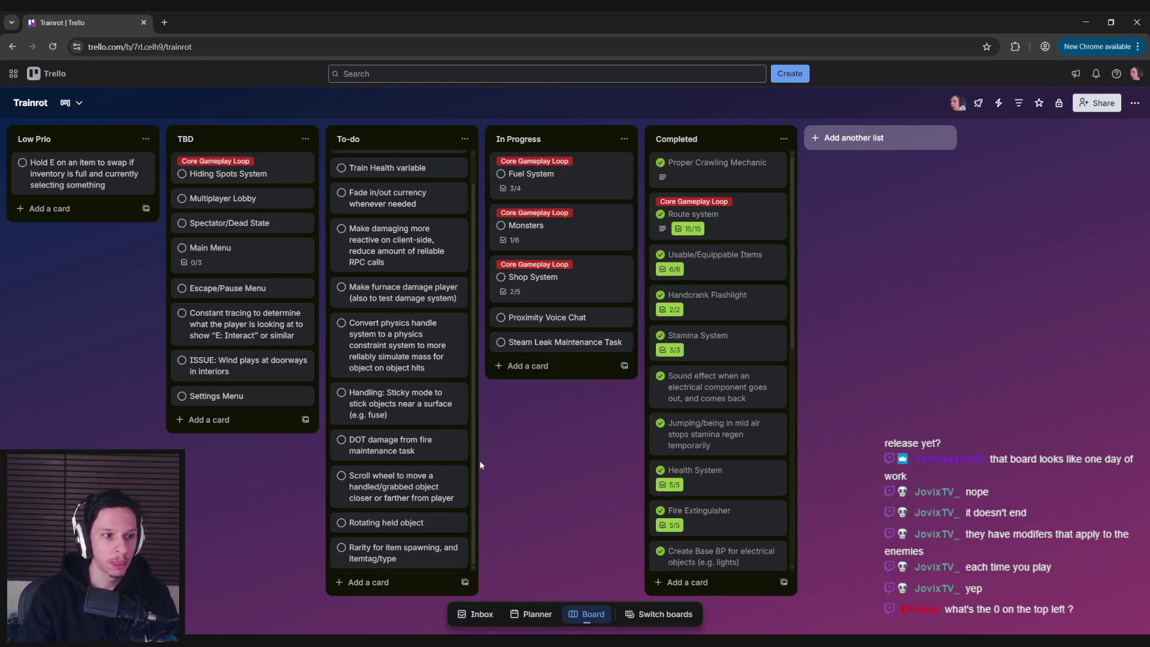
{"action": "key", "text": "alt+Tab"}
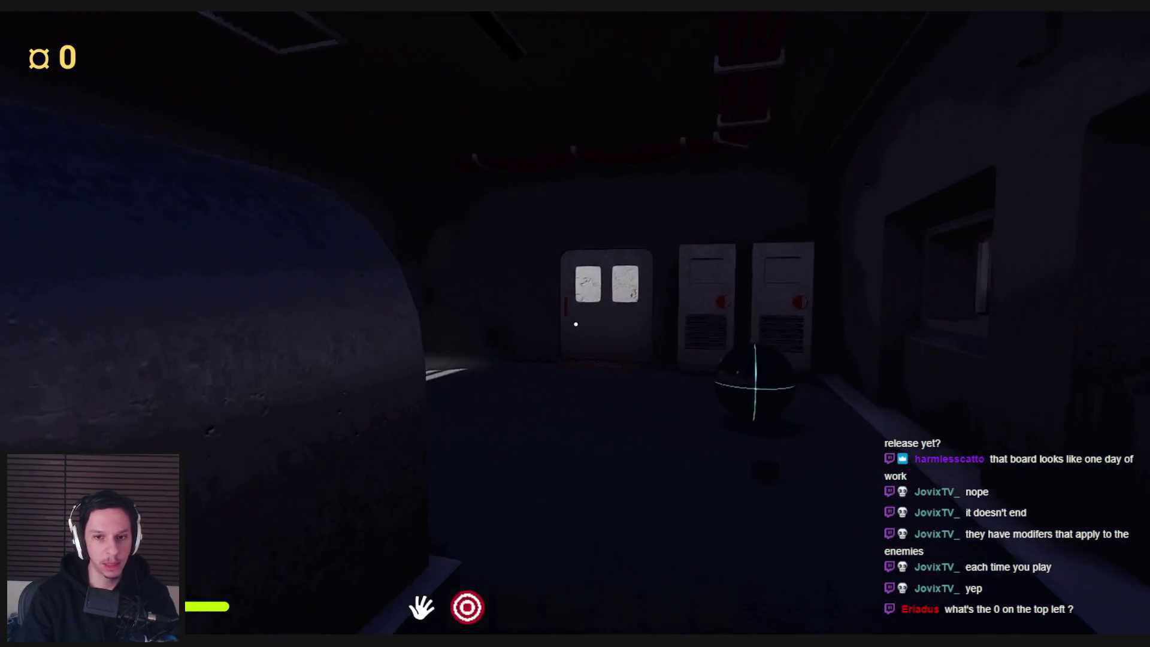
- Walk out of the cabin to the SELL booth and sell the orb for 8
{"action": "key", "text": "w"}
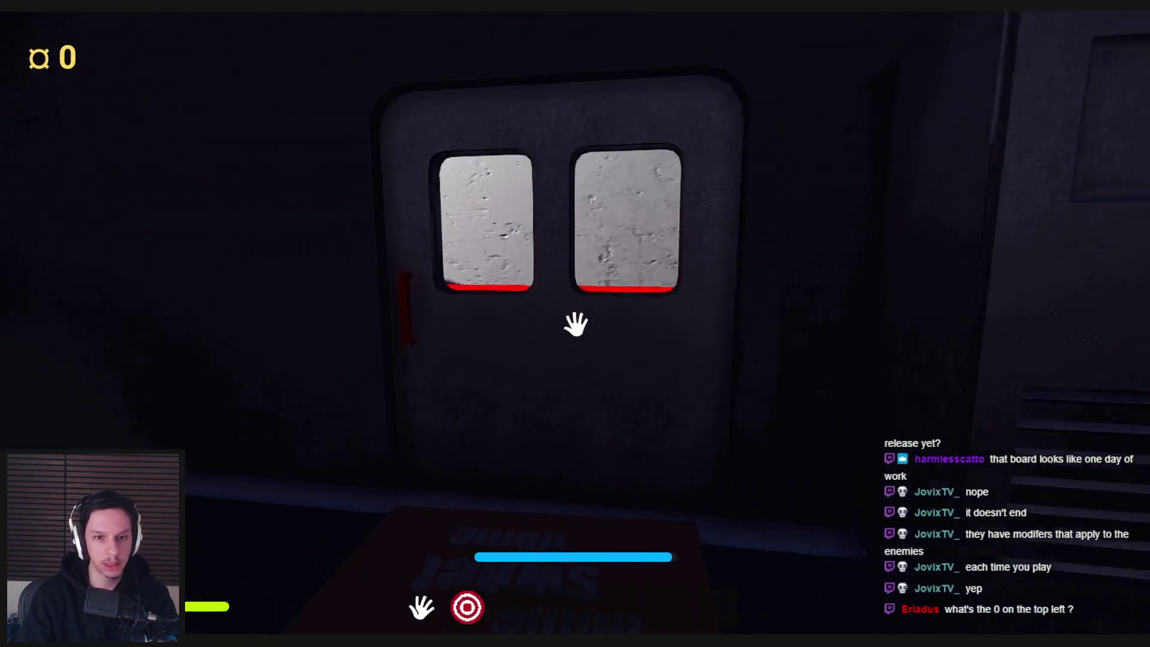
{"action": "key", "text": "s"}
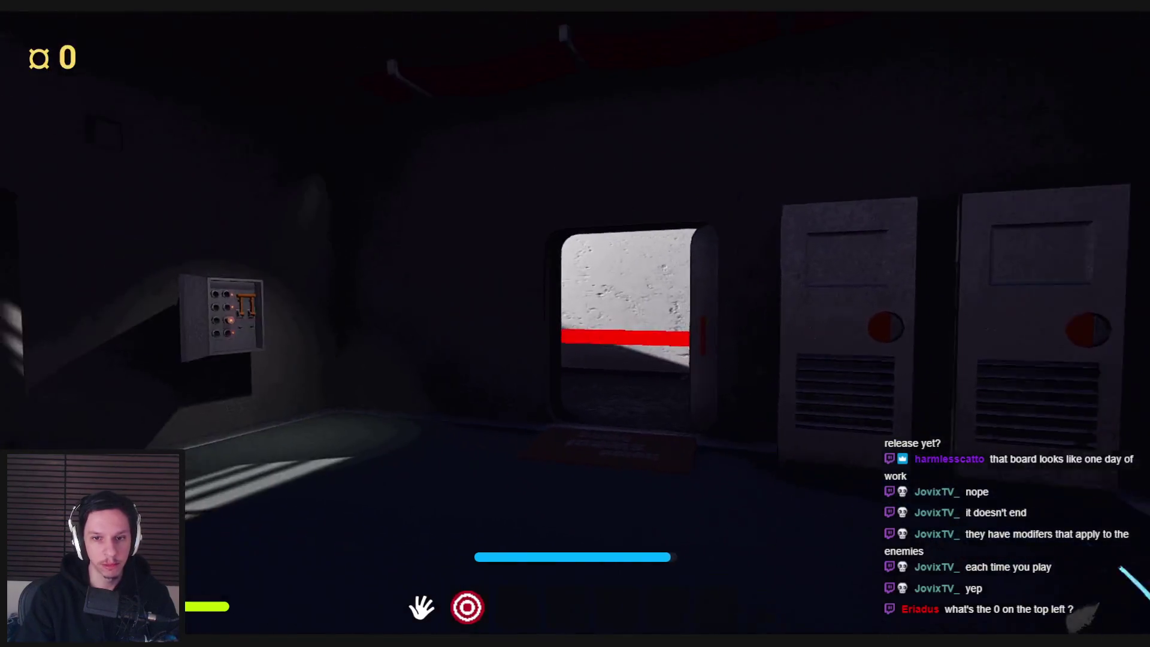
{"action": "key", "text": "w"}
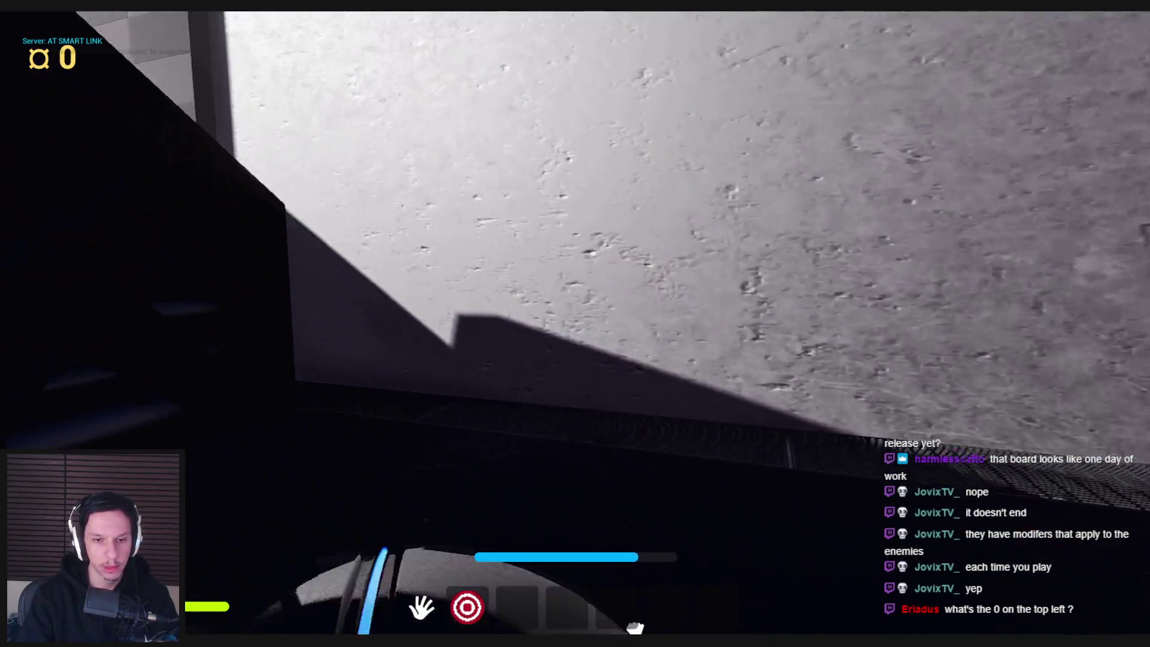
{"action": "key", "text": "w"}
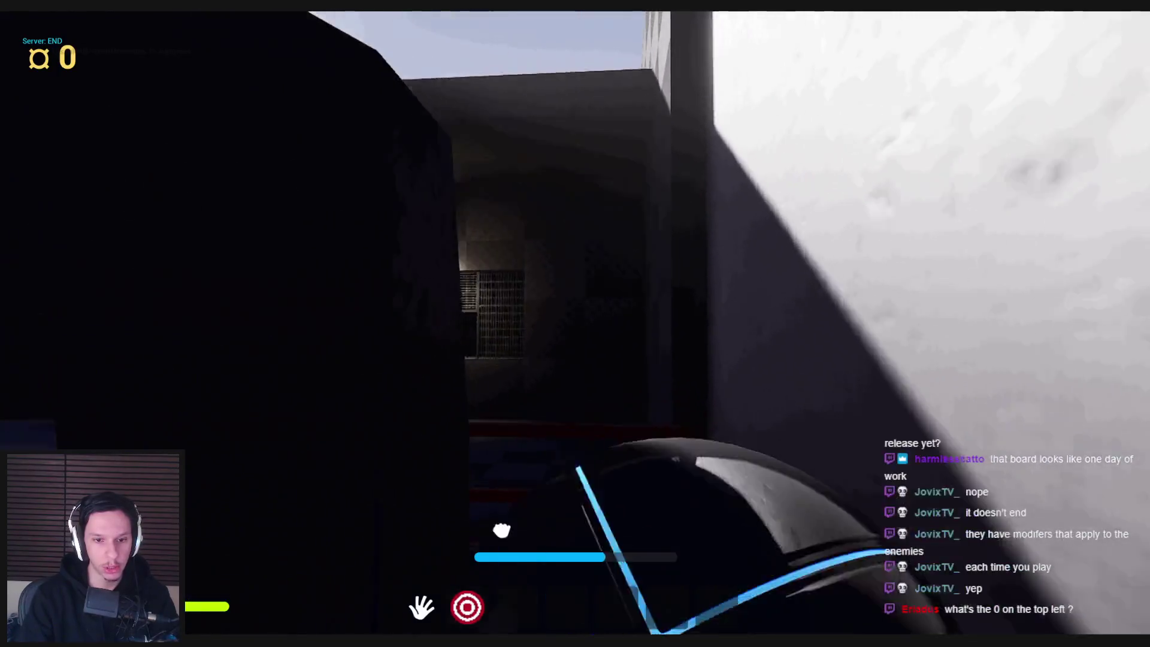
{"action": "key", "text": "w"}
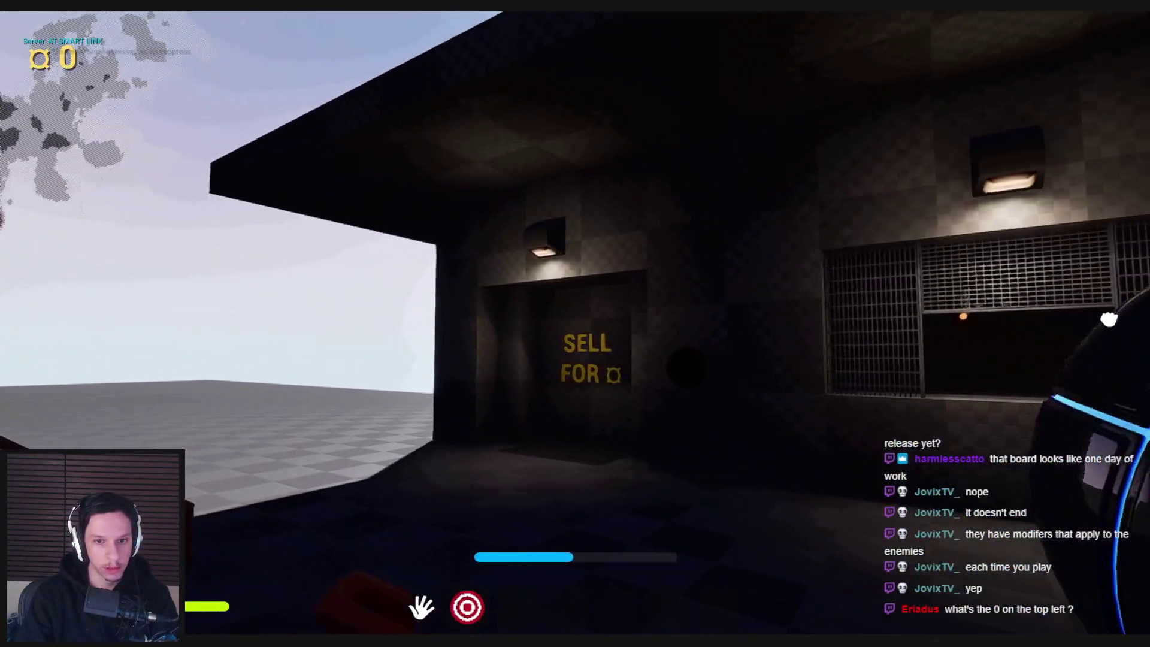
{"action": "key", "text": "w"}
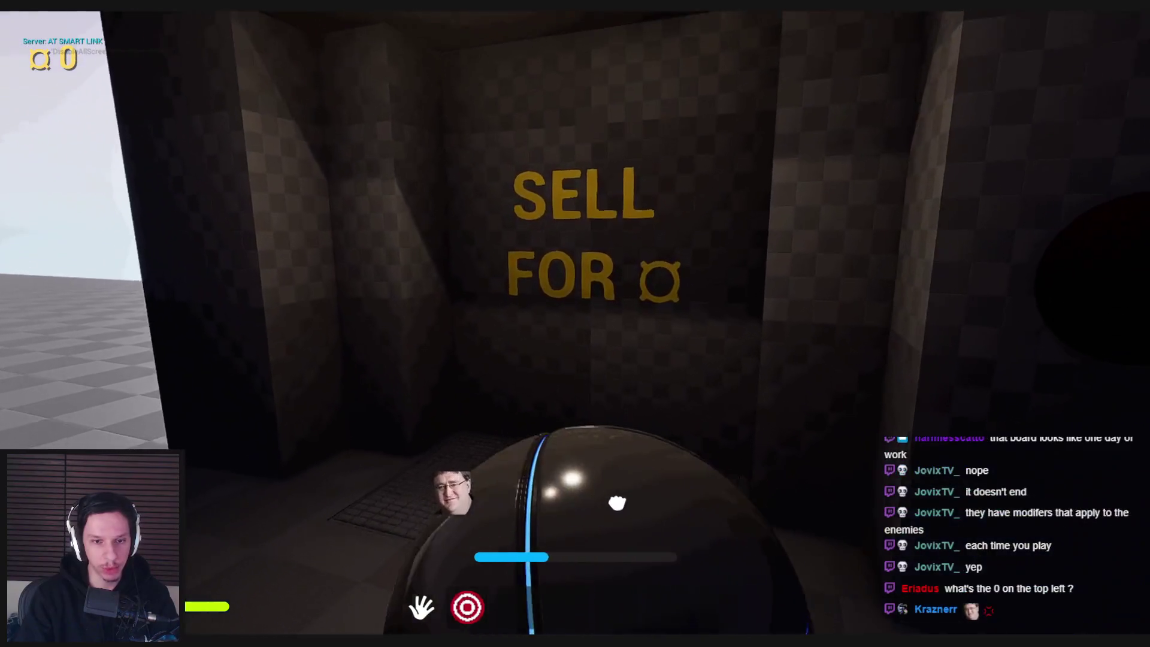
{"action": "key", "text": "s"}
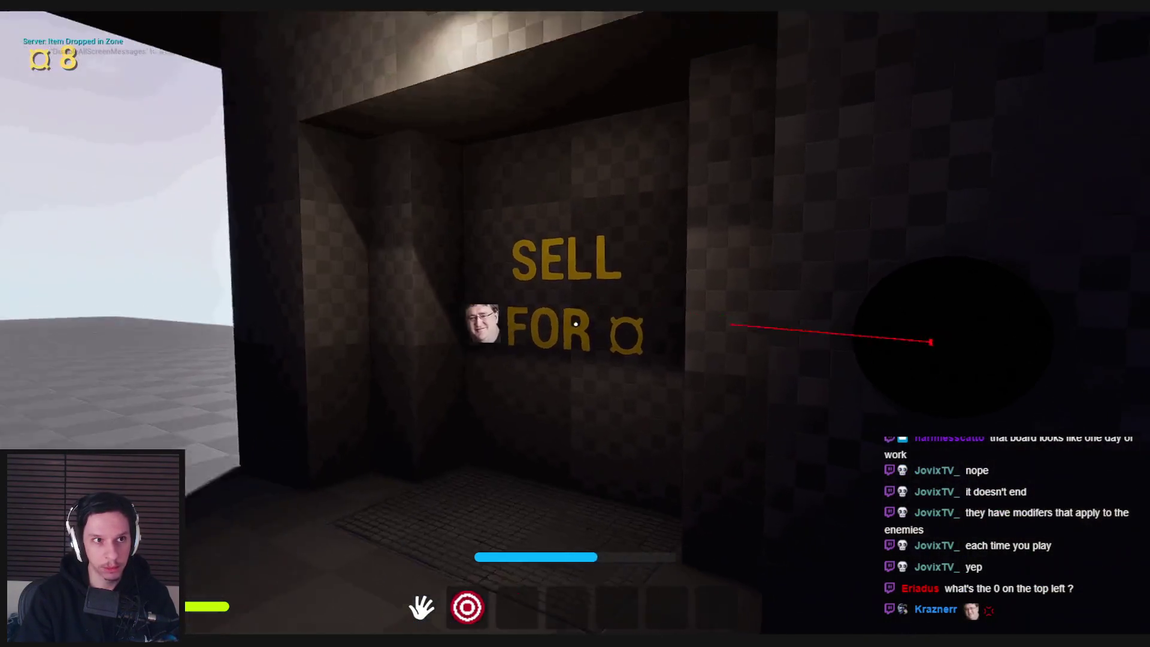
{"action": "key", "text": "w"}
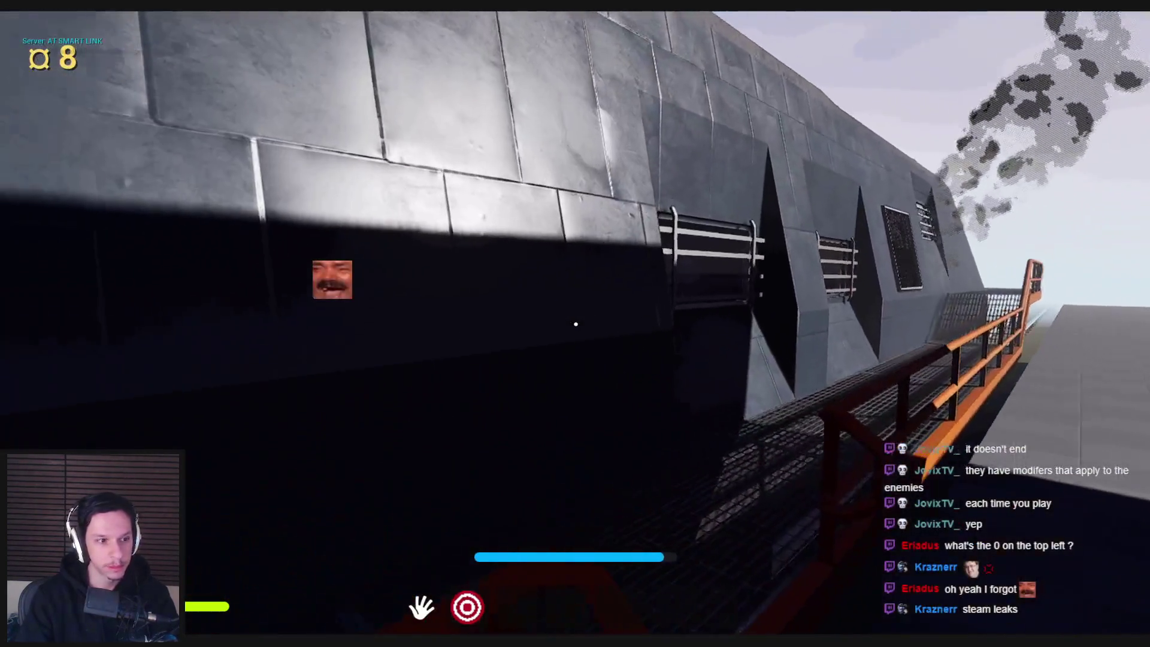
- Stop the play session and turn the editor camera toward the pipe and valve
{"action": "key", "text": "Escape"}
{"action": "left_click_drag", "start_coordinate": [124, 344], "coordinate": [552, 342]}
{"action": "left_click_drag", "start_coordinate": [484, 442], "coordinate": [484, 443]}
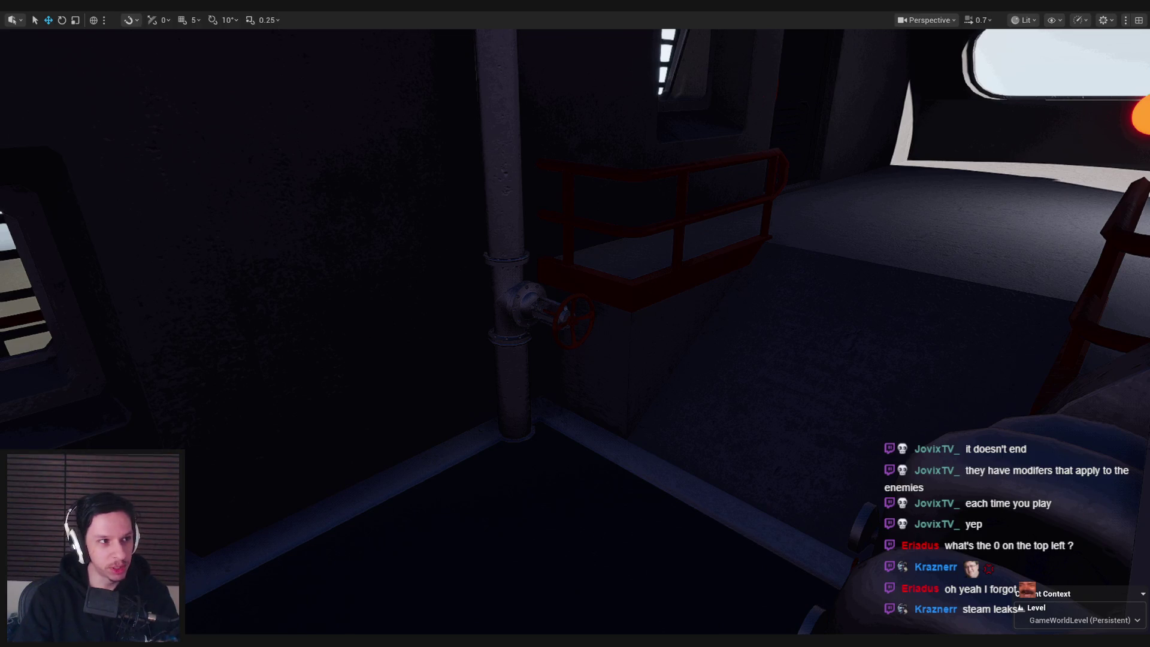
- Add checklist item 'Variable for determining where steam could leak from' to the Steam Leak card
{"action": "key", "text": "alt+Tab"}
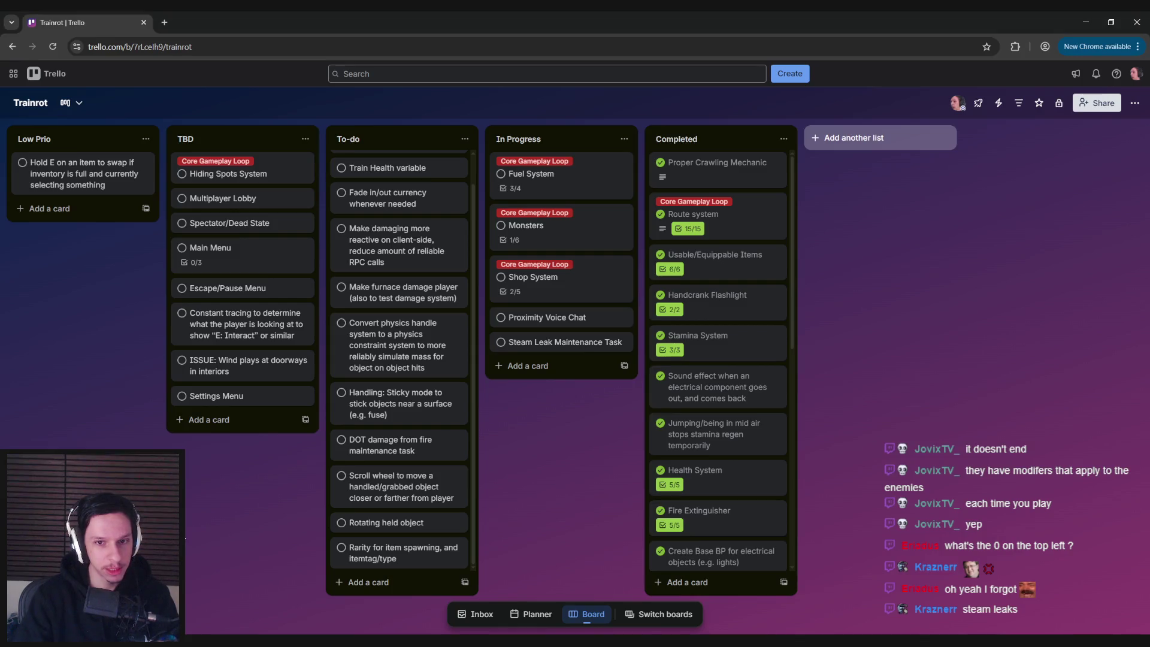
{"action": "left_click", "coordinate": [523, 339]}
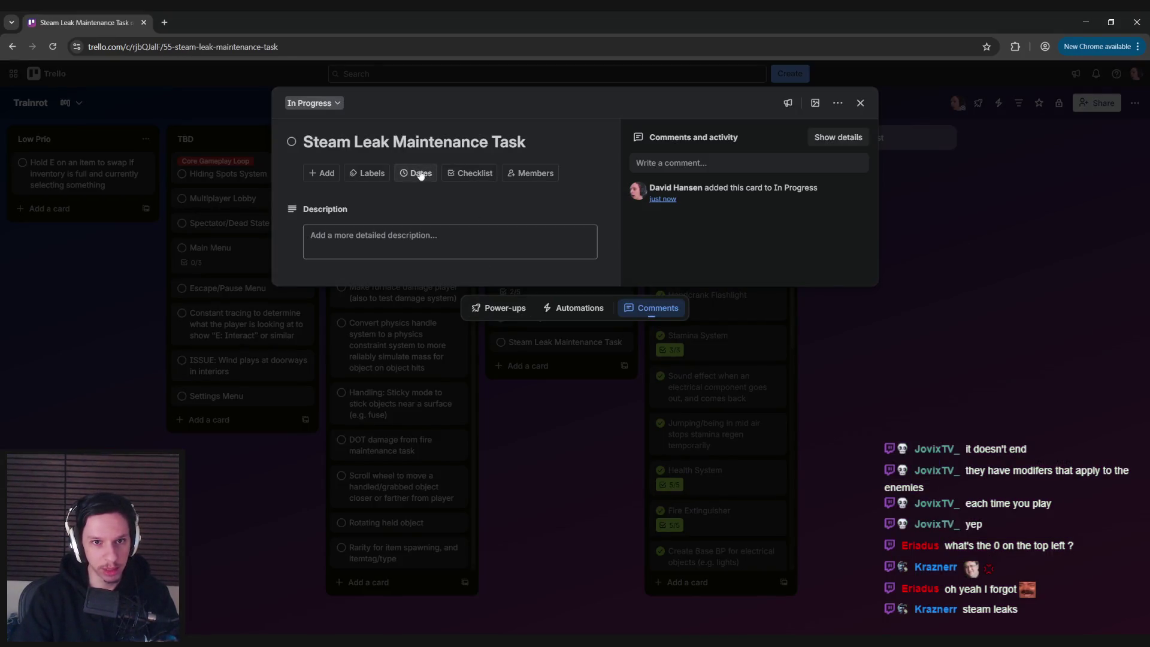
{"action": "left_click", "coordinate": [471, 174]}
{"action": "left_click", "coordinate": [467, 311]}
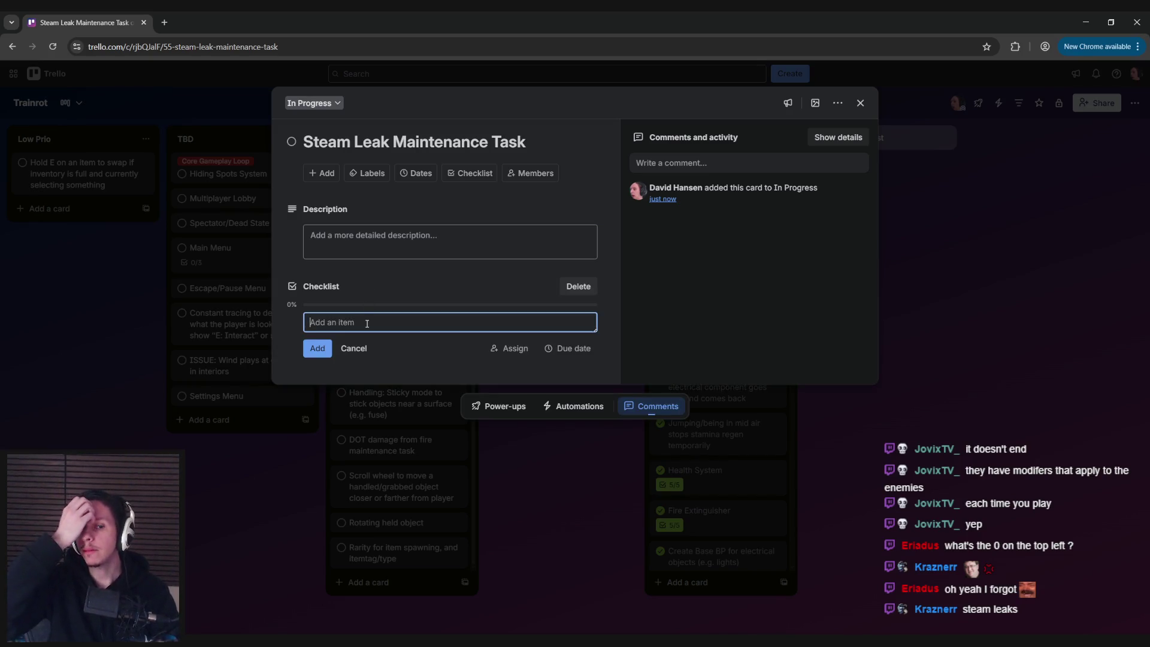
{"action": "type", "text": "Ra"}
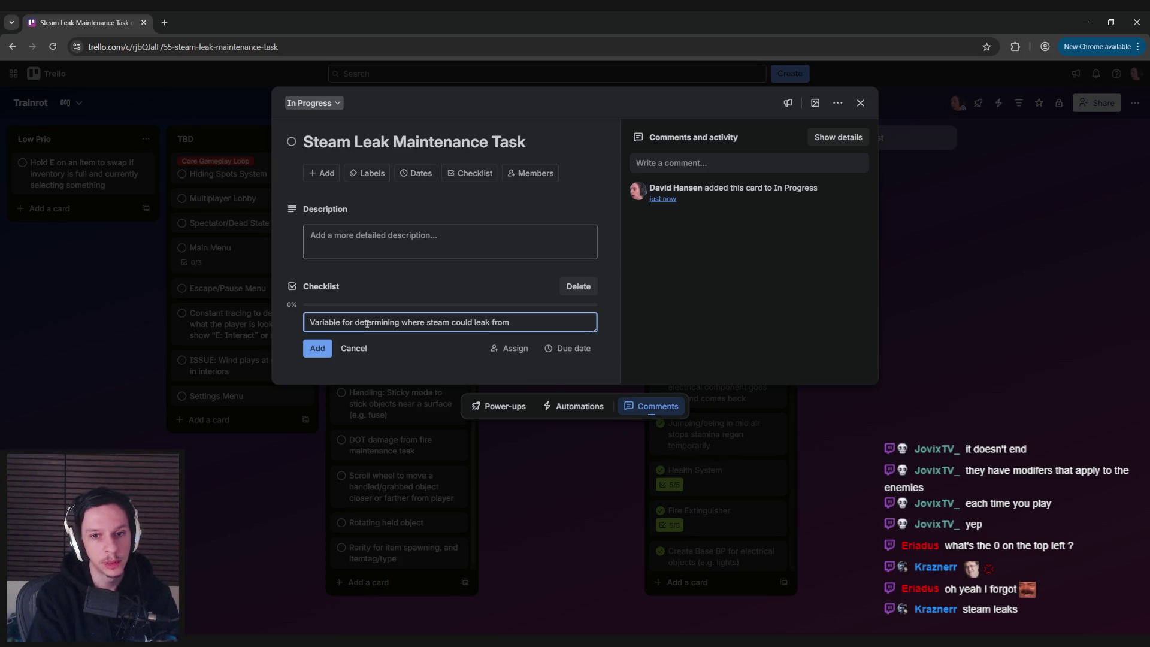
{"action": "key", "text": "Return"}
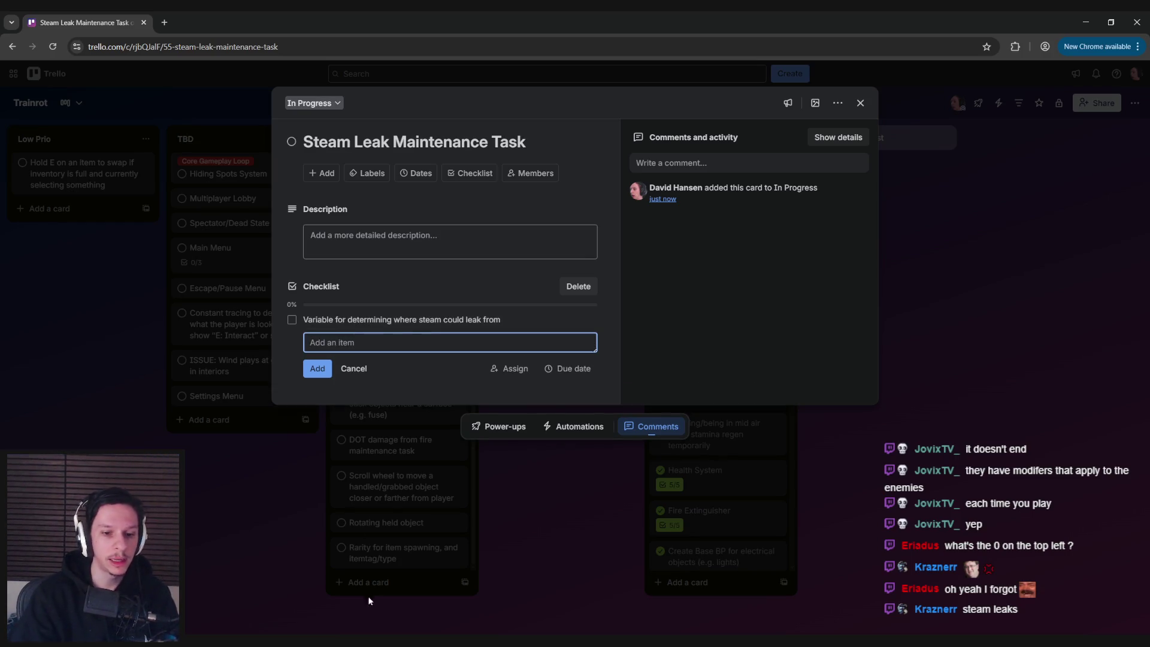
{"action": "key", "text": "alt+Tab"}
{"action": "left_click", "coordinate": [544, 336]}
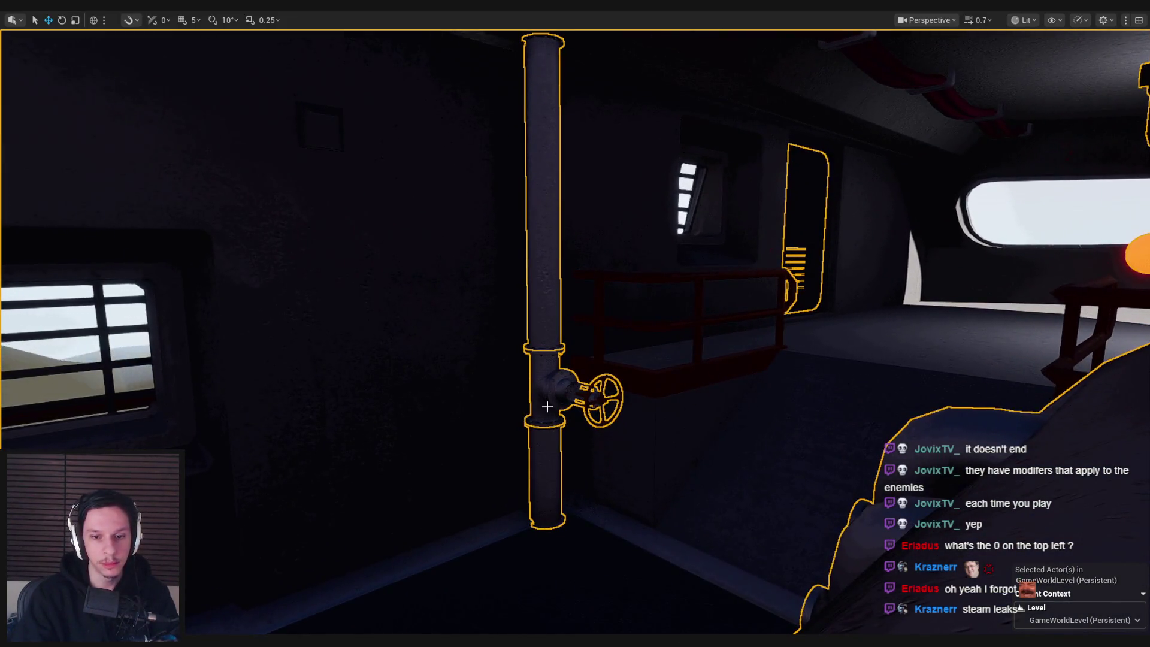
- Leave fullscreen, enter Level Instance Edit on the engine level, and frame the pipe above the valve
{"action": "left_click_drag", "start_coordinate": [549, 405], "coordinate": [548, 412]}
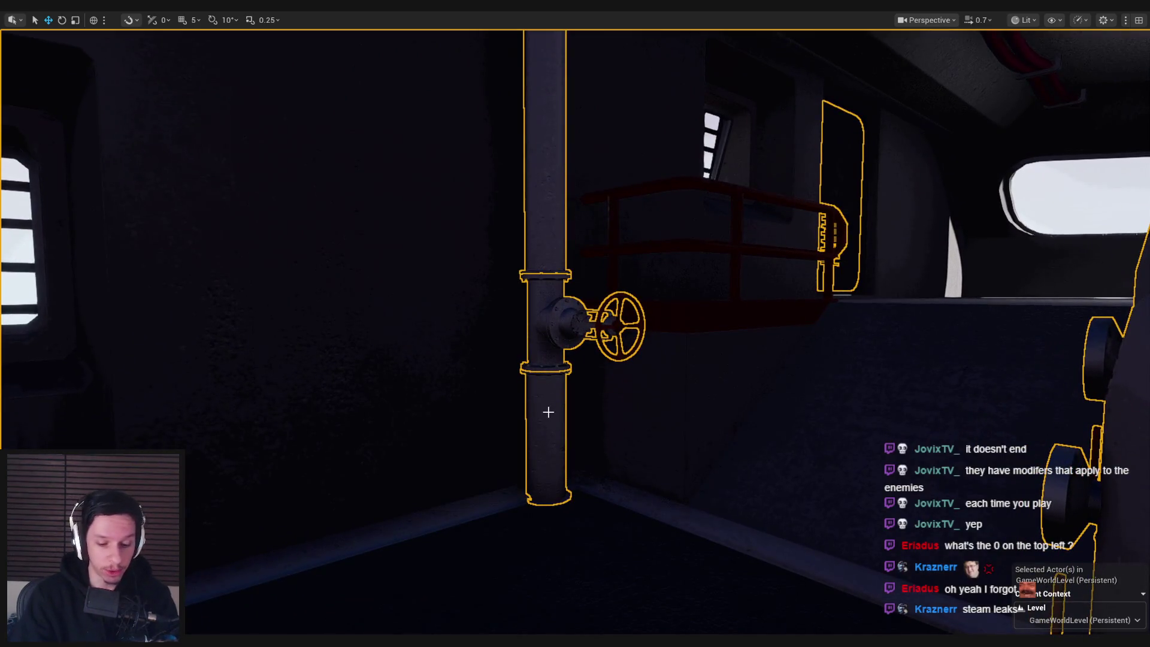
{"action": "key", "text": "F11"}
{"action": "left_click", "coordinate": [995, 513]}
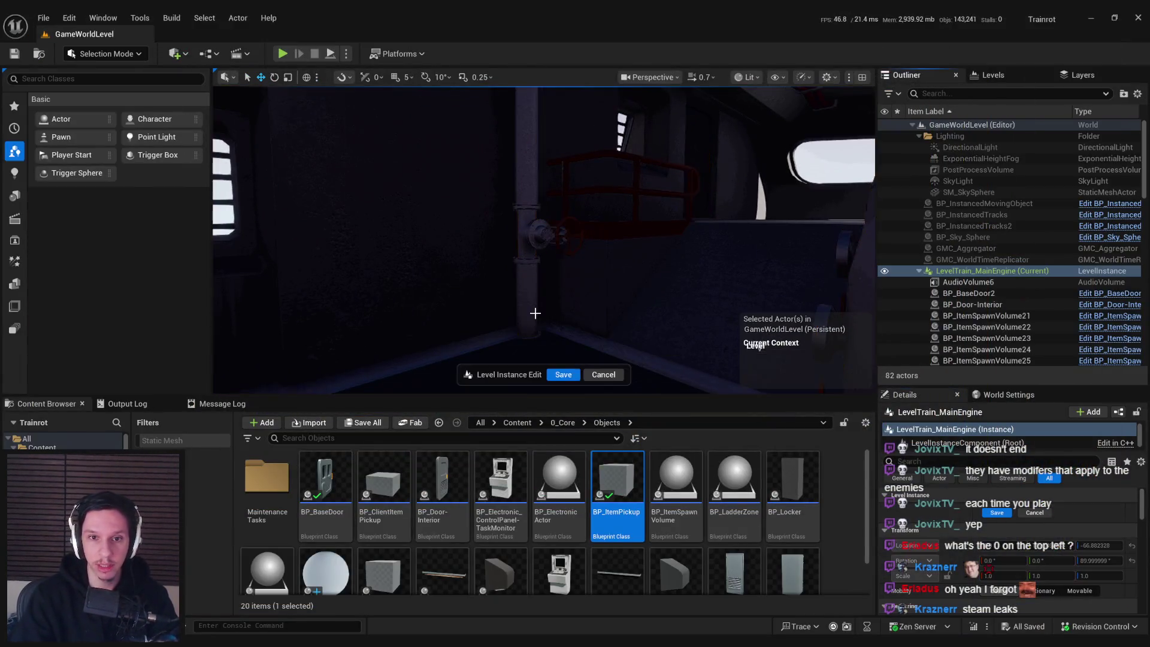
{"action": "left_click", "coordinate": [526, 247]}
{"action": "left_click_drag", "start_coordinate": [526, 247], "coordinate": [540, 268]}
{"action": "left_click", "coordinate": [540, 267]}
{"action": "left_click", "coordinate": [540, 268]}
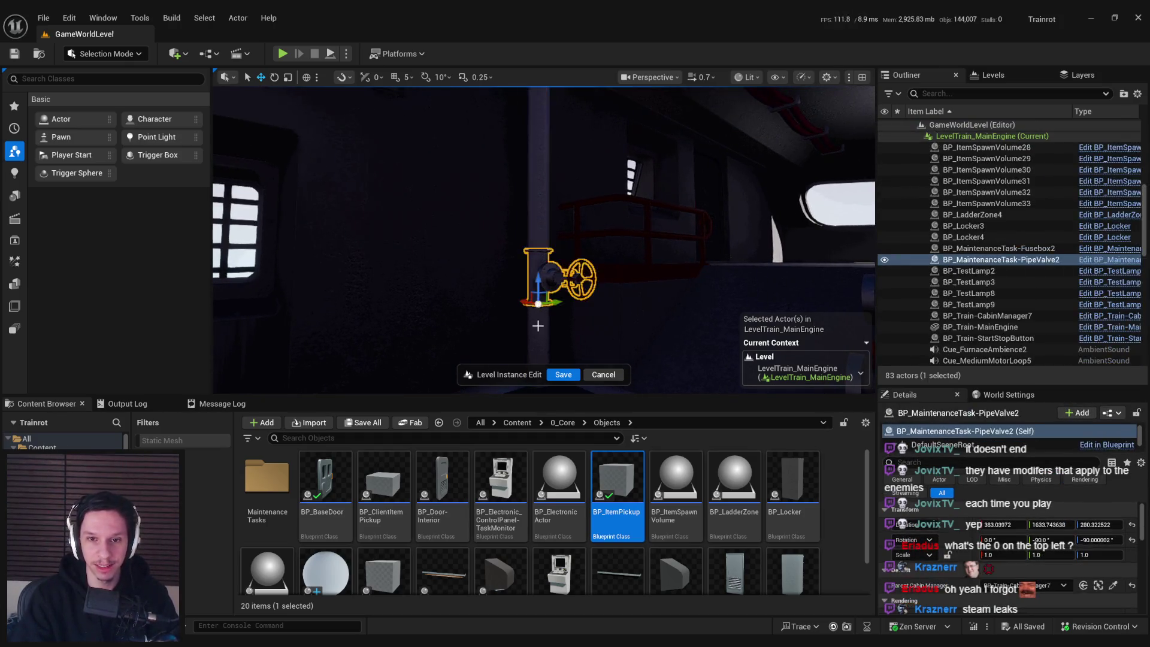
{"action": "left_click", "coordinate": [540, 267]}
{"action": "key", "text": "f"}
- Select the pipe valve actor, enlarge its component list, orbit around it, then select S_Pipe_StraightL
{"action": "left_click_drag", "start_coordinate": [544, 347], "coordinate": [515, 346]}
{"action": "left_click", "coordinate": [578, 301]}
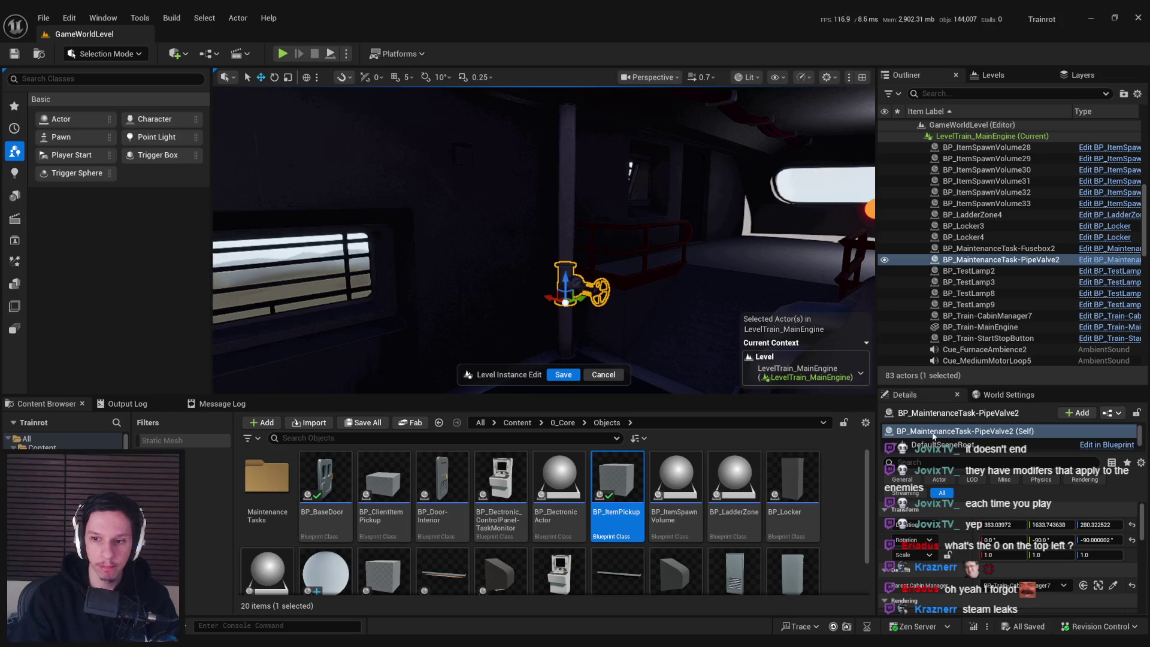
{"action": "left_click_drag", "start_coordinate": [935, 453], "coordinate": [935, 521]}
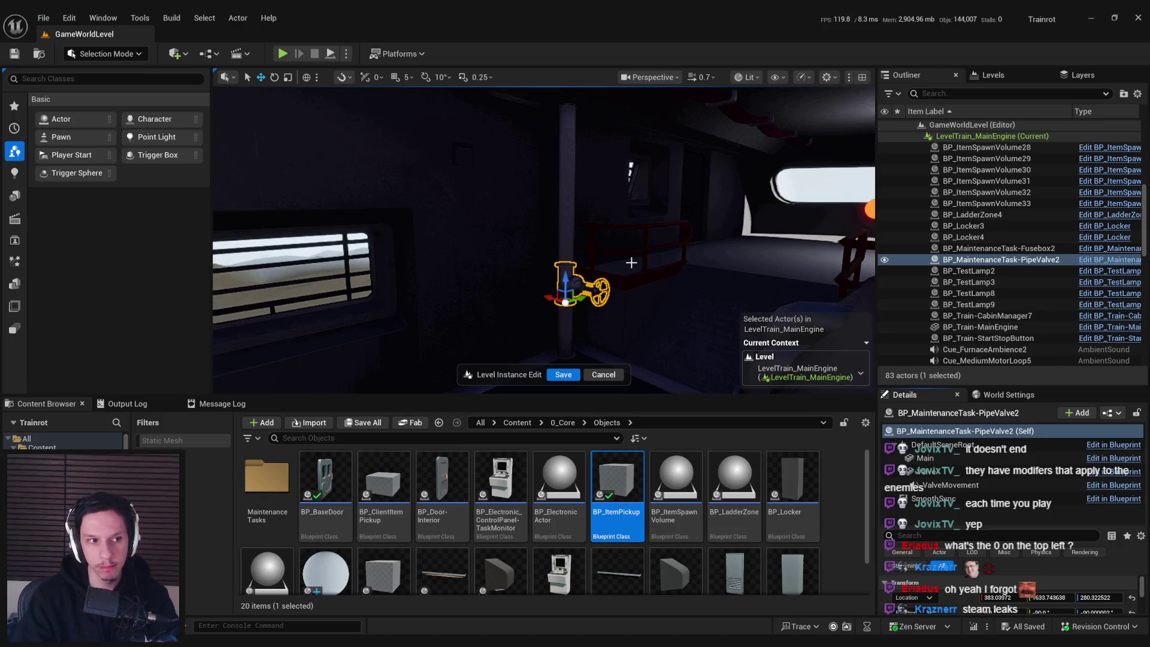
{"action": "mouse_move", "coordinate": [631, 262]}
{"action": "left_mouse_down"}
{"action": "mouse_move", "coordinate": [515, 270]}
{"action": "mouse_move", "coordinate": [631, 263]}
{"action": "left_mouse_up"}
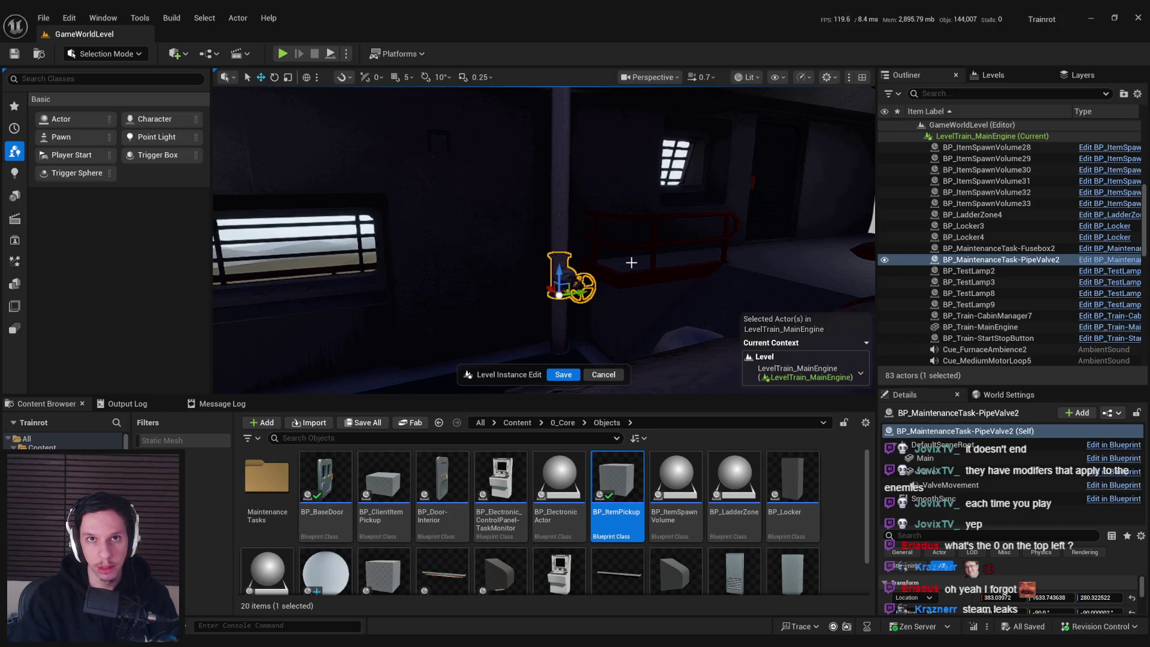
{"action": "mouse_move", "coordinate": [628, 275]}
{"action": "left_mouse_down"}
{"action": "mouse_move", "coordinate": [647, 247]}
{"action": "mouse_move", "coordinate": [635, 228]}
{"action": "mouse_move", "coordinate": [608, 230]}
{"action": "mouse_move", "coordinate": [637, 270]}
{"action": "left_mouse_up"}
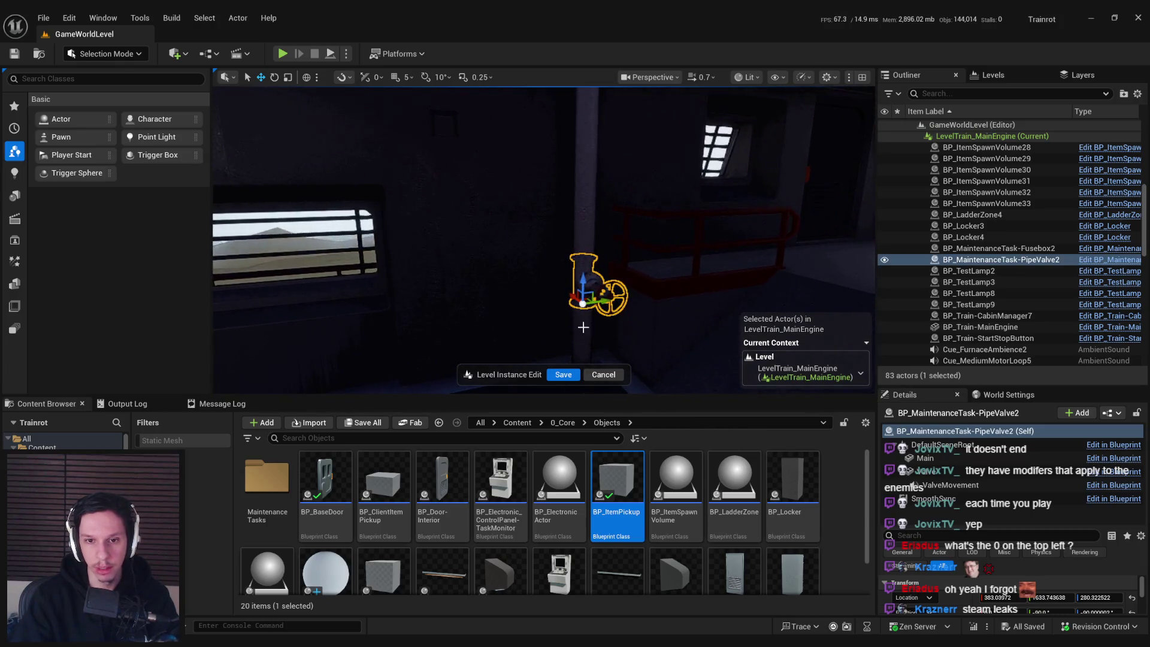
{"action": "left_click_drag", "start_coordinate": [583, 327], "coordinate": [532, 274]}
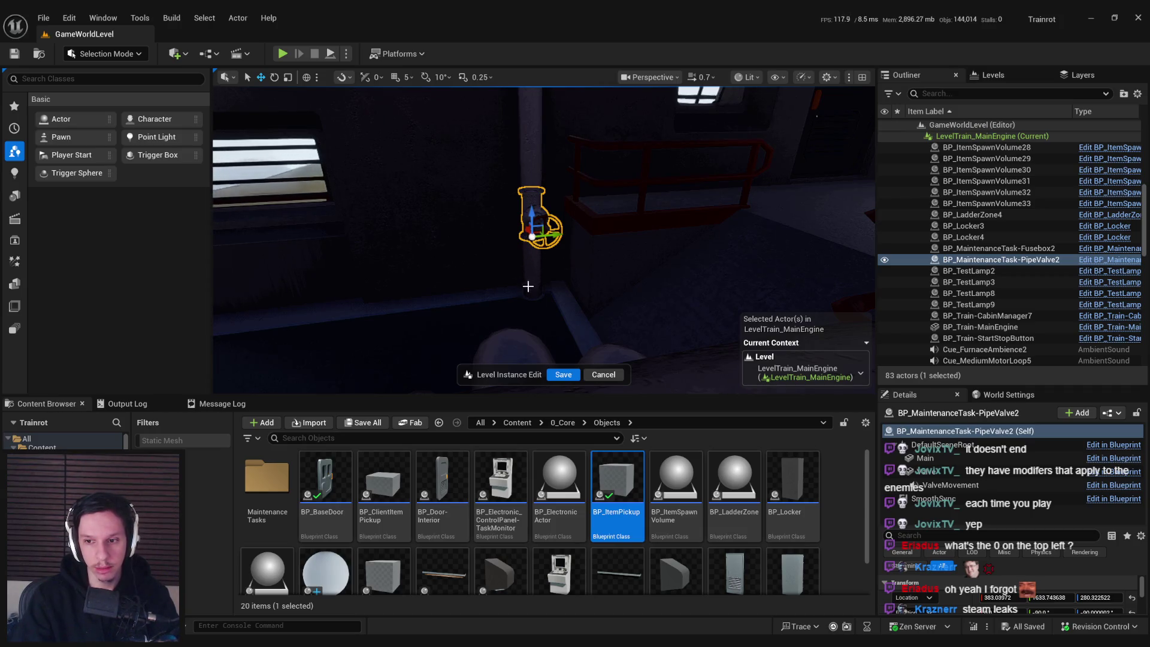
{"action": "mouse_move", "coordinate": [524, 295]}
{"action": "left_mouse_down"}
{"action": "mouse_move", "coordinate": [518, 269]}
{"action": "mouse_move", "coordinate": [520, 300]}
{"action": "left_mouse_up"}
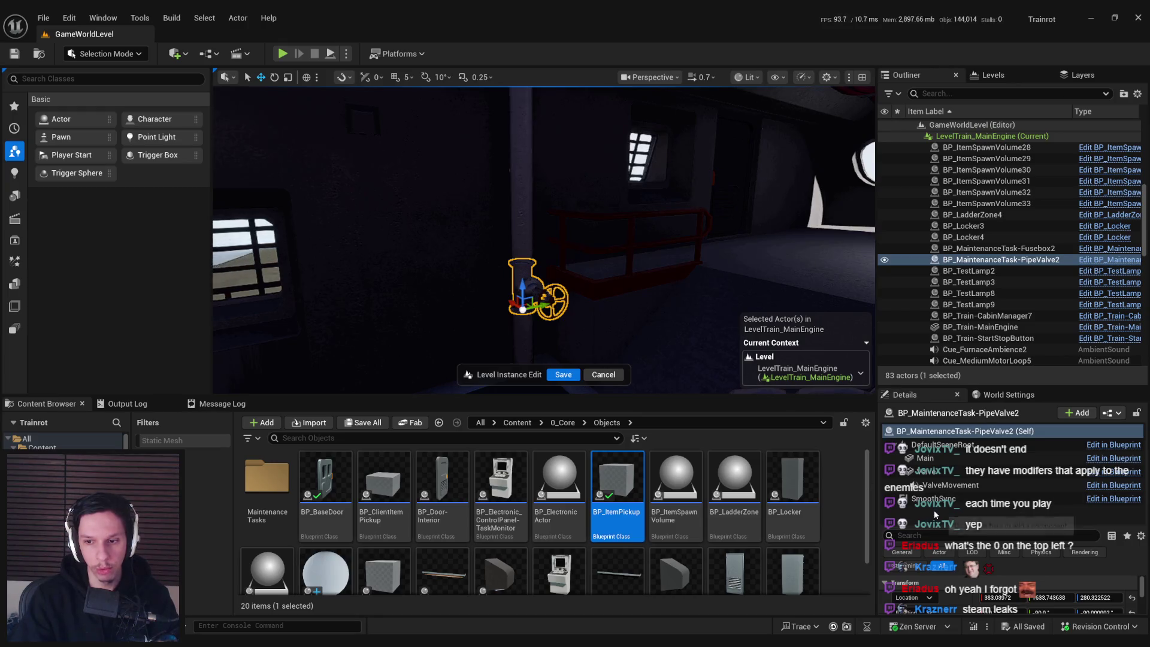
{"action": "left_click_drag", "start_coordinate": [575, 278], "coordinate": [539, 261]}
{"action": "left_click", "coordinate": [535, 242]}
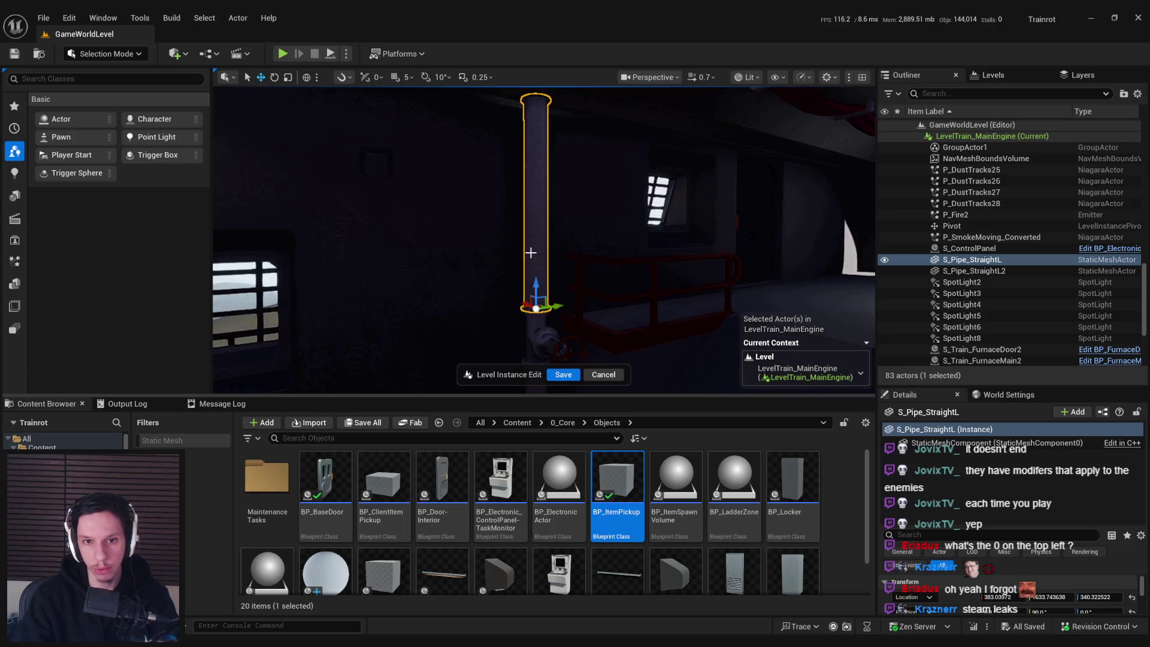
{"action": "scroll", "coordinate": [987, 526], "scroll_direction": "down", "scroll_amount": 5}
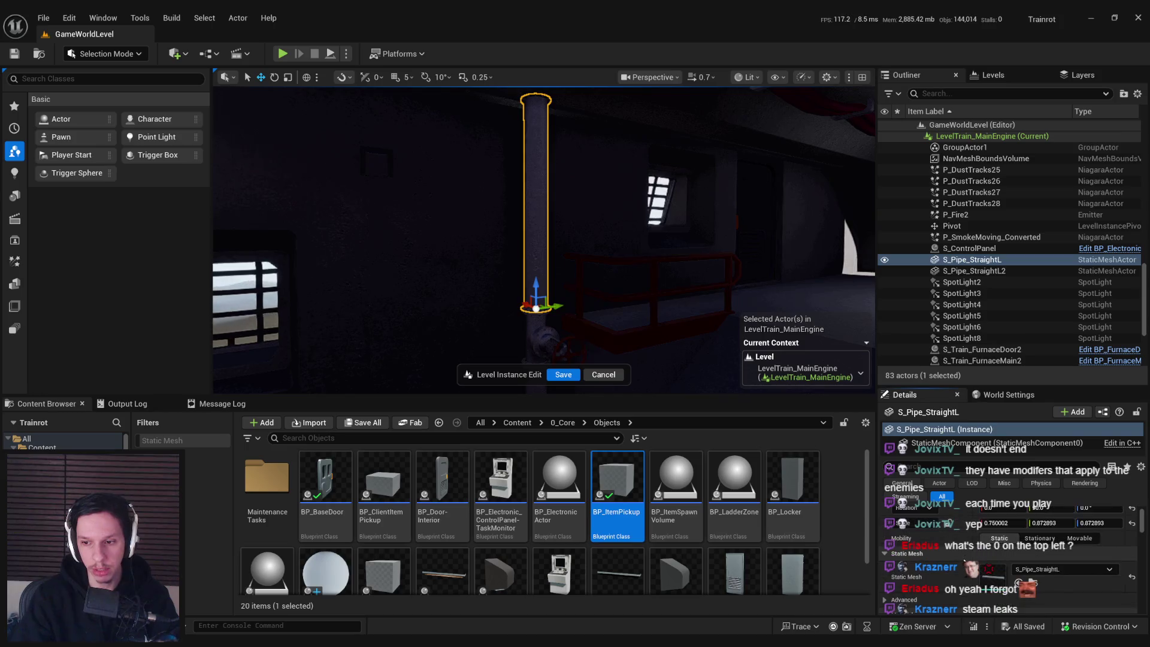
{"action": "key", "text": "f"}
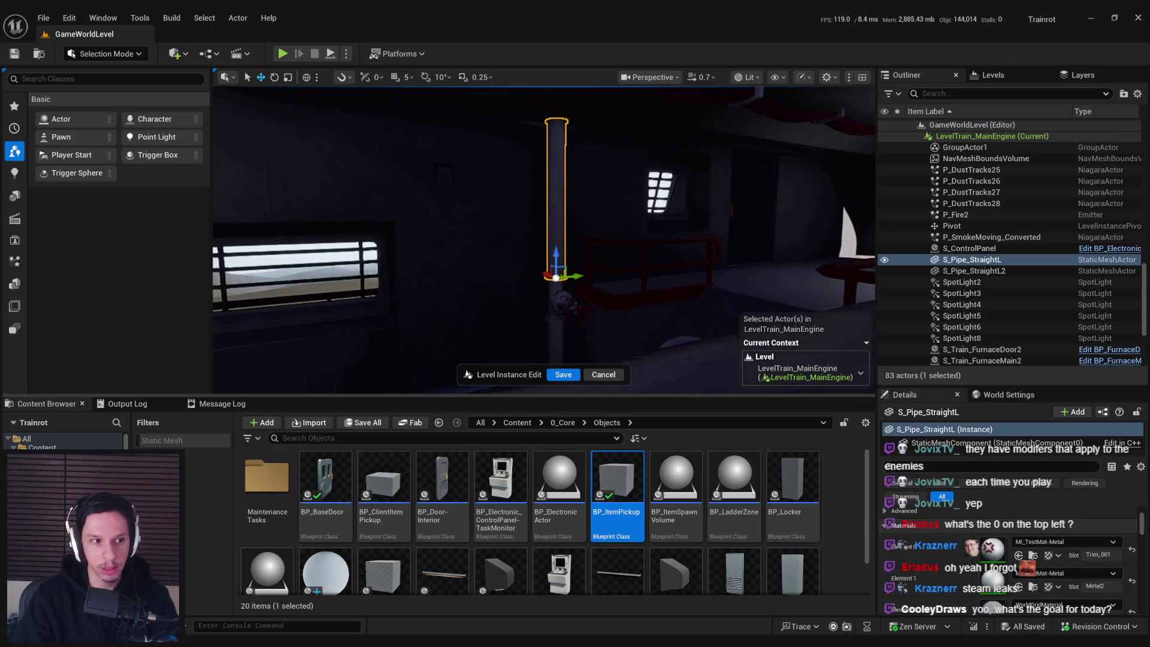
{"action": "key", "text": "w"}
{"action": "key", "text": "a"}
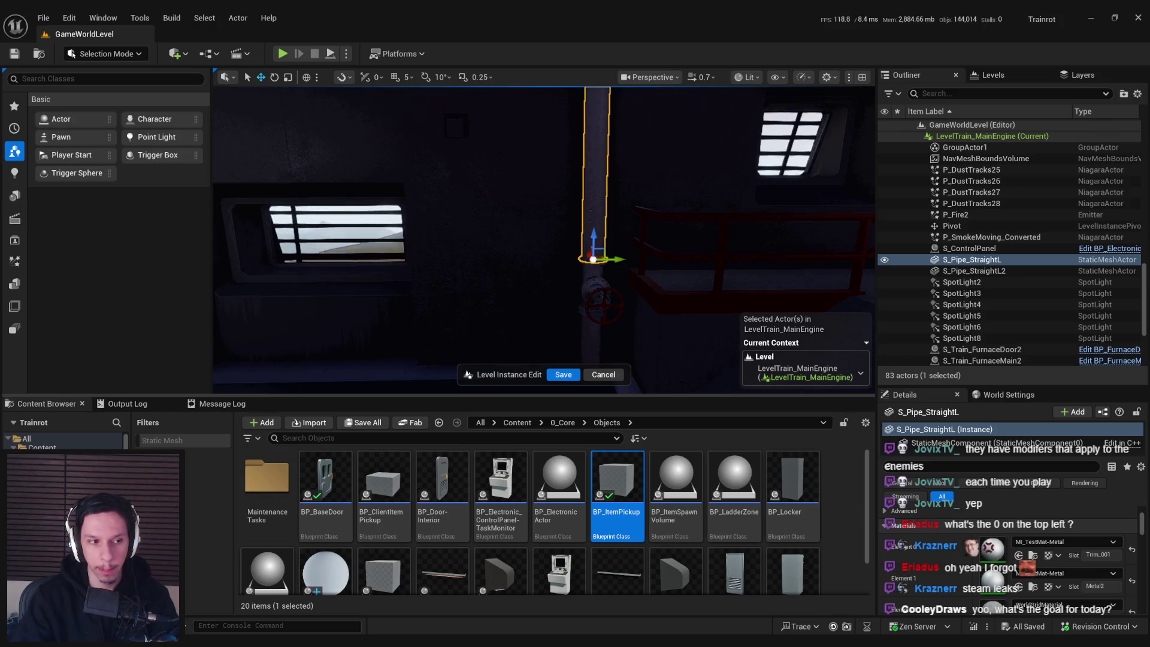
{"action": "key", "text": "d"}
{"action": "key", "text": "d"}
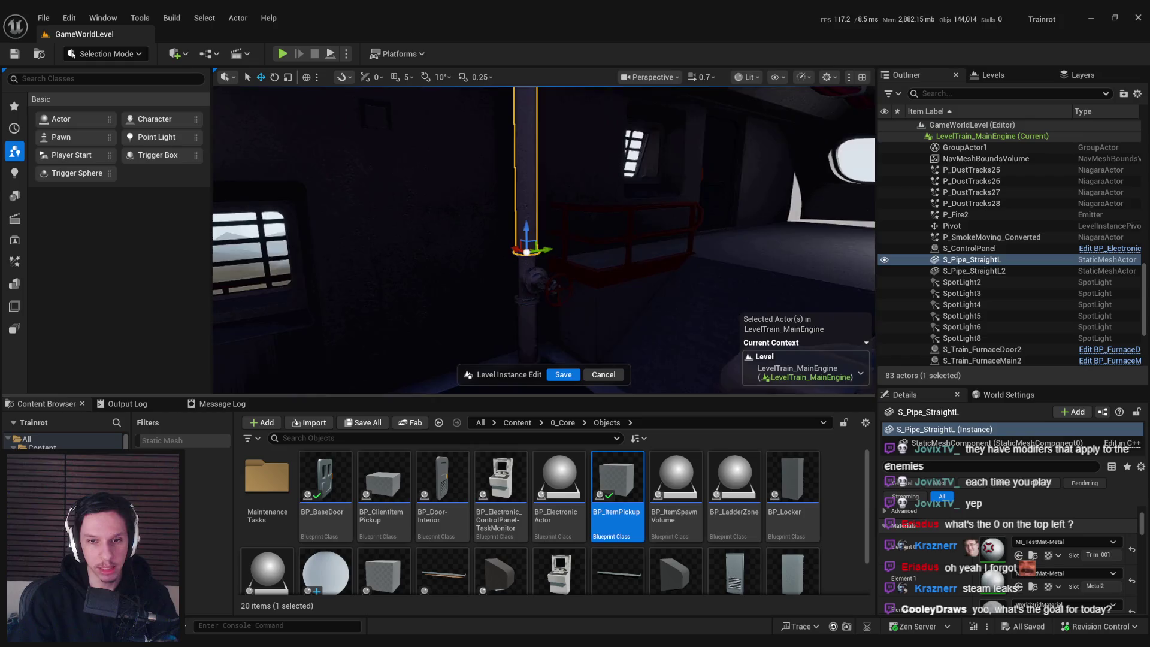
{"action": "key", "text": "a"}
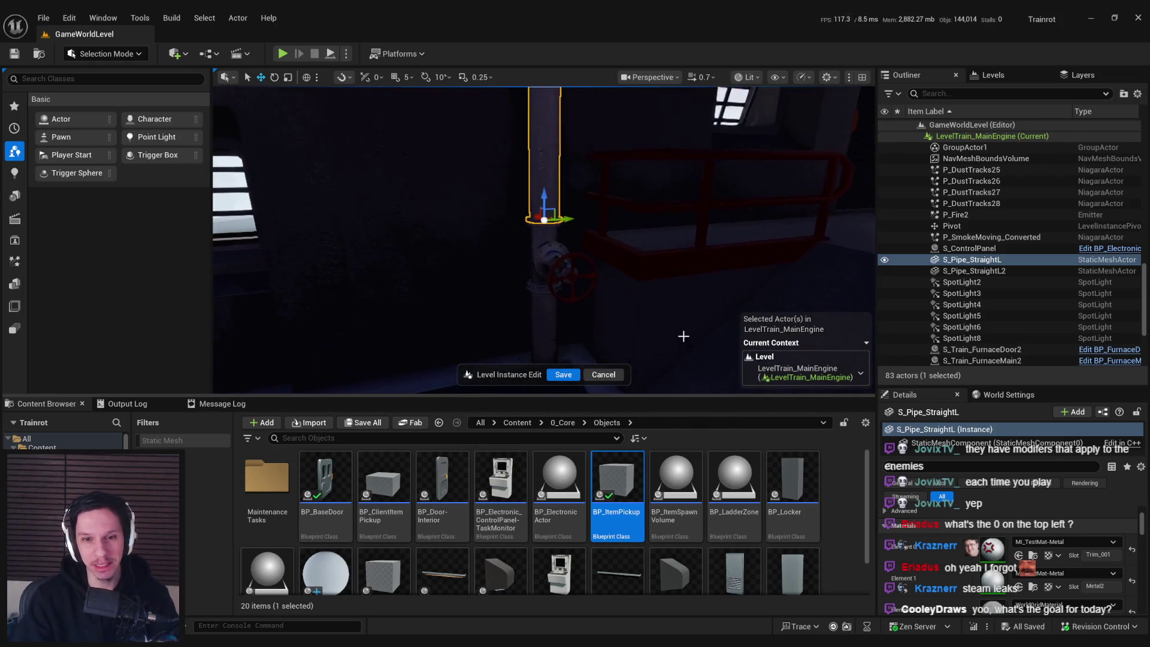
{"action": "key", "text": "w"}
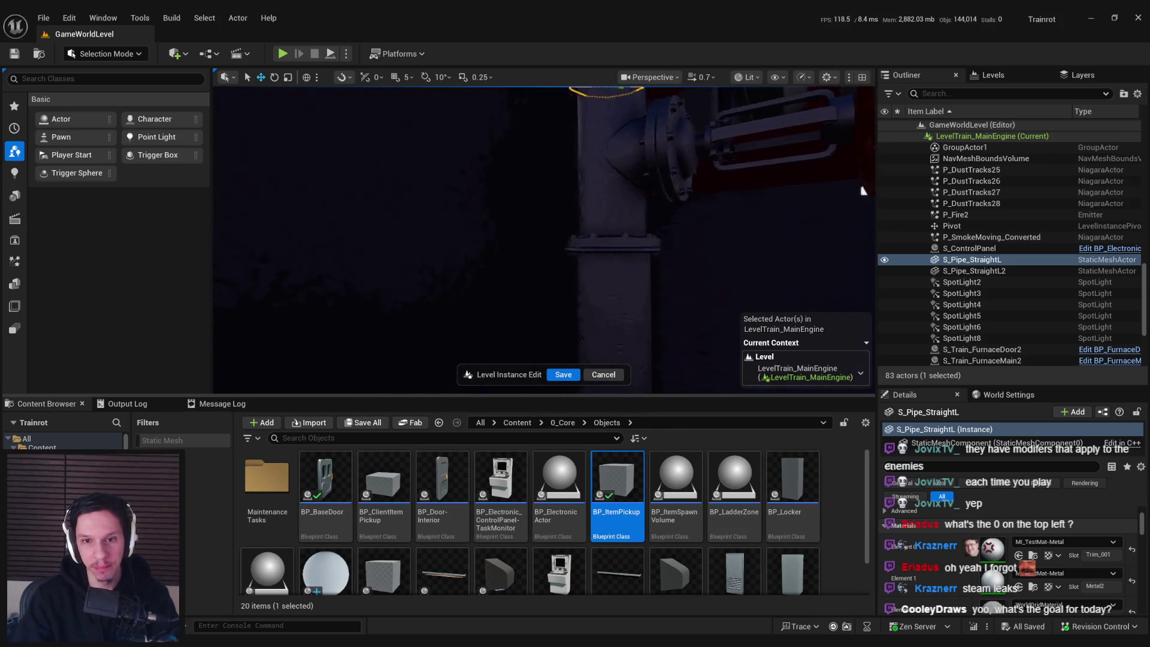
{"action": "key", "text": "s"}
{"action": "key", "text": "w"}
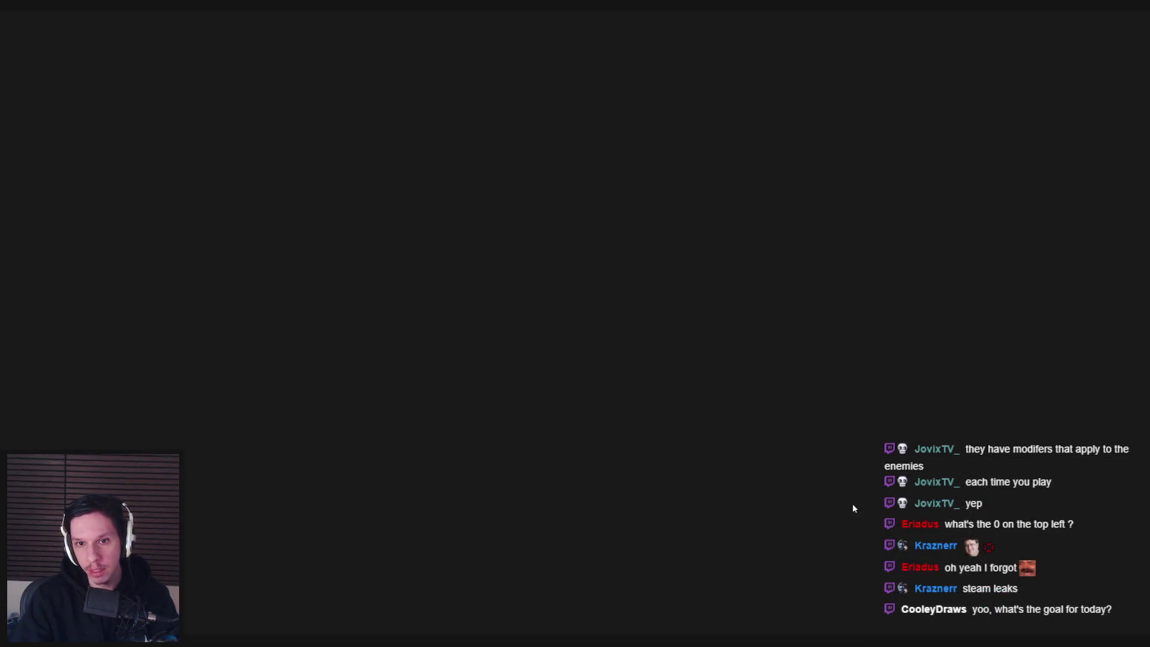
- Apply build settings to S_Pipe_StraightL, check it out, and close its mesh editor
{"action": "scroll", "coordinate": [838, 306], "scroll_direction": "down", "scroll_amount": 10}
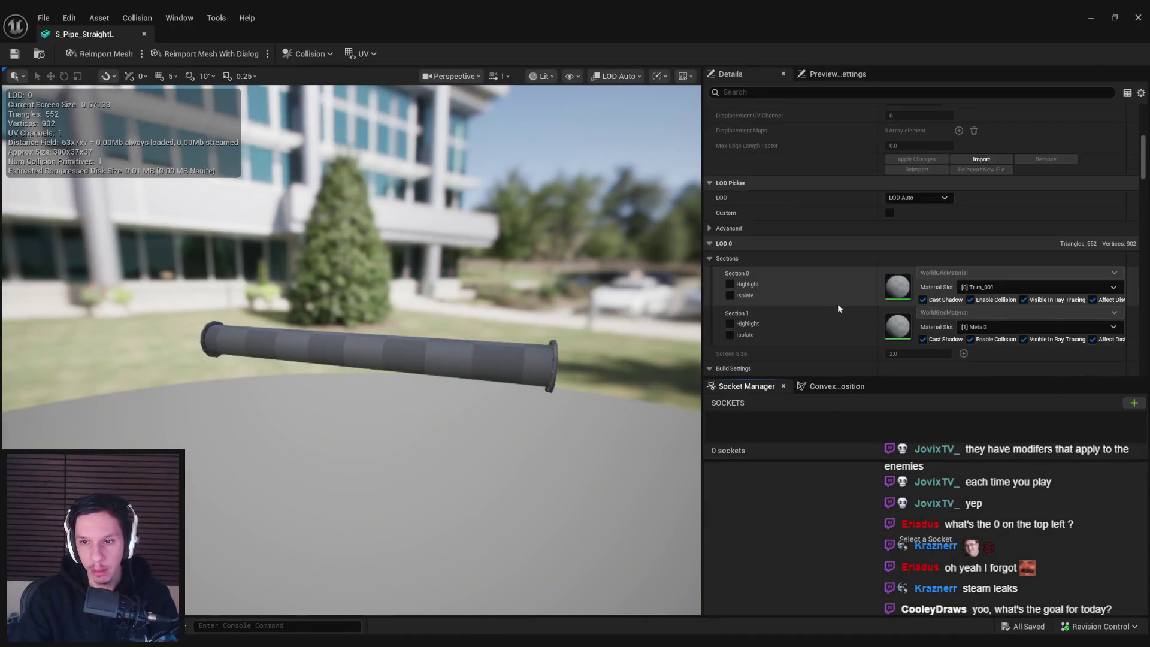
{"action": "scroll", "coordinate": [857, 294], "scroll_direction": "down", "scroll_amount": 8}
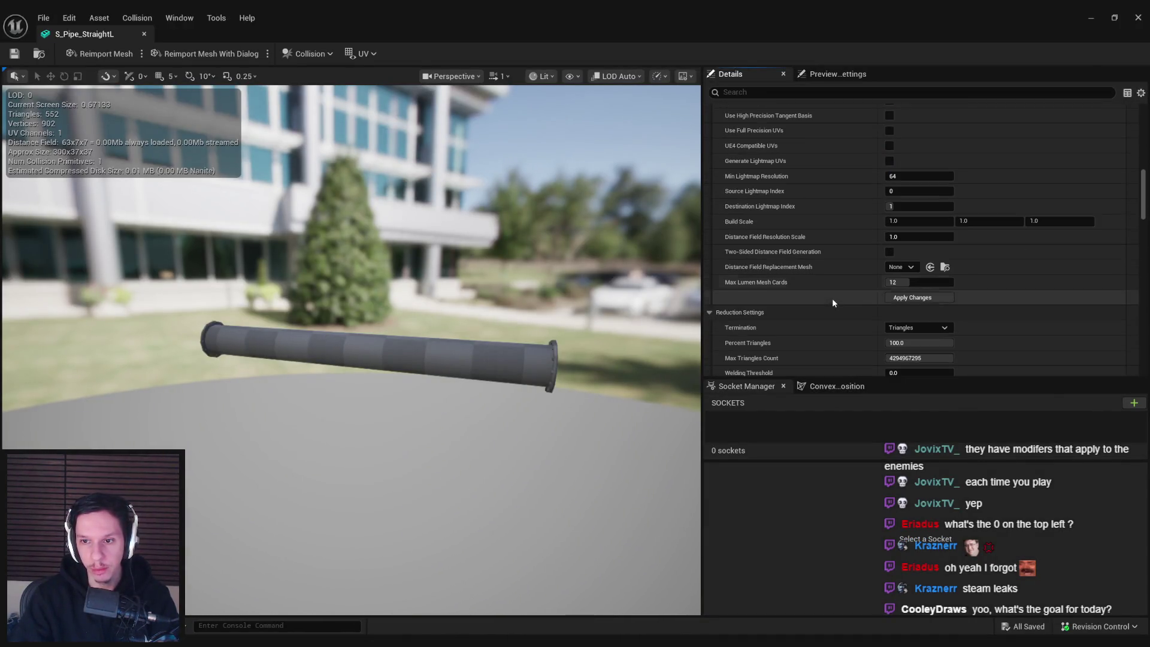
{"action": "left_click", "coordinate": [912, 300]}
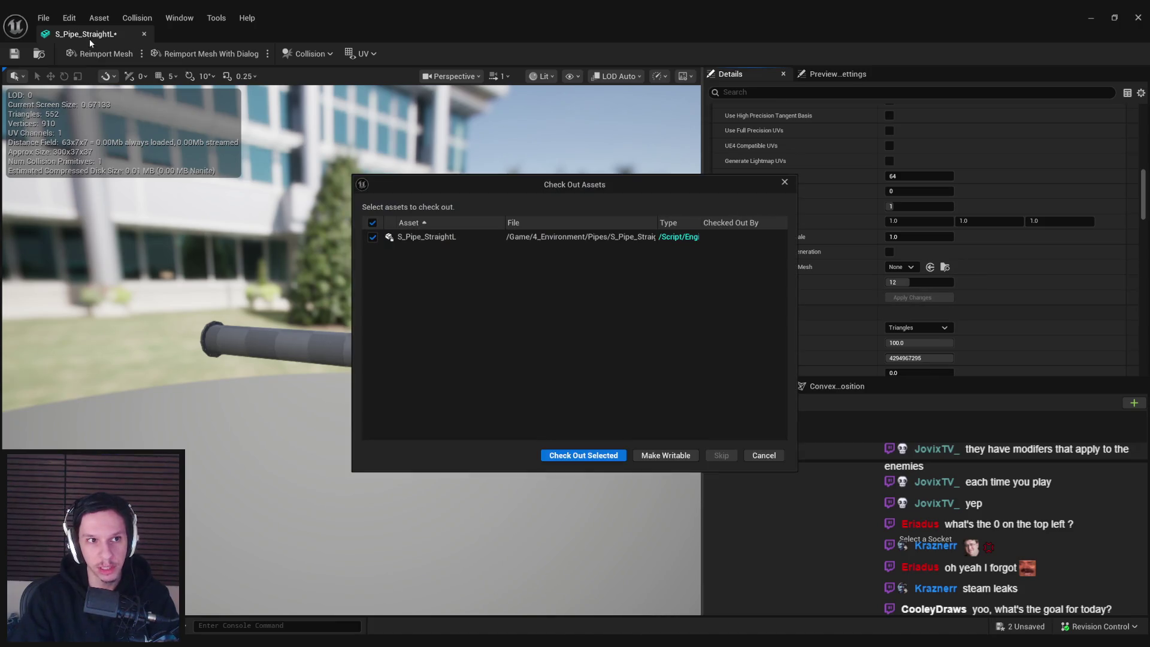
{"action": "left_click", "coordinate": [548, 455]}
{"action": "left_click", "coordinate": [143, 34]}
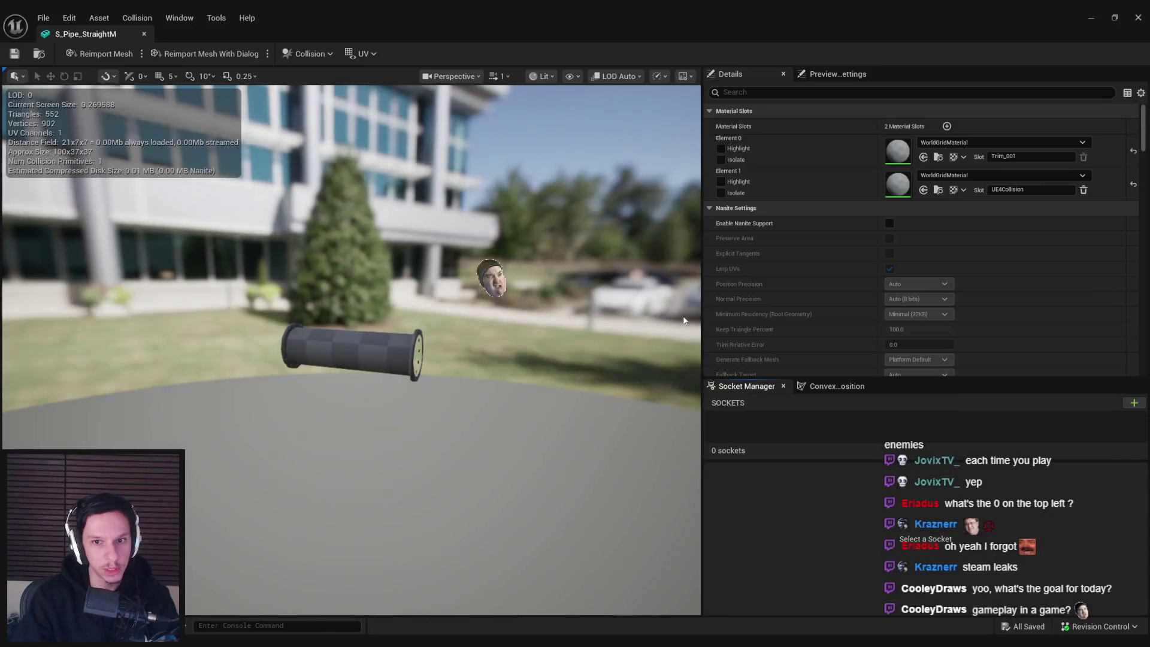
- Apply build settings to S_Pipe_StraightM, check it out, and close its mesh editor
{"action": "scroll", "coordinate": [933, 299], "scroll_direction": "down", "scroll_amount": 10}
{"action": "scroll", "coordinate": [931, 297], "scroll_direction": "down", "scroll_amount": 10}
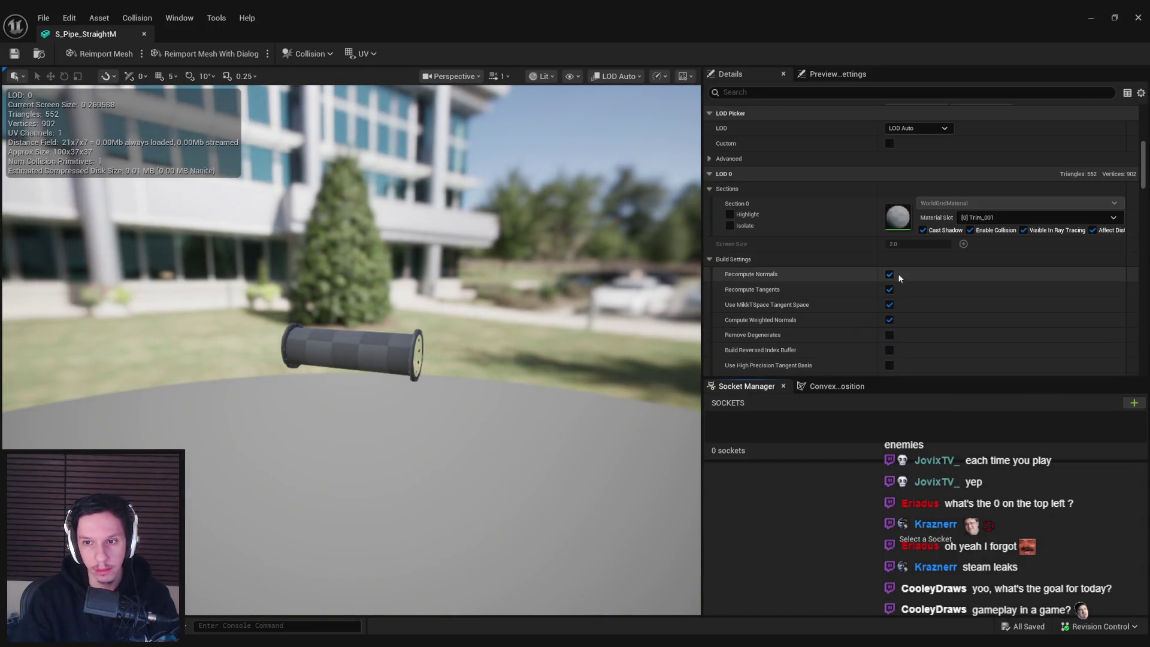
{"action": "left_click", "coordinate": [911, 315]}
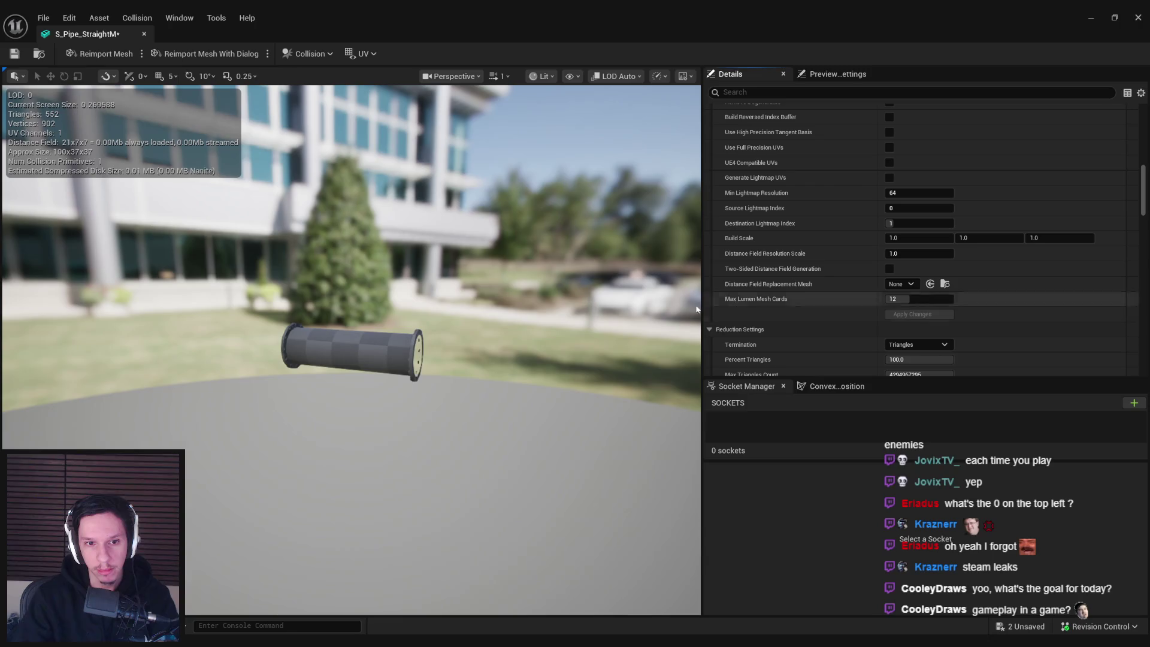
{"action": "left_click", "coordinate": [586, 456]}
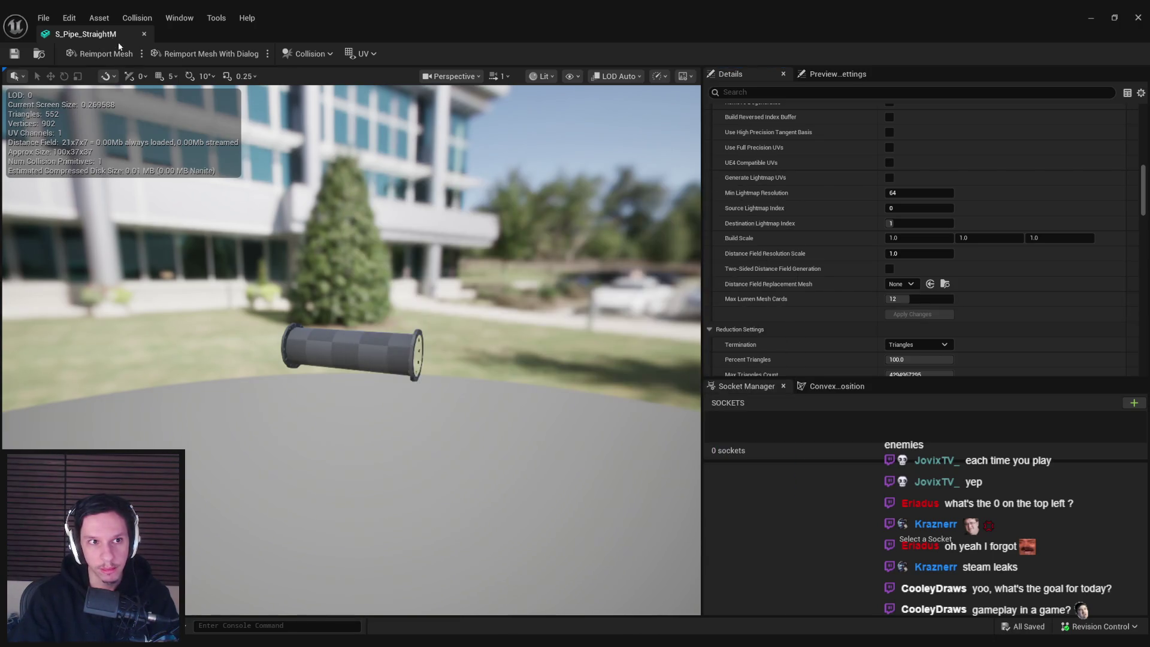
{"action": "left_click", "coordinate": [144, 34]}
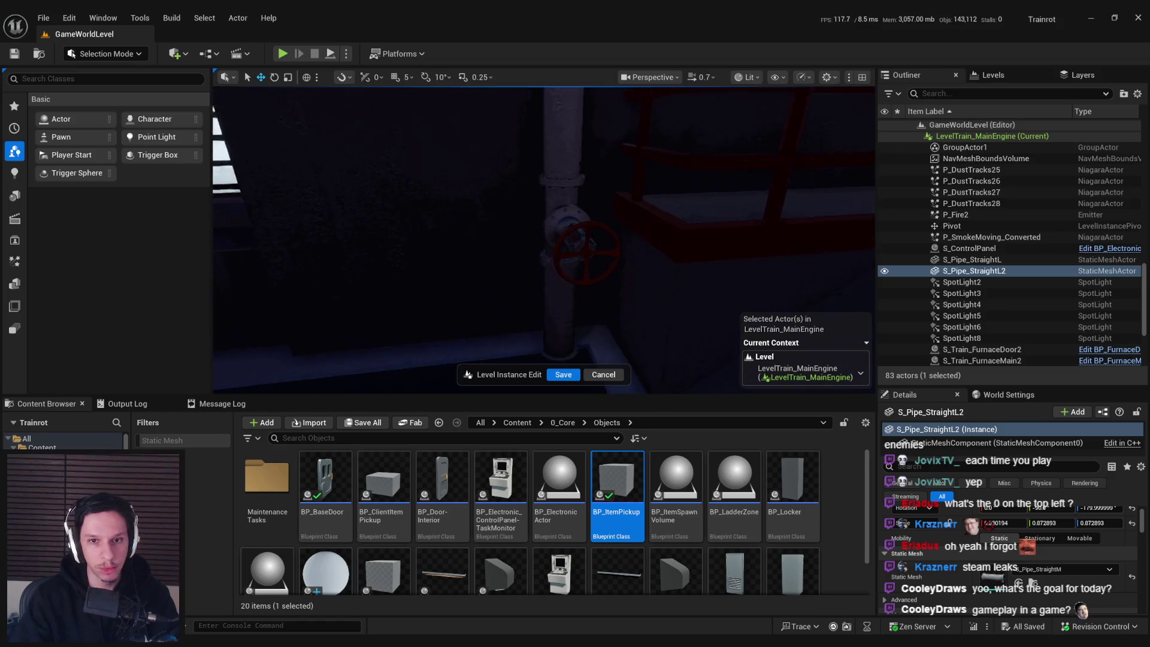
- Select the red pipe valve BP_MaintenanceTask-PipeValve2 and frame the viewport on it
{"action": "left_click", "coordinate": [547, 270]}
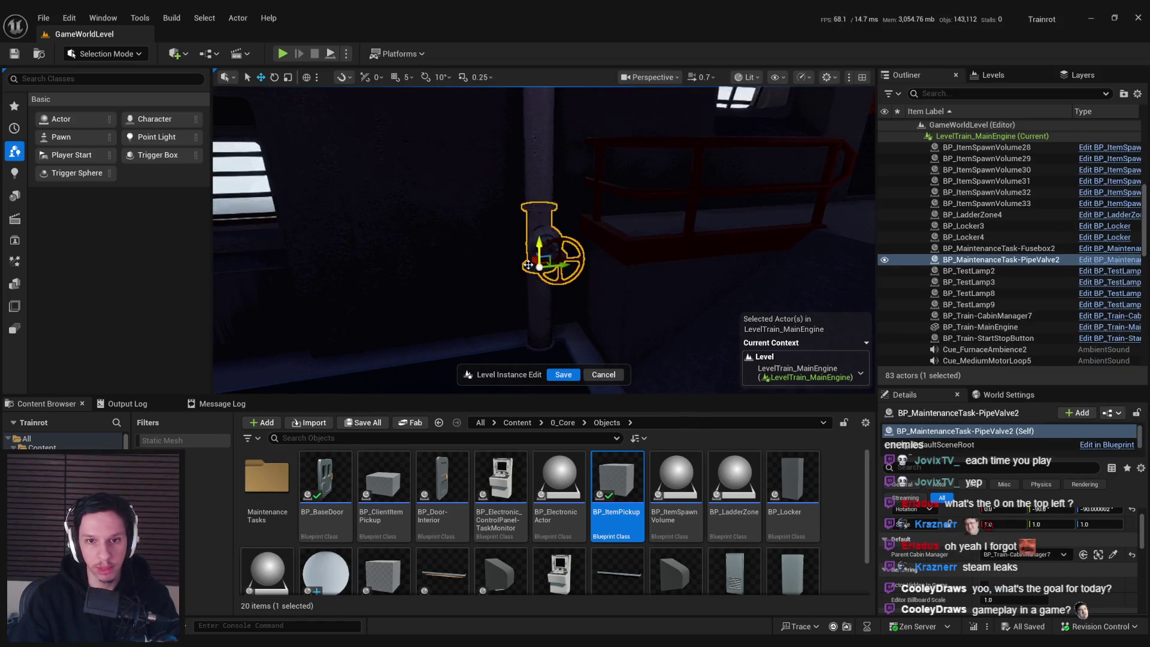
{"action": "key", "text": "f"}
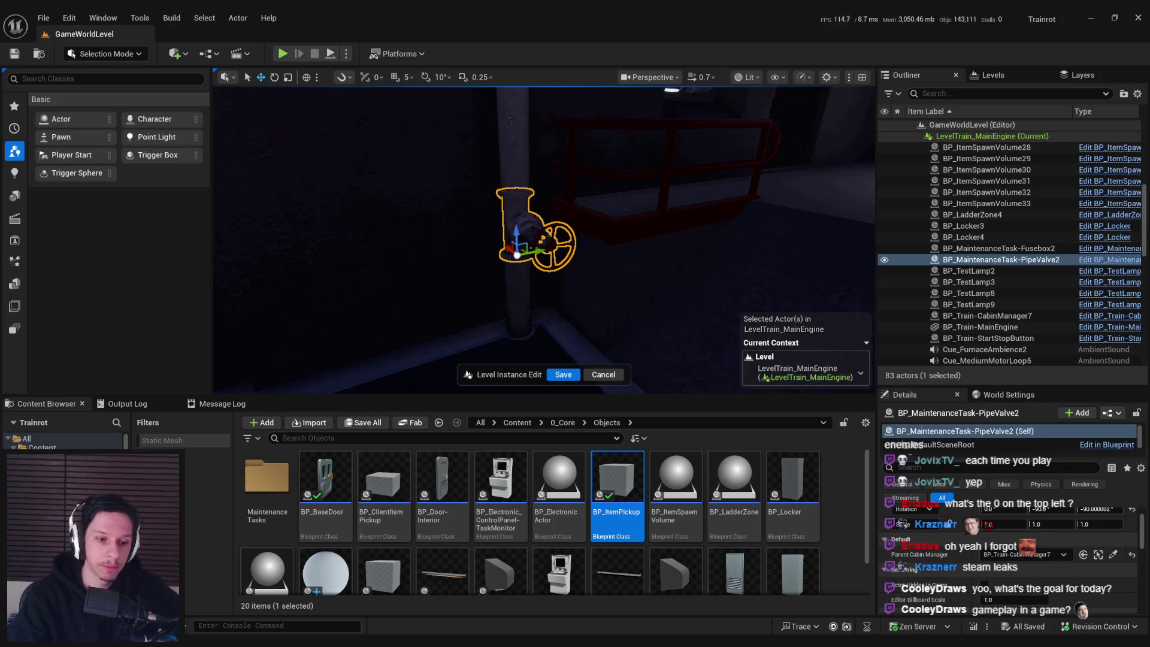
{"action": "key", "text": "alt+Tab"}
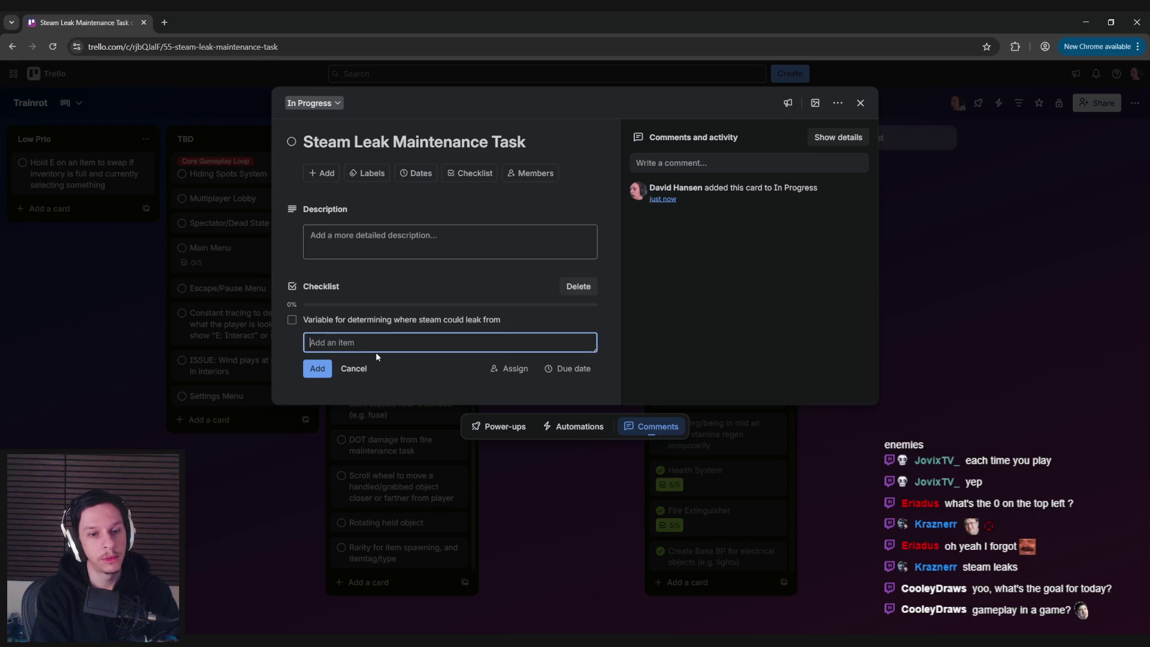
- Append ', array of static meshes' to the steam leak location checklist item
{"action": "left_click", "coordinate": [437, 320]}
{"action": "left_click", "coordinate": [513, 325]}
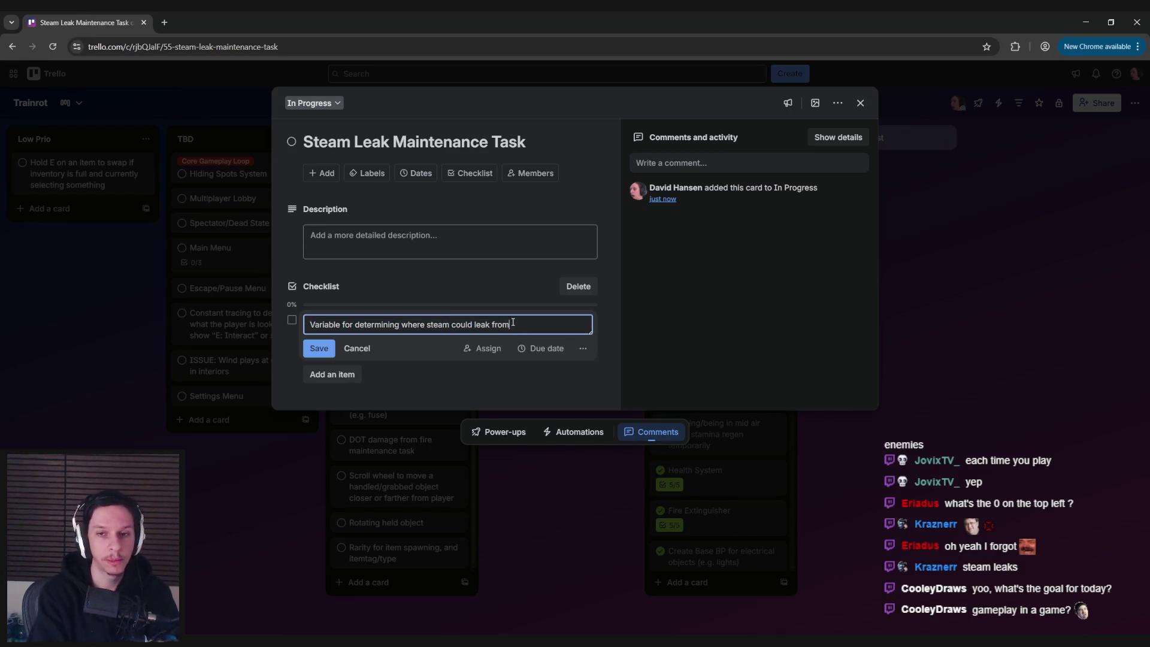
{"action": "type", "text": ", array of static meshes"}
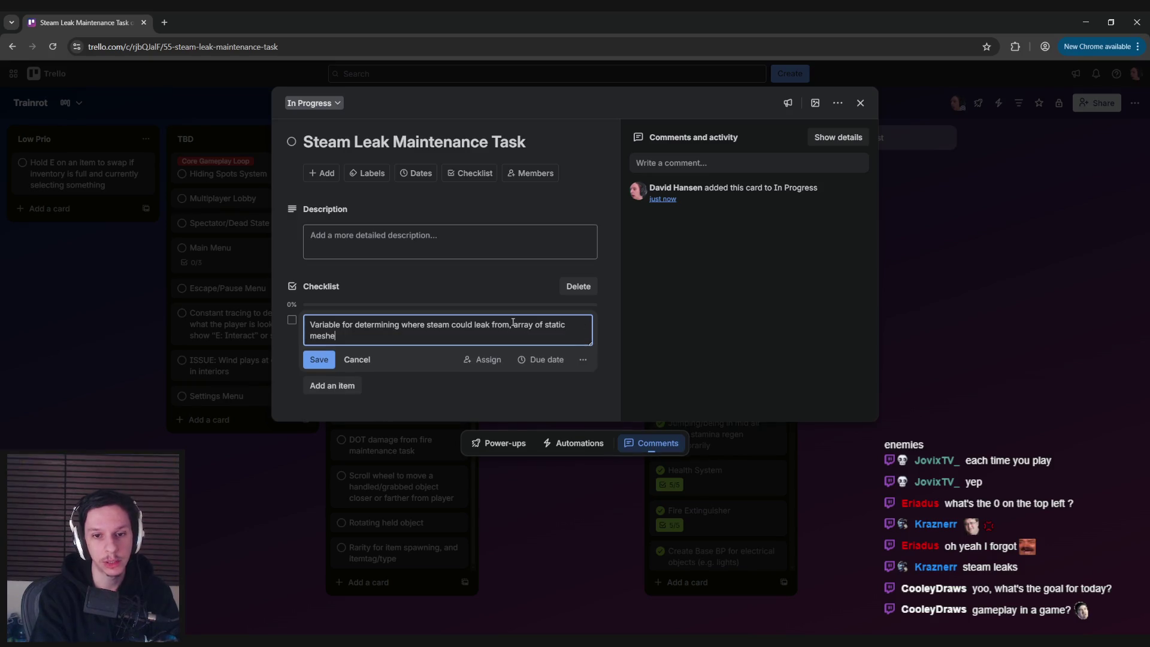
{"action": "key", "text": "Return"}
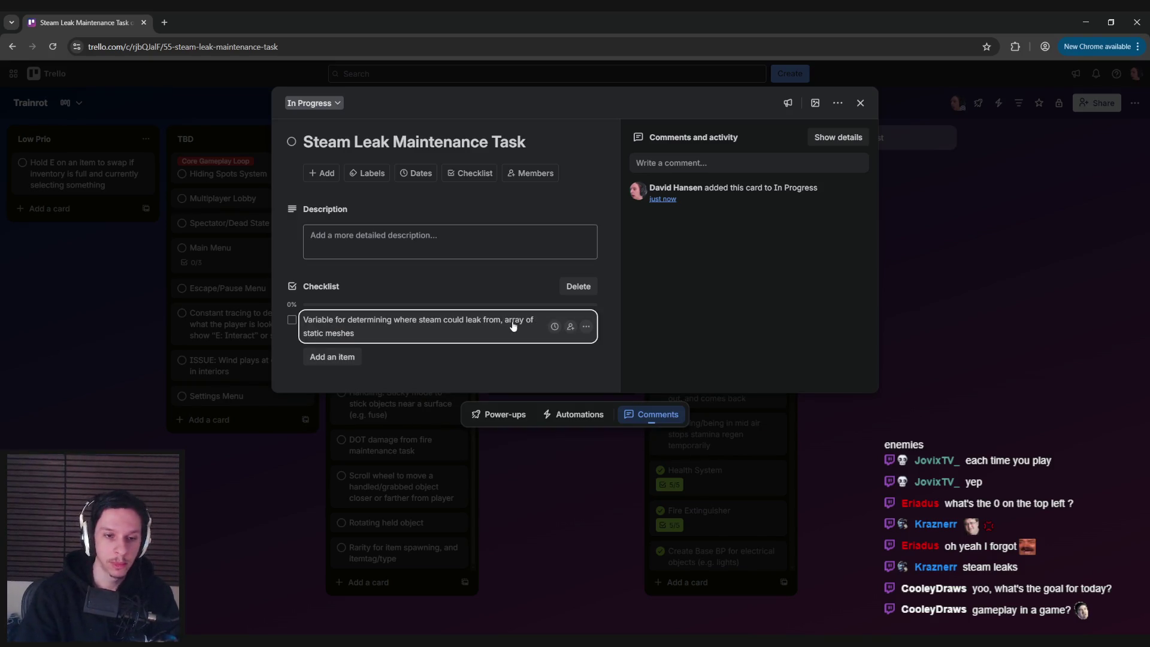
- Add checklist items for spawning the replicated Steam BP and steam DOT damage
{"action": "left_click", "coordinate": [332, 357]}
{"action": "type", "text": "Spawn replia"}
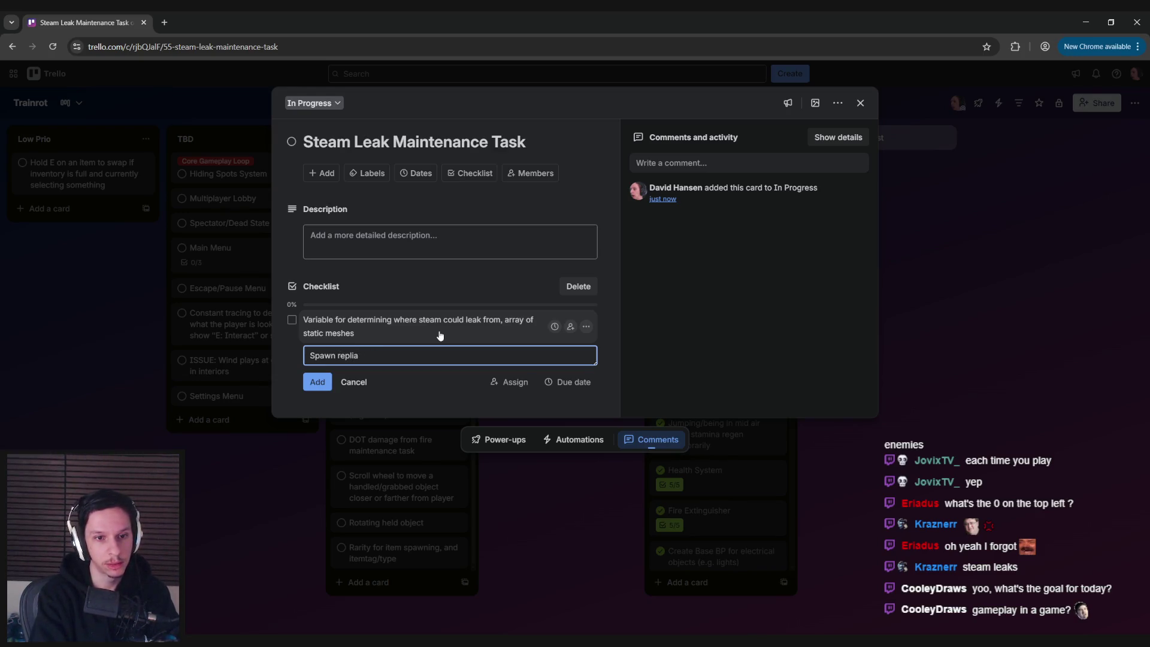
{"action": "key", "text": "BackSpace"}
{"action": "type", "text": "cated Steam BP"}
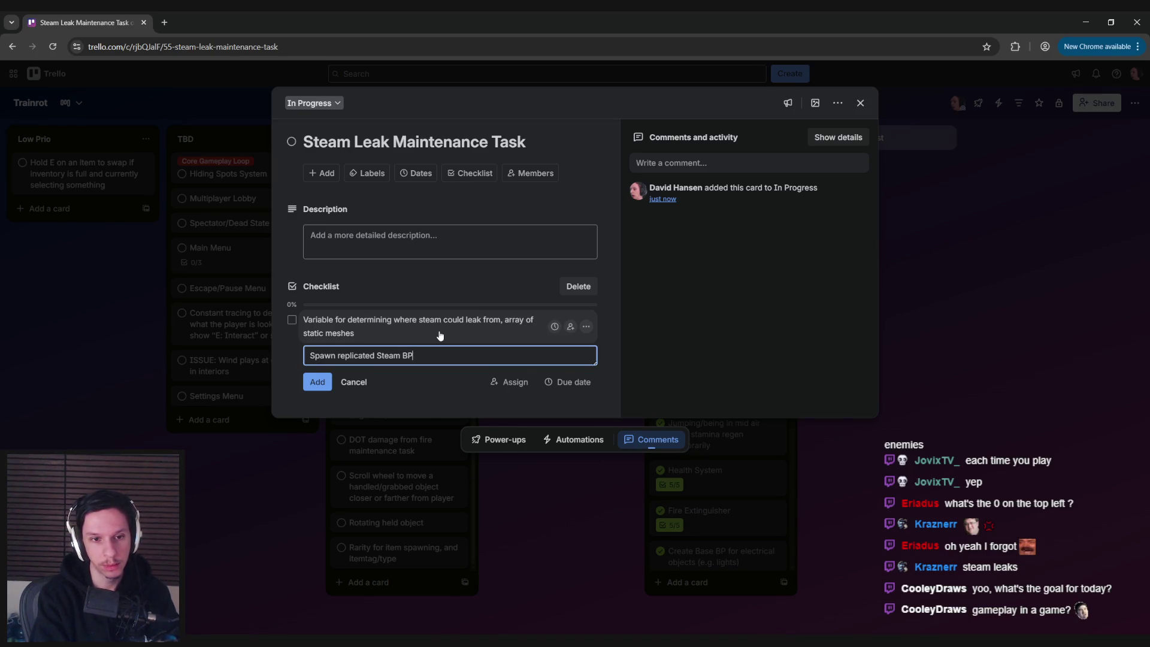
{"action": "key", "text": "Return"}
{"action": "type", "text": "S"}
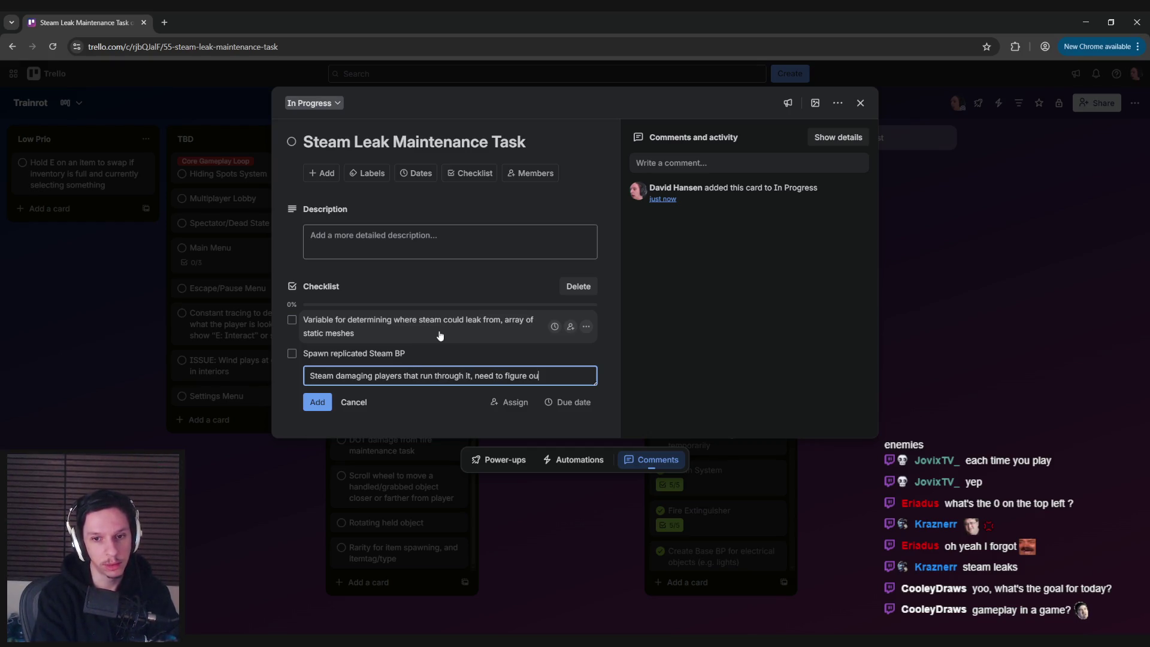
{"action": "type", "text": "damage"}
{"action": "key", "text": "Return"}
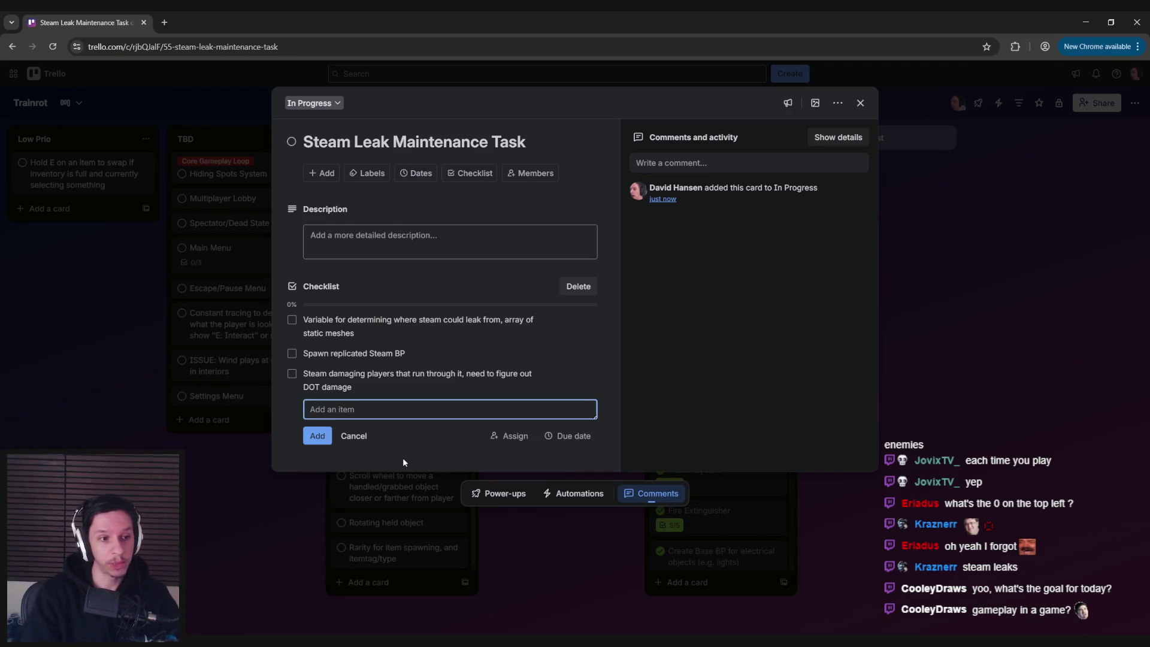
- Add the checklist item 'Steam impulsing players that run through it'
{"action": "type", "text": "Steam"}
{"action": "key", "text": "ctrl+a"}
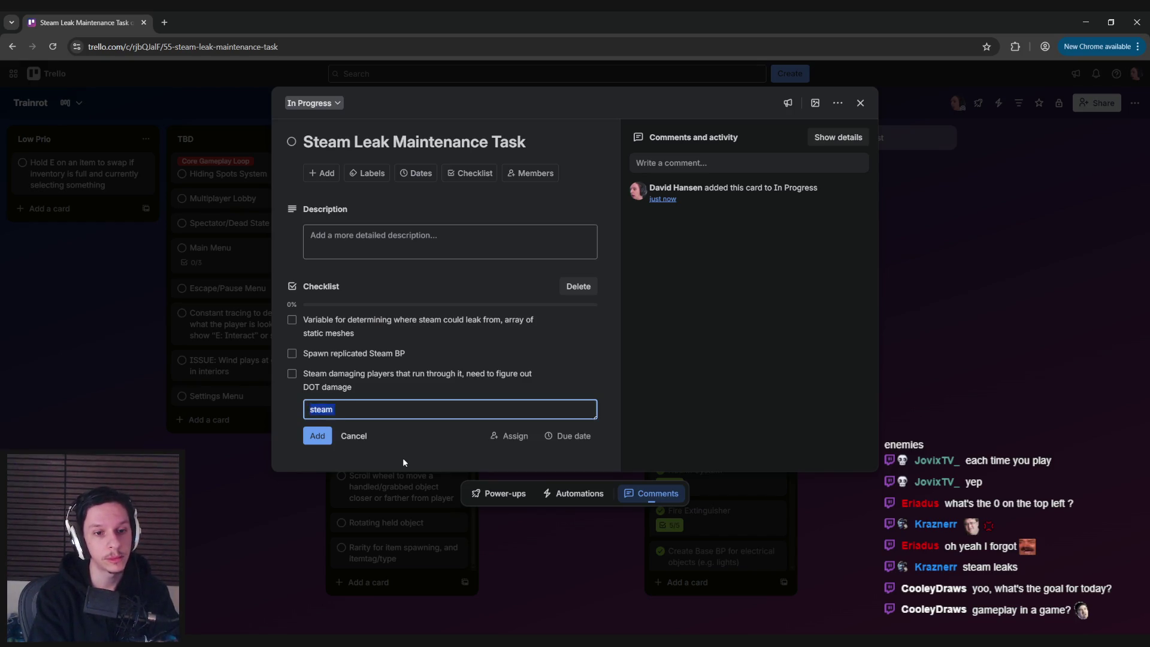
{"action": "key", "text": "BackSpace"}
{"action": "type", "text": "Steam ip"}
{"action": "key", "text": "BackSpace"}
{"action": "type", "text": "mpulsin"}
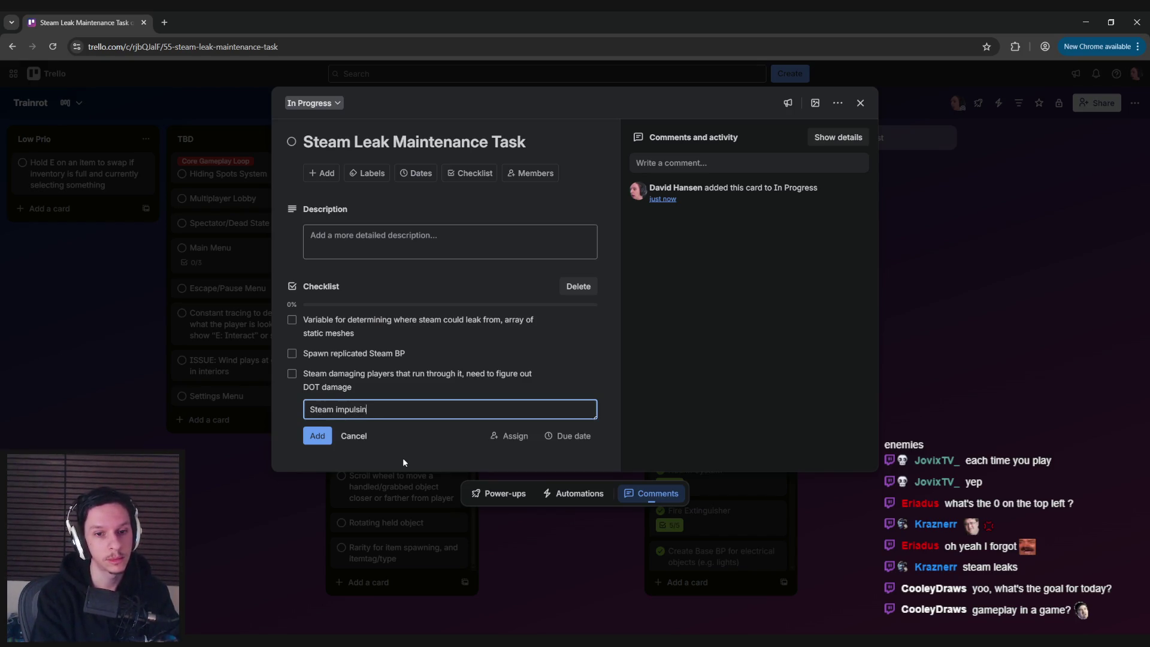
{"action": "type", "text": "g players that run through it"}
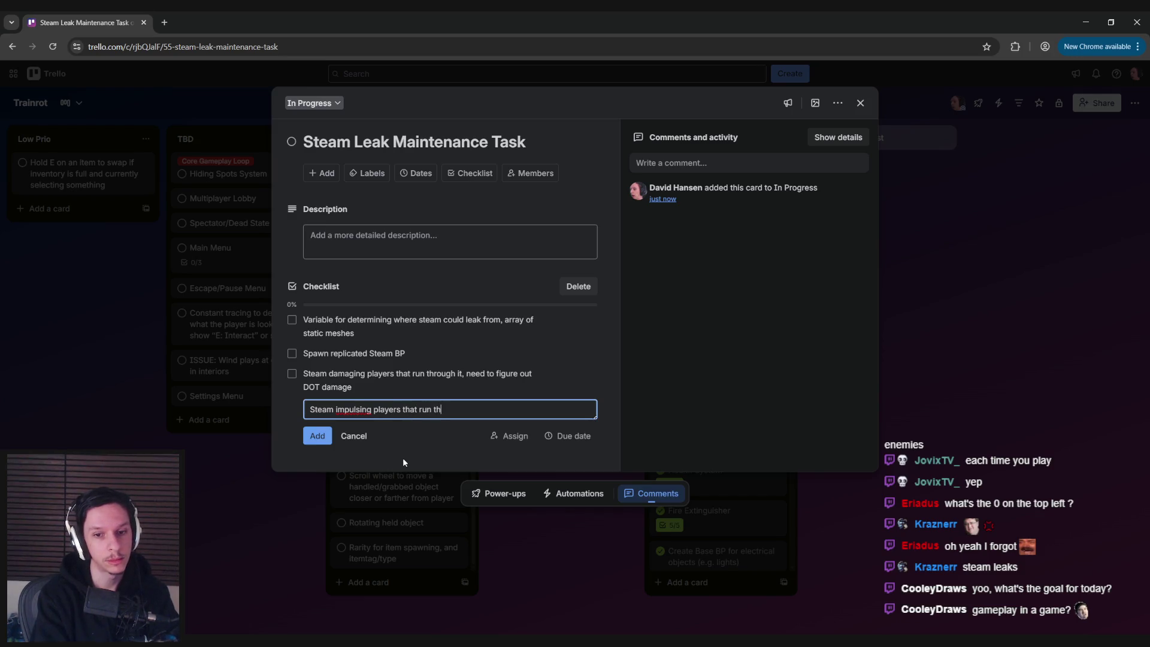
{"action": "key", "text": "Return"}
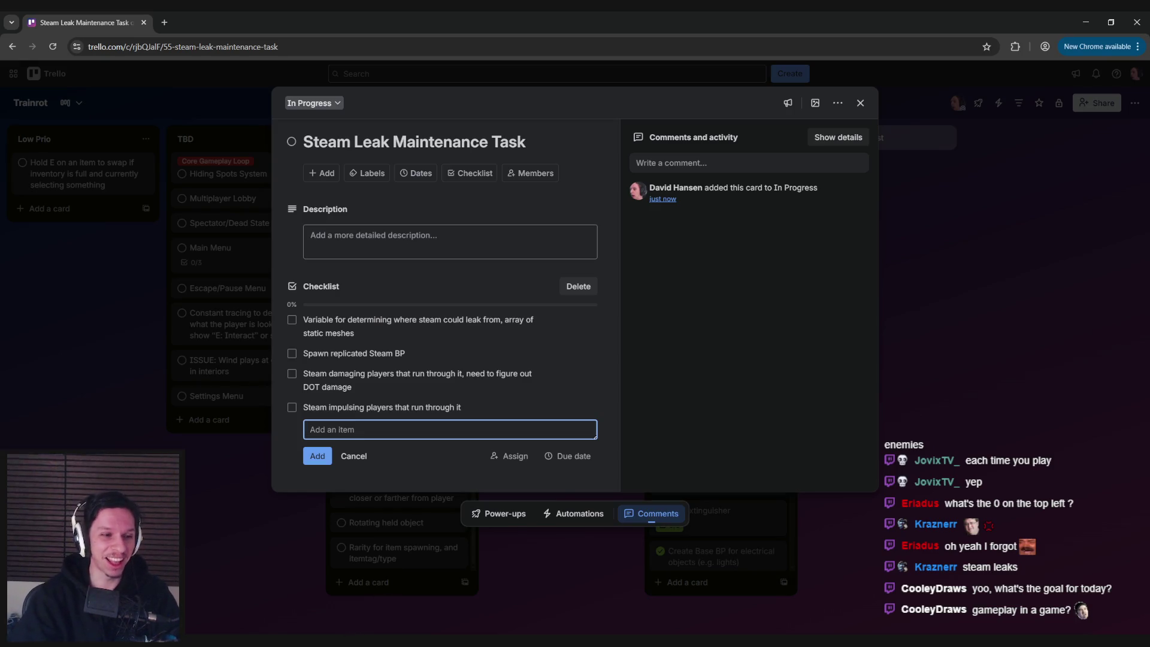
{"action": "mouse_move", "coordinate": [349, 638]}
{"action": "left_click", "coordinate": [349, 593]}
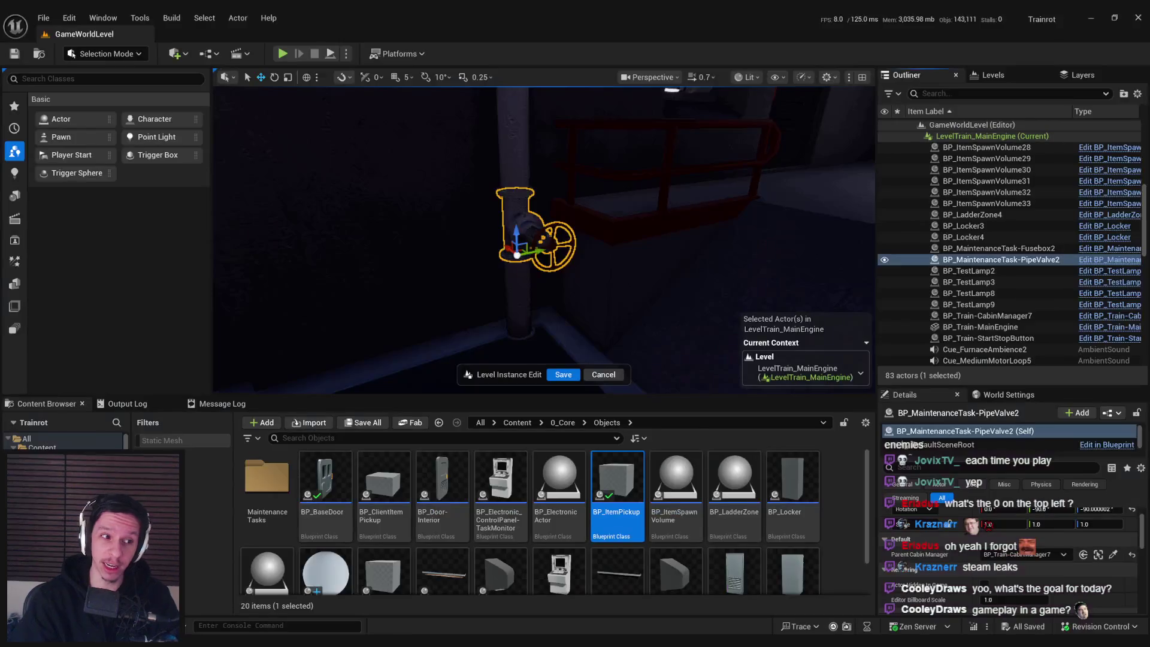
{"action": "mouse_move", "coordinate": [539, 239]}
{"action": "left_mouse_down"}
{"action": "mouse_move", "coordinate": [408, 245]}
{"action": "mouse_move", "coordinate": [479, 240]}
{"action": "mouse_move", "coordinate": [450, 252]}
{"action": "mouse_move", "coordinate": [461, 263]}
{"action": "mouse_move", "coordinate": [413, 246]}
{"action": "mouse_move", "coordinate": [438, 237]}
{"action": "mouse_move", "coordinate": [475, 275]}
{"action": "left_mouse_up"}
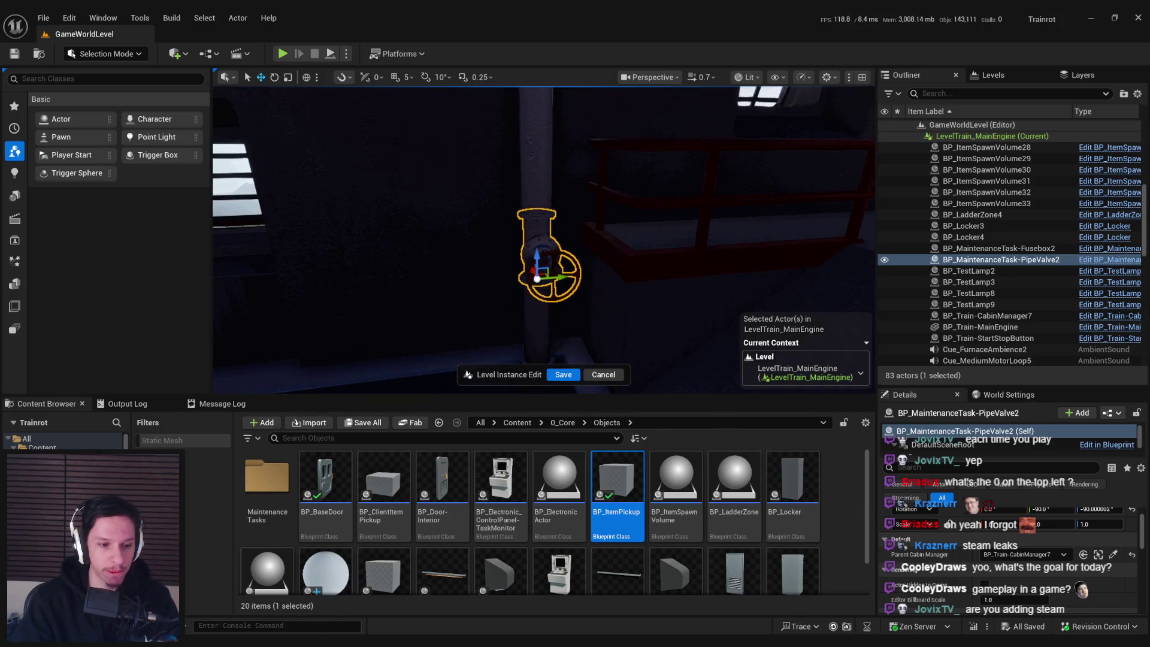
{"action": "key", "text": "alt+Tab"}
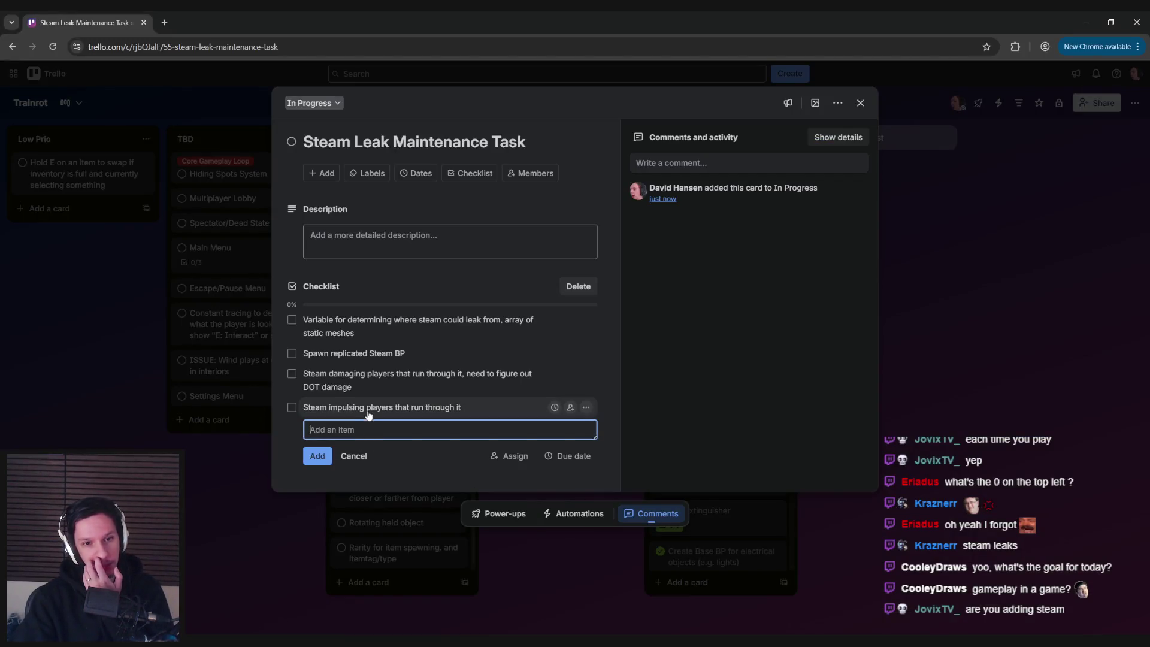
- Add the checklist item 'Delete steam BP upon task completion'
{"action": "left_click", "coordinate": [313, 469]}
{"action": "left_click", "coordinate": [335, 431]}
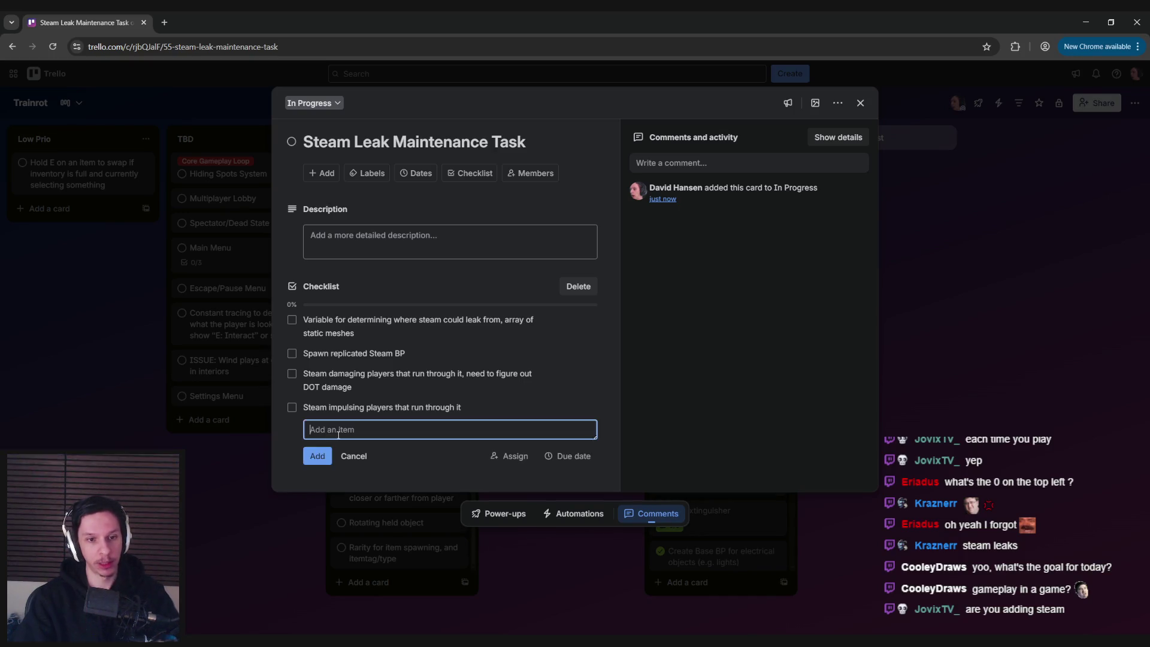
{"action": "type", "text": "Delete steam BP upo"}
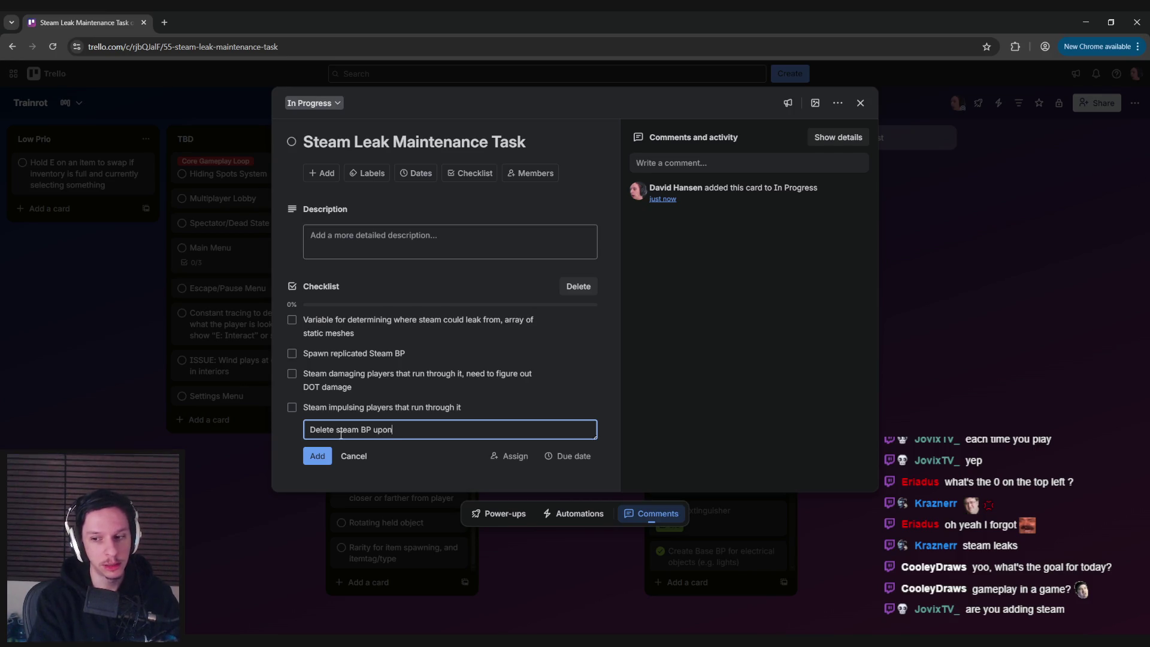
{"action": "type", "text": "n"}
{"action": "key", "text": "Return"}
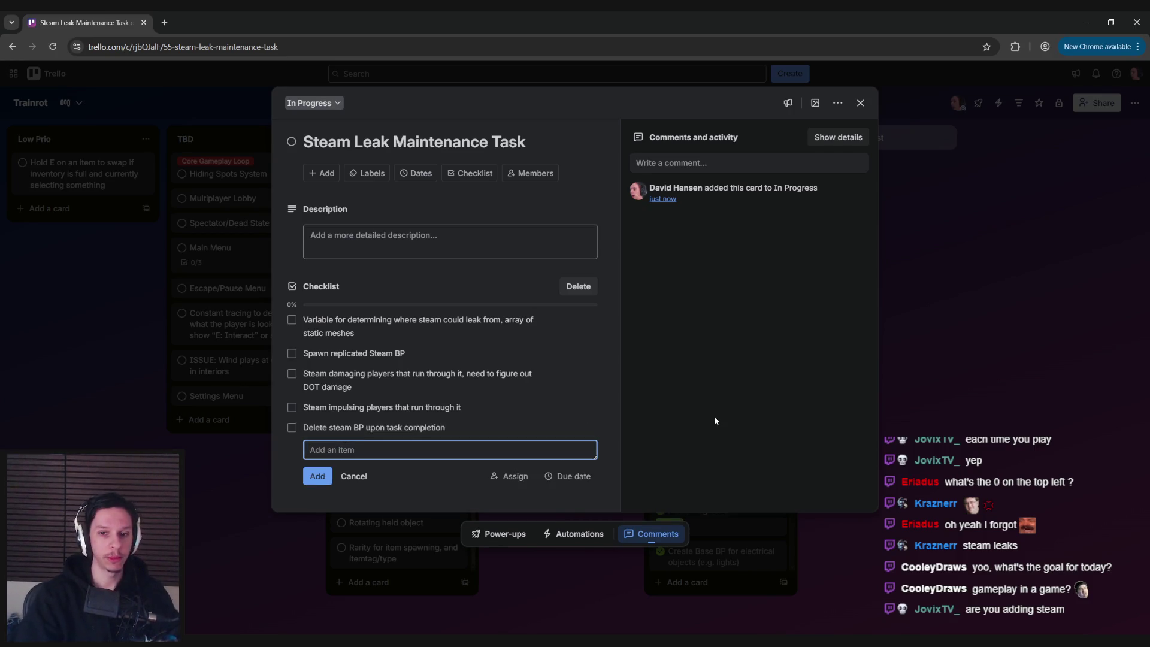
{"action": "left_click", "coordinate": [714, 418]}
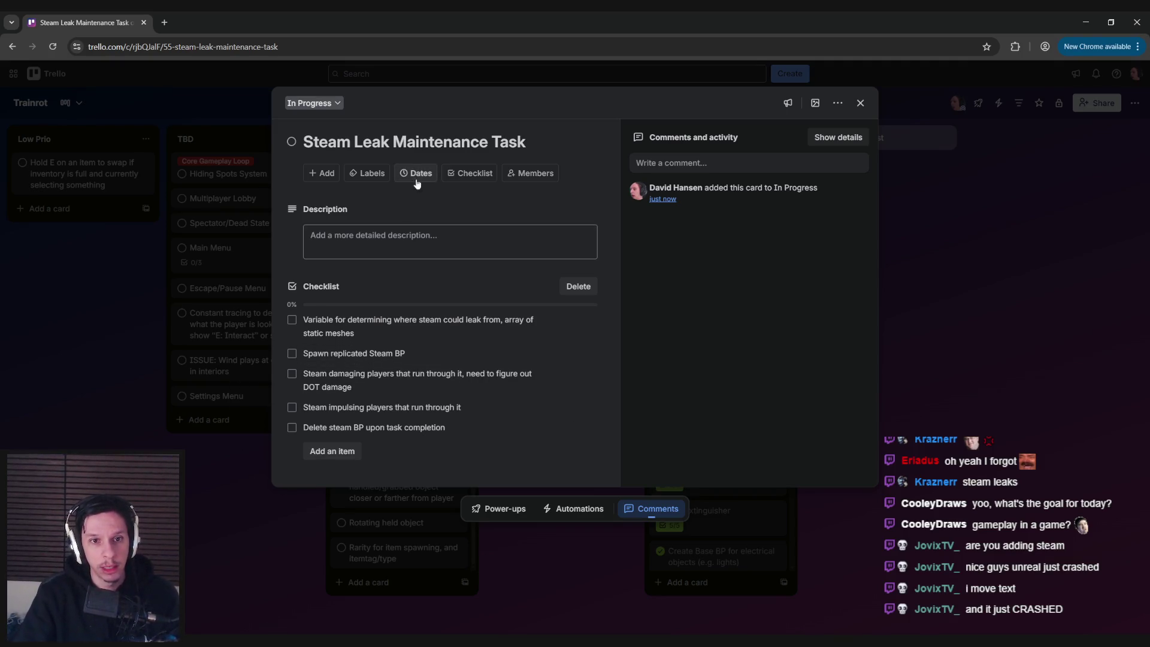
- Apply the Core Gameplay Loop label to the Steam Leak card
{"action": "left_click", "coordinate": [363, 176]}
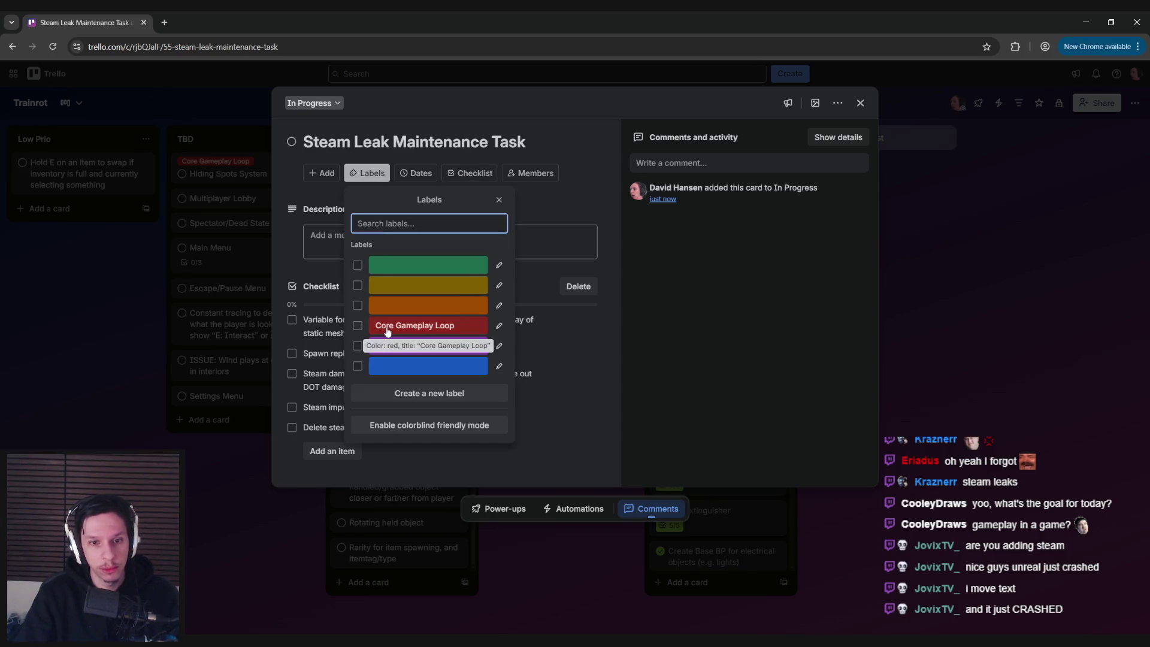
{"action": "left_click", "coordinate": [387, 332]}
{"action": "left_click", "coordinate": [256, 540]}
- Move the Steam Leak card to the top of In Progress and reopen it
{"action": "left_click", "coordinate": [251, 544]}
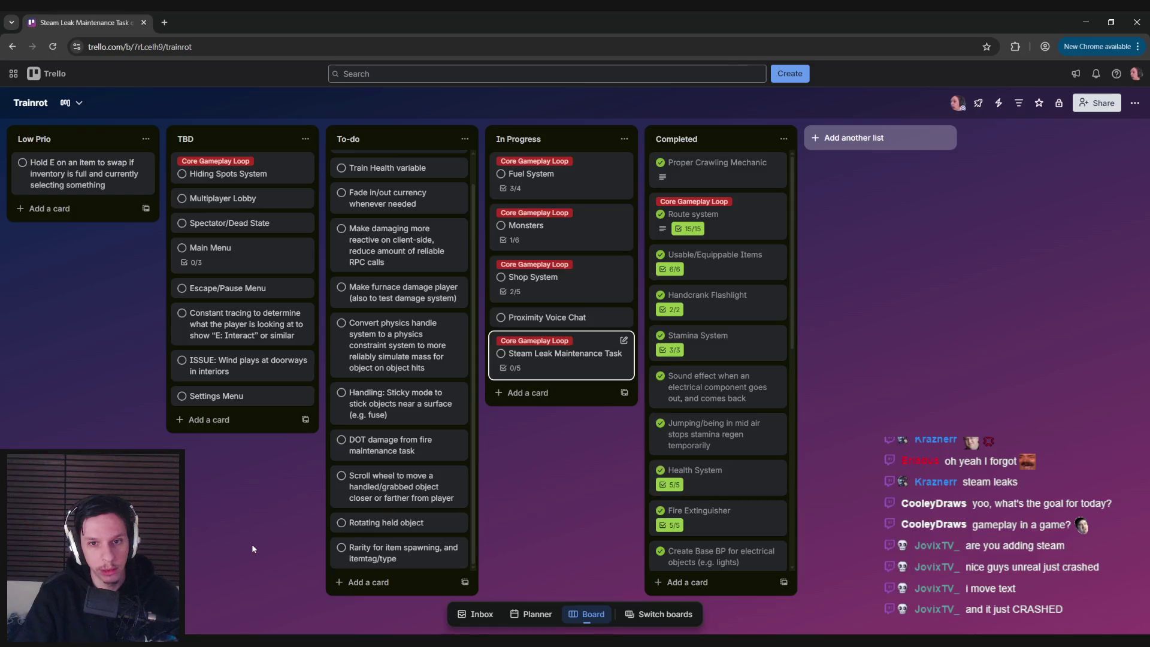
{"action": "mouse_move", "coordinate": [563, 352]}
{"action": "left_mouse_down"}
{"action": "mouse_move", "coordinate": [575, 241]}
{"action": "mouse_move", "coordinate": [557, 173]}
{"action": "left_mouse_up"}
{"action": "left_click", "coordinate": [547, 179]}
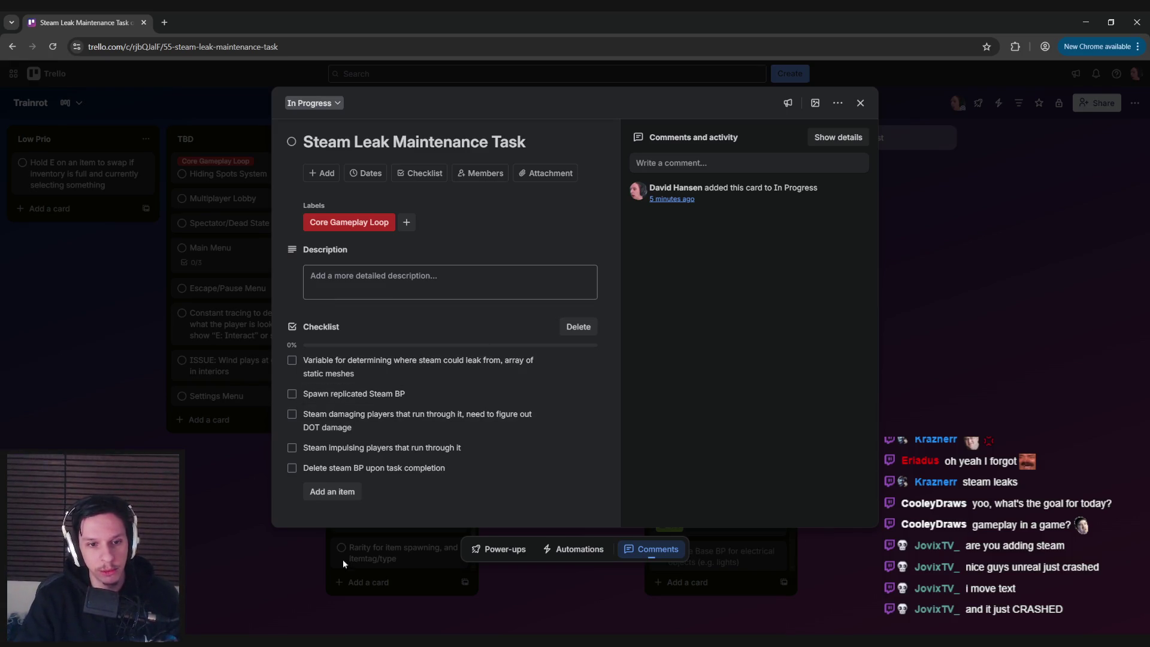
{"action": "key", "text": "alt+Tab"}
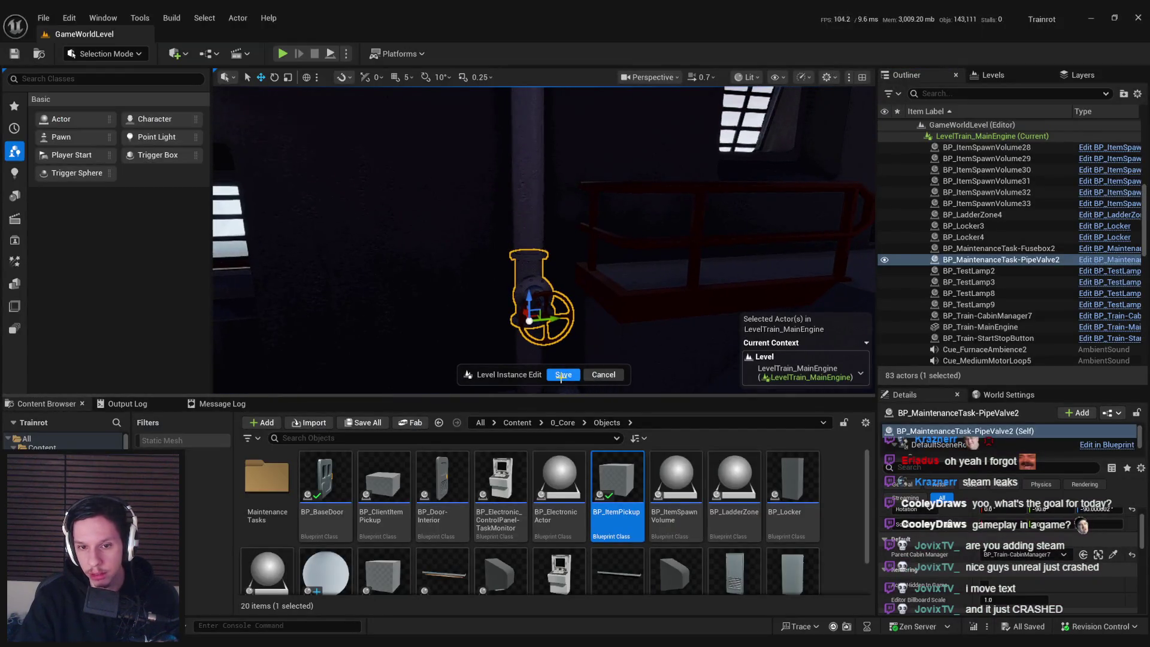
- Add an instance-editable PipeReferences variable as a Static Mesh Actor reference array
{"action": "left_click", "coordinate": [1107, 445]}
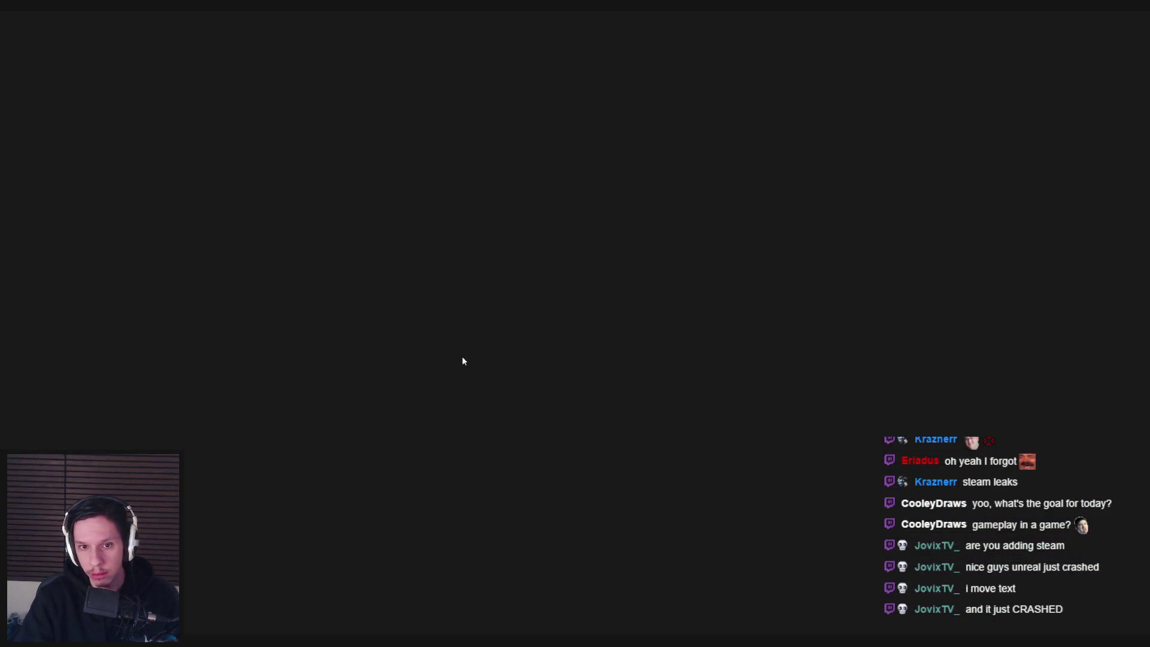
{"action": "left_click", "coordinate": [222, 417]}
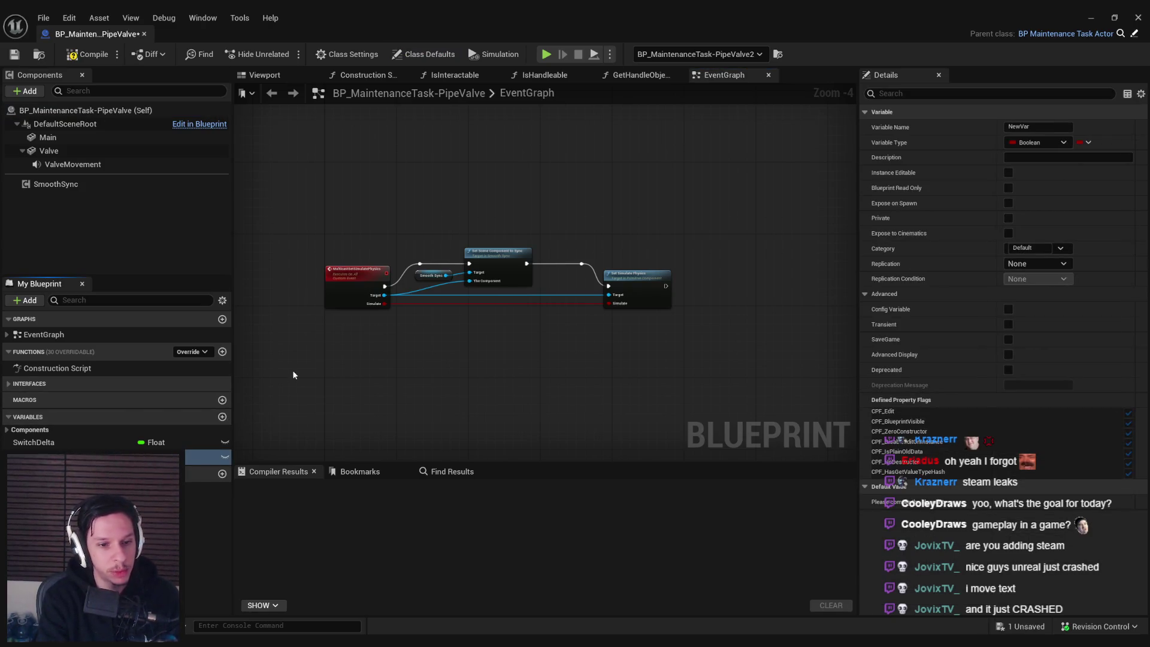
{"action": "key", "text": "Return"}
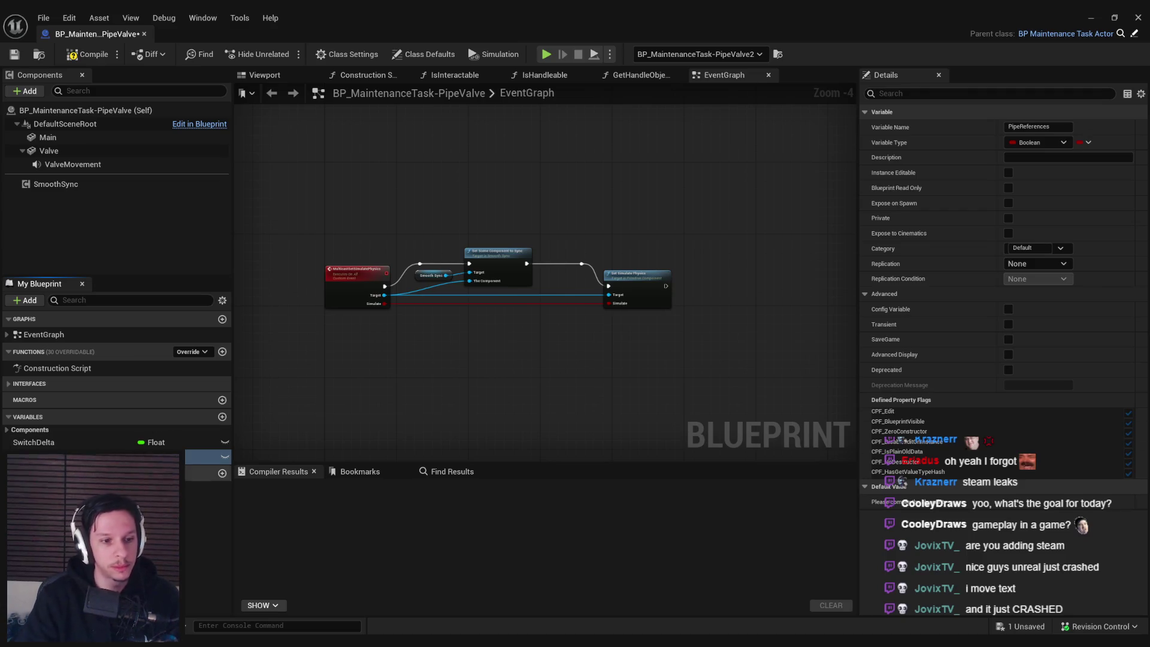
{"action": "left_click", "coordinate": [150, 456]}
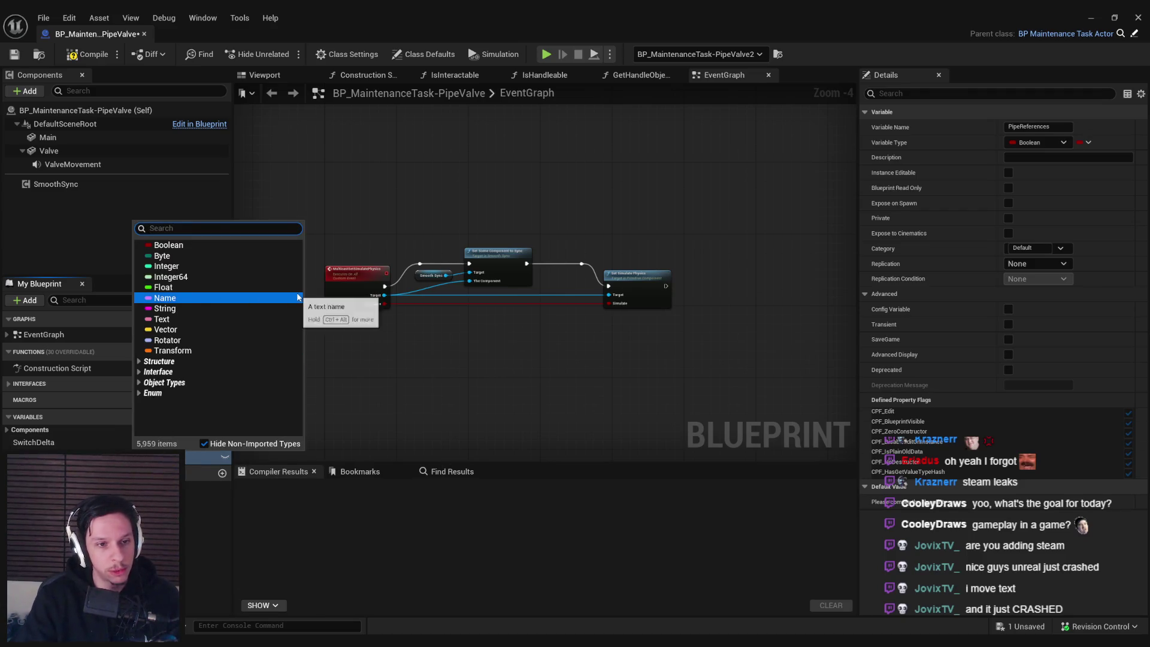
{"action": "type", "text": "static mesh actor"}
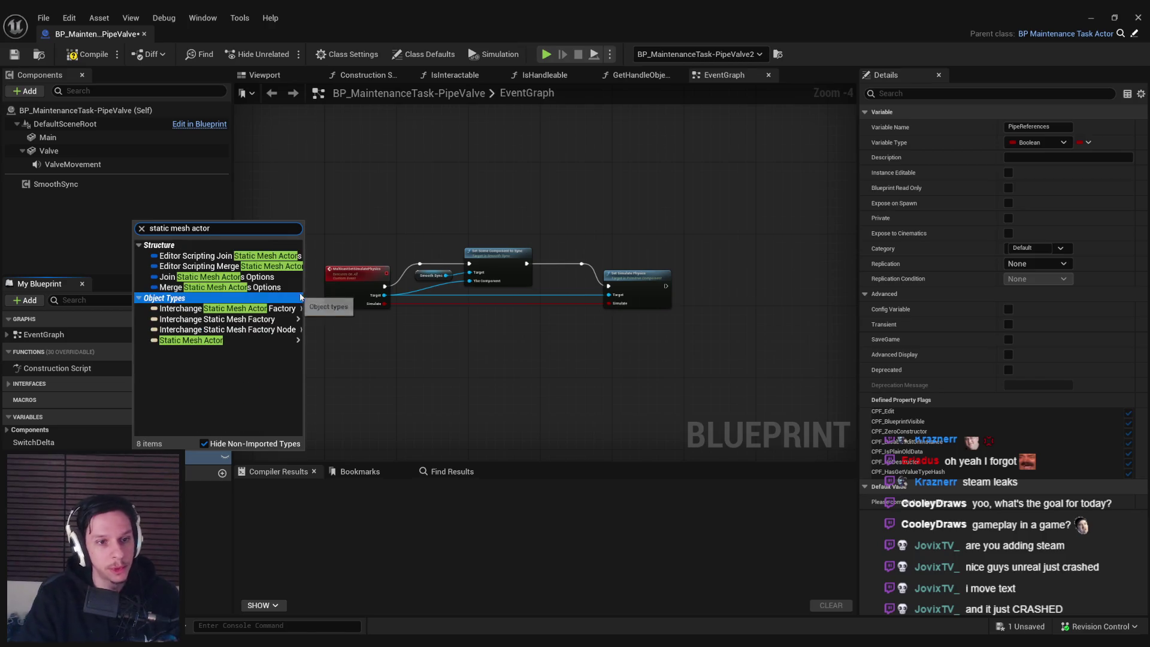
{"action": "mouse_move", "coordinate": [244, 340]}
{"action": "left_click", "coordinate": [344, 340]}
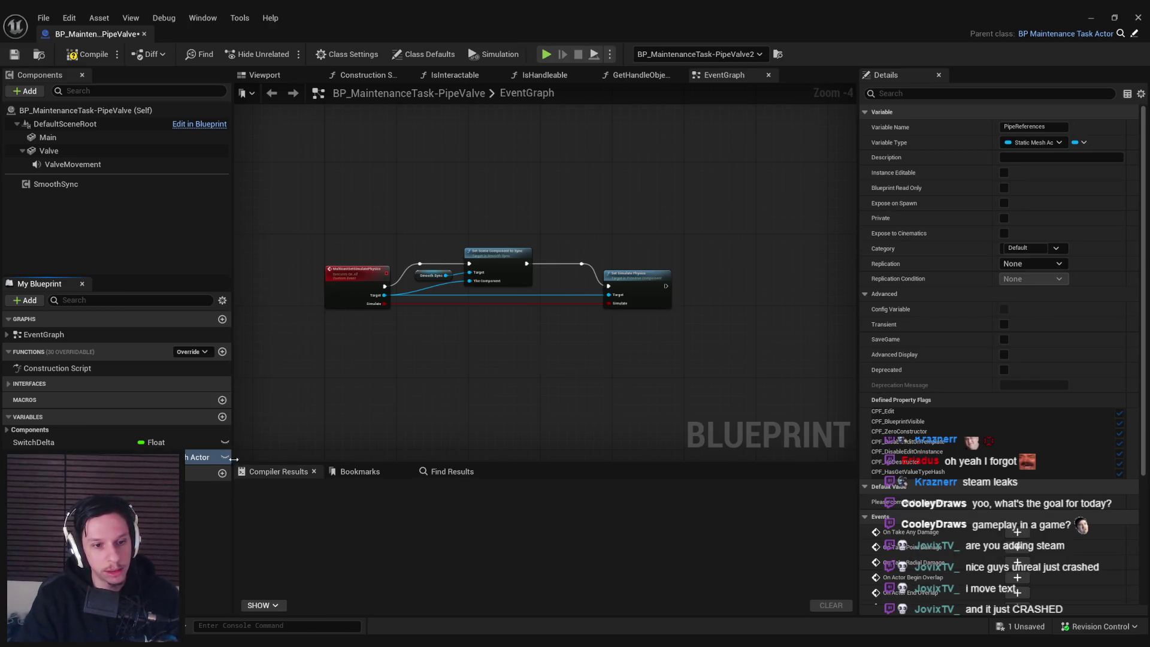
{"action": "left_click", "coordinate": [224, 457]}
{"action": "left_click", "coordinate": [1081, 142]}
{"action": "left_click", "coordinate": [1064, 175]}
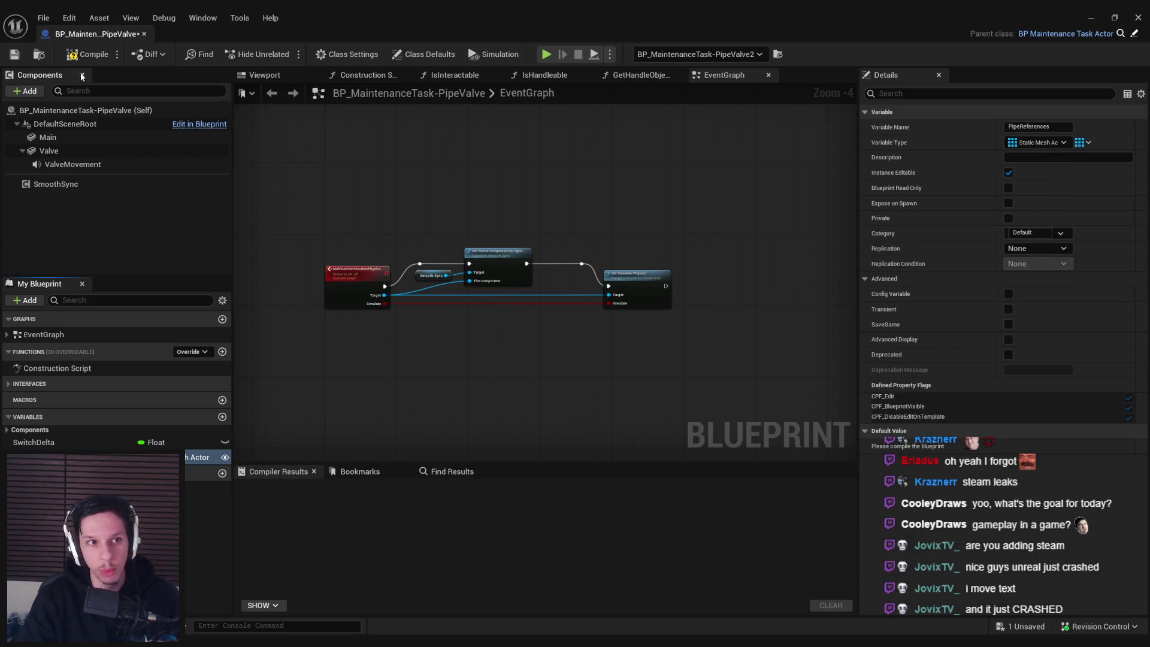
- Compile the PipeValve Blueprint and save it, checking out the asset
{"action": "left_click", "coordinate": [87, 54]}
{"action": "left_click", "coordinate": [14, 54]}
{"action": "left_click", "coordinate": [623, 455]}
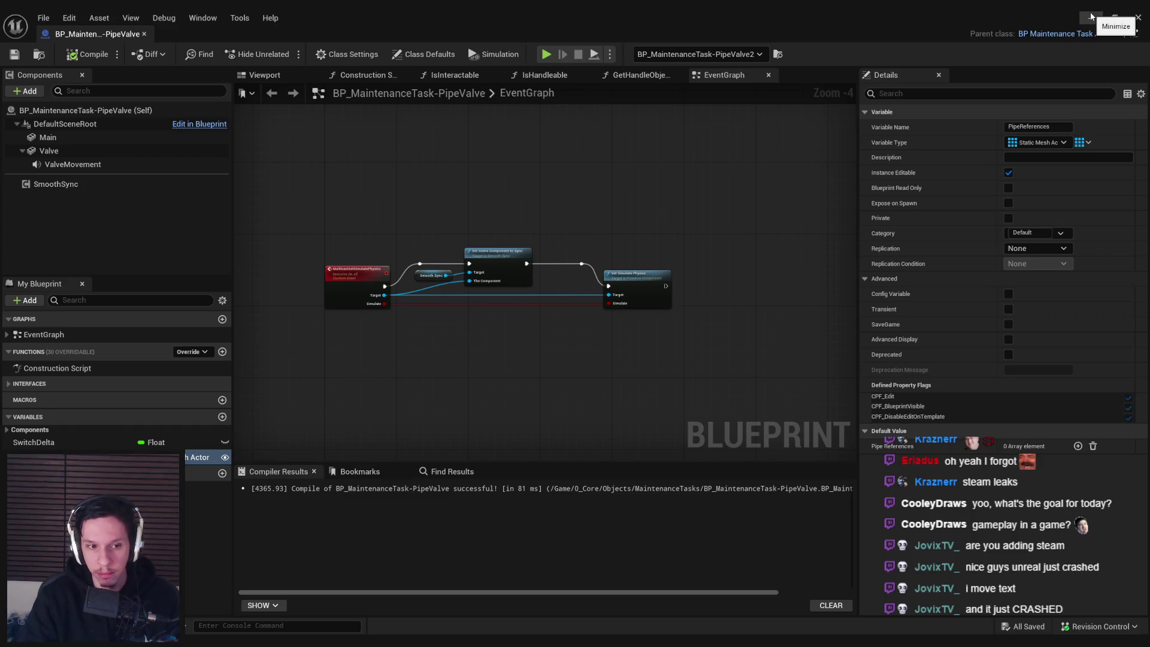
- Add an element to the valve's Pipe References and start picking an actor in the viewport
{"action": "left_click", "coordinate": [1092, 16]}
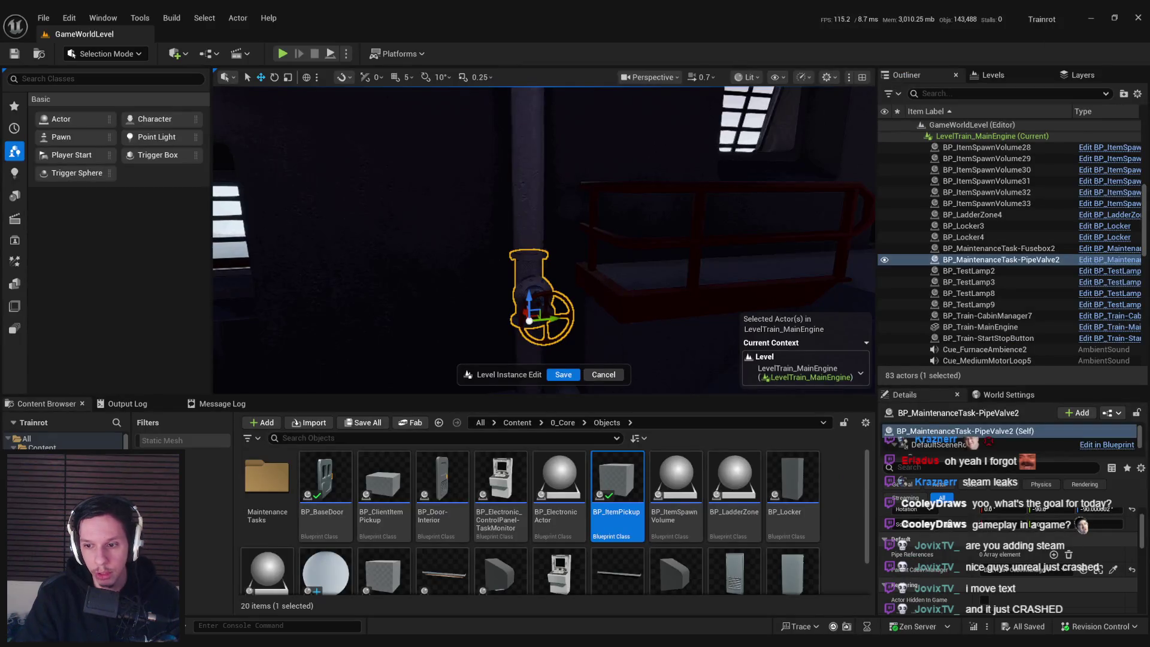
{"action": "left_click", "coordinate": [1053, 554]}
{"action": "left_click", "coordinate": [1113, 586]}
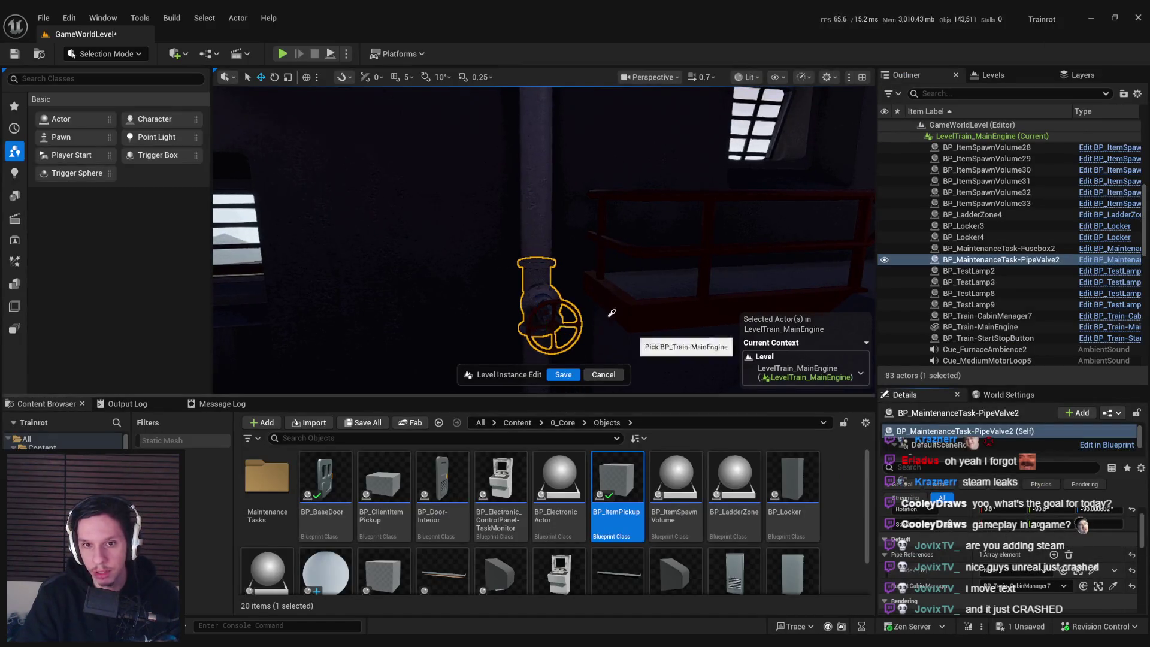
{"action": "left_click", "coordinate": [559, 249]}
{"action": "mouse_move", "coordinate": [560, 250]}
{"action": "left_mouse_down"}
{"action": "mouse_move", "coordinate": [623, 287]}
{"action": "mouse_move", "coordinate": [526, 275]}
{"action": "mouse_move", "coordinate": [491, 218]}
{"action": "left_mouse_up"}
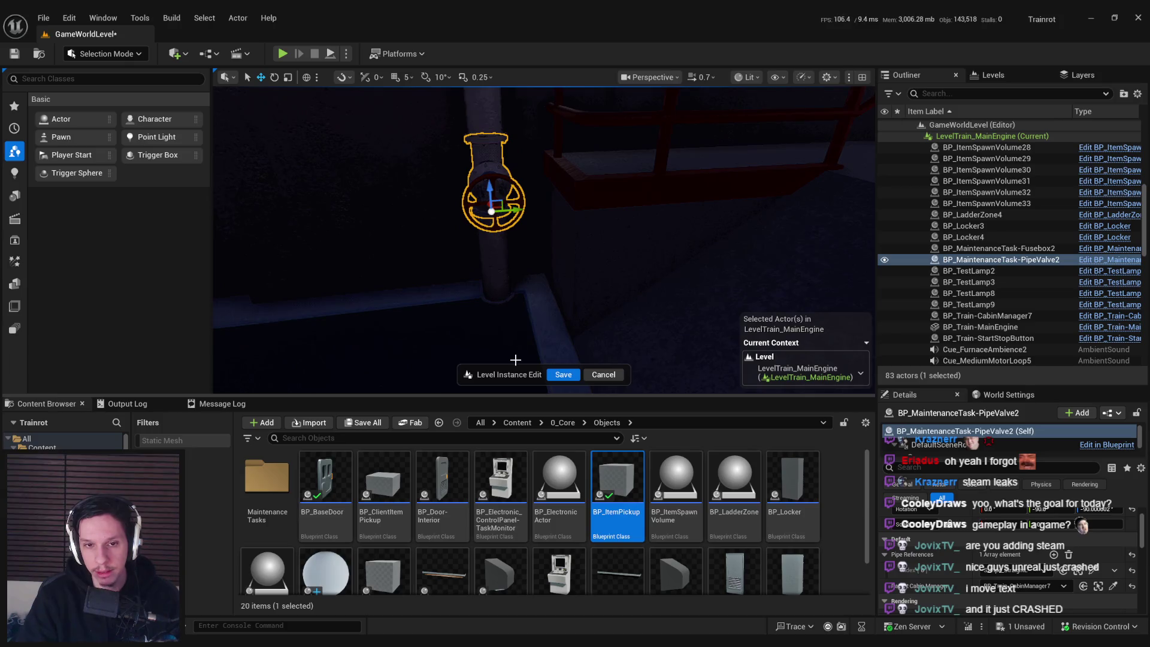
{"action": "mouse_move", "coordinate": [516, 360]}
{"action": "left_mouse_down"}
{"action": "mouse_move", "coordinate": [527, 244]}
{"action": "mouse_move", "coordinate": [606, 297]}
{"action": "left_mouse_up"}
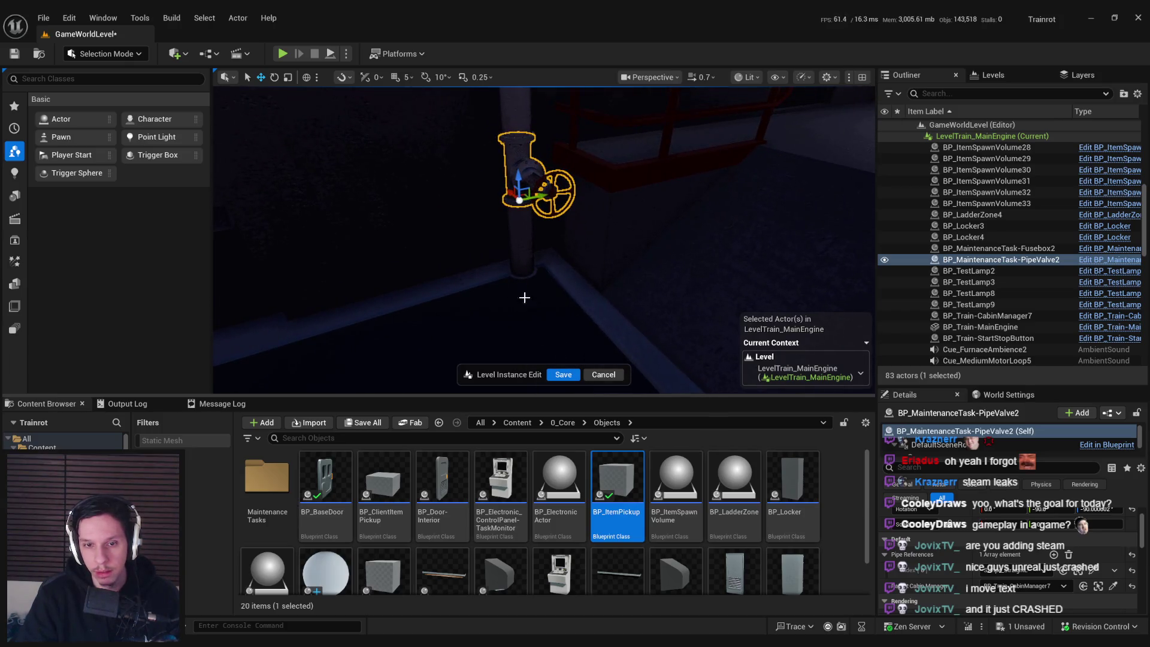
{"action": "mouse_move", "coordinate": [564, 329]}
{"action": "left_mouse_down"}
{"action": "mouse_move", "coordinate": [613, 349]}
{"action": "mouse_move", "coordinate": [547, 276]}
{"action": "mouse_move", "coordinate": [571, 351]}
{"action": "mouse_move", "coordinate": [571, 310]}
{"action": "mouse_move", "coordinate": [596, 326]}
{"action": "left_mouse_up"}
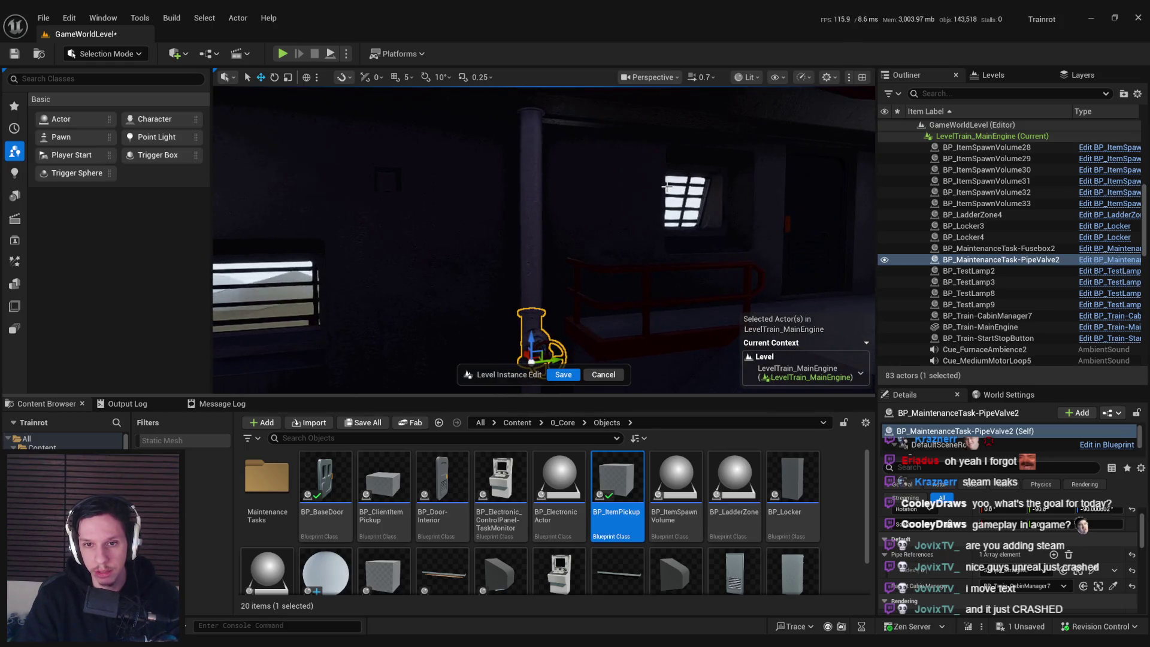
{"action": "left_click_drag", "start_coordinate": [441, 234], "coordinate": [457, 308]}
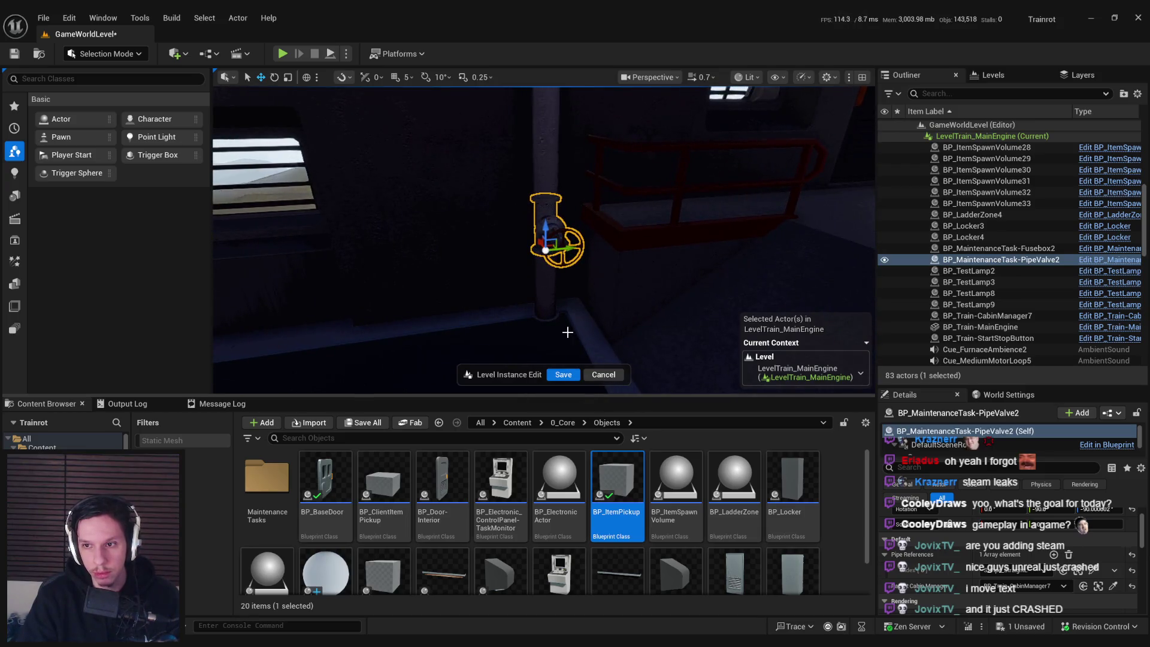
- Select the straight pipe below the valve and orbit around it
{"action": "left_click", "coordinate": [545, 298]}
{"action": "mouse_move", "coordinate": [545, 298]}
{"action": "left_mouse_down"}
{"action": "mouse_move", "coordinate": [545, 335]}
{"action": "mouse_move", "coordinate": [501, 249]}
{"action": "left_mouse_up"}
{"action": "left_click_drag", "start_coordinate": [489, 323], "coordinate": [524, 242]}
{"action": "mouse_move", "coordinate": [547, 185]}
{"action": "left_mouse_down"}
{"action": "mouse_move", "coordinate": [514, 185]}
{"action": "mouse_move", "coordinate": [581, 292]}
{"action": "left_mouse_up"}
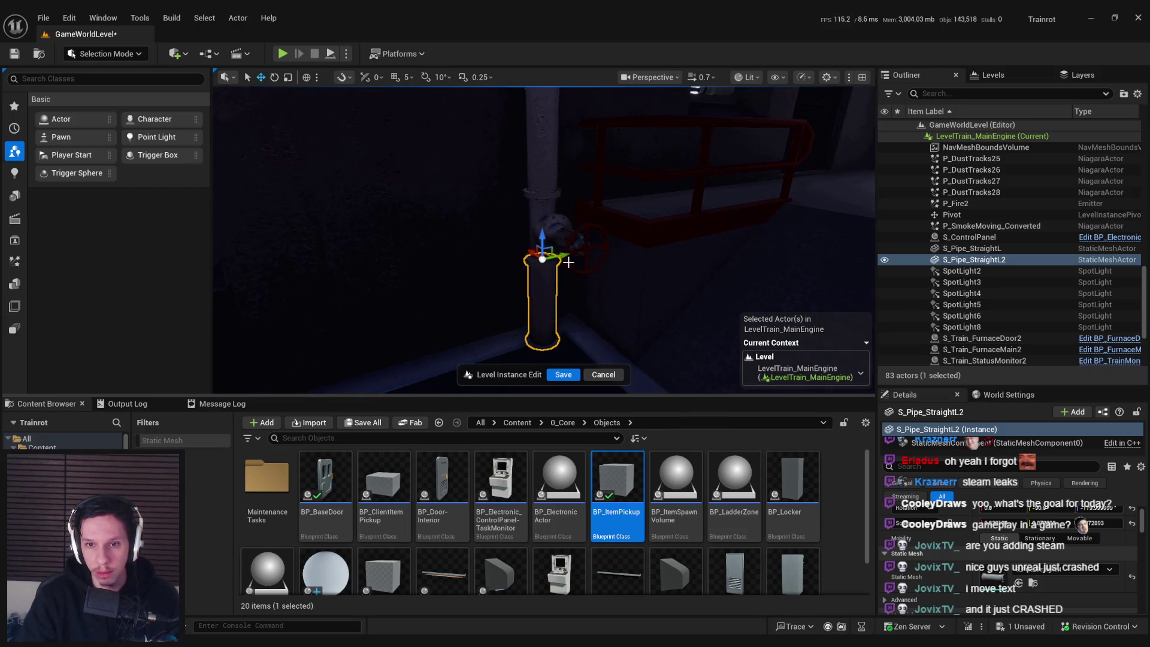
{"action": "mouse_move", "coordinate": [602, 294]}
{"action": "left_mouse_down"}
{"action": "mouse_move", "coordinate": [683, 288]}
{"action": "mouse_move", "coordinate": [650, 281]}
{"action": "mouse_move", "coordinate": [635, 263]}
{"action": "mouse_move", "coordinate": [659, 282]}
{"action": "mouse_move", "coordinate": [563, 257]}
{"action": "left_mouse_up"}
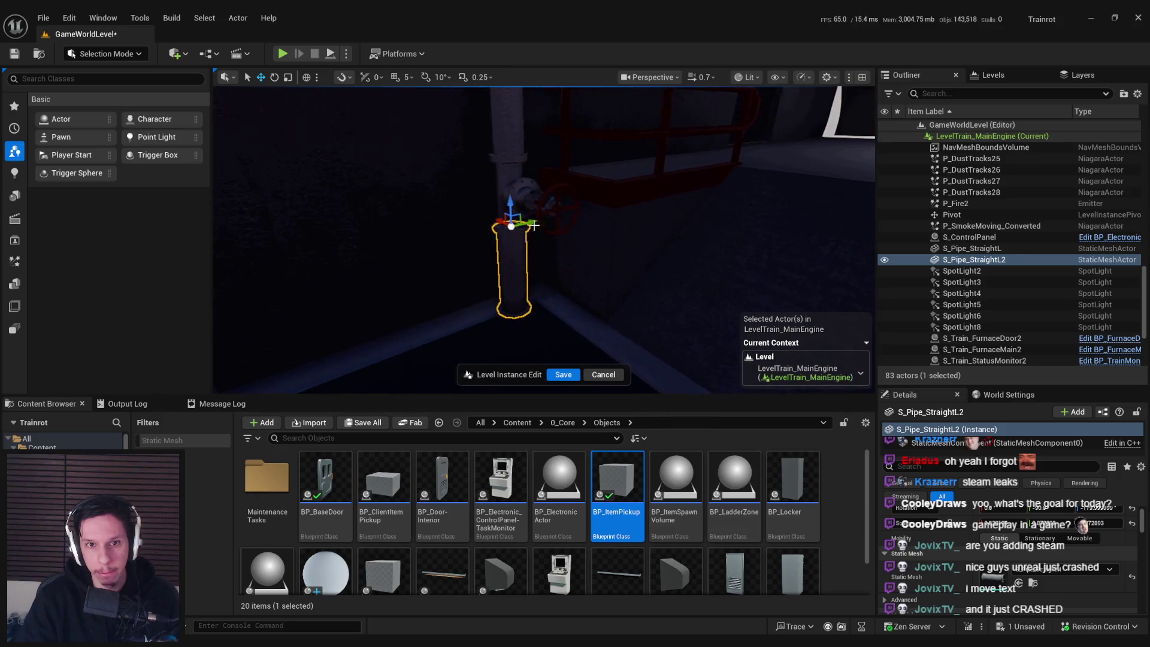
- Reselect the pipe valve and save the Level Instance edits
{"action": "left_click", "coordinate": [506, 185]}
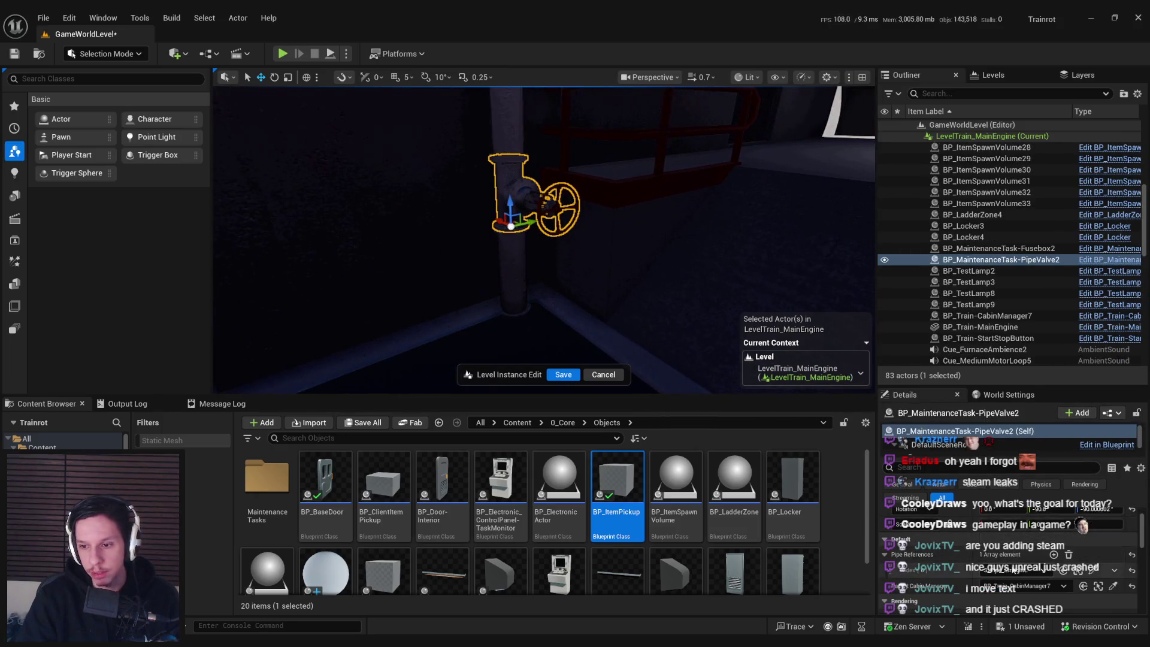
{"action": "left_click", "coordinate": [563, 374]}
{"action": "left_click_drag", "start_coordinate": [608, 290], "coordinate": [586, 287]}
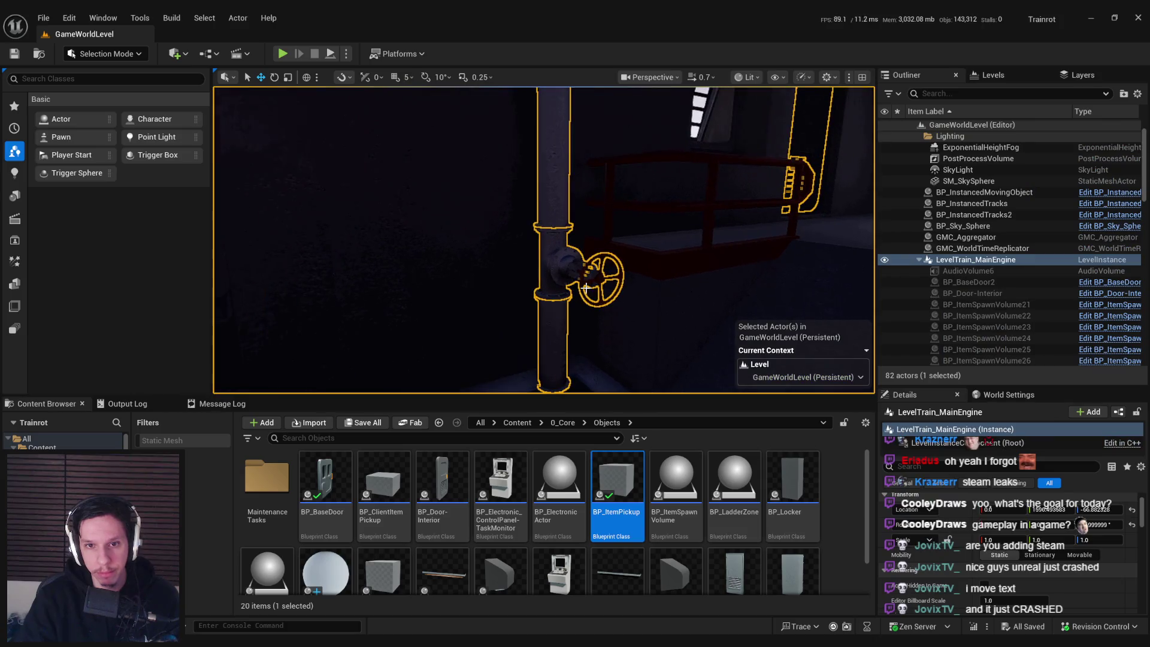
- Open the PipeValve Blueprint and browse the node chains in its EventGraph
{"action": "double_click", "coordinate": [407, 605]}
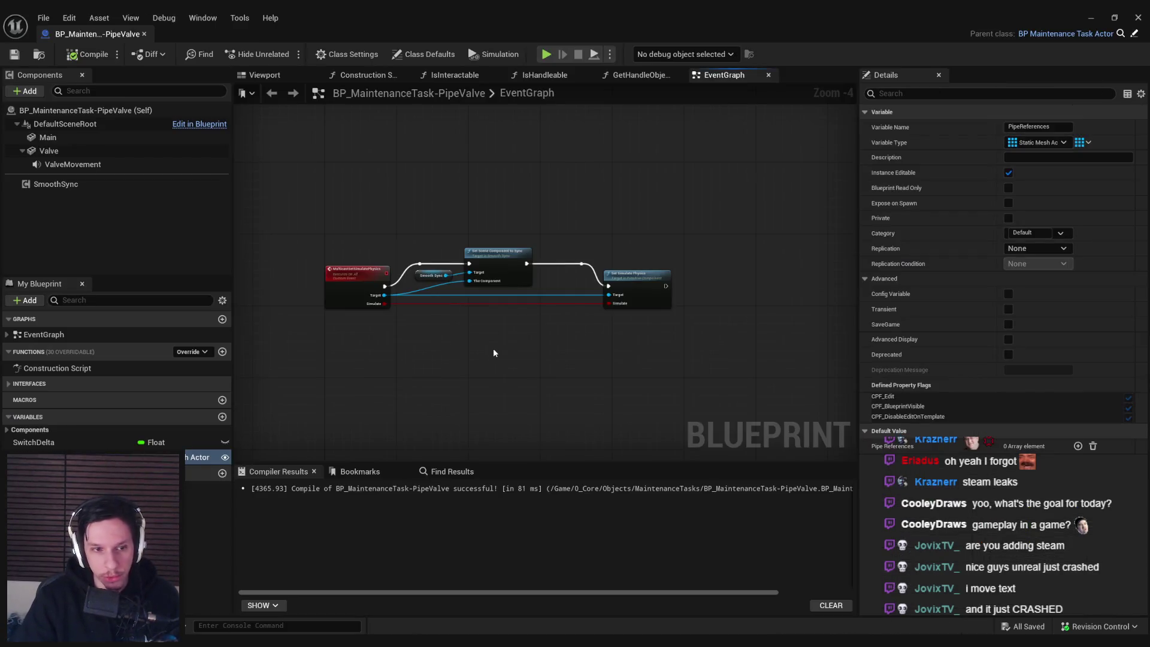
{"action": "scroll", "coordinate": [394, 256], "scroll_direction": "up", "scroll_amount": 2}
{"action": "scroll", "coordinate": [420, 281], "scroll_direction": "down", "scroll_amount": 4}
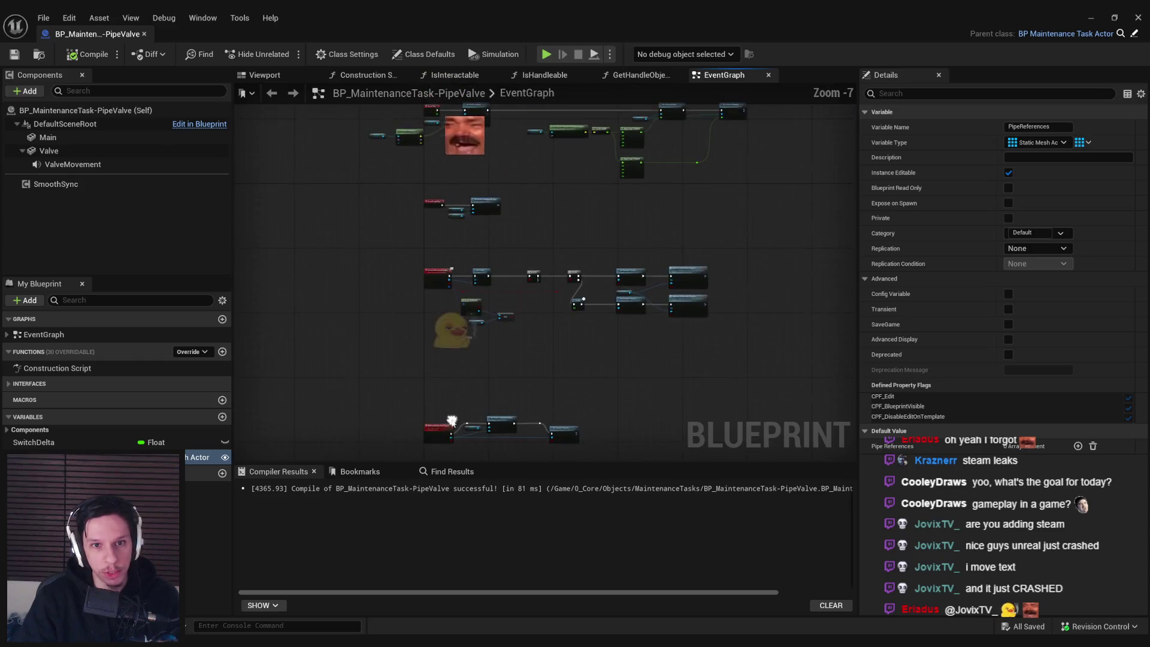
{"action": "scroll", "coordinate": [450, 311], "scroll_direction": "up", "scroll_amount": 4}
{"action": "scroll", "coordinate": [450, 311], "scroll_direction": "down", "scroll_amount": 3}
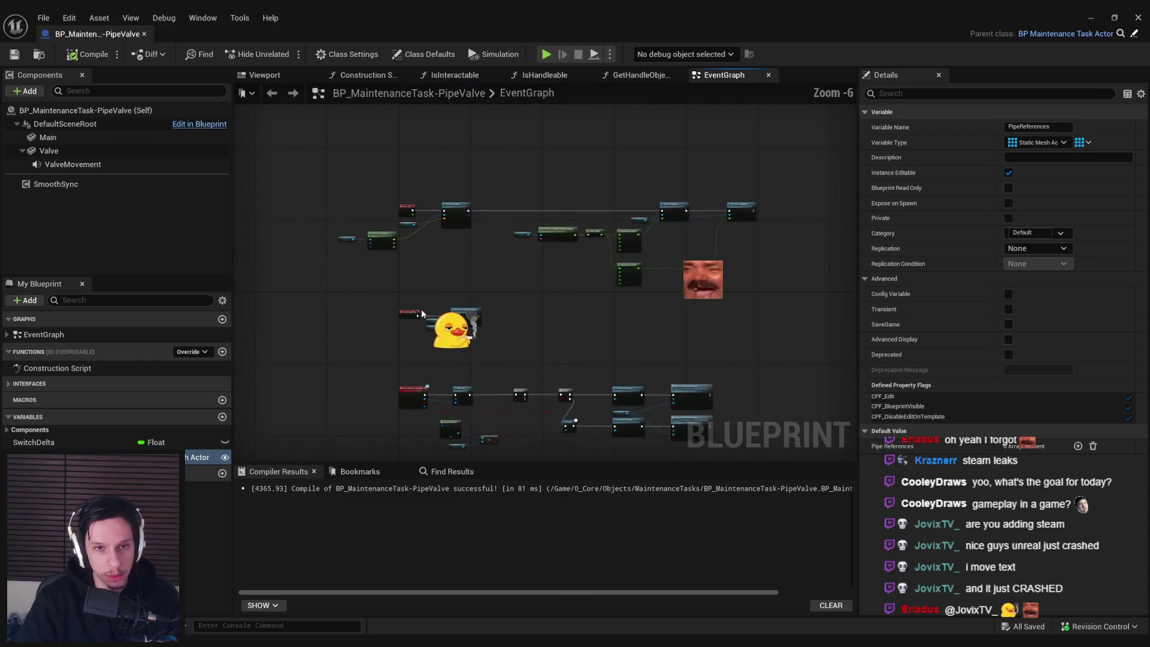
{"action": "scroll", "coordinate": [458, 312], "scroll_direction": "up", "scroll_amount": 4}
{"action": "scroll", "coordinate": [457, 312], "scroll_direction": "down", "scroll_amount": 2}
{"action": "scroll", "coordinate": [441, 327], "scroll_direction": "down", "scroll_amount": 2}
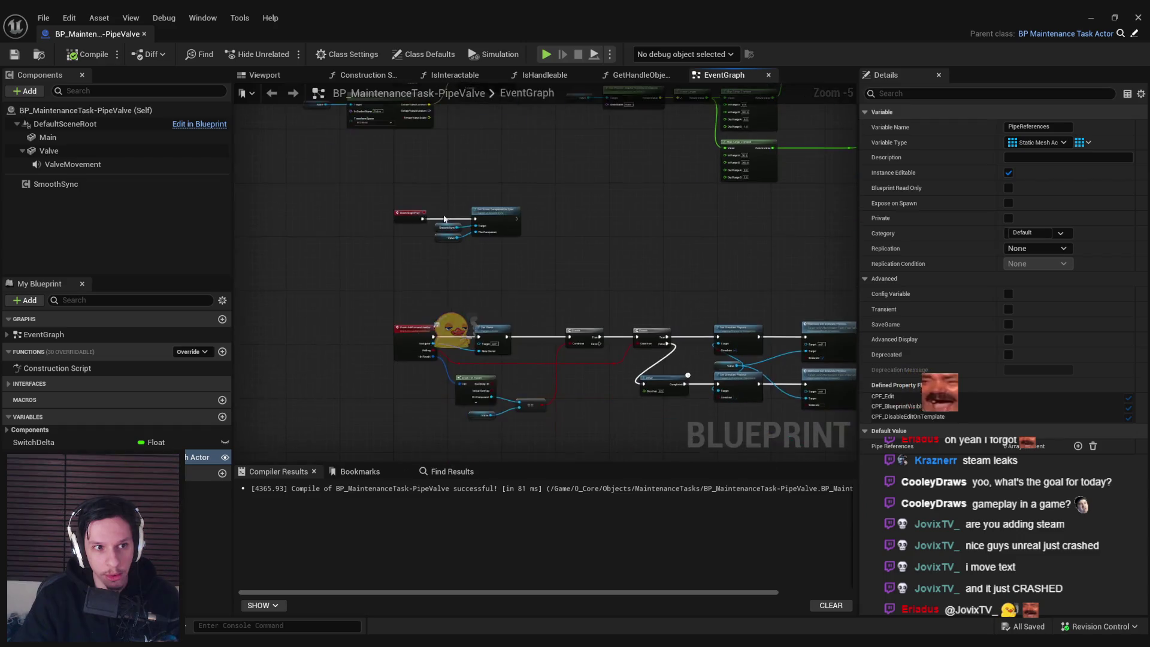
{"action": "left_click_drag", "start_coordinate": [441, 327], "coordinate": [420, 186]}
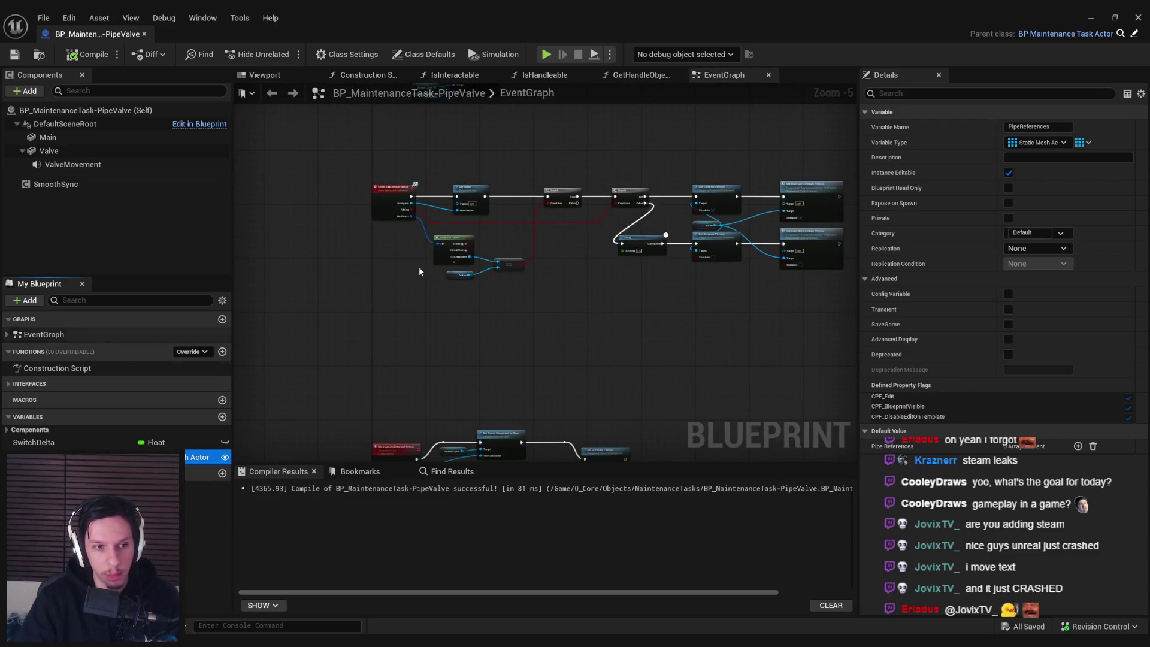
{"action": "left_click", "coordinate": [1100, 18]}
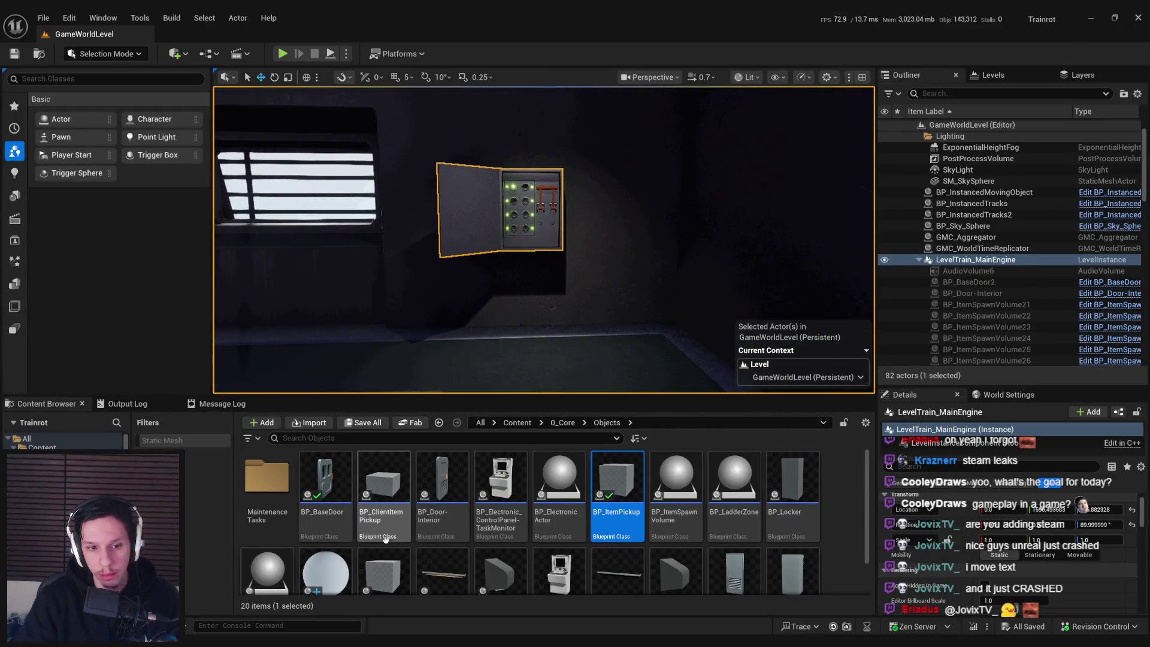
{"action": "left_click", "coordinate": [364, 617]}
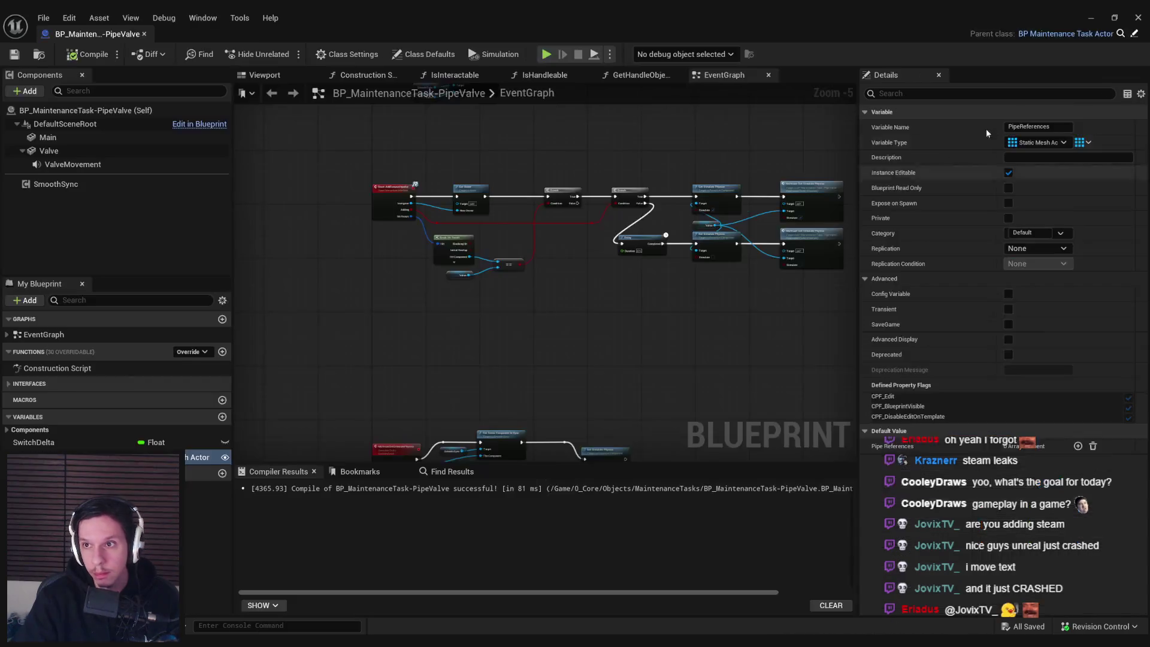
- Open the parent BP_MaintenanceTaskActor and jump to its MaintenanceTaskActivated event
{"action": "left_click", "coordinate": [1066, 33]}
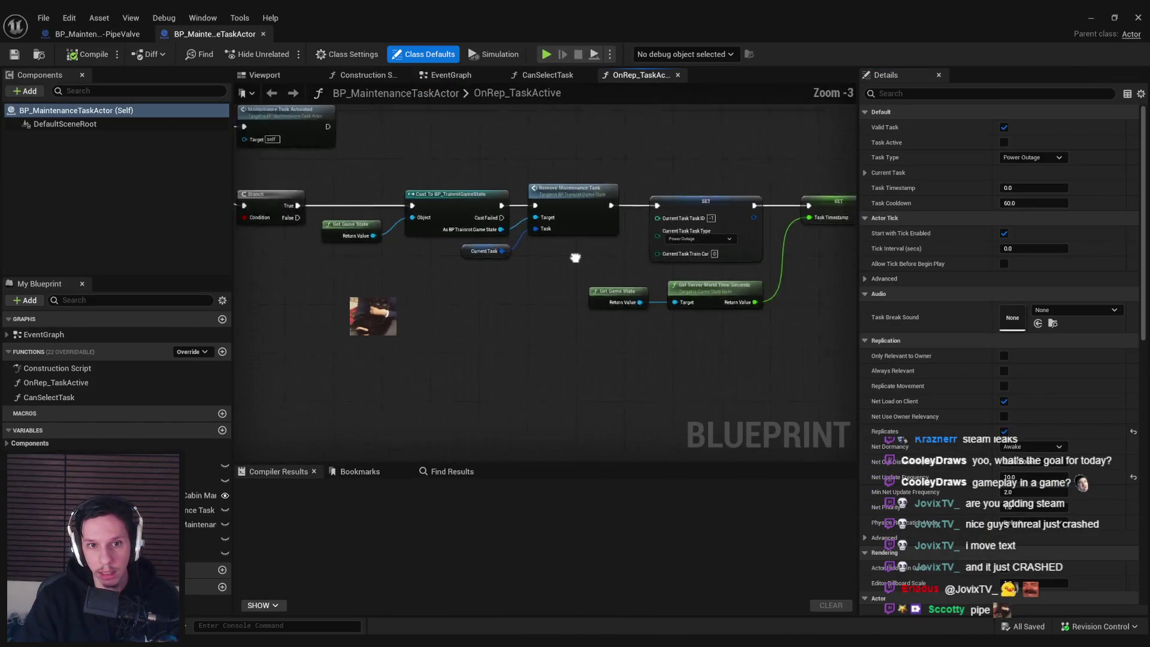
{"action": "scroll", "coordinate": [411, 304], "scroll_direction": "down", "scroll_amount": 1}
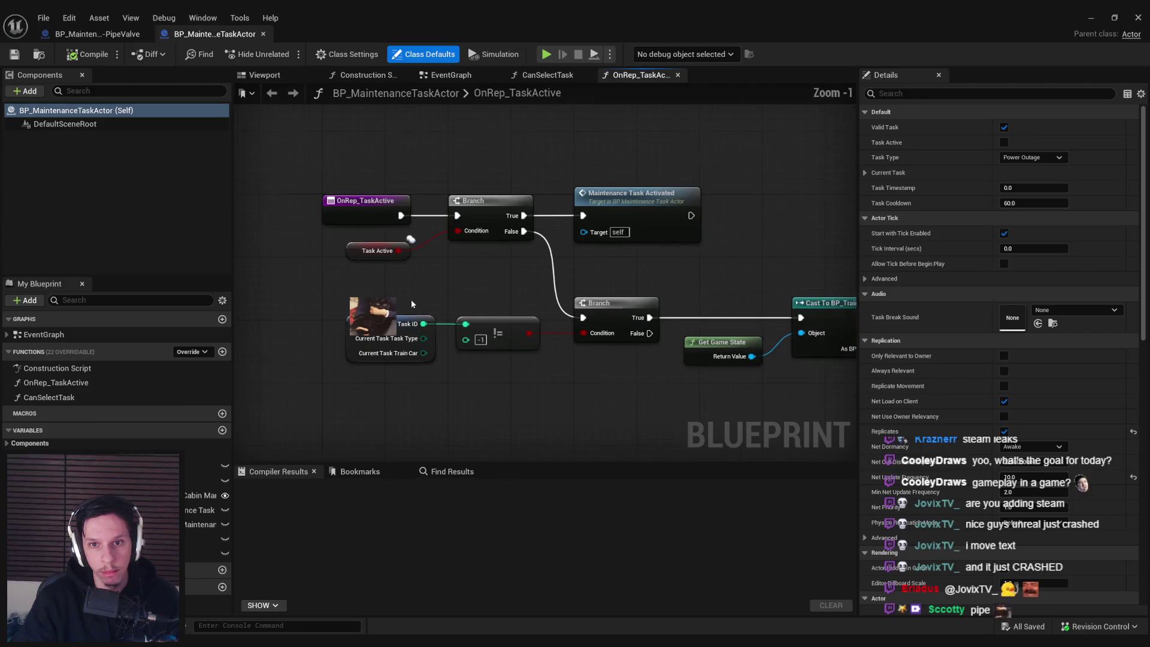
{"action": "double_click", "coordinate": [632, 193]}
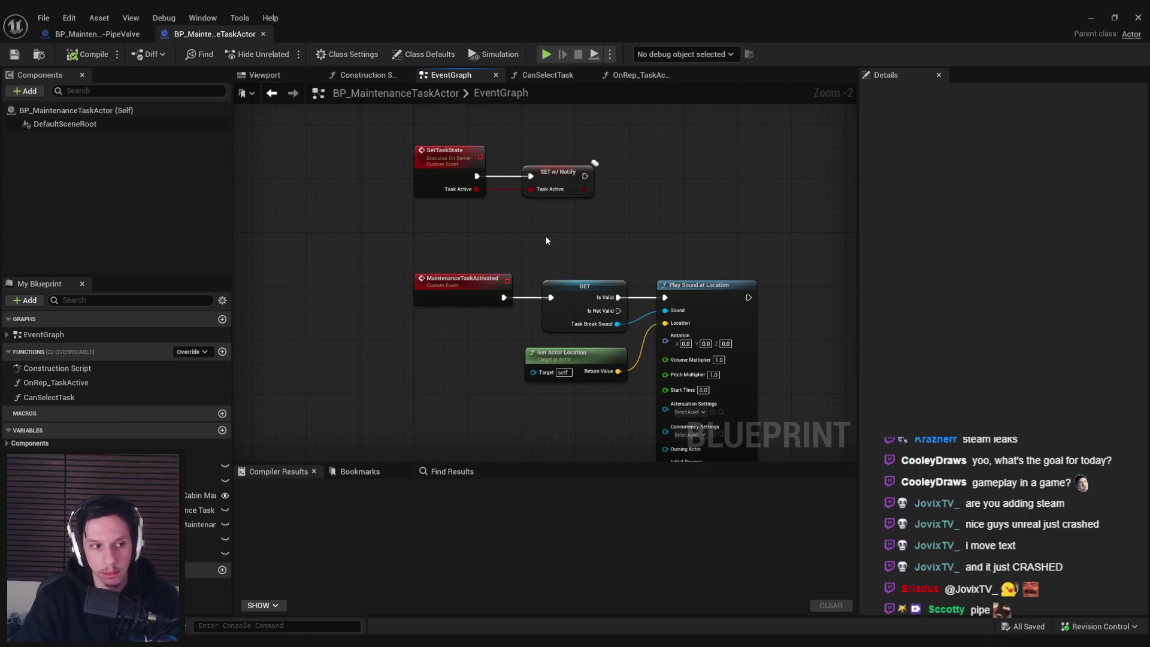
{"action": "left_click", "coordinate": [1091, 17]}
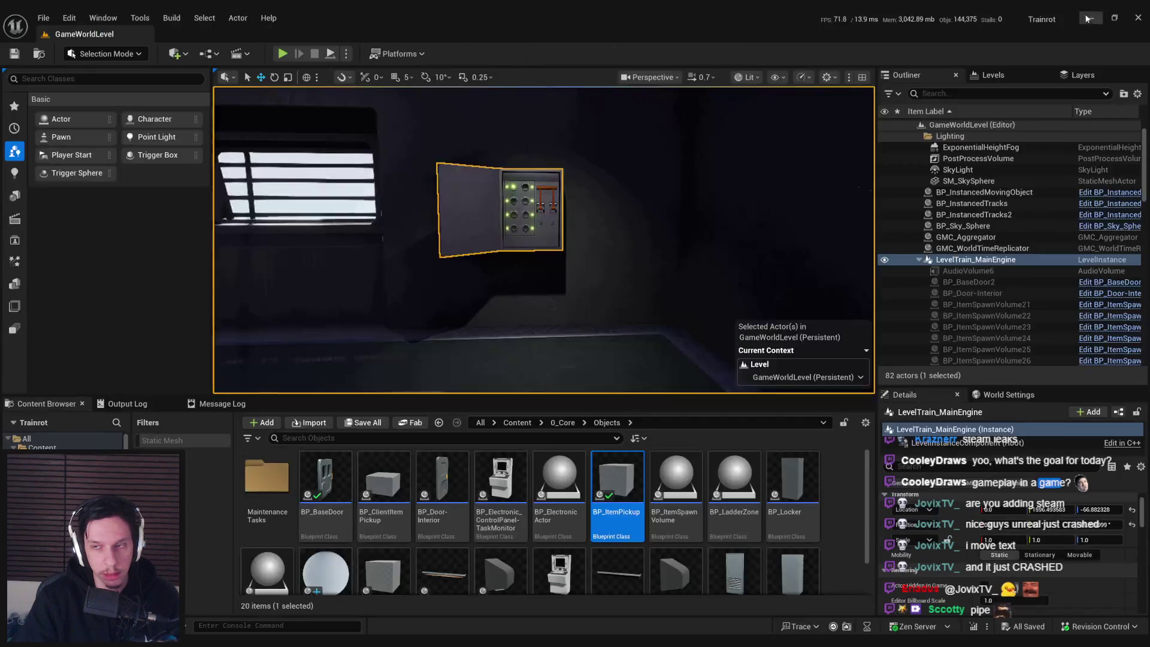
- Open BP_MaintenanceTask-Fusebox from the MaintenanceTasks folder
{"action": "scroll", "coordinate": [539, 527], "scroll_direction": "down", "scroll_amount": 2}
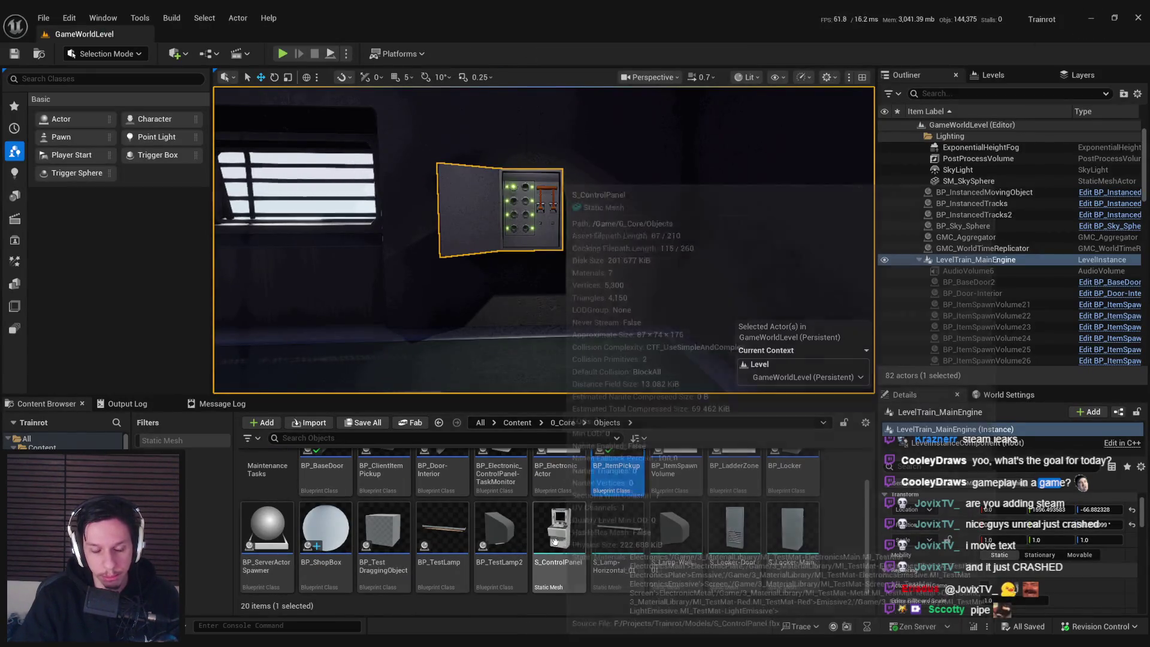
{"action": "scroll", "coordinate": [510, 557], "scroll_direction": "up", "scroll_amount": 1}
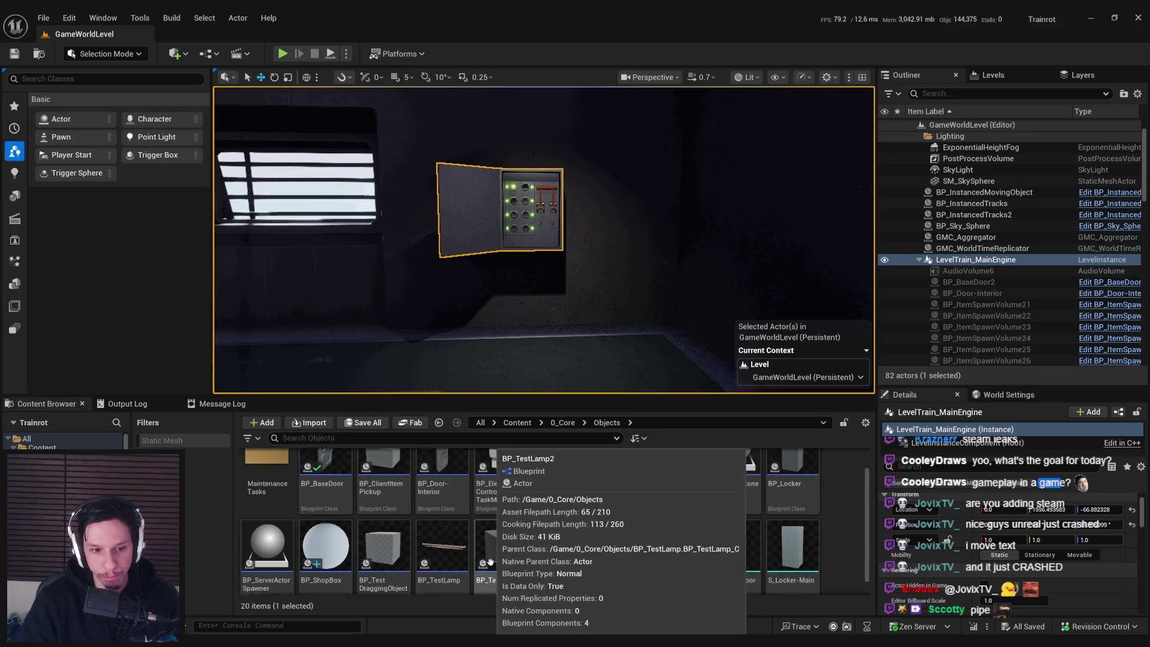
{"action": "double_click", "coordinate": [267, 476]}
{"action": "double_click", "coordinate": [326, 520]}
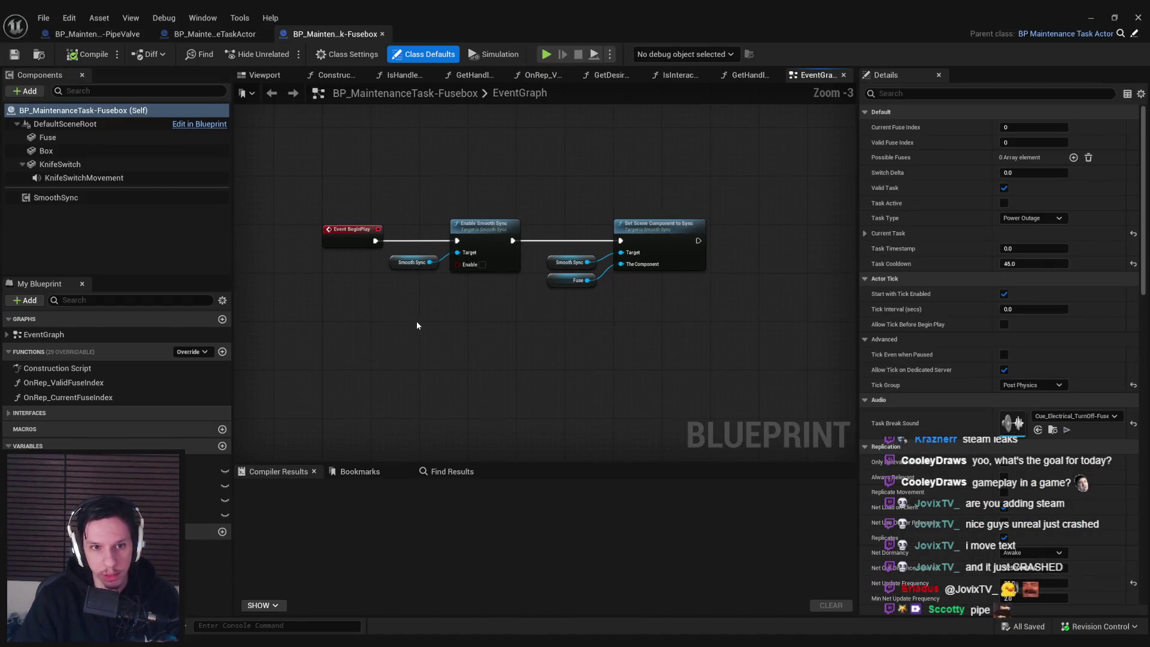
- Browse the Fusebox graph, then return to PipeValve with its MaintenanceTaskActivated event restored
{"action": "scroll", "coordinate": [416, 321], "scroll_direction": "down", "scroll_amount": 3}
{"action": "scroll", "coordinate": [438, 177], "scroll_direction": "up", "scroll_amount": 2}
{"action": "scroll", "coordinate": [236, 408], "scroll_direction": "down", "scroll_amount": 1}
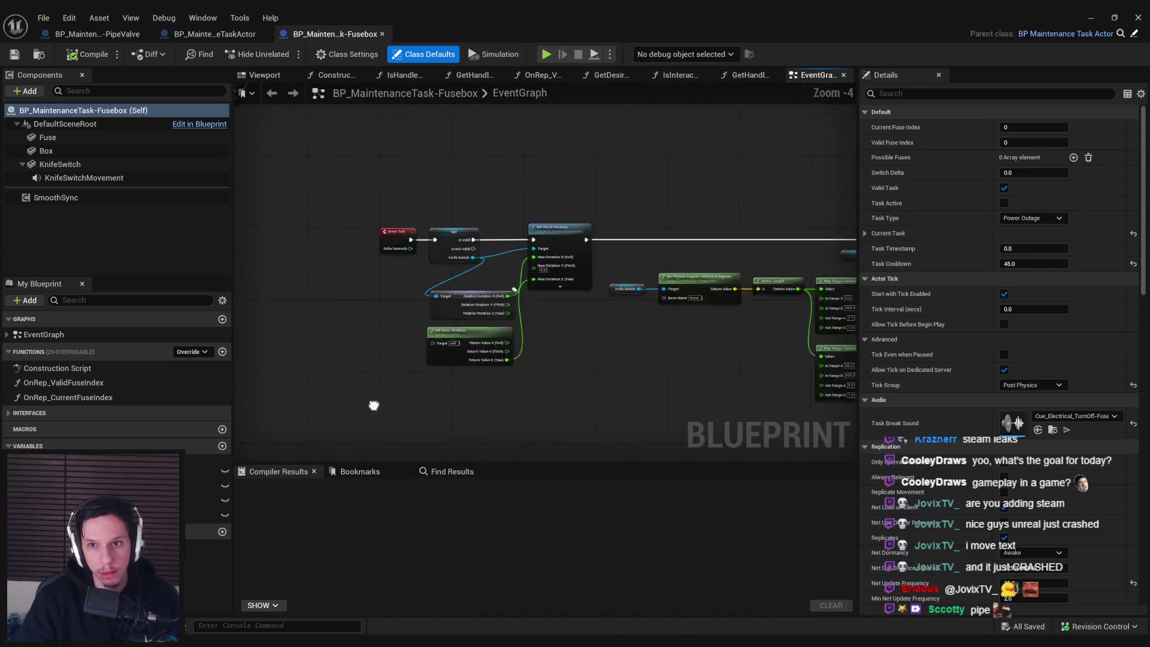
{"action": "scroll", "coordinate": [437, 176], "scroll_direction": "up", "scroll_amount": 2}
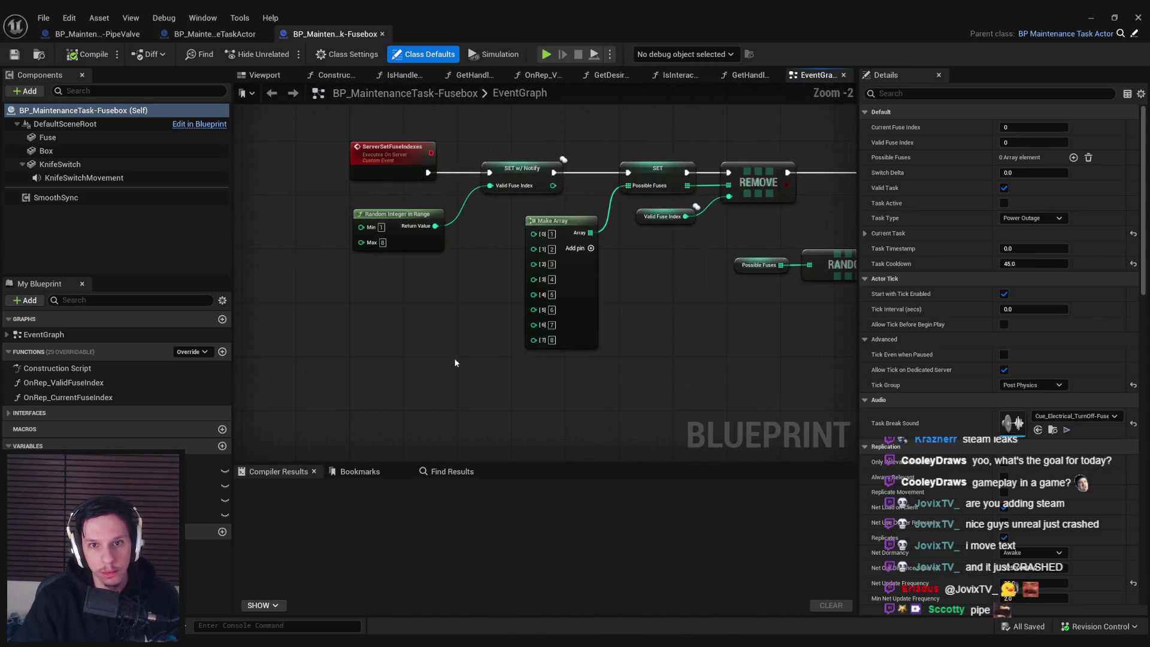
{"action": "scroll", "coordinate": [432, 149], "scroll_direction": "down", "scroll_amount": 3}
{"action": "scroll", "coordinate": [455, 245], "scroll_direction": "up", "scroll_amount": 2}
{"action": "scroll", "coordinate": [502, 342], "scroll_direction": "up", "scroll_amount": 1}
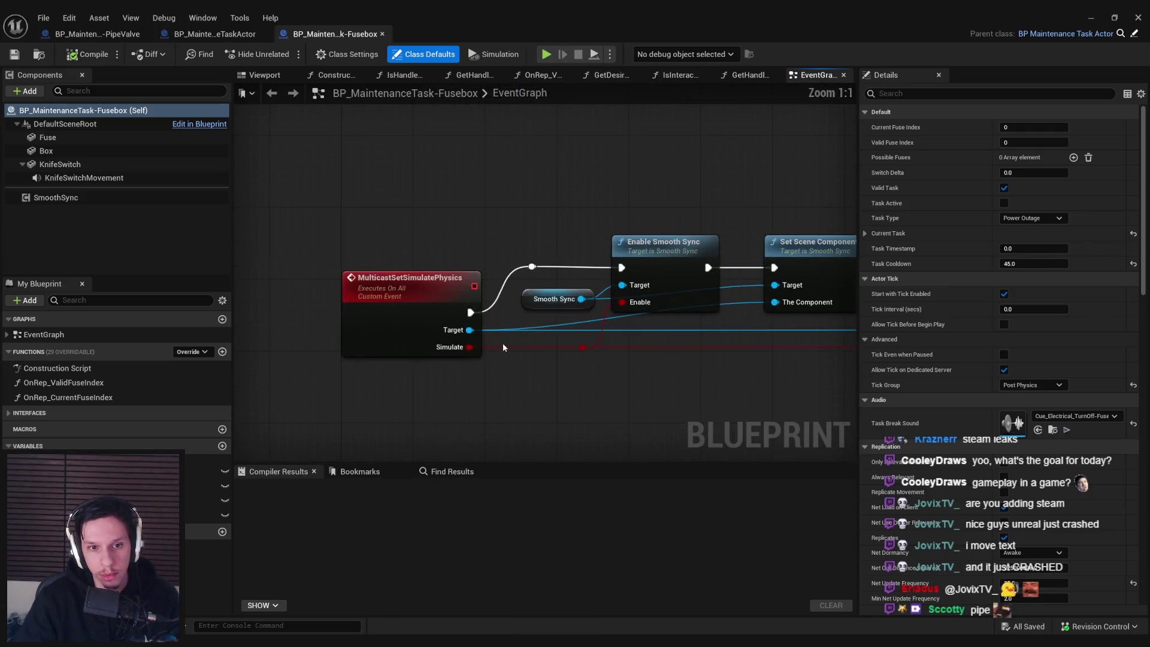
{"action": "scroll", "coordinate": [498, 343], "scroll_direction": "down", "scroll_amount": 2}
{"action": "scroll", "coordinate": [487, 342], "scroll_direction": "up", "scroll_amount": 2}
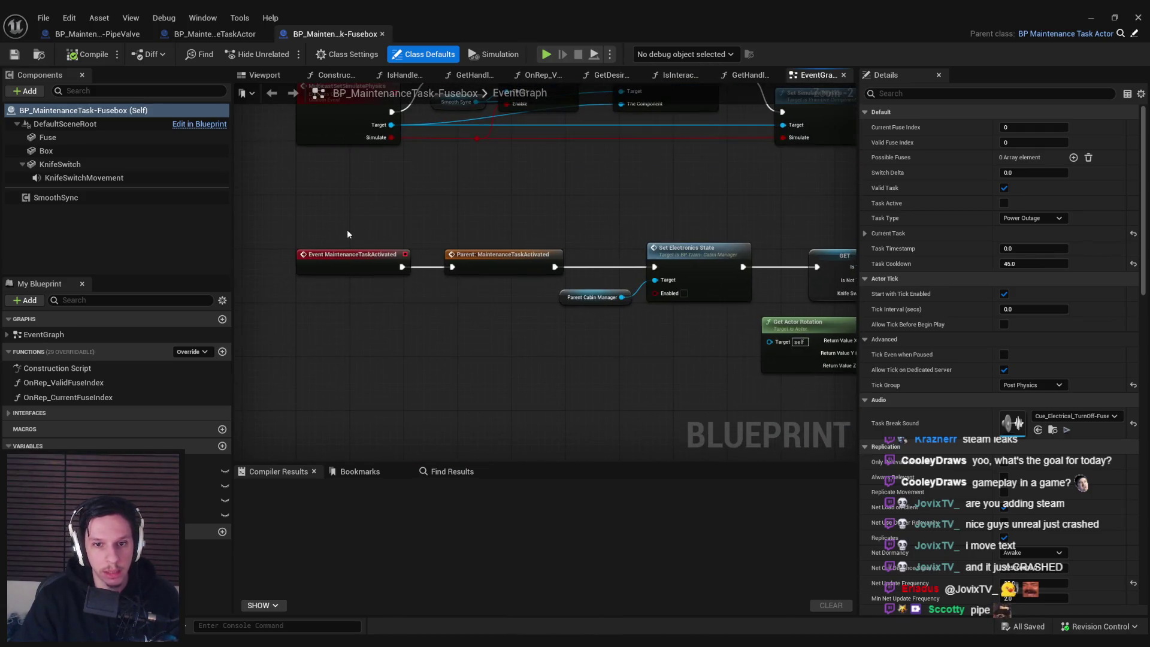
{"action": "left_click", "coordinate": [491, 331]}
{"action": "left_click", "coordinate": [96, 34]}
{"action": "key", "text": "ctrl+z"}
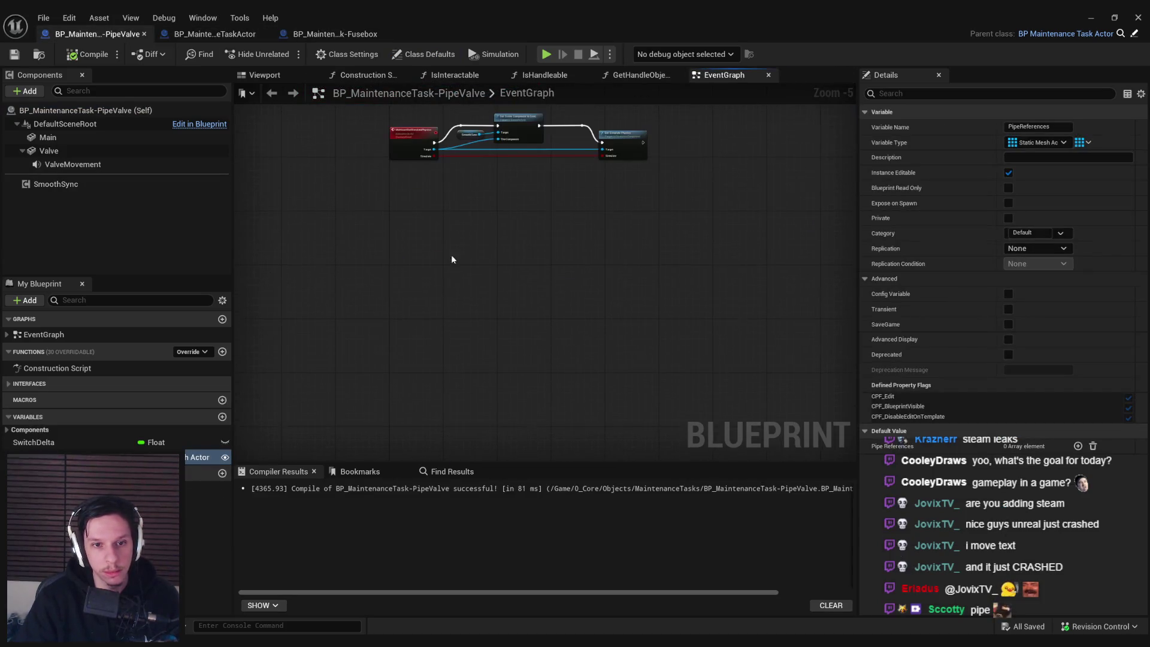
- Inspect the Fusebox graph's Reset Knife Switch Event and Server Set Fuse Indexes nodes
{"action": "left_click", "coordinate": [214, 33]}
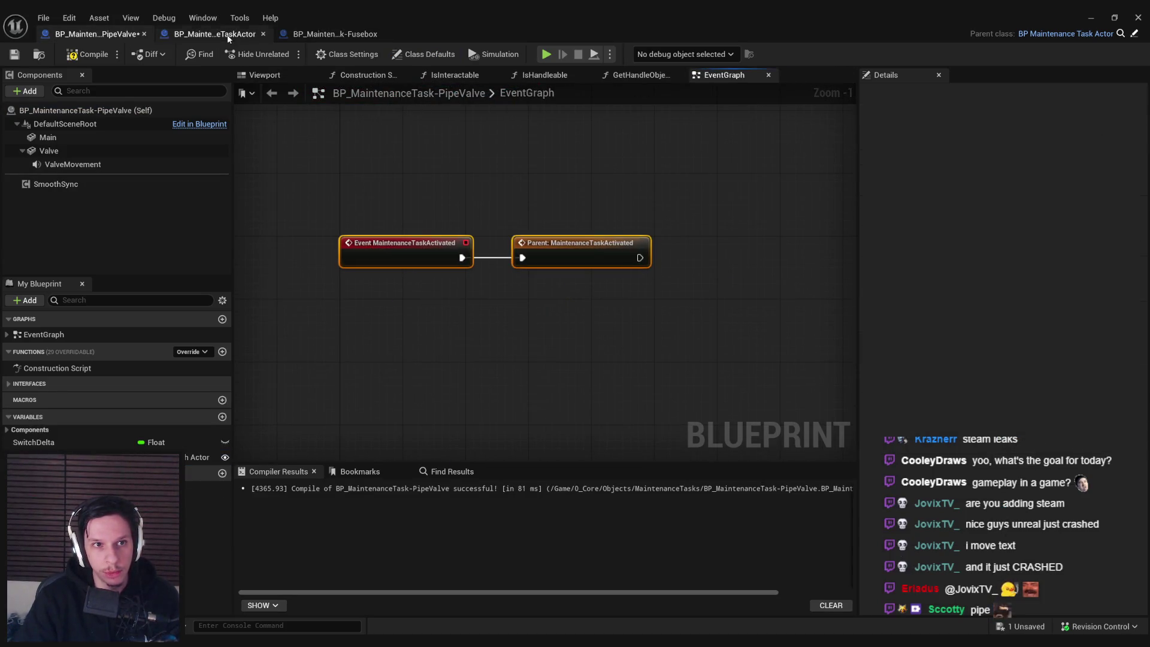
{"action": "left_click", "coordinate": [335, 34]}
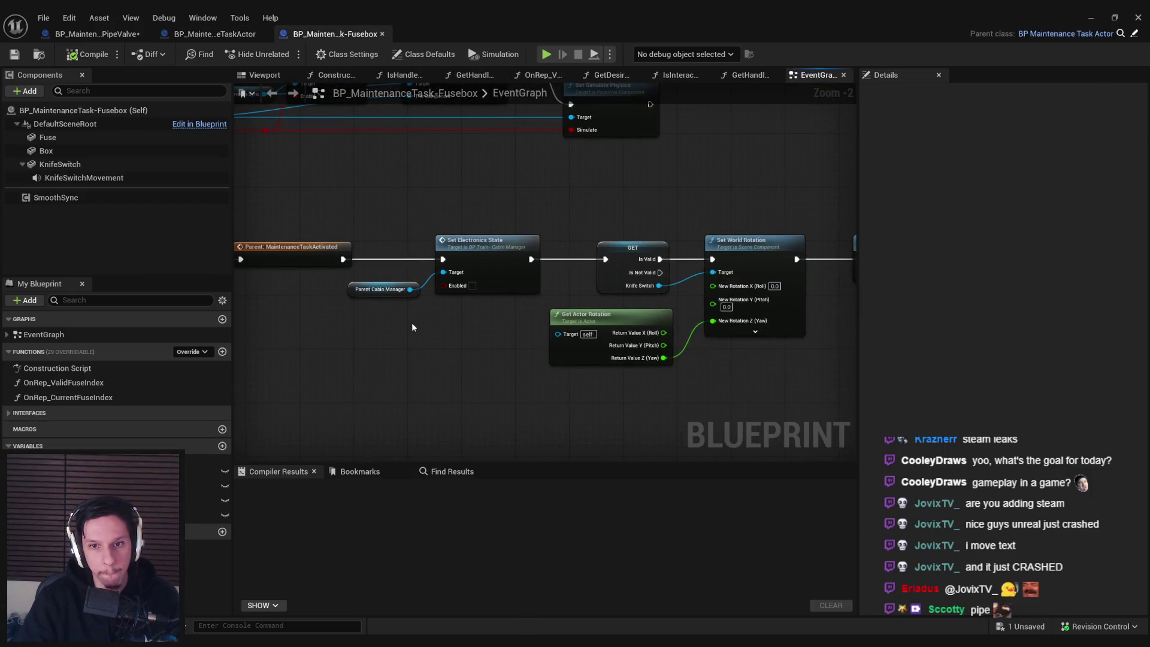
{"action": "left_click_drag", "start_coordinate": [427, 216], "coordinate": [444, 357]}
{"action": "left_click_drag", "start_coordinate": [526, 376], "coordinate": [186, 366]}
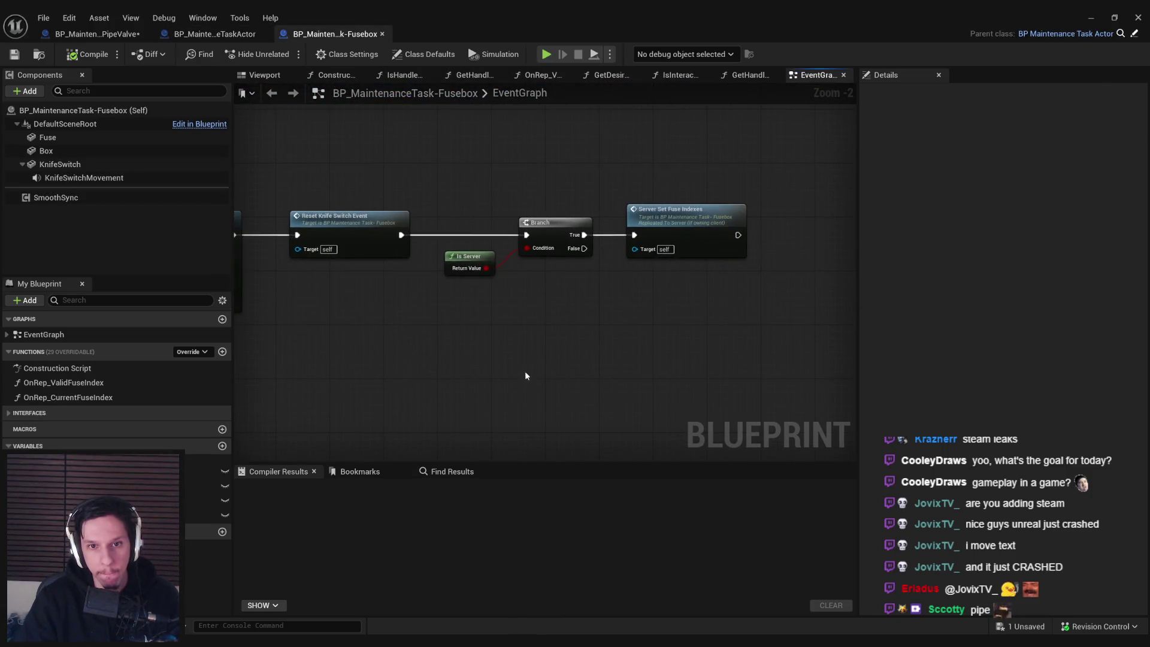
- Save and compile the PipeValve Blueprint with its parent MaintenanceTaskActivated call
{"action": "left_click", "coordinate": [87, 36]}
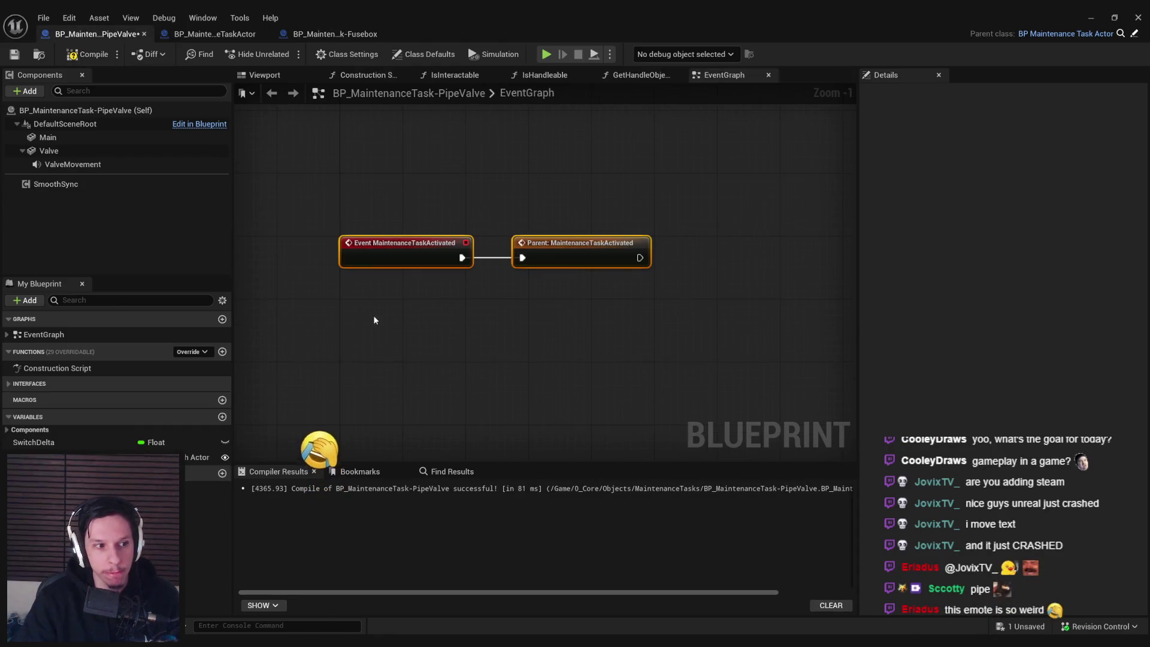
{"action": "left_click", "coordinate": [410, 359]}
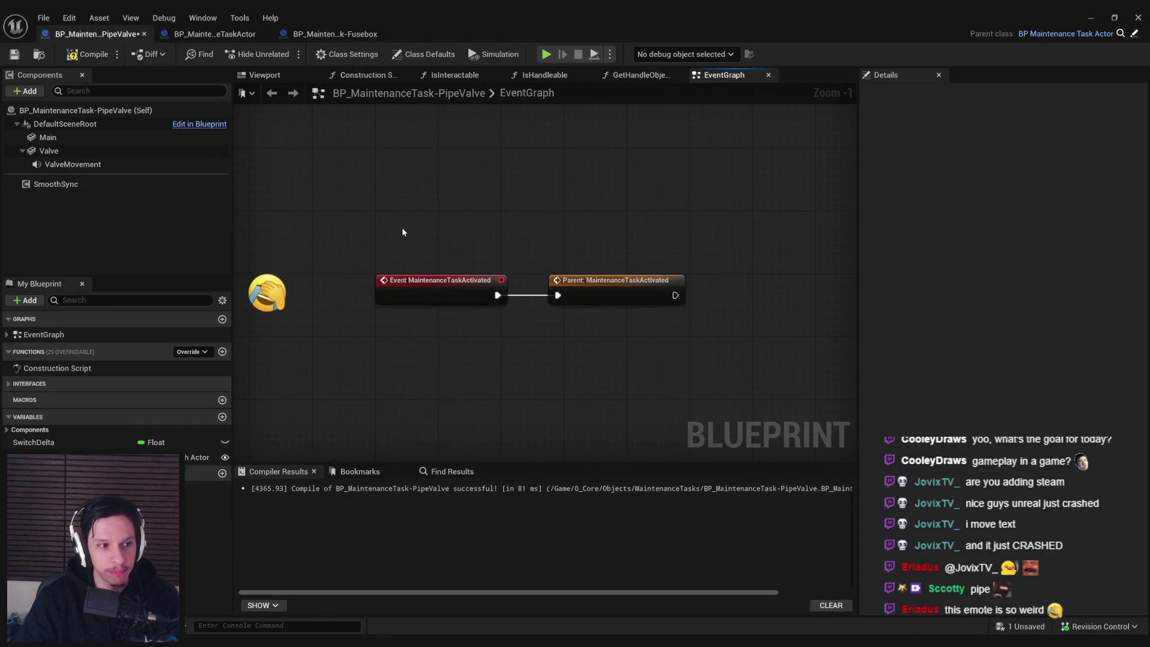
{"action": "key", "text": "ctrl+s"}
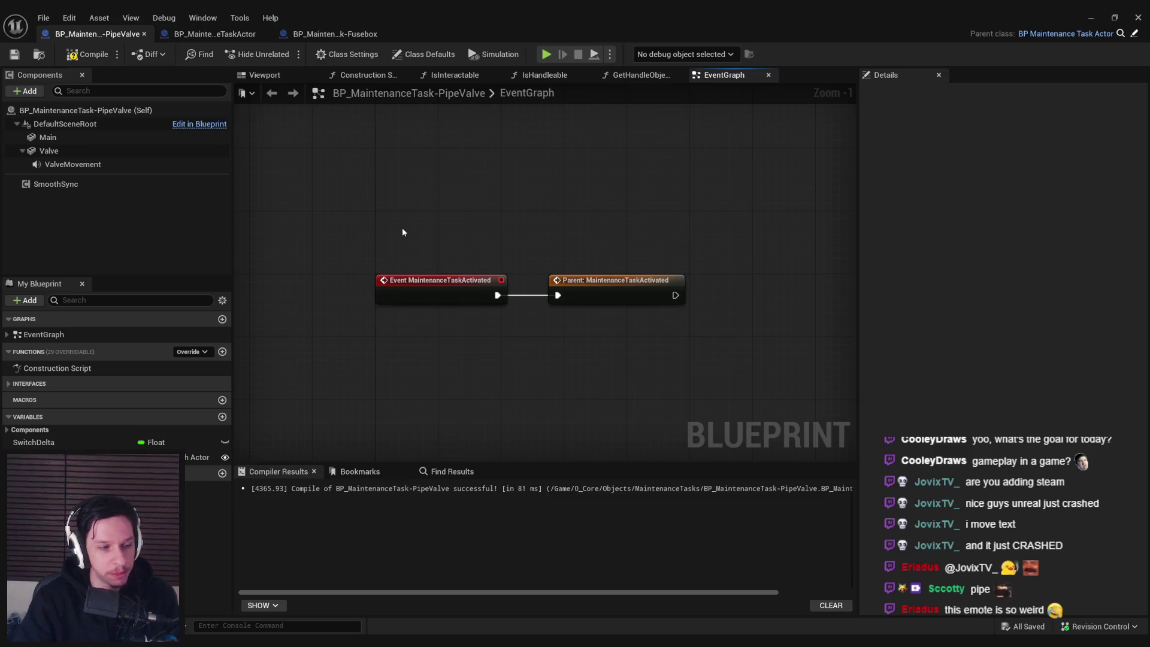
{"action": "scroll", "coordinate": [402, 232], "scroll_direction": "down", "scroll_amount": 1}
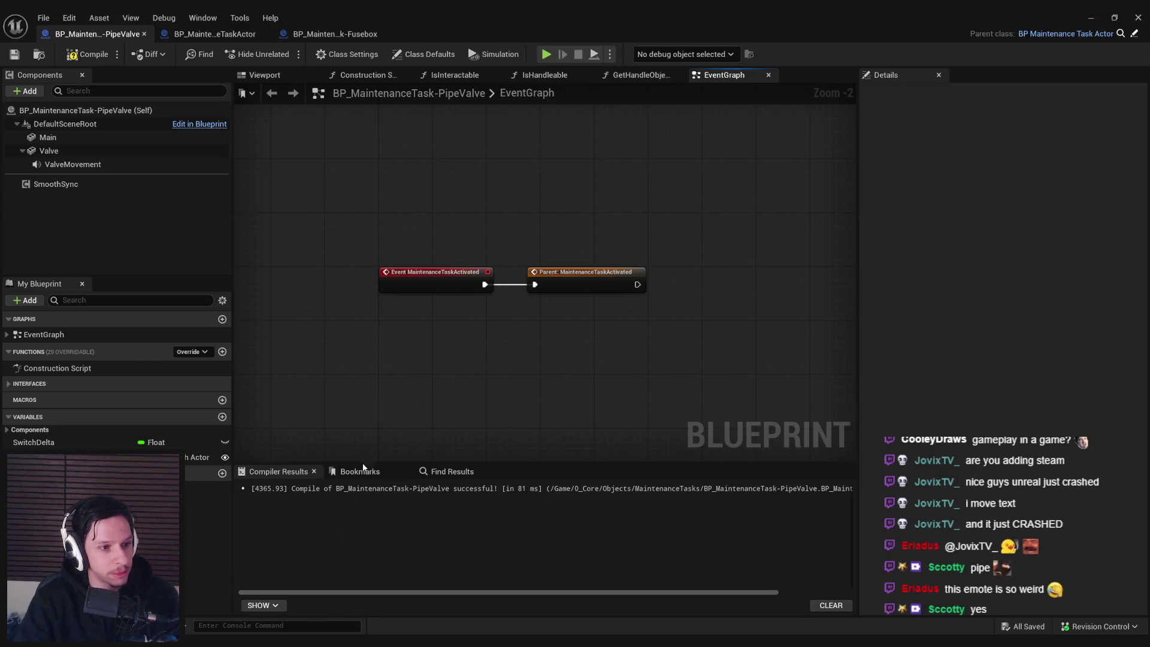
{"action": "mouse_move", "coordinate": [561, 311]}
{"action": "left_mouse_down"}
{"action": "mouse_move", "coordinate": [508, 300]}
{"action": "mouse_move", "coordinate": [445, 322]}
{"action": "left_mouse_up"}
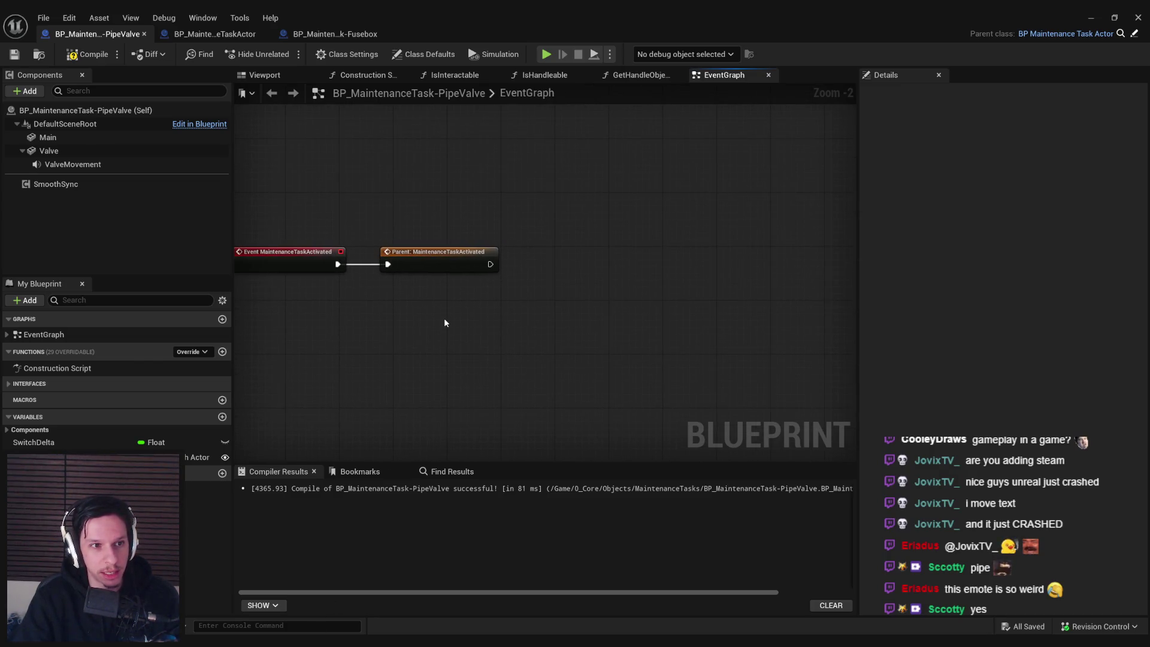
{"action": "left_click", "coordinate": [79, 57]}
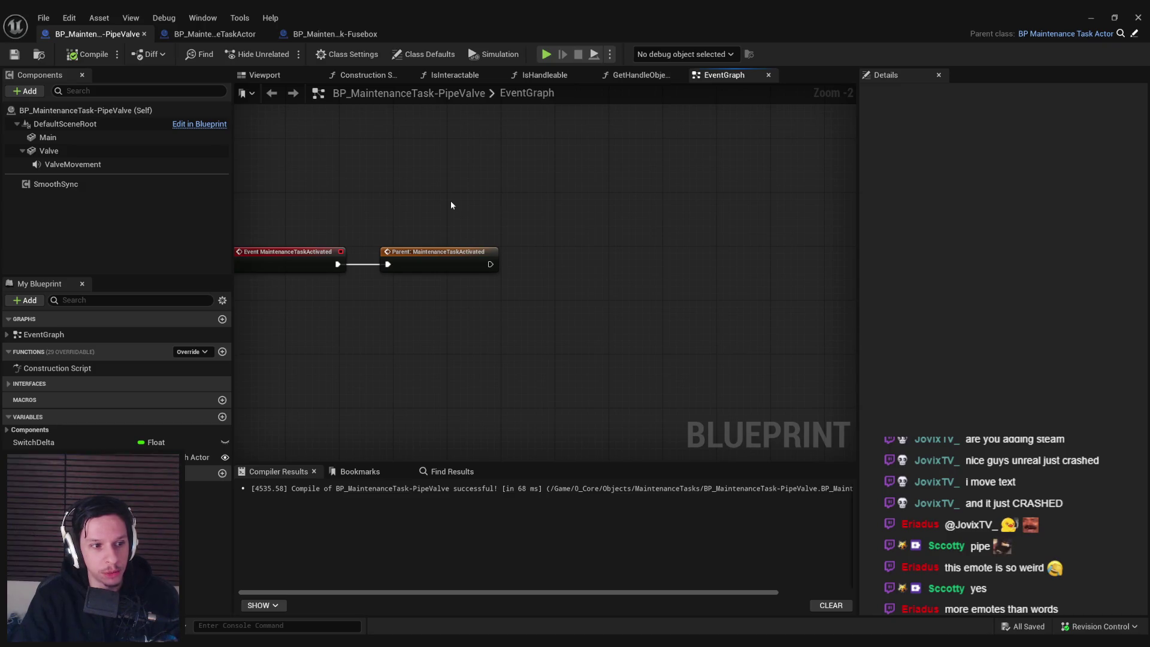
- Glance at the Fusebox and parent Blueprints, then show PipeValve's class defaults
{"action": "left_click", "coordinate": [333, 34]}
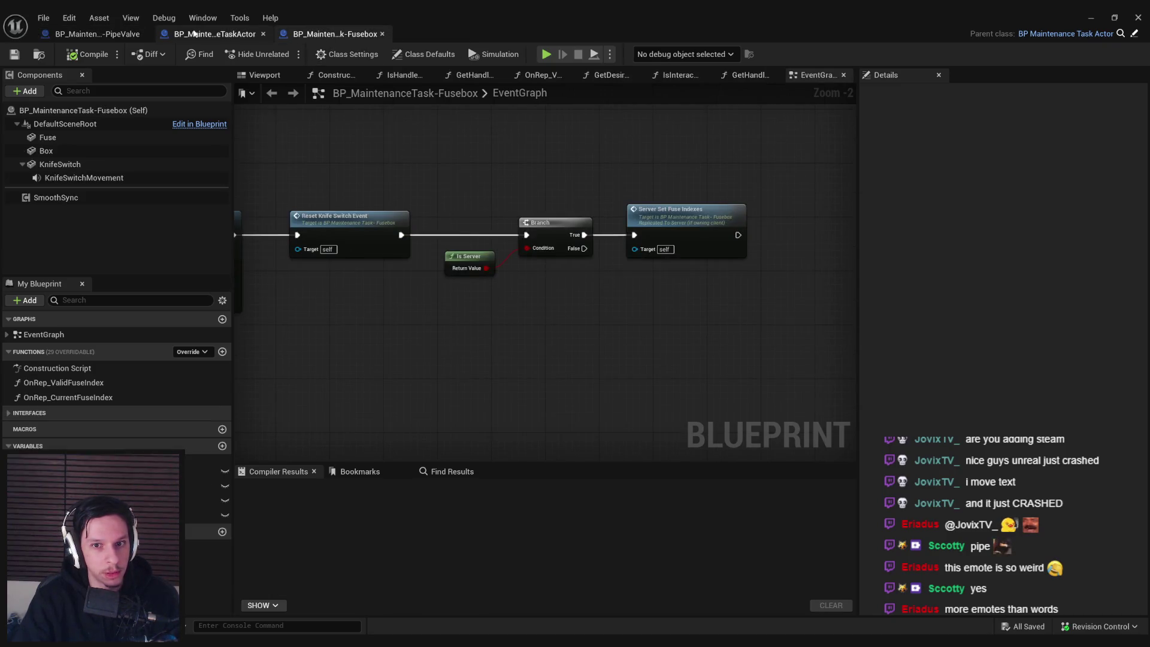
{"action": "left_click", "coordinate": [194, 33]}
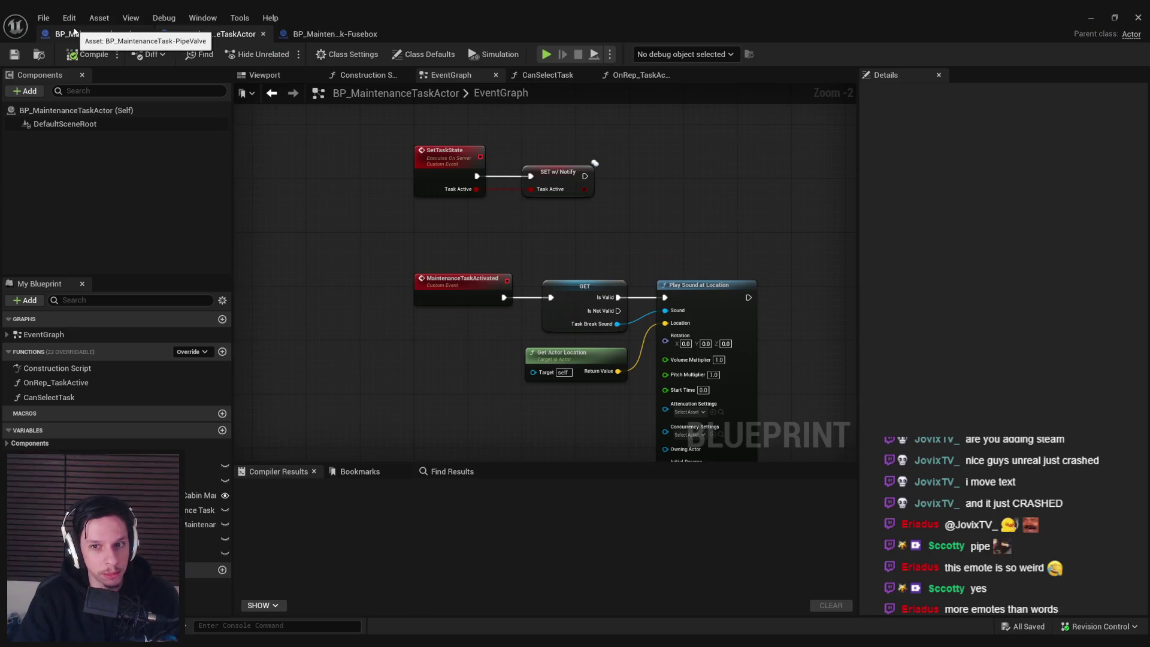
{"action": "left_click", "coordinate": [93, 34]}
{"action": "left_click_drag", "start_coordinate": [429, 198], "coordinate": [473, 224]}
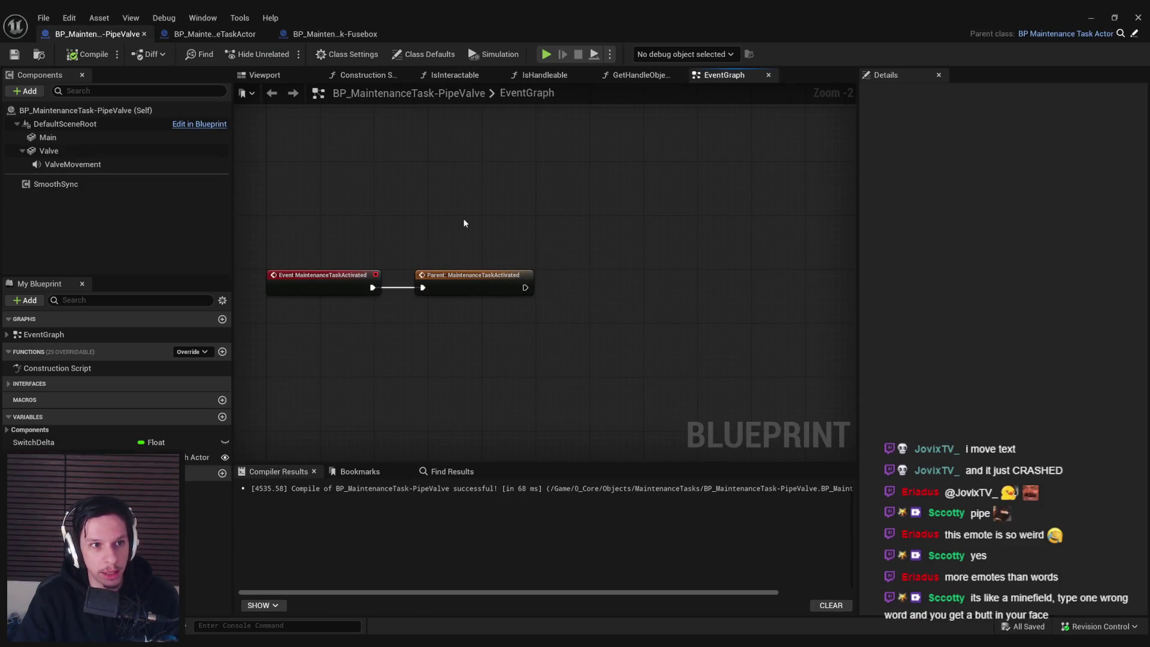
{"action": "left_click", "coordinate": [423, 54]}
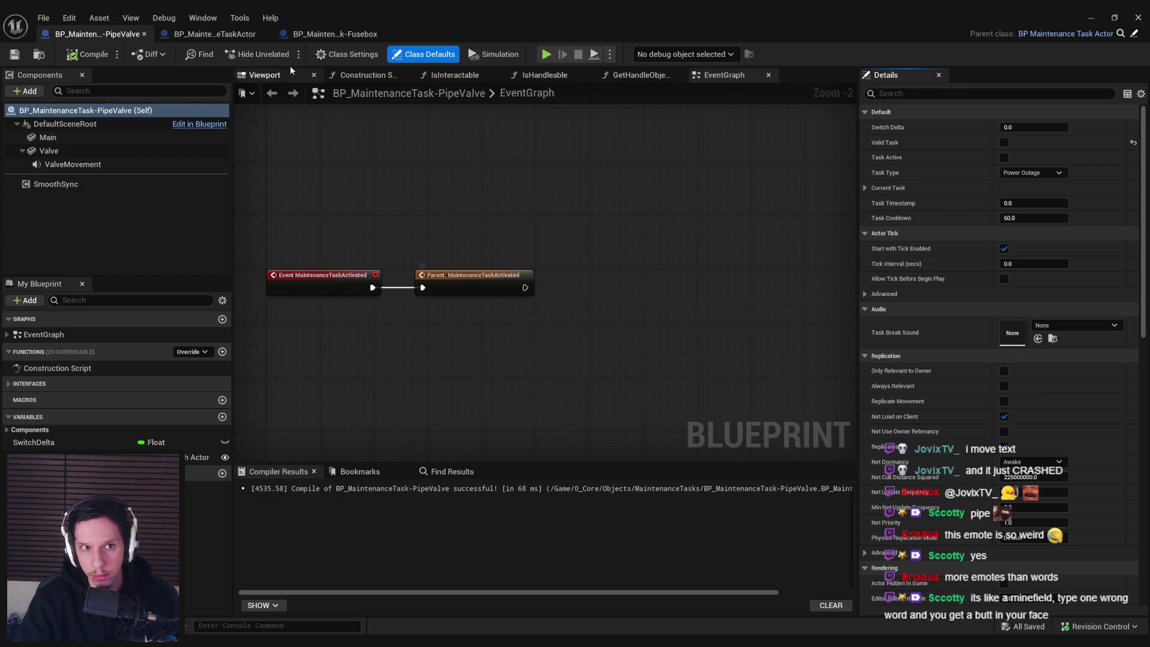
- Copy the Branch and Is Server nodes from the Fusebox event graph
{"action": "left_click", "coordinate": [330, 34]}
{"action": "mouse_move", "coordinate": [747, 196]}
{"action": "left_mouse_down"}
{"action": "mouse_move", "coordinate": [801, 201]}
{"action": "mouse_move", "coordinate": [599, 252]}
{"action": "mouse_move", "coordinate": [647, 264]}
{"action": "left_mouse_up"}
{"action": "scroll", "coordinate": [647, 263], "scroll_direction": "up", "scroll_amount": 1}
{"action": "scroll", "coordinate": [386, 328], "scroll_direction": "down", "scroll_amount": 1}
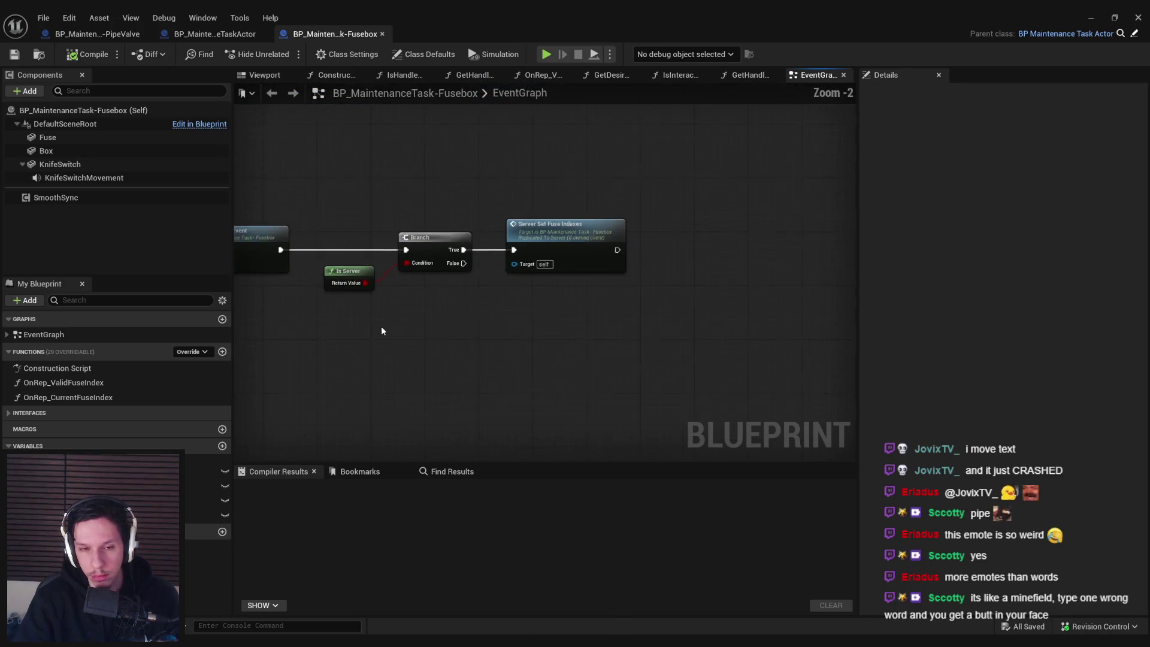
{"action": "left_click_drag", "start_coordinate": [381, 326], "coordinate": [785, 313]}
{"action": "scroll", "coordinate": [786, 313], "scroll_direction": "down", "scroll_amount": 1}
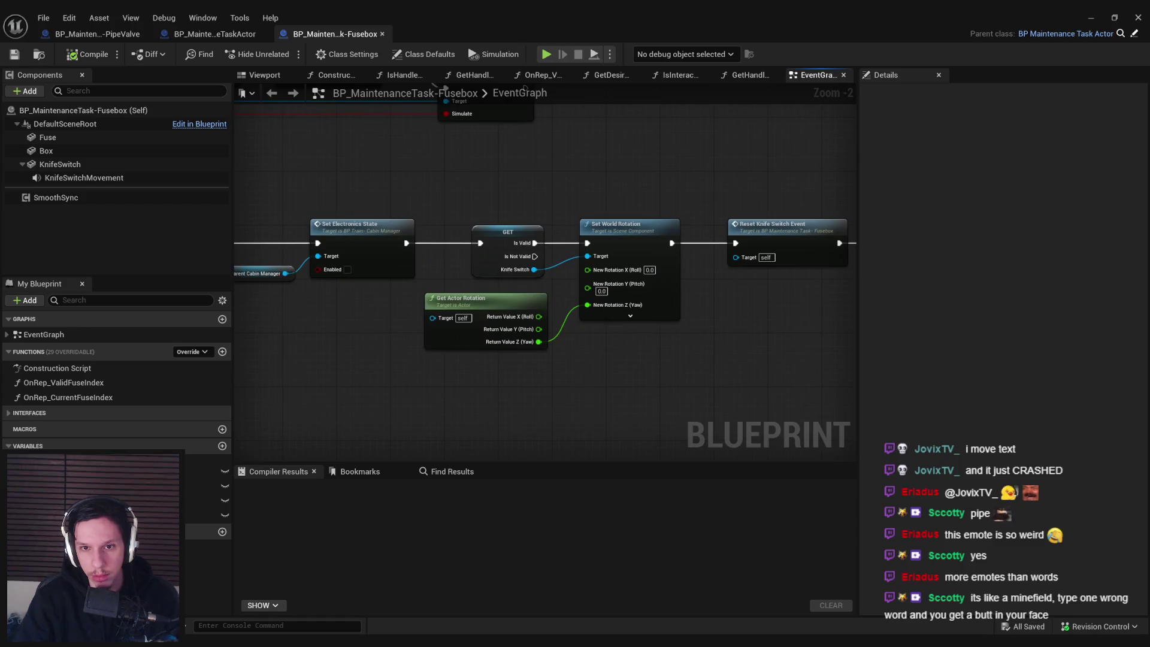
{"action": "mouse_move", "coordinate": [551, 317]}
{"action": "left_mouse_down"}
{"action": "mouse_move", "coordinate": [603, 320]}
{"action": "mouse_move", "coordinate": [534, 322]}
{"action": "mouse_move", "coordinate": [730, 325]}
{"action": "left_mouse_up"}
{"action": "key", "text": "ctrl+c"}
- Paste them into PipeValve, wire the parent call into the Branch, and compile
{"action": "left_click", "coordinate": [96, 34]}
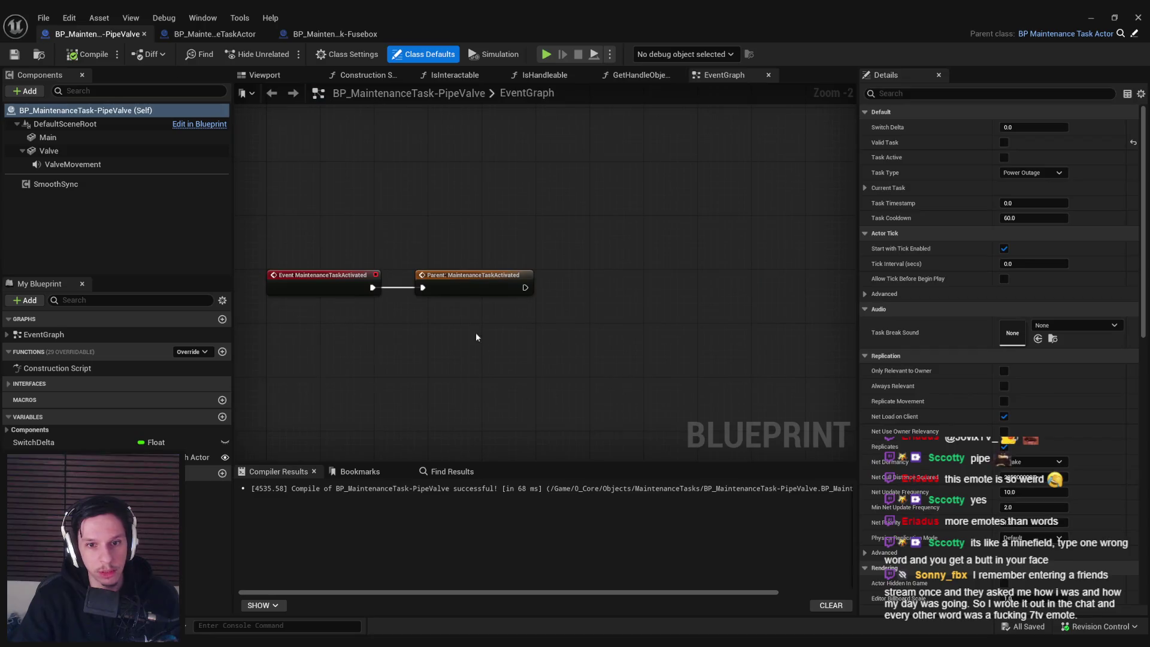
{"action": "key", "text": "ctrl+v"}
{"action": "mouse_move", "coordinate": [647, 288]}
{"action": "left_mouse_down"}
{"action": "mouse_move", "coordinate": [525, 288]}
{"action": "mouse_move", "coordinate": [663, 285]}
{"action": "left_mouse_up"}
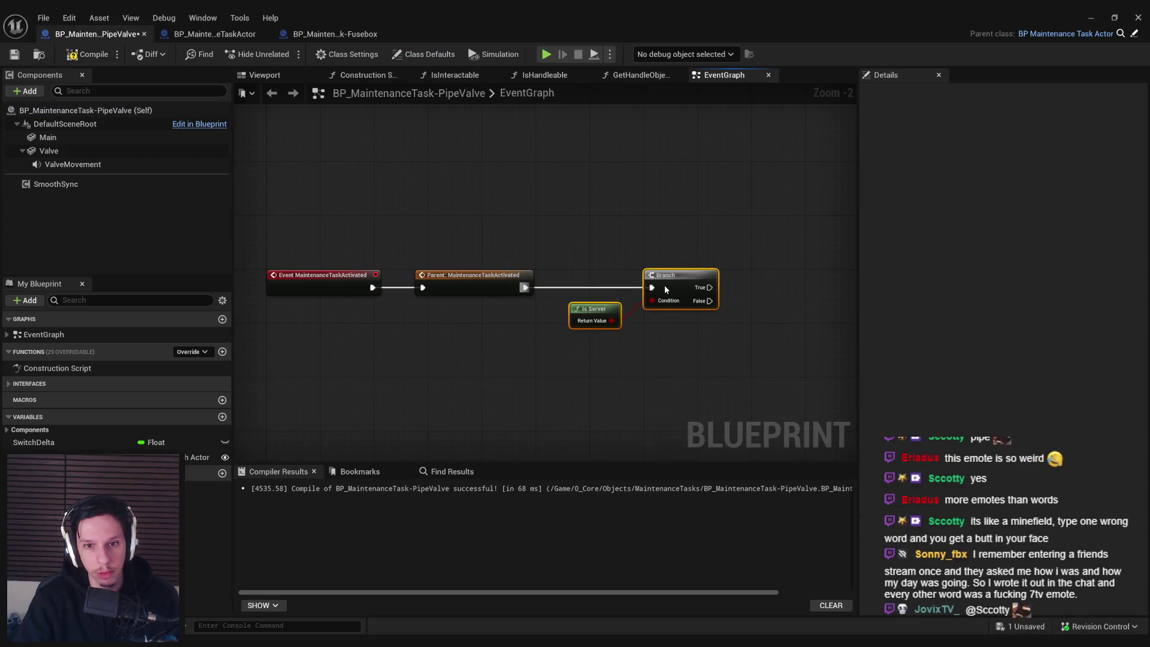
{"action": "left_click", "coordinate": [548, 325]}
{"action": "left_click", "coordinate": [75, 55]}
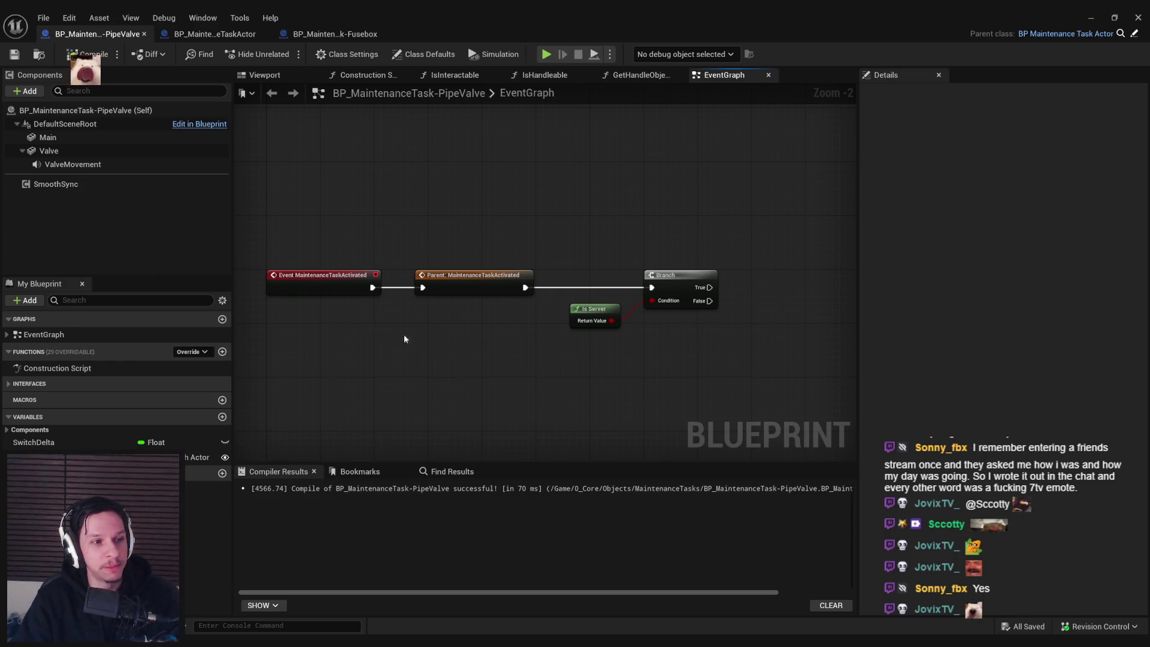
{"action": "scroll", "coordinate": [538, 340], "scroll_direction": "up", "scroll_amount": 1}
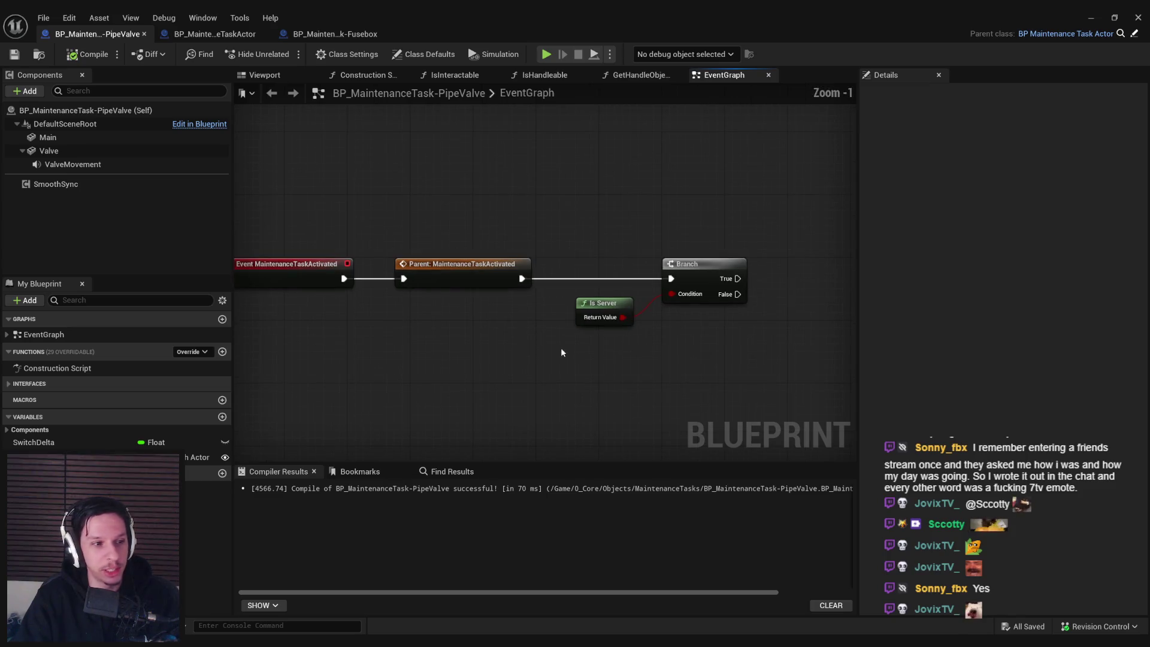
{"action": "scroll", "coordinate": [497, 317], "scroll_direction": "down", "scroll_amount": 1}
{"action": "scroll", "coordinate": [489, 324], "scroll_direction": "up", "scroll_amount": 2}
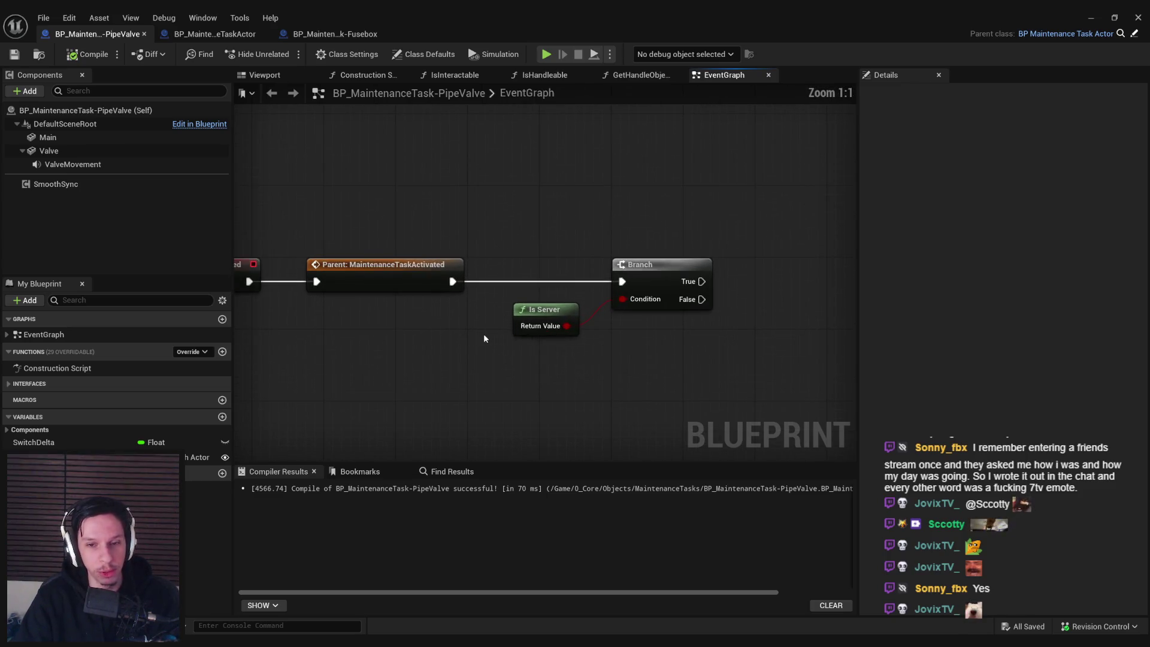
{"action": "scroll", "coordinate": [484, 339], "scroll_direction": "down", "scroll_amount": 3}
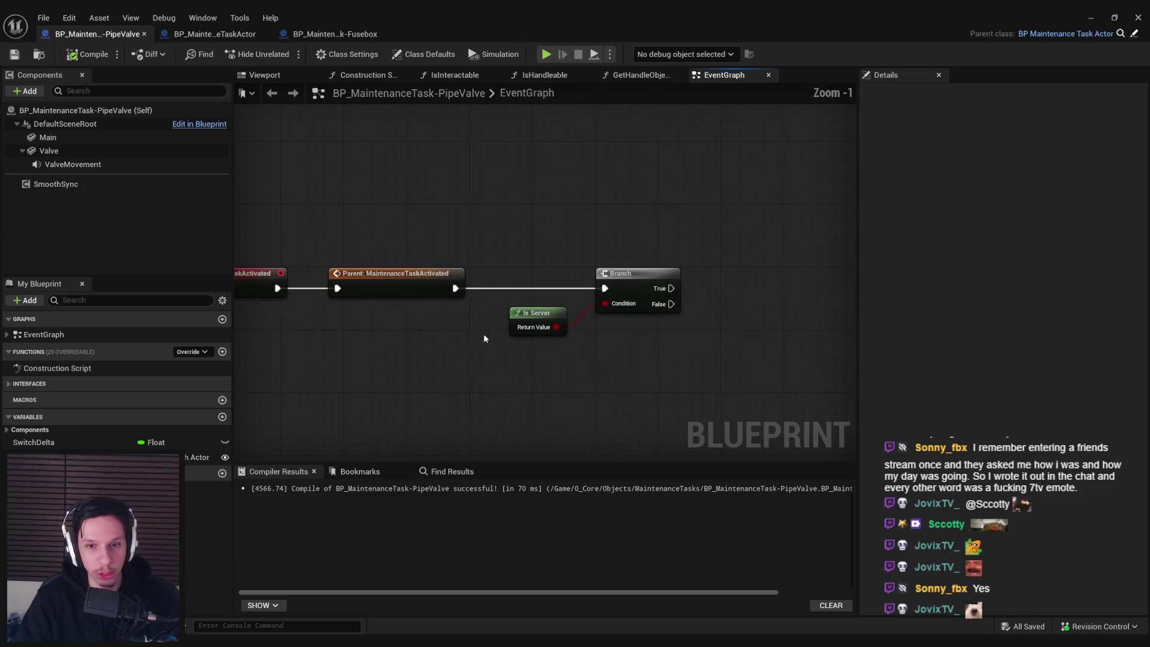
{"action": "scroll", "coordinate": [484, 338], "scroll_direction": "down", "scroll_amount": 1}
{"action": "scroll", "coordinate": [472, 379], "scroll_direction": "up", "scroll_amount": 3}
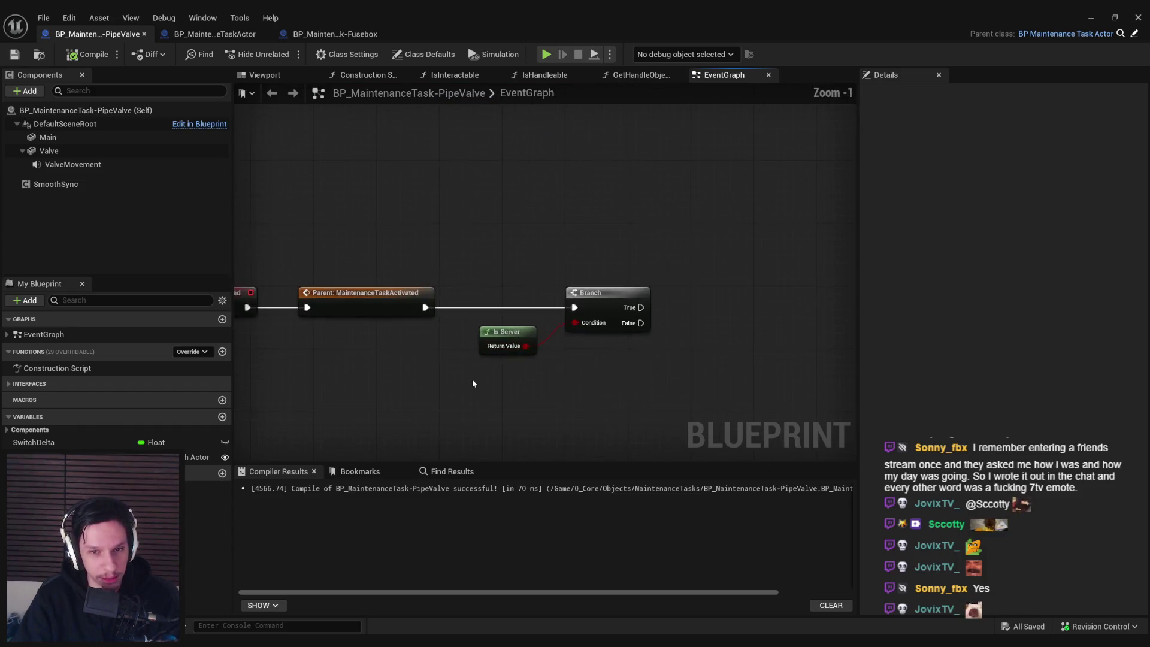
{"action": "scroll", "coordinate": [473, 379], "scroll_direction": "up", "scroll_amount": 1}
{"action": "scroll", "coordinate": [472, 379], "scroll_direction": "down", "scroll_amount": 2}
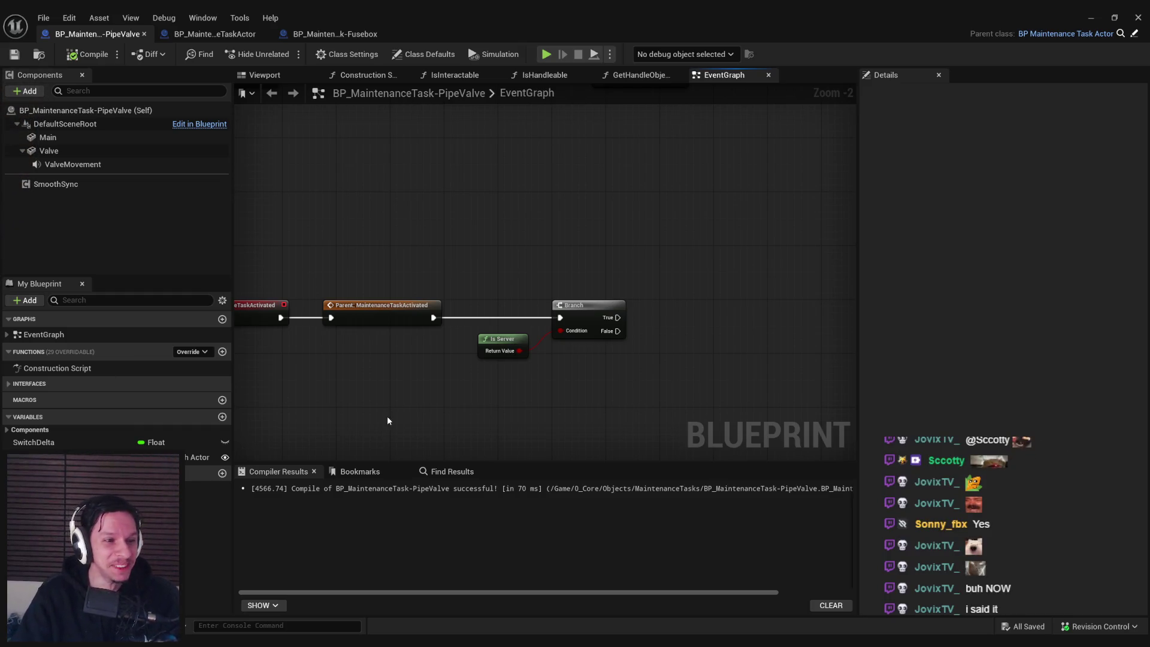
{"action": "left_click_drag", "start_coordinate": [506, 394], "coordinate": [440, 362]}
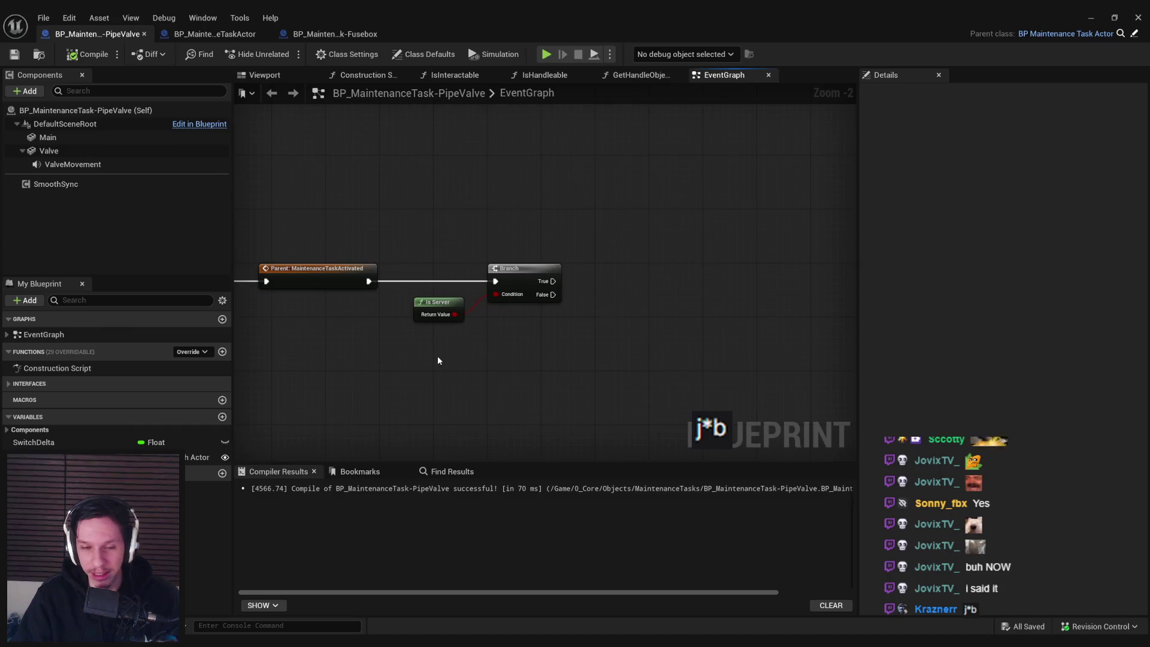
{"action": "scroll", "coordinate": [437, 356], "scroll_direction": "up", "scroll_amount": 2}
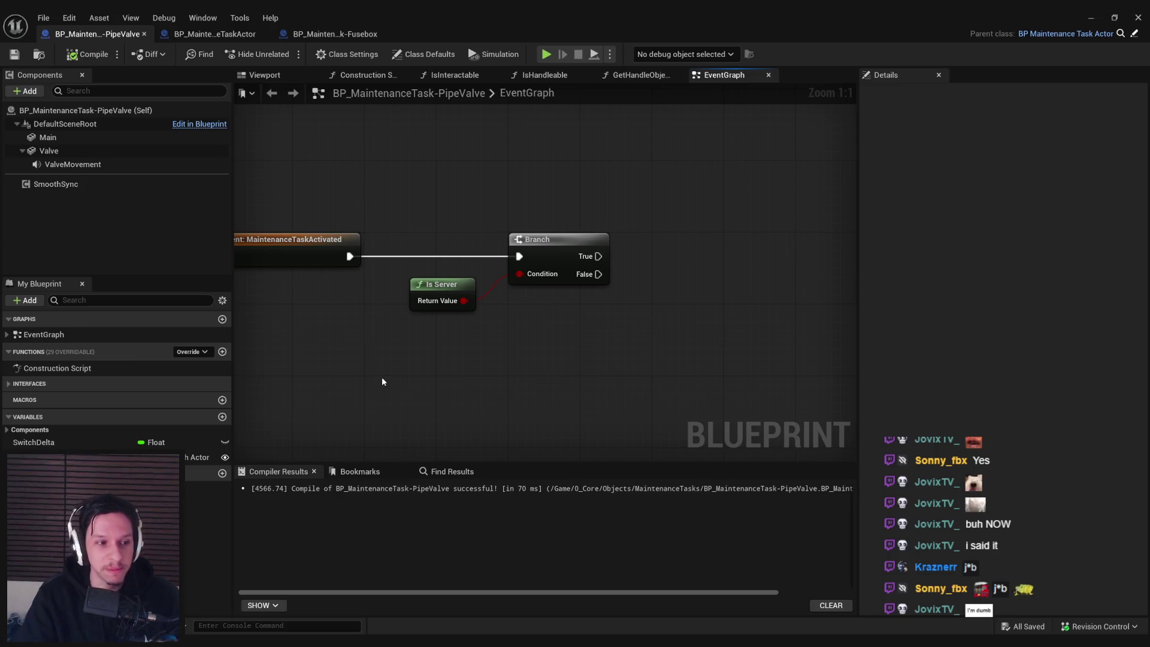
{"action": "scroll", "coordinate": [387, 293], "scroll_direction": "down", "scroll_amount": 2}
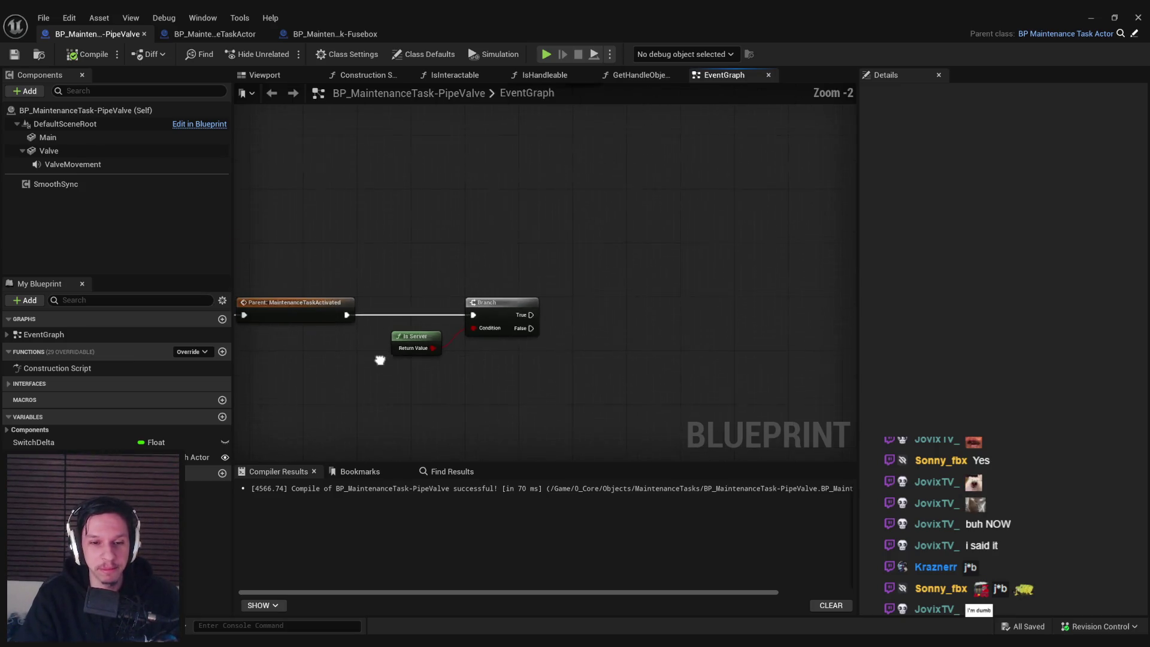
{"action": "scroll", "coordinate": [410, 293], "scroll_direction": "up", "scroll_amount": 2}
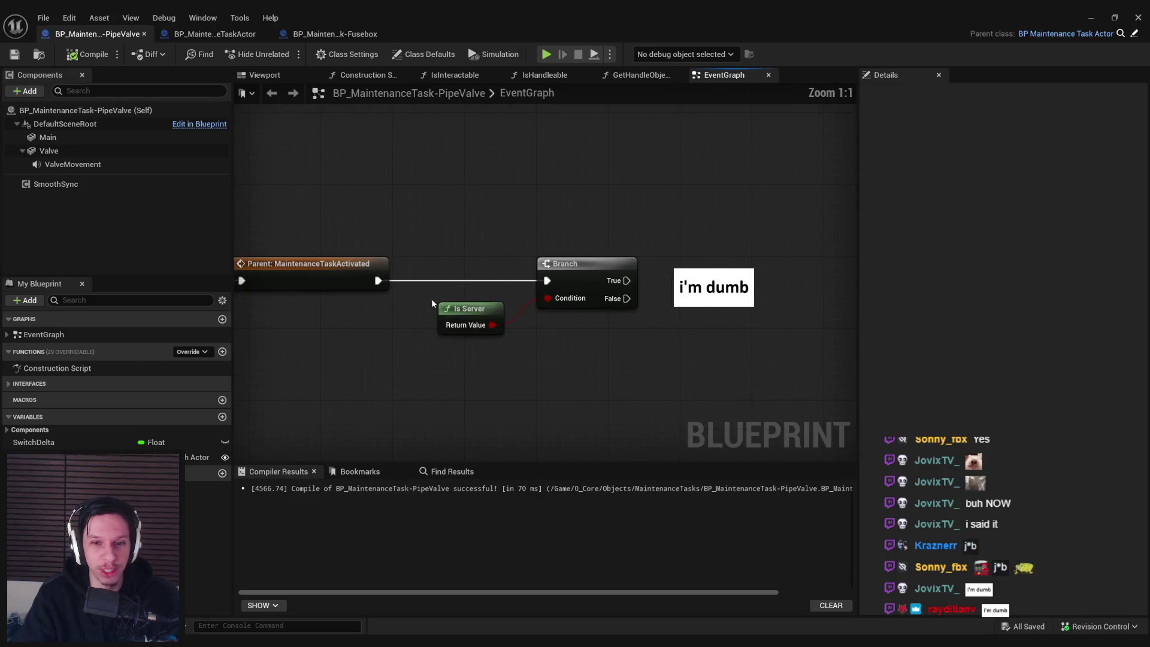
{"action": "scroll", "coordinate": [417, 328], "scroll_direction": "down", "scroll_amount": 2}
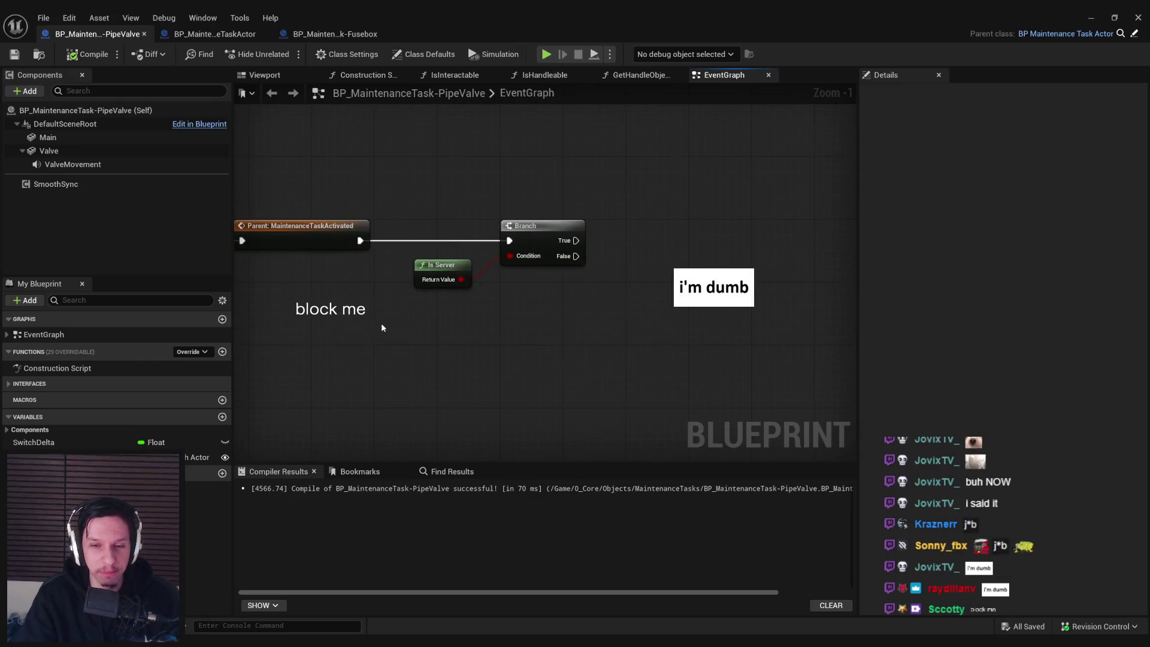
{"action": "scroll", "coordinate": [381, 328], "scroll_direction": "up", "scroll_amount": 1}
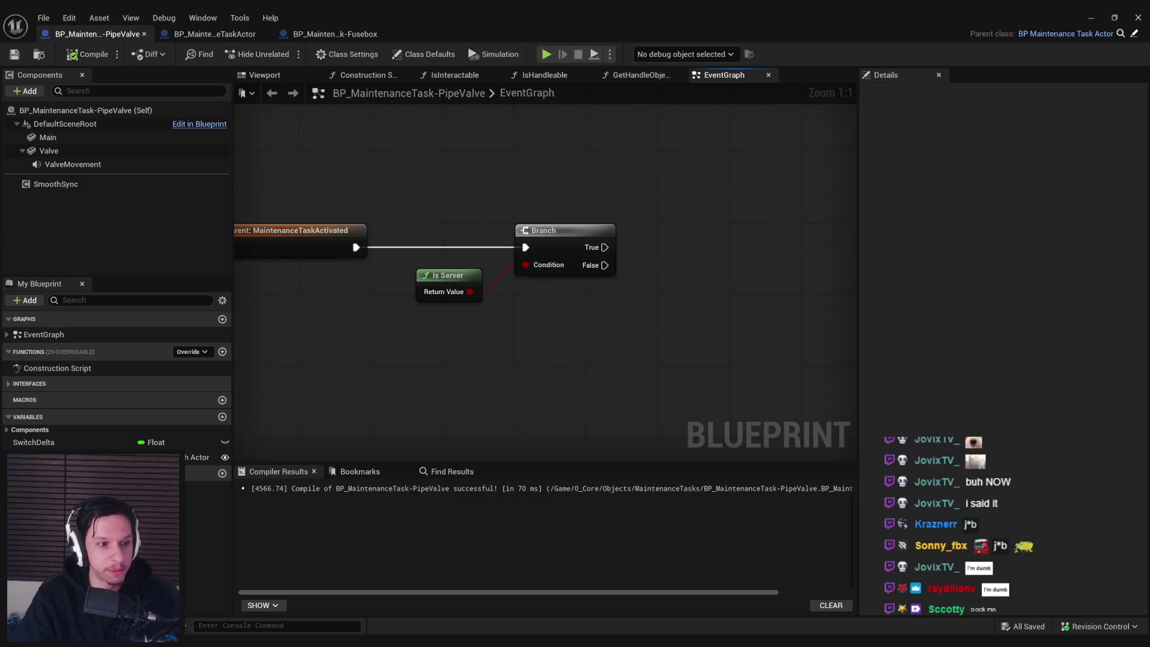
{"action": "left_click_drag", "start_coordinate": [502, 375], "coordinate": [471, 409]}
{"action": "scroll", "coordinate": [444, 317], "scroll_direction": "down", "scroll_amount": 2}
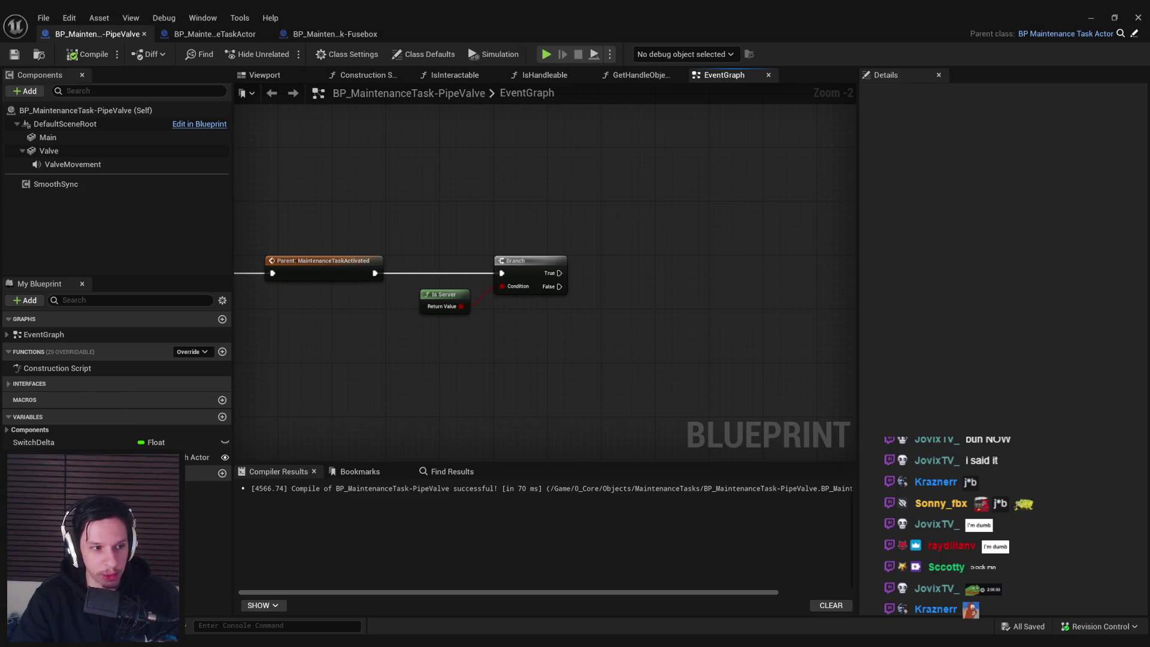
{"action": "mouse_move", "coordinate": [212, 642]}
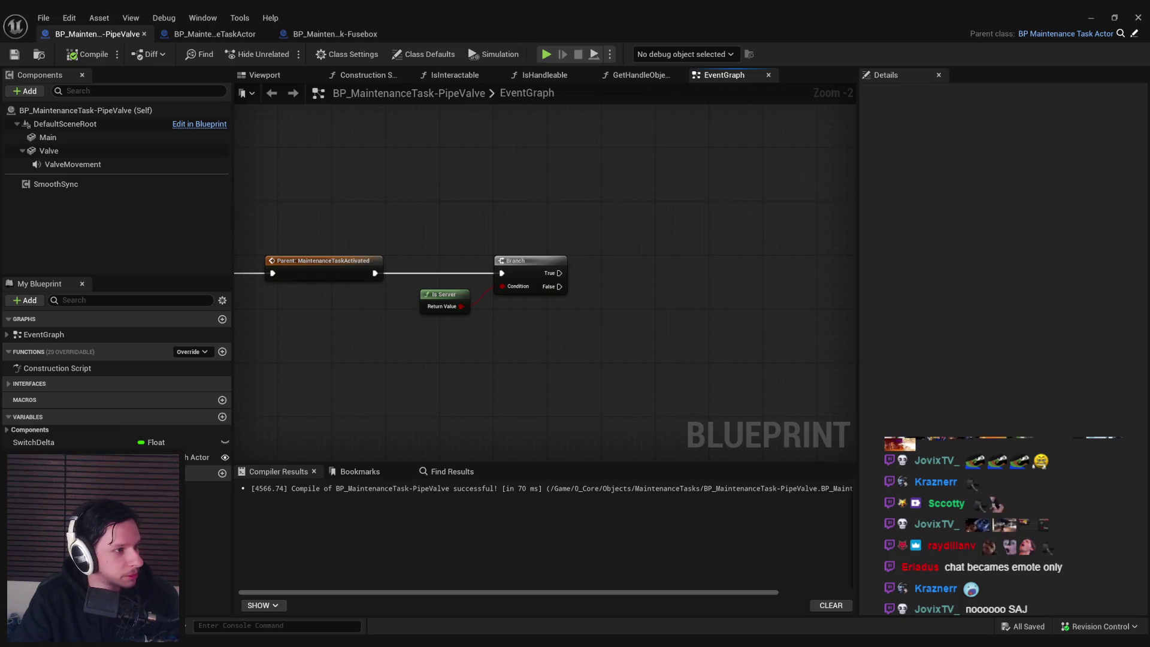
{"action": "left_click_drag", "start_coordinate": [505, 380], "coordinate": [509, 350]}
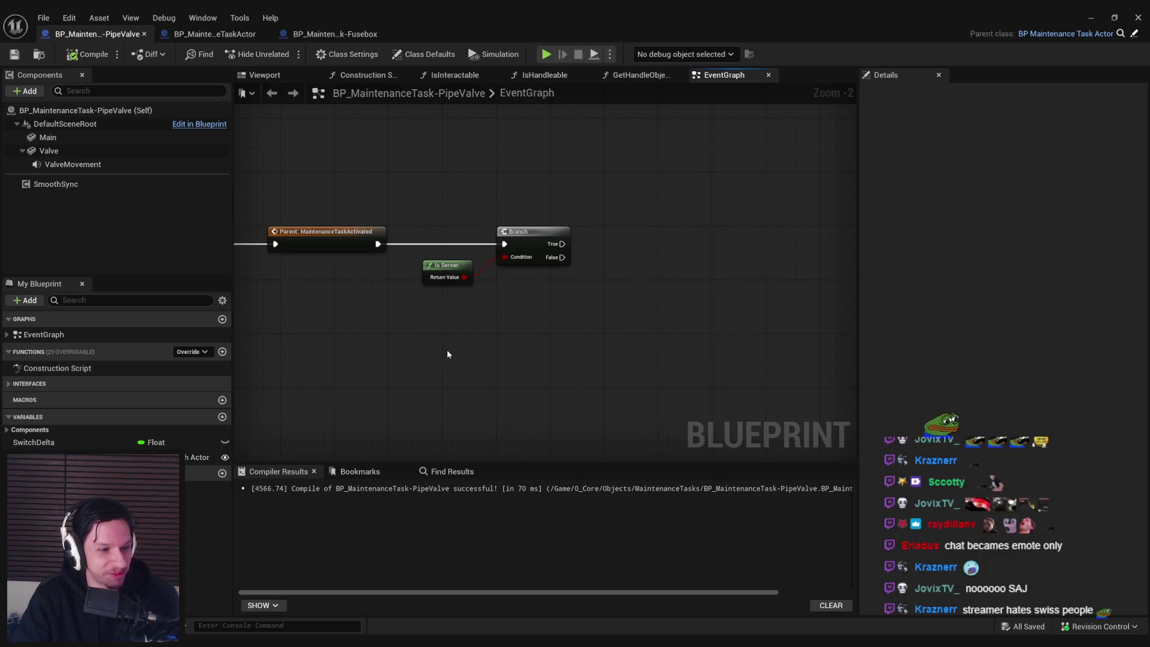
{"action": "scroll", "coordinate": [448, 356], "scroll_direction": "up", "scroll_amount": 2}
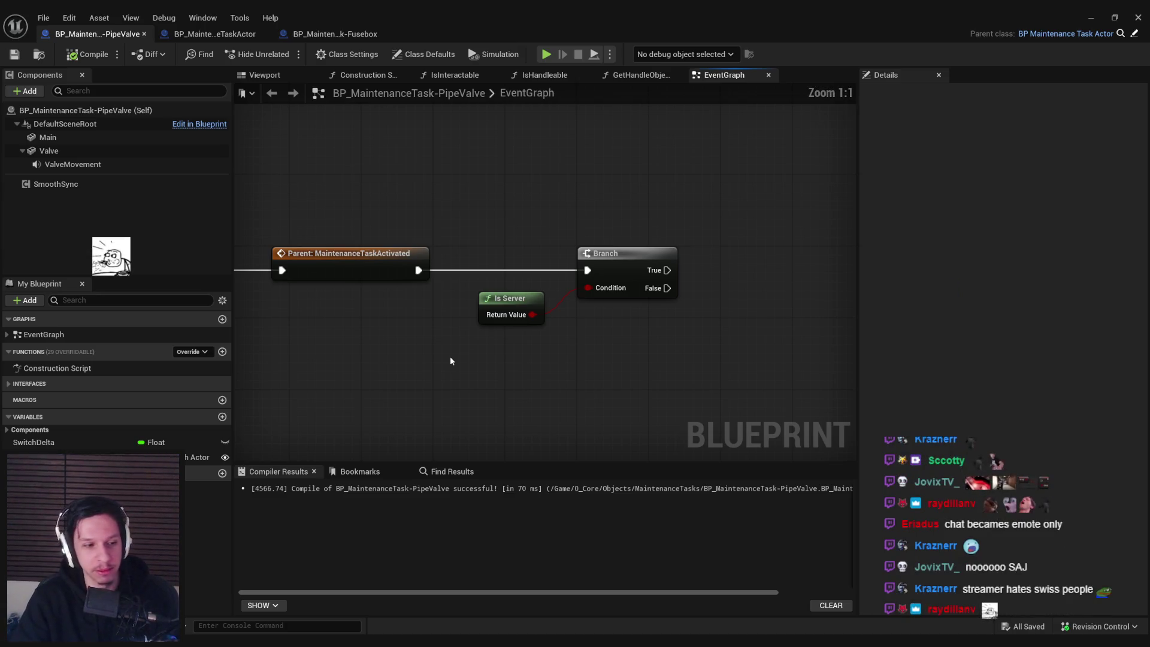
{"action": "scroll", "coordinate": [421, 374], "scroll_direction": "down", "scroll_amount": 1}
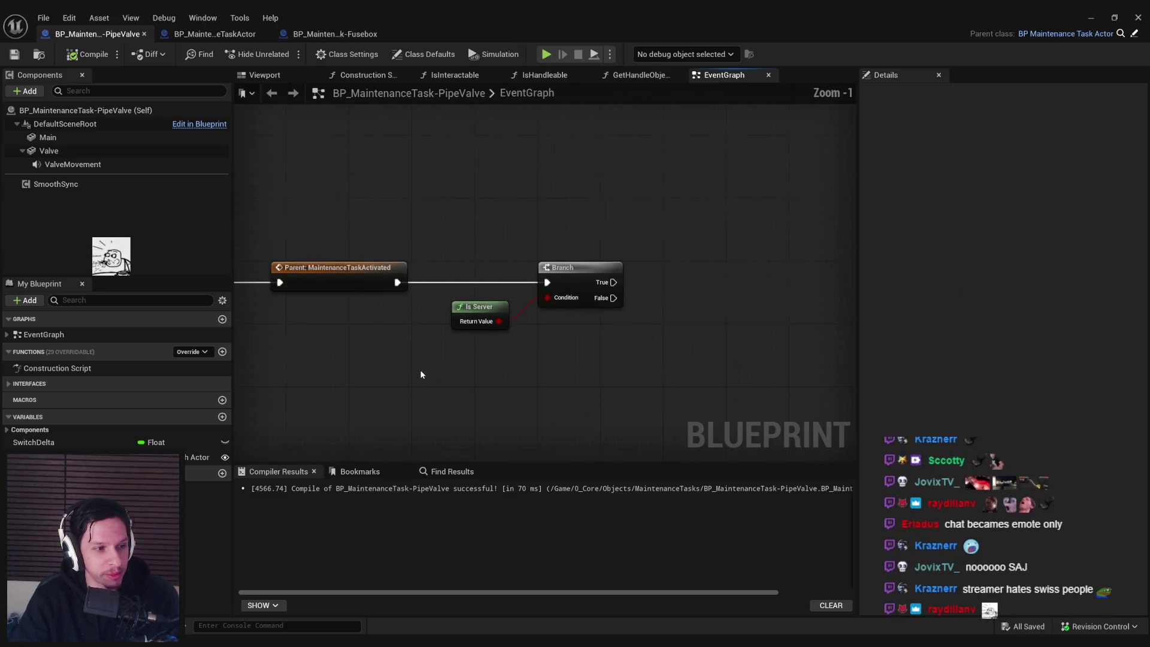
{"action": "left_click_drag", "start_coordinate": [421, 374], "coordinate": [396, 319]}
{"action": "mouse_move", "coordinate": [516, 332]}
{"action": "left_mouse_down"}
{"action": "mouse_move", "coordinate": [466, 286]}
{"action": "mouse_move", "coordinate": [460, 352]}
{"action": "left_mouse_up"}
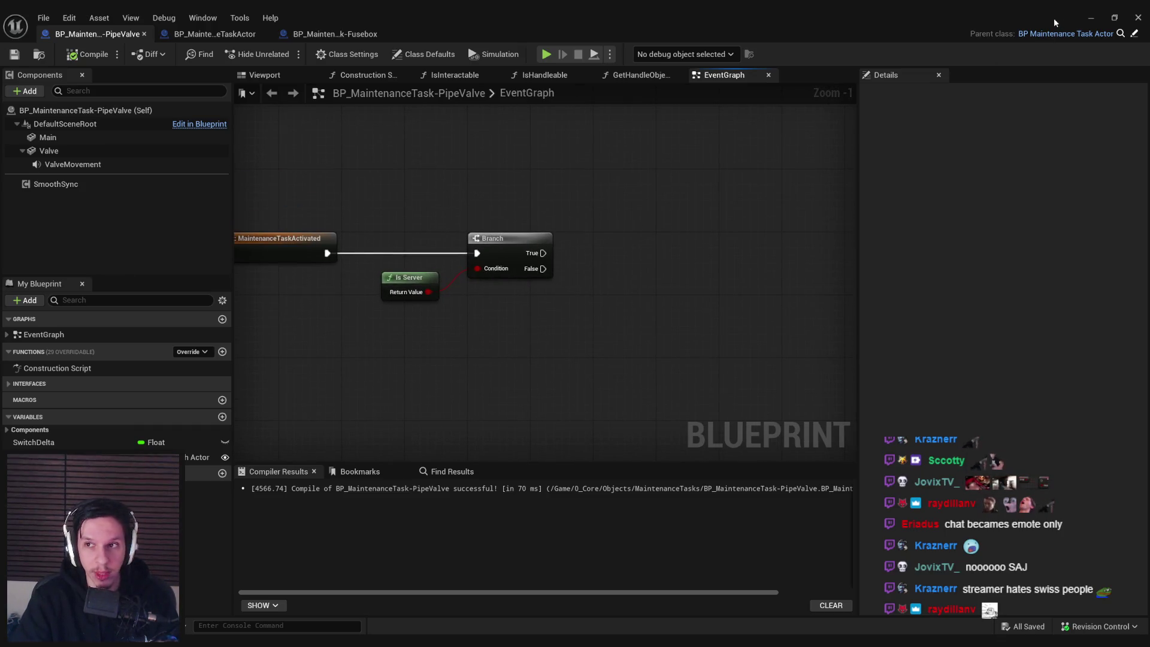
- Create a Blueprint class BP_PipeSteamTask in the MaintenanceTasks folder and open it
{"action": "left_click", "coordinate": [1091, 17]}
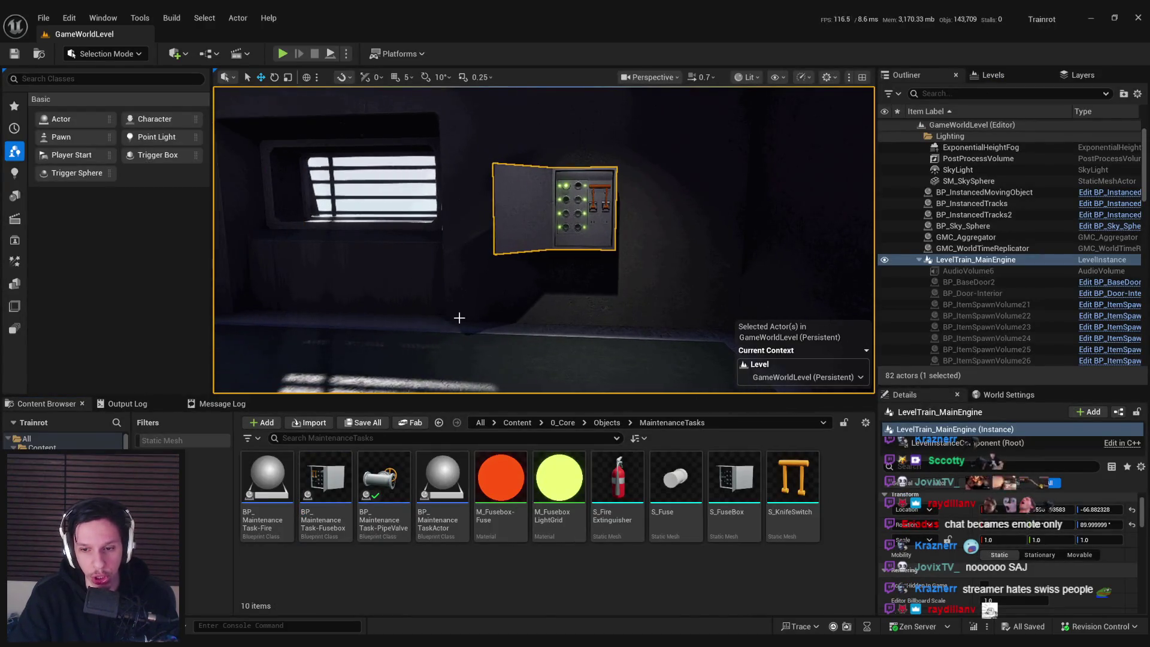
{"action": "key", "text": "f"}
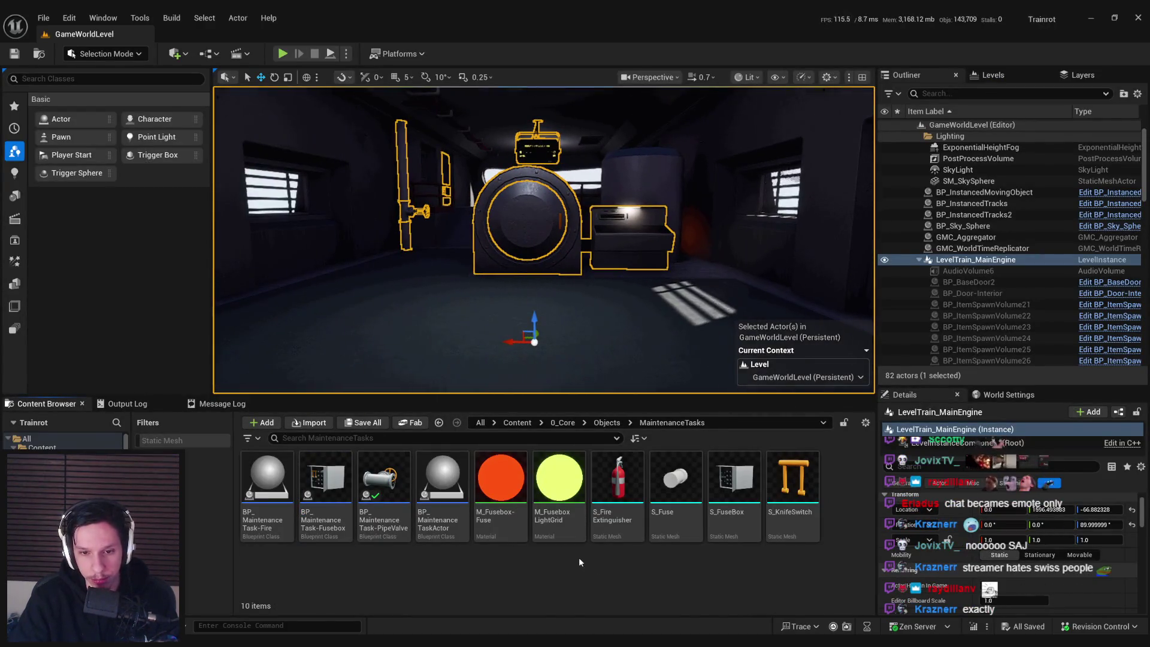
{"action": "right_click", "coordinate": [578, 557]}
{"action": "left_click", "coordinate": [635, 247]}
{"action": "left_click", "coordinate": [473, 232]}
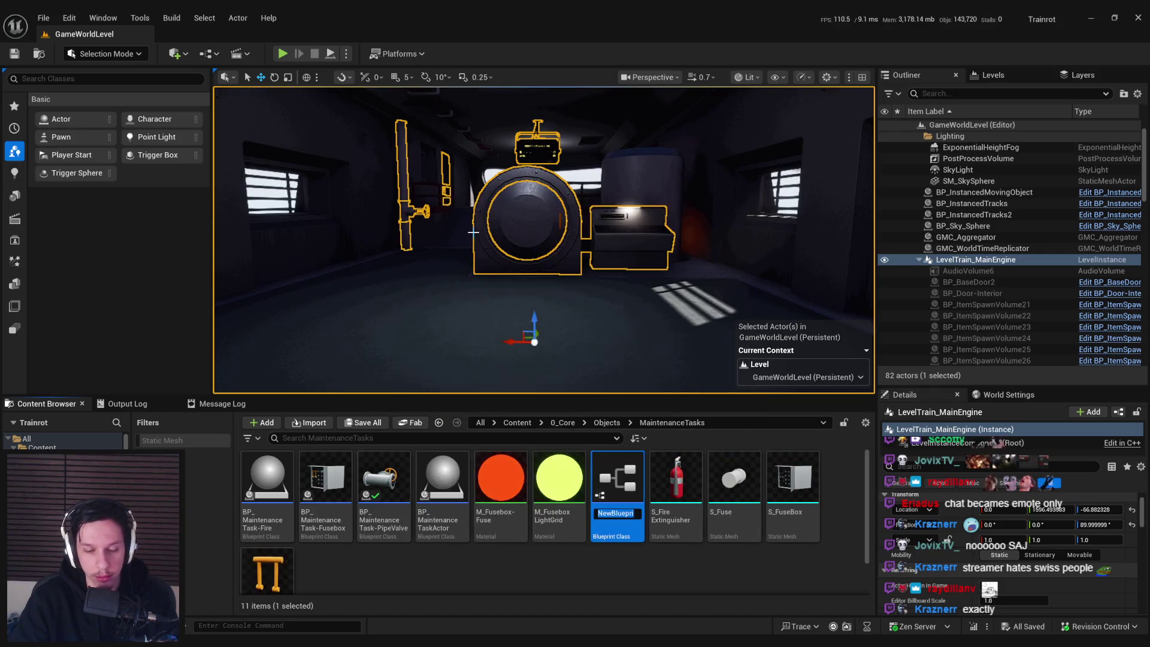
{"action": "type", "text": "BP_"}
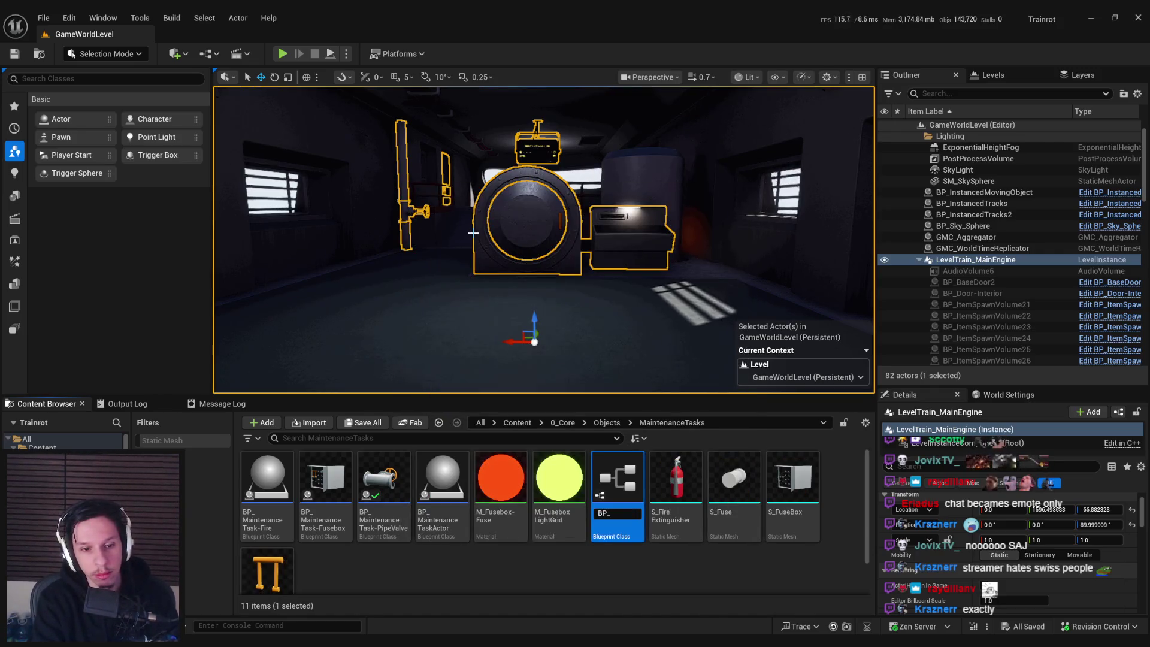
{"action": "type", "text": "Pipe"}
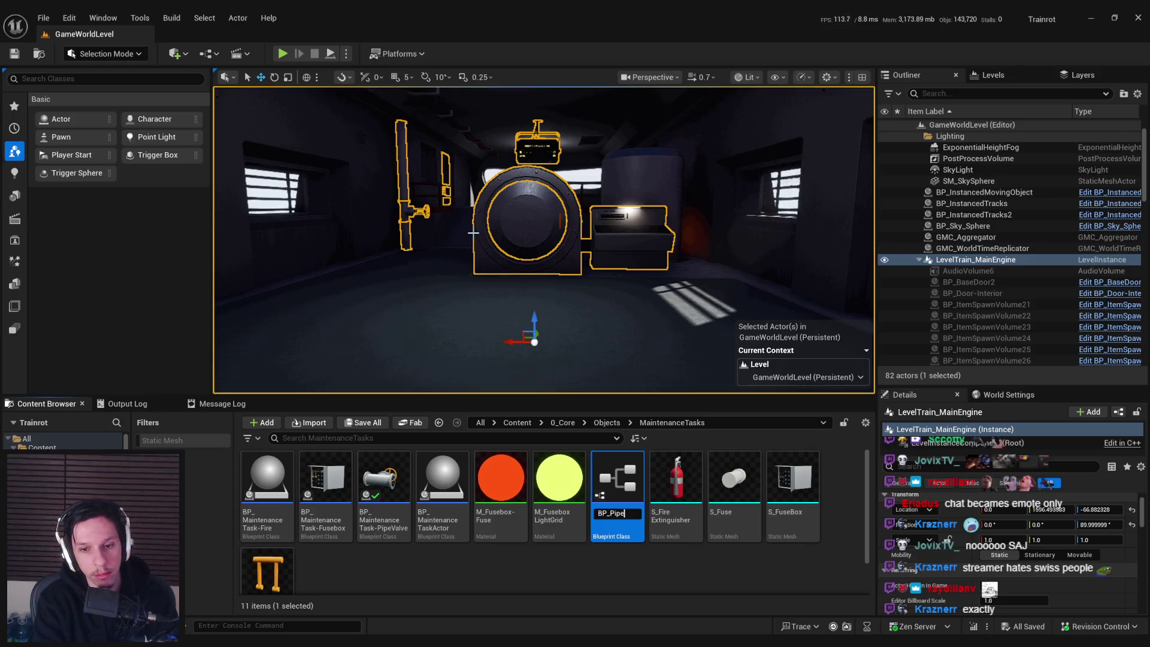
{"action": "type", "text": "SteamTask"}
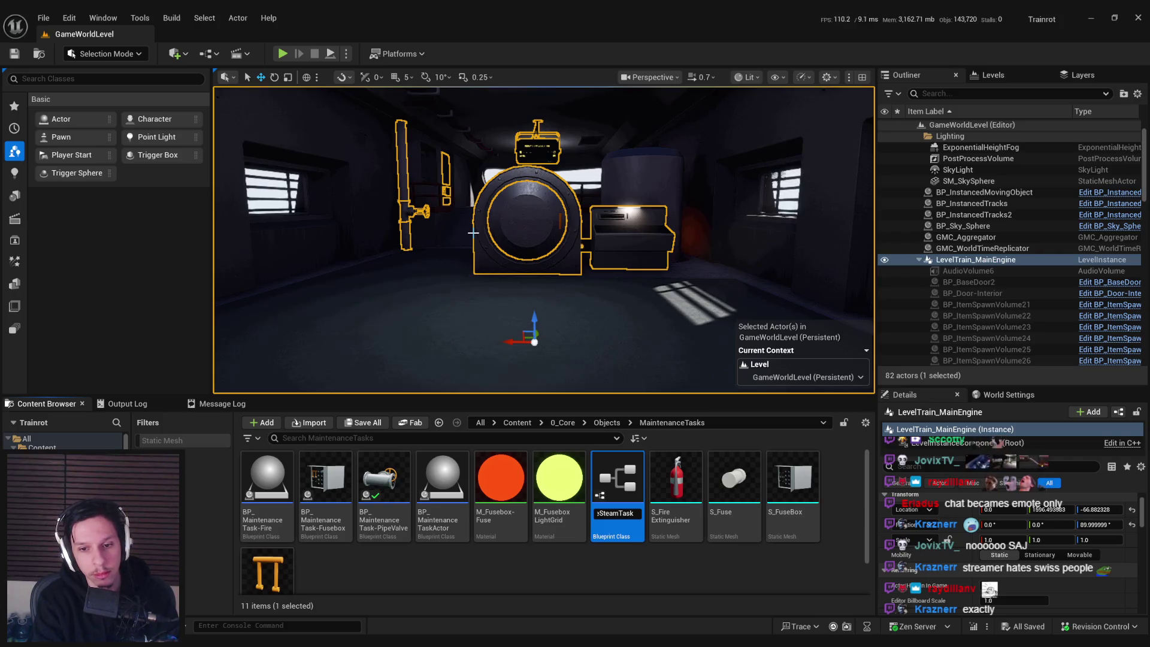
{"action": "key", "text": "Return"}
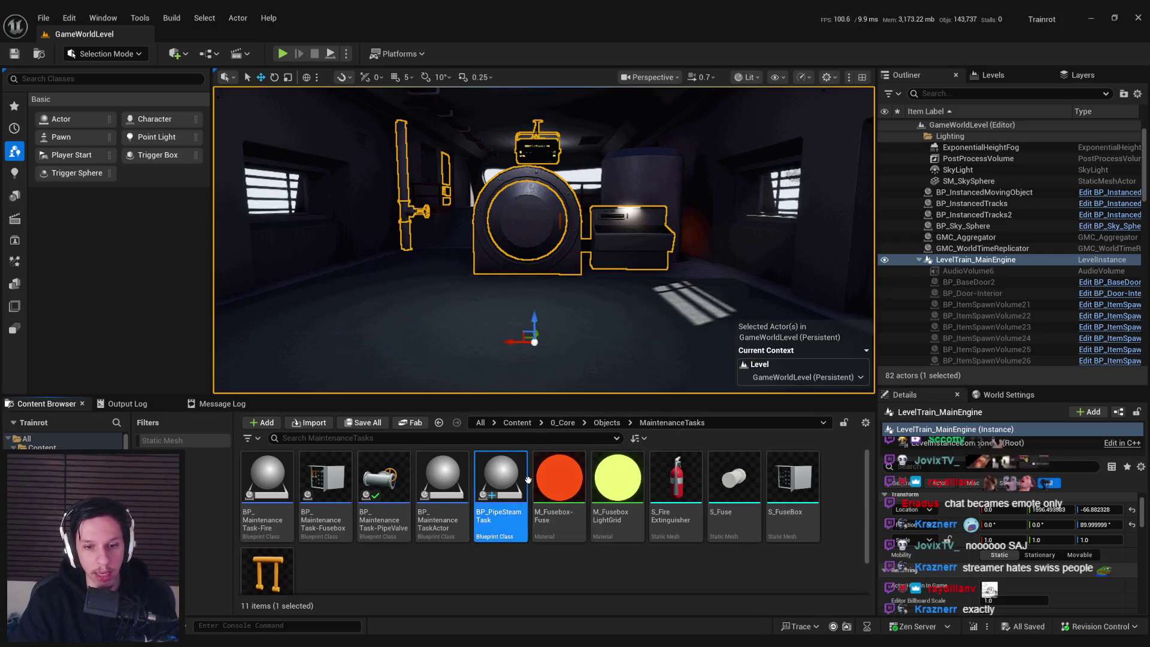
{"action": "double_click", "coordinate": [505, 479]}
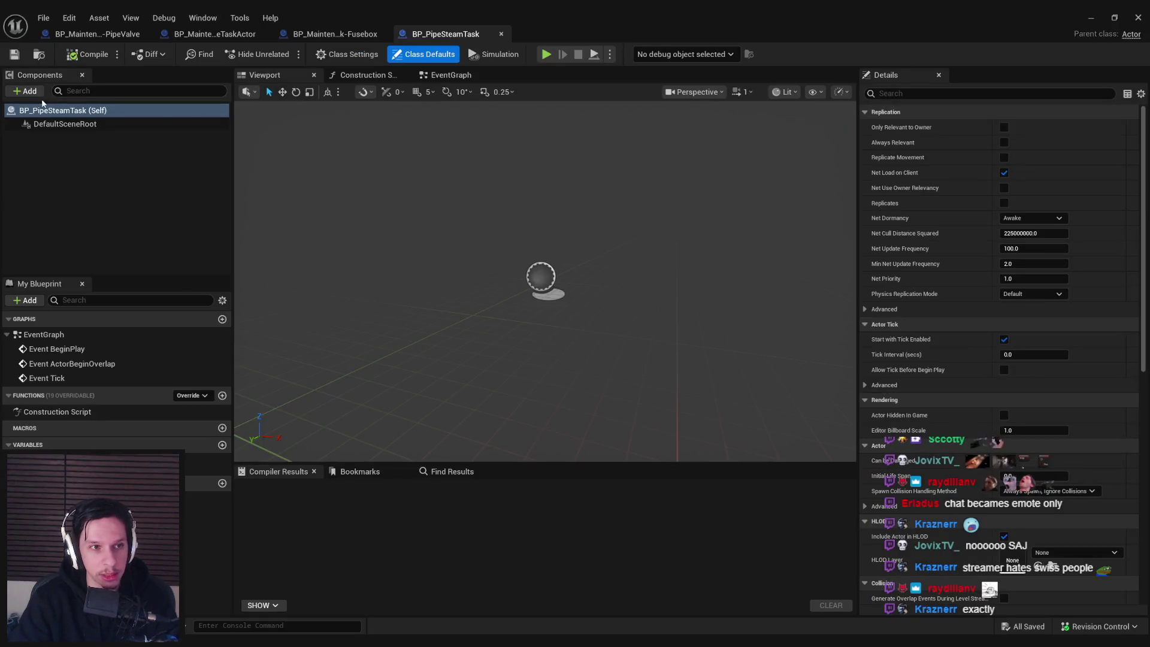
- Add a Cascade ParticleSystem component to BP_PipeSteamTask and select it
{"action": "left_click", "coordinate": [31, 92]}
{"action": "type", "text": "particle"}
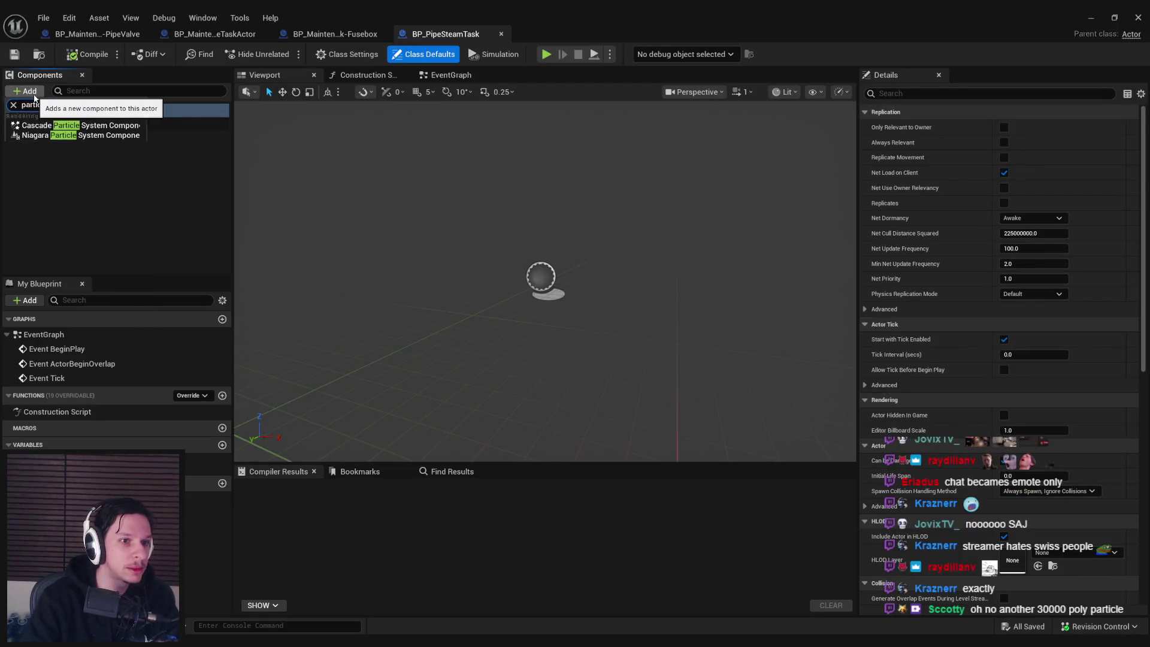
{"action": "left_click", "coordinate": [114, 126]}
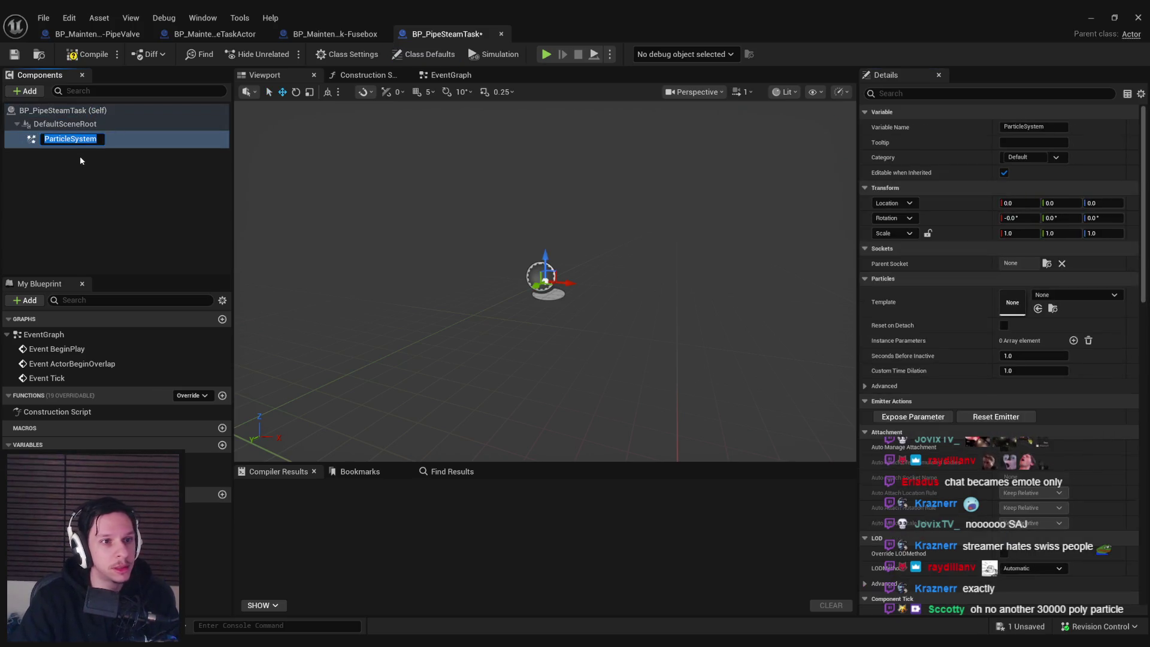
{"action": "left_click", "coordinate": [81, 161]}
{"action": "left_click", "coordinate": [66, 137]}
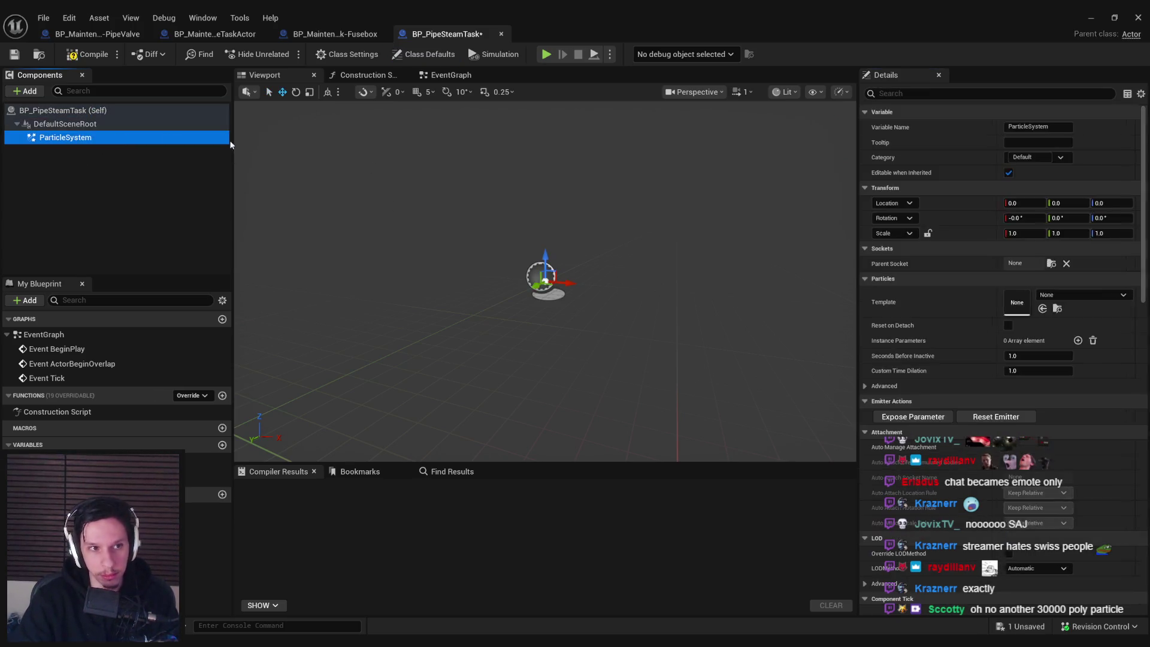
- Set its Template to P_Steam_Lit and locate that asset in the Content Browser
{"action": "left_click", "coordinate": [1090, 295]}
{"action": "type", "text": "steam"}
{"action": "left_click", "coordinate": [1070, 444]}
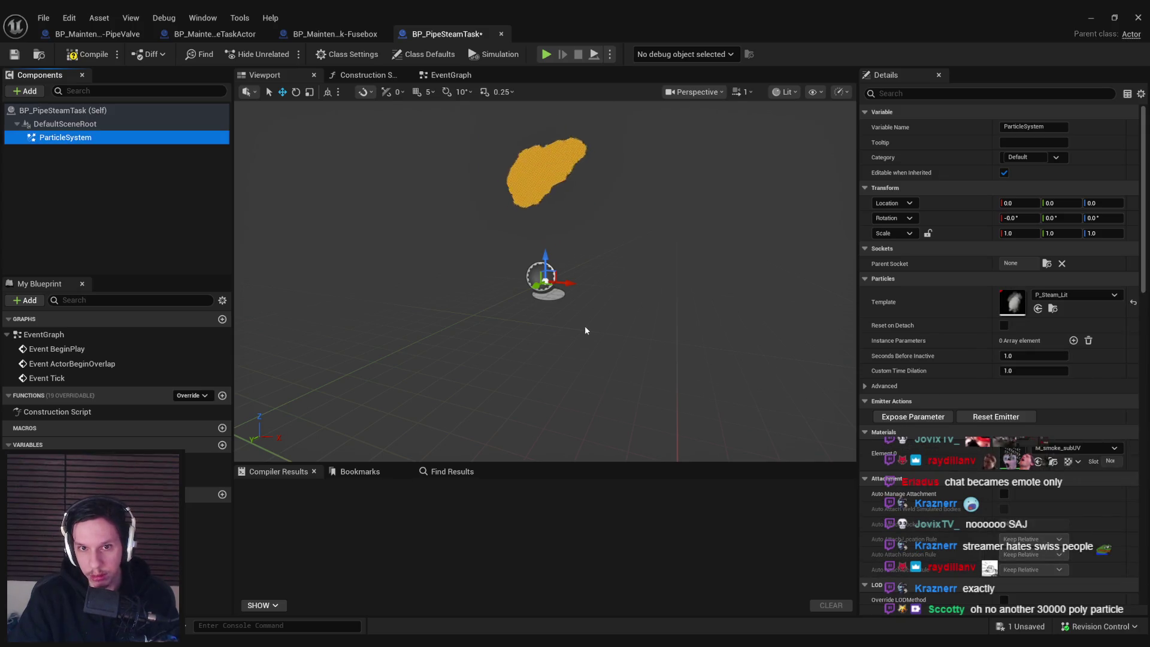
{"action": "left_click_drag", "start_coordinate": [570, 343], "coordinate": [551, 343]}
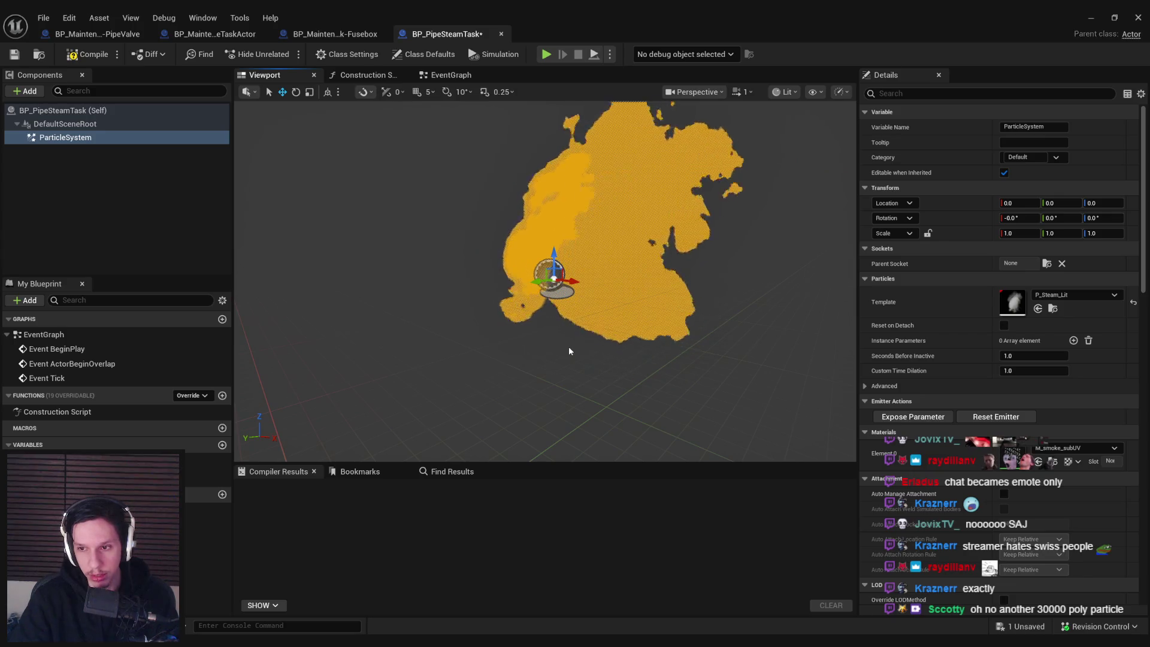
{"action": "left_click", "coordinate": [1053, 309]}
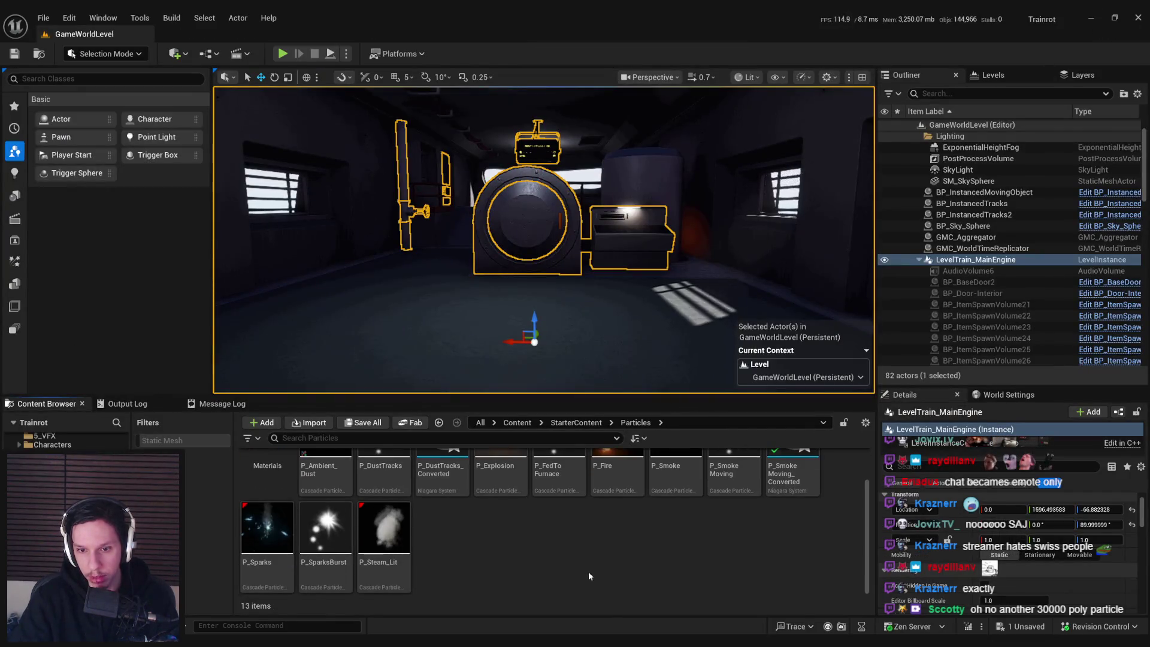
- Convert the P_Steam_Lit asset into a Niagara System
{"action": "scroll", "coordinate": [467, 572], "scroll_direction": "up", "scroll_amount": 1}
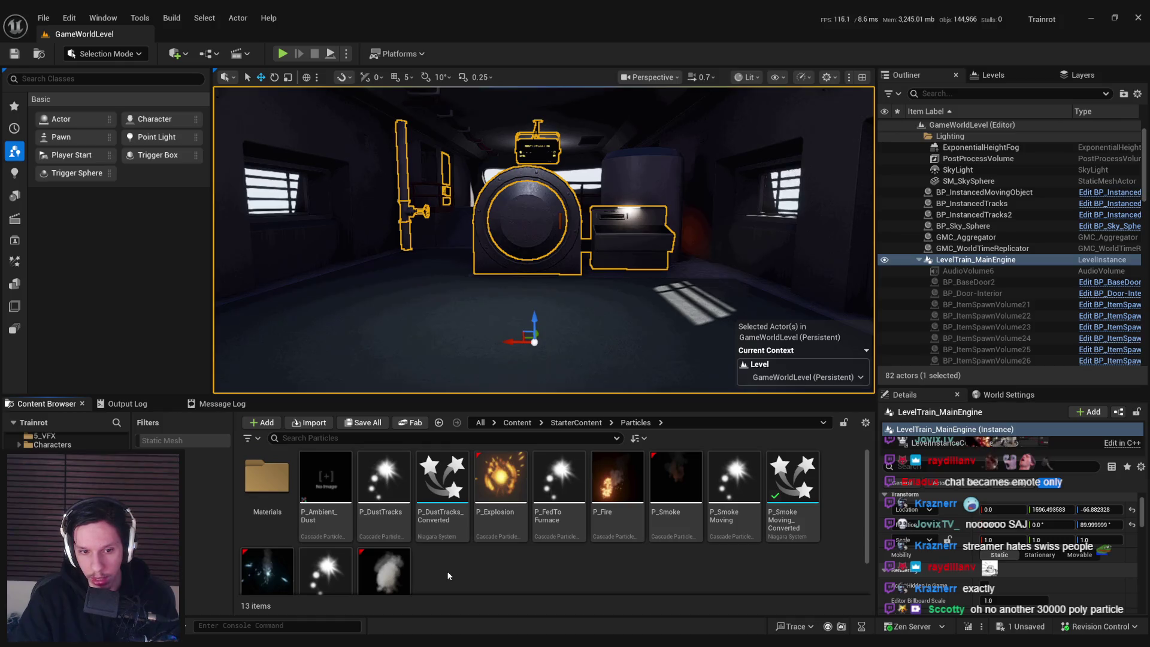
{"action": "scroll", "coordinate": [448, 576], "scroll_direction": "down", "scroll_amount": 1}
{"action": "right_click", "coordinate": [393, 542]}
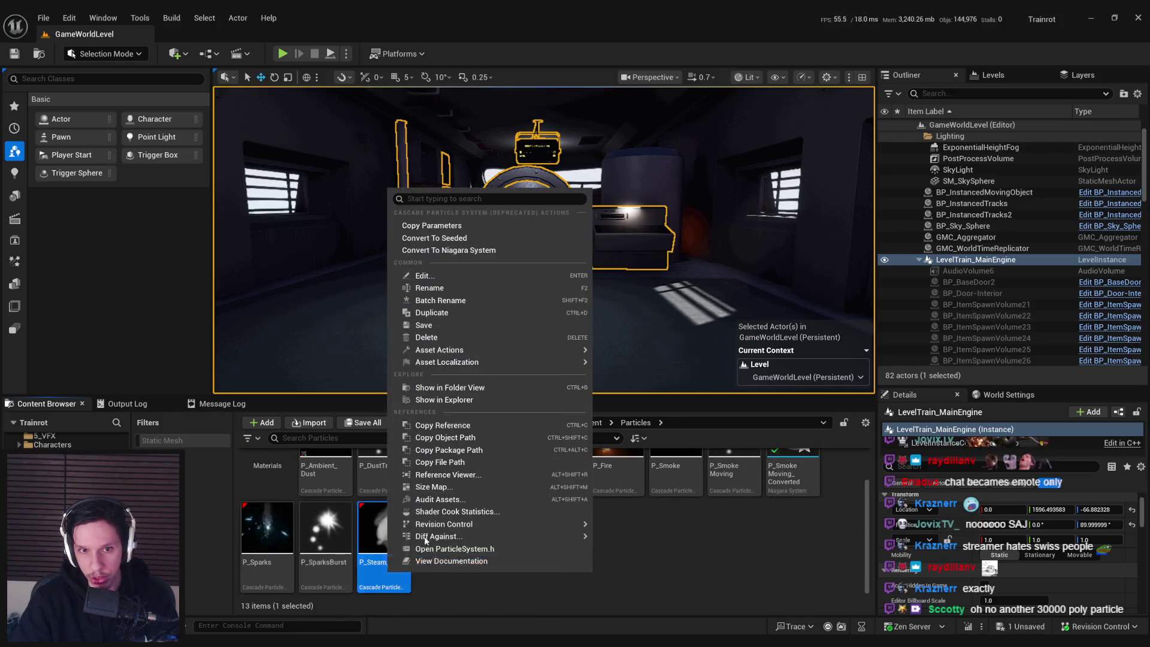
{"action": "left_click", "coordinate": [446, 251]}
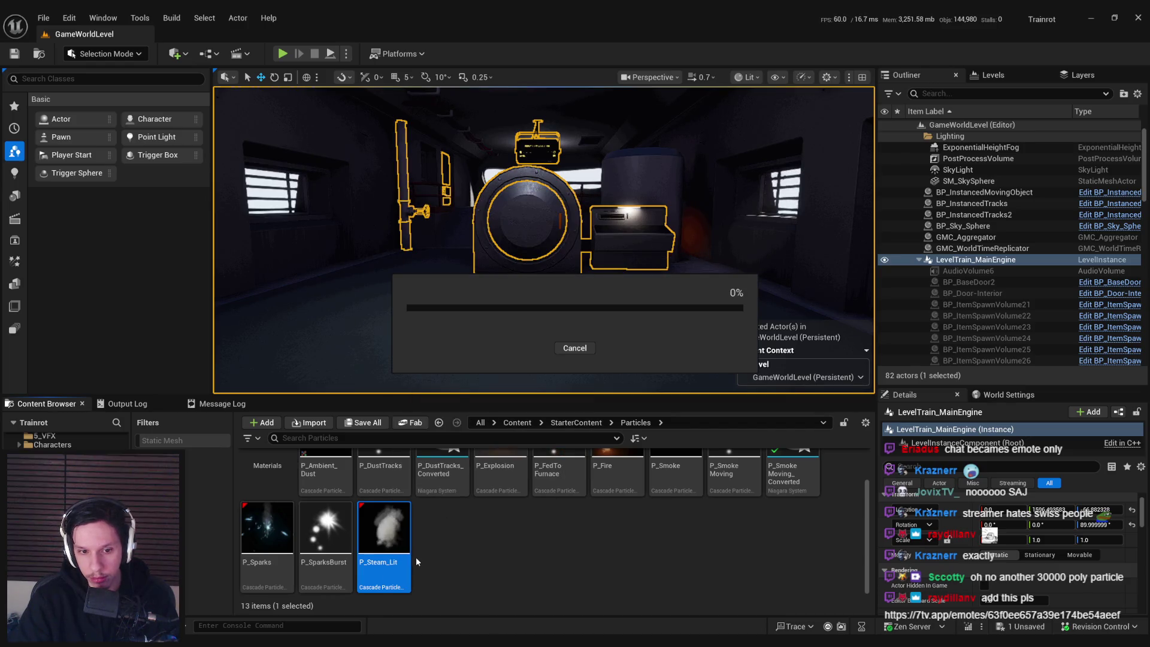
- Rename the converted asset to P_SteamDamager and open it for editing
{"action": "left_click", "coordinate": [448, 569]}
{"action": "key", "text": "F2"}
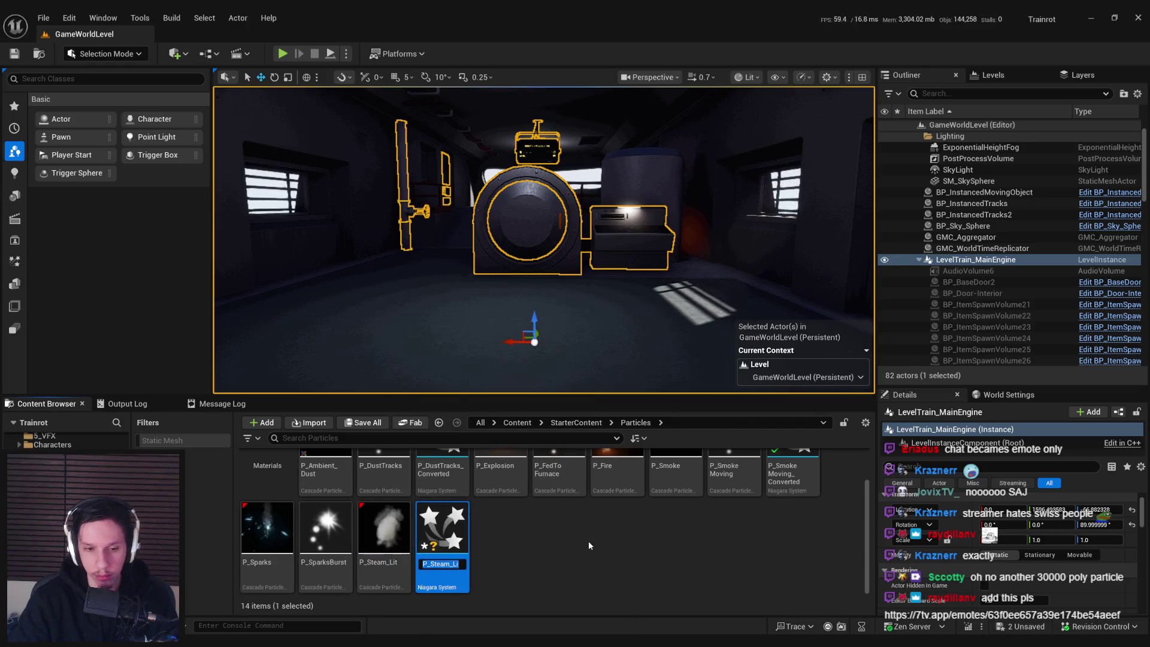
{"action": "type", "text": "P_Steam"}
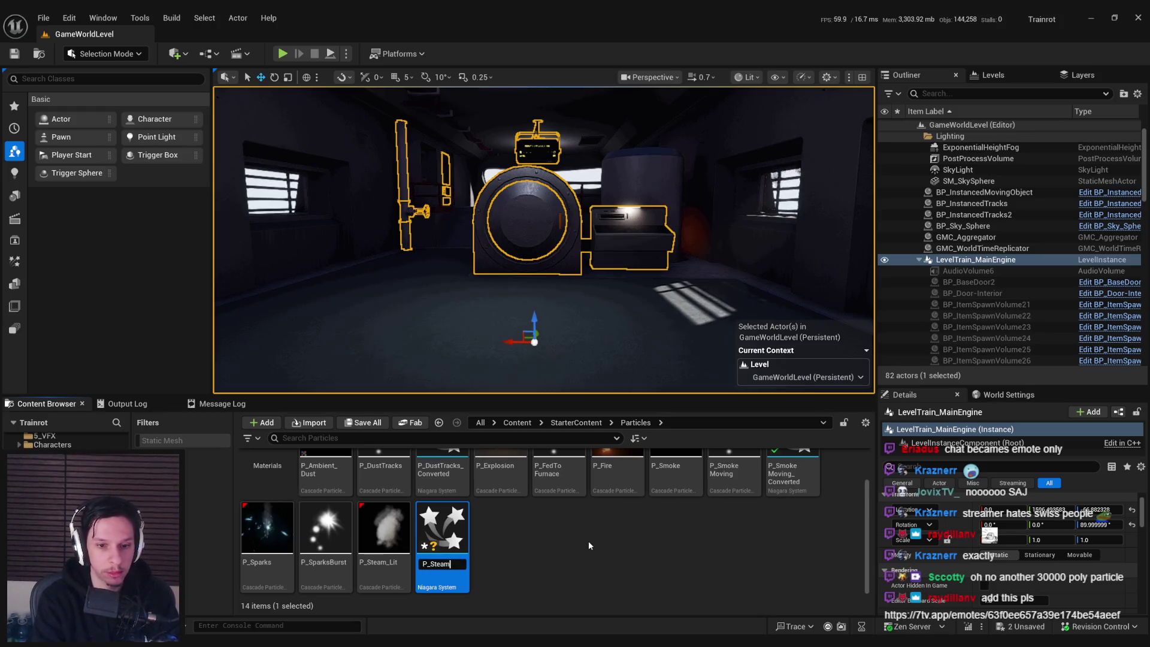
{"action": "type", "text": "Damager"}
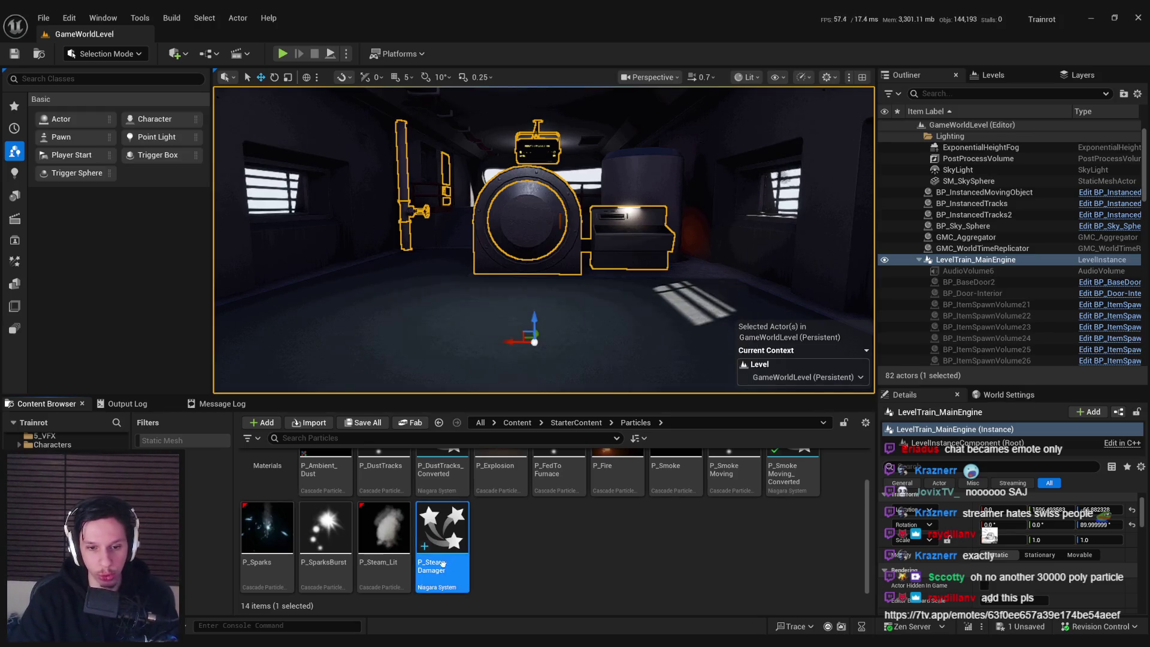
{"action": "double_click", "coordinate": [443, 527]}
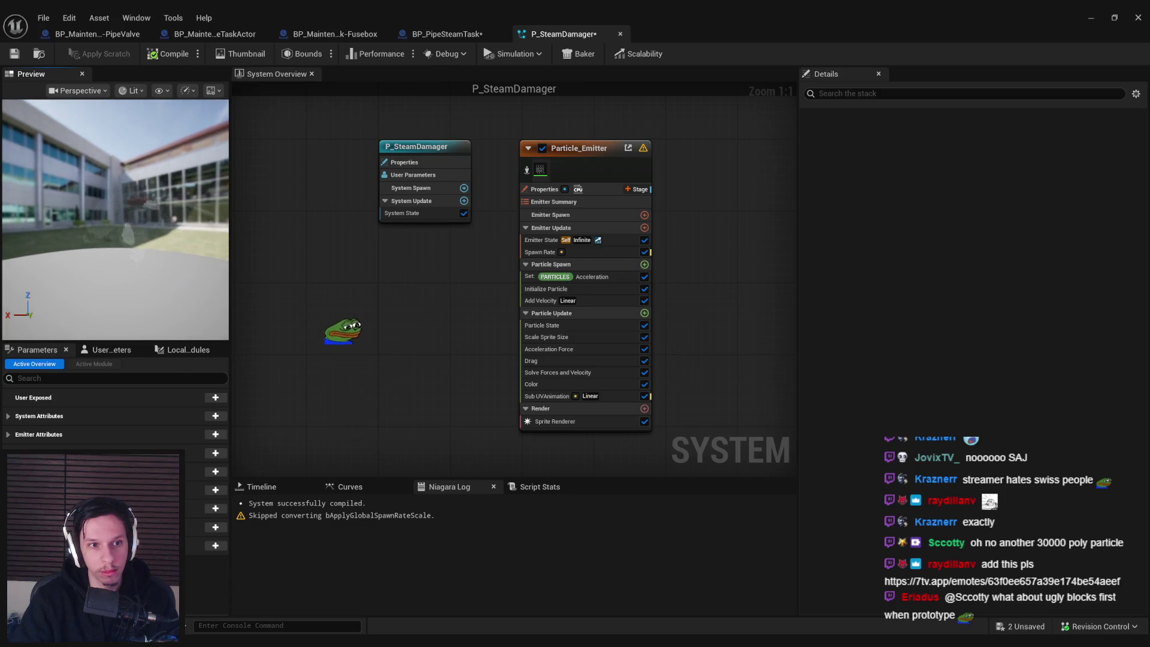
- Set the Initialize Particle sprite size range to 70 minimum and 100 maximum
{"action": "left_click", "coordinate": [545, 289]}
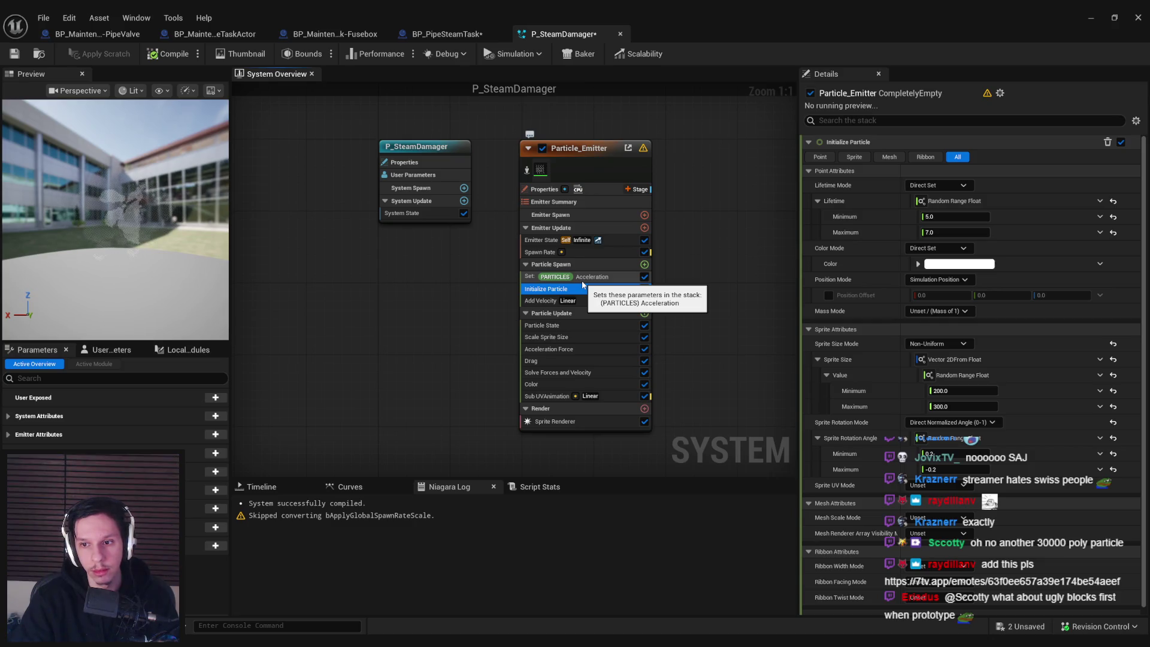
{"action": "left_click", "coordinate": [959, 391]}
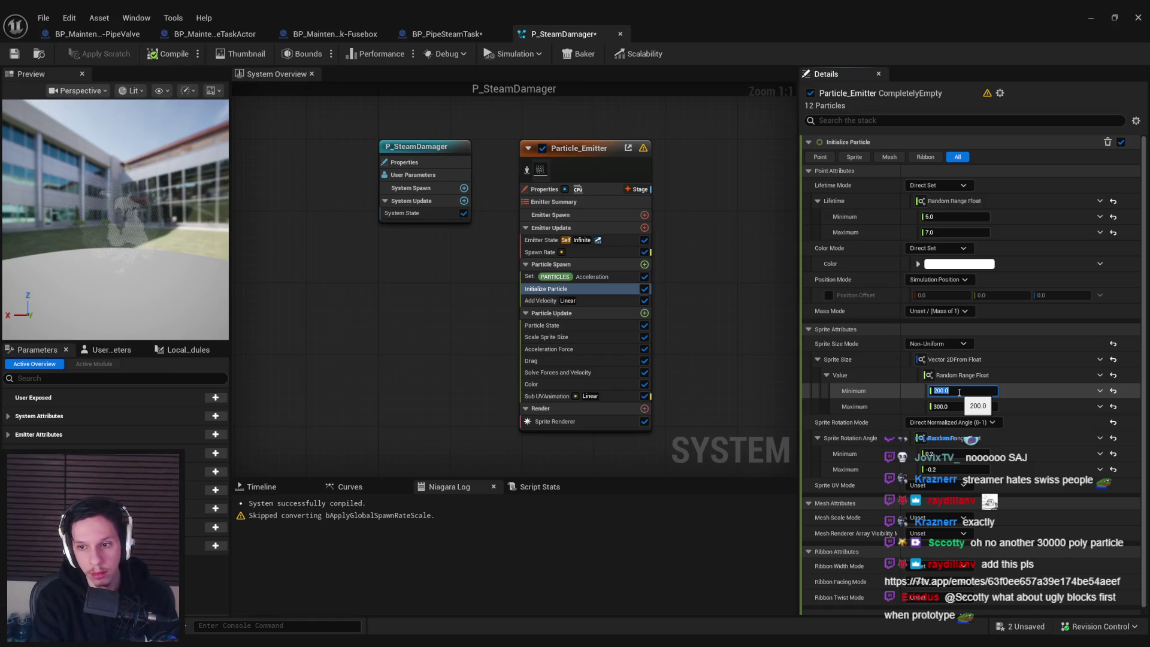
{"action": "type", "text": "70100"}
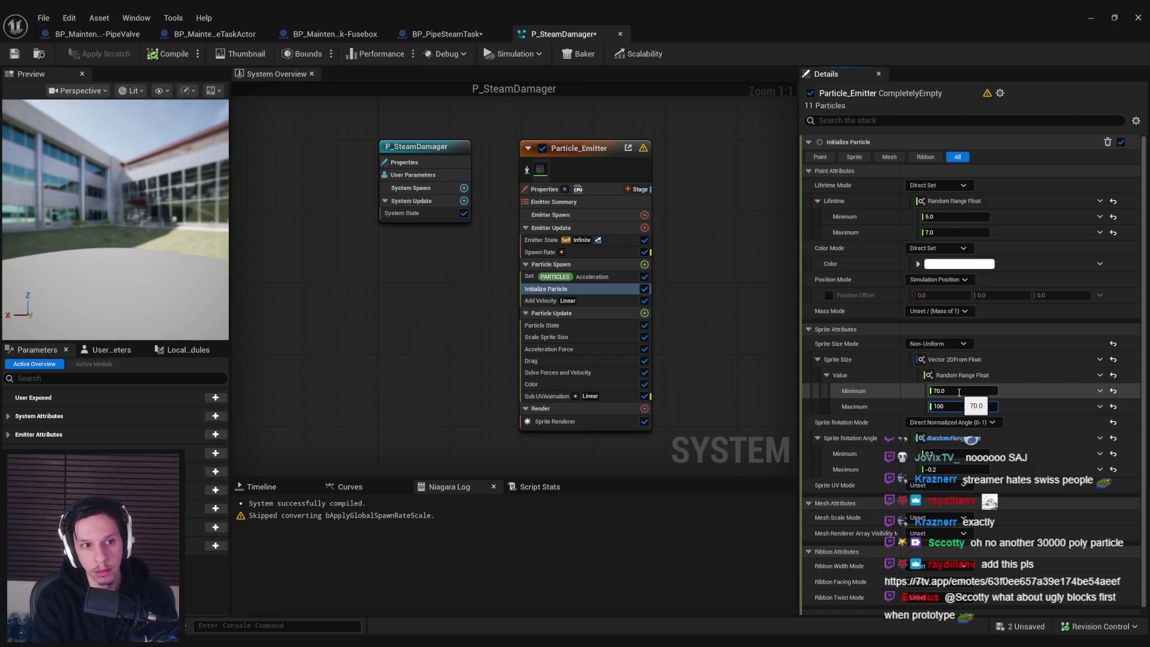
{"action": "left_click_drag", "start_coordinate": [119, 228], "coordinate": [165, 198]}
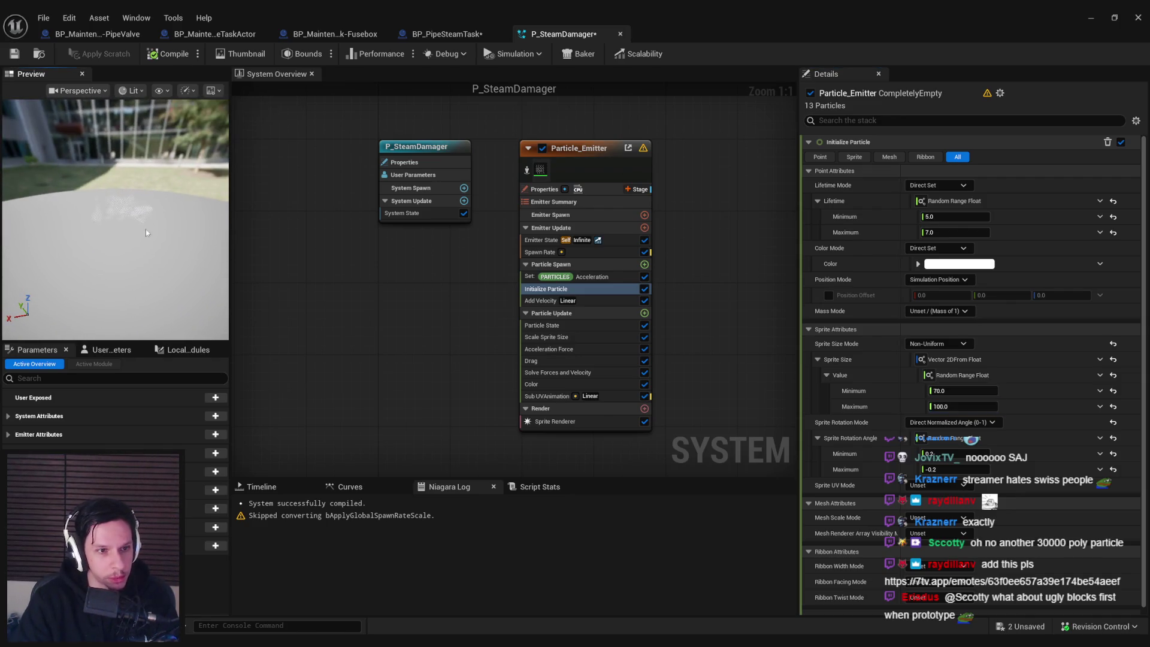
- Enable the Origin Axis in the preview's Preview Scene settings
{"action": "left_click", "coordinate": [163, 92]}
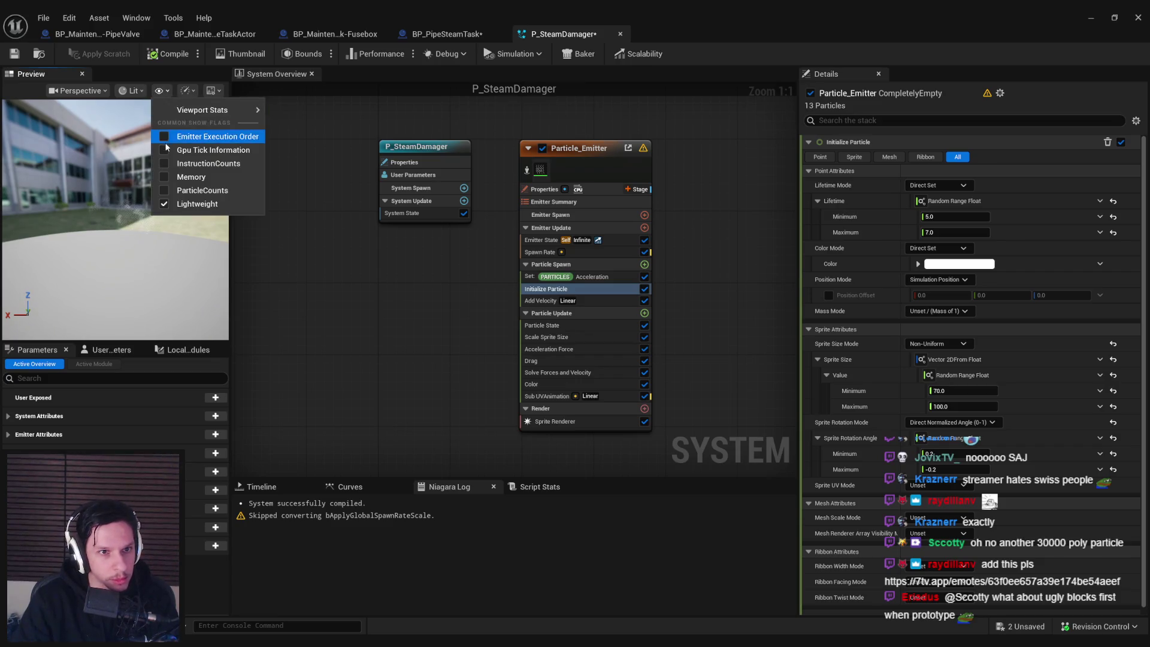
{"action": "left_click", "coordinate": [188, 91]}
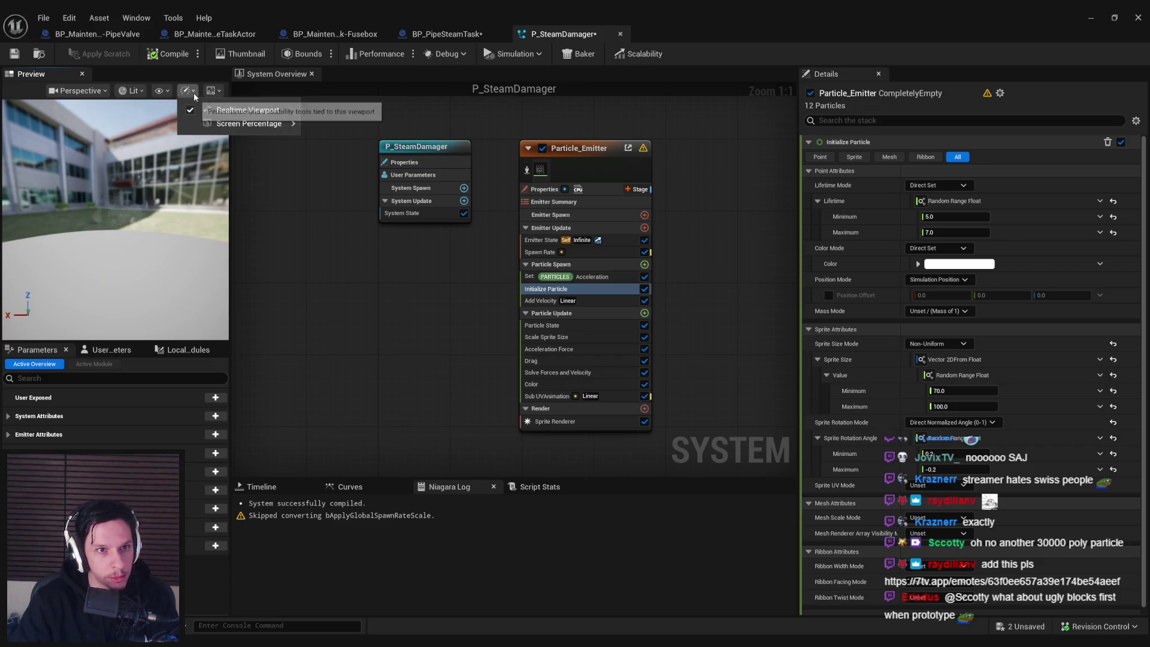
{"action": "left_click", "coordinate": [96, 94]}
{"action": "left_click", "coordinate": [96, 94]}
{"action": "left_click", "coordinate": [128, 91]}
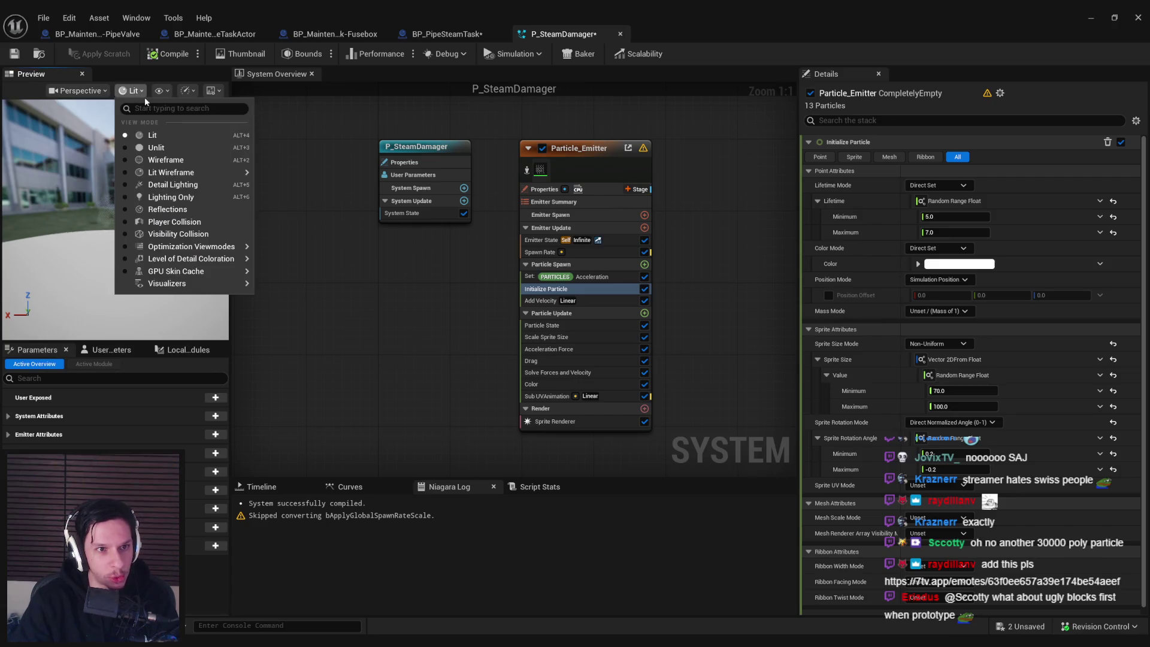
{"action": "left_click", "coordinate": [214, 91]}
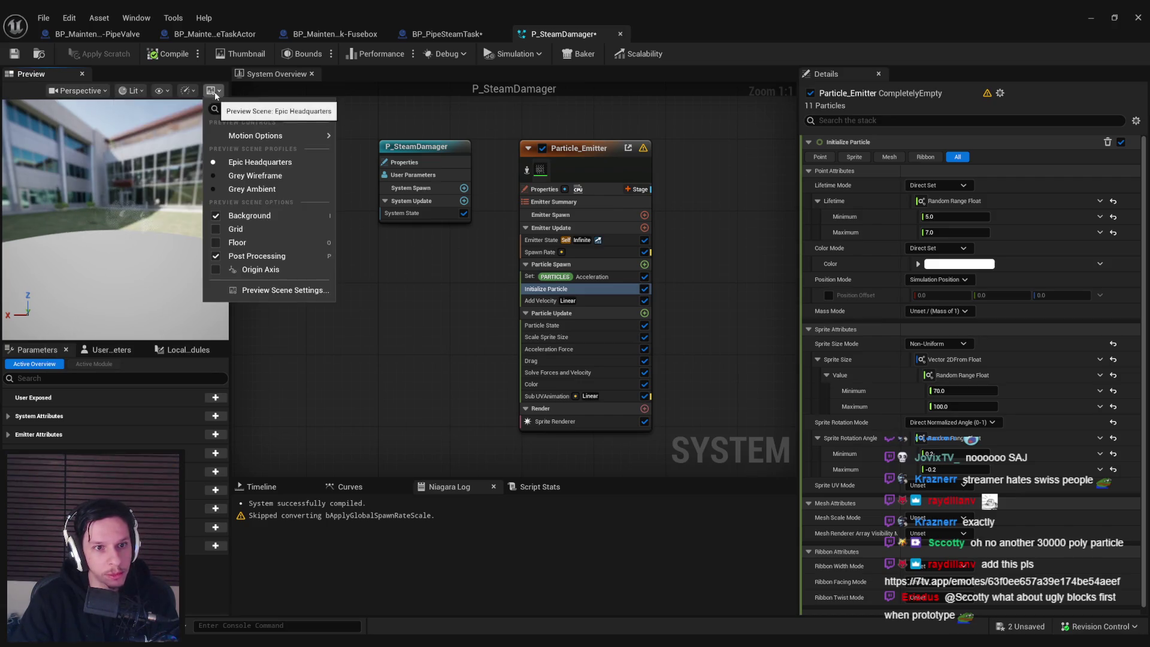
{"action": "left_click", "coordinate": [215, 271]}
{"action": "left_click_drag", "start_coordinate": [101, 260], "coordinate": [77, 270]}
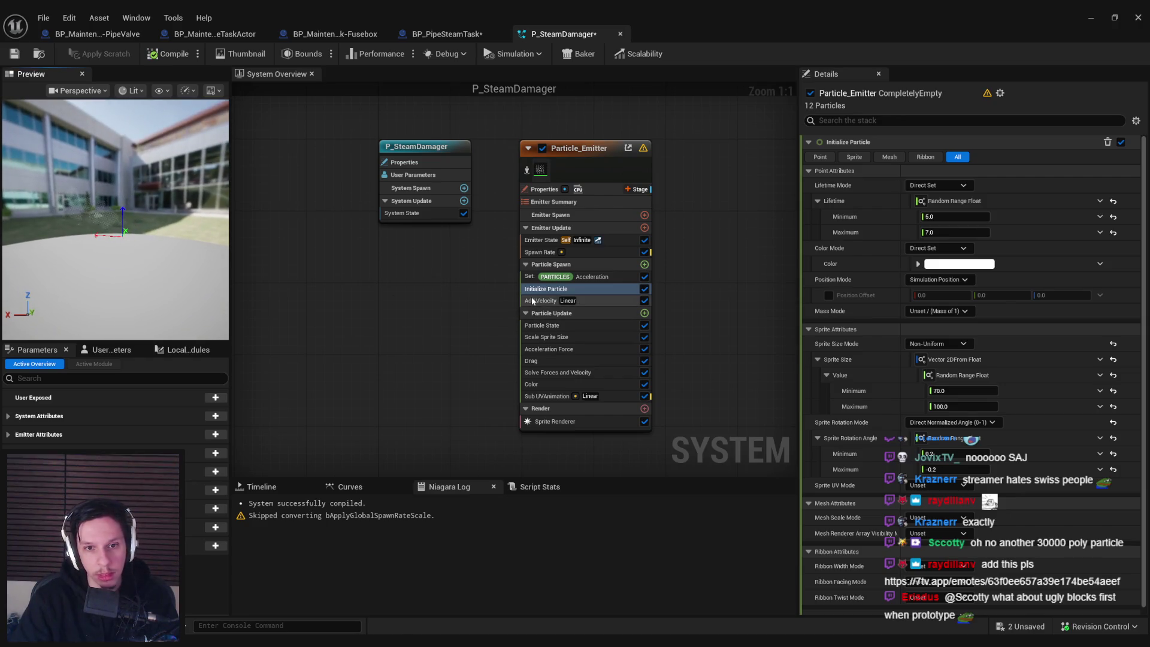
{"action": "left_click", "coordinate": [574, 279]}
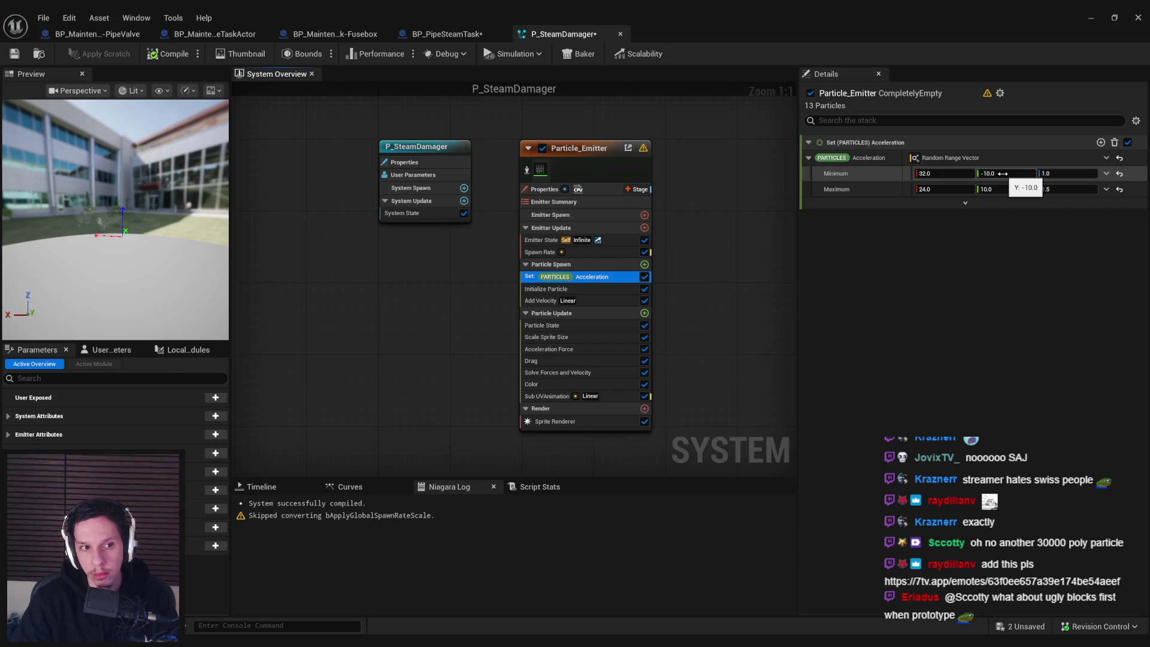
- Set the acceleration Z minimum and maximum to 0
{"action": "left_click_drag", "start_coordinate": [90, 216], "coordinate": [168, 216]}
{"action": "left_click", "coordinate": [1067, 173]}
{"action": "type", "text": "0"}
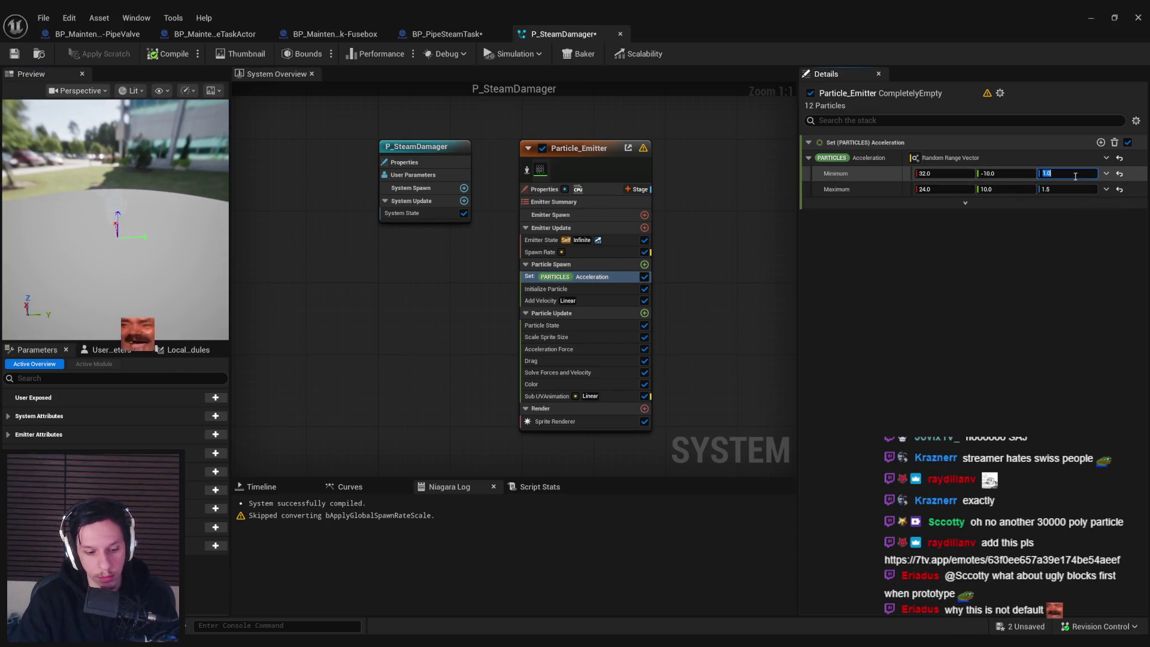
{"action": "left_click", "coordinate": [1068, 189]}
{"action": "type", "text": "0"}
{"action": "key", "text": "Return"}
{"action": "mouse_move", "coordinate": [211, 272]}
{"action": "left_mouse_down"}
{"action": "mouse_move", "coordinate": [150, 272]}
{"action": "mouse_move", "coordinate": [211, 272]}
{"action": "left_mouse_up"}
- In Add Velocity, set Z to 0 and X to range from 60 to 90
{"action": "left_click", "coordinate": [542, 301]}
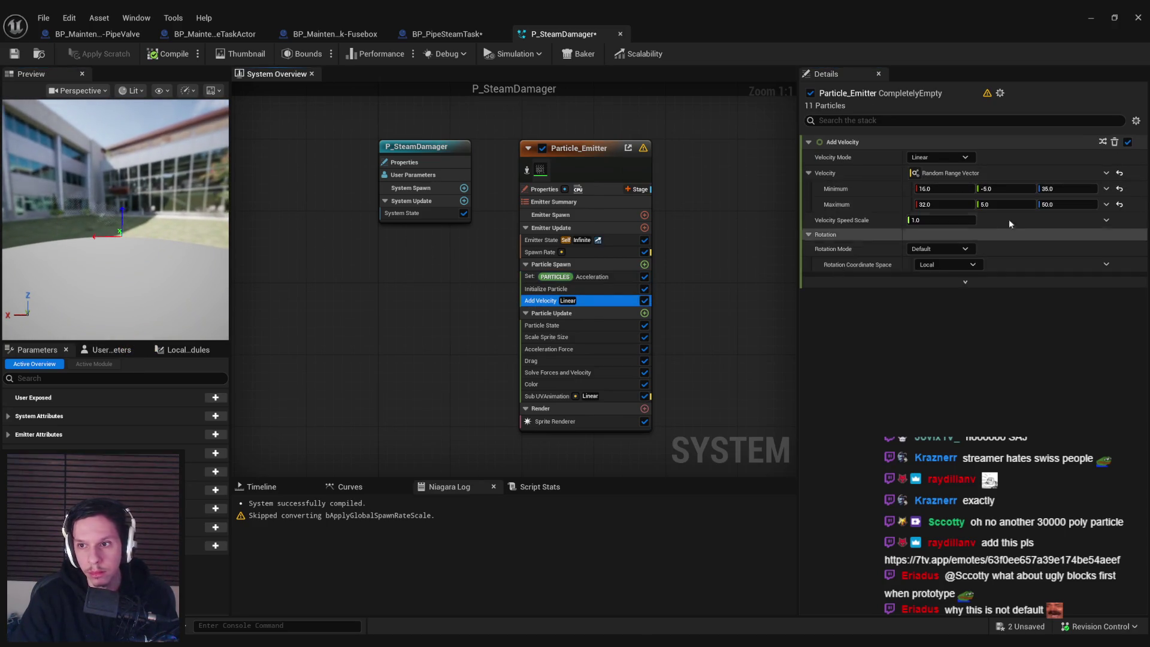
{"action": "left_click", "coordinate": [1067, 189]}
{"action": "type", "text": "0"}
{"action": "left_click", "coordinate": [1054, 204]}
{"action": "type", "text": "0"}
{"action": "key", "text": "Return"}
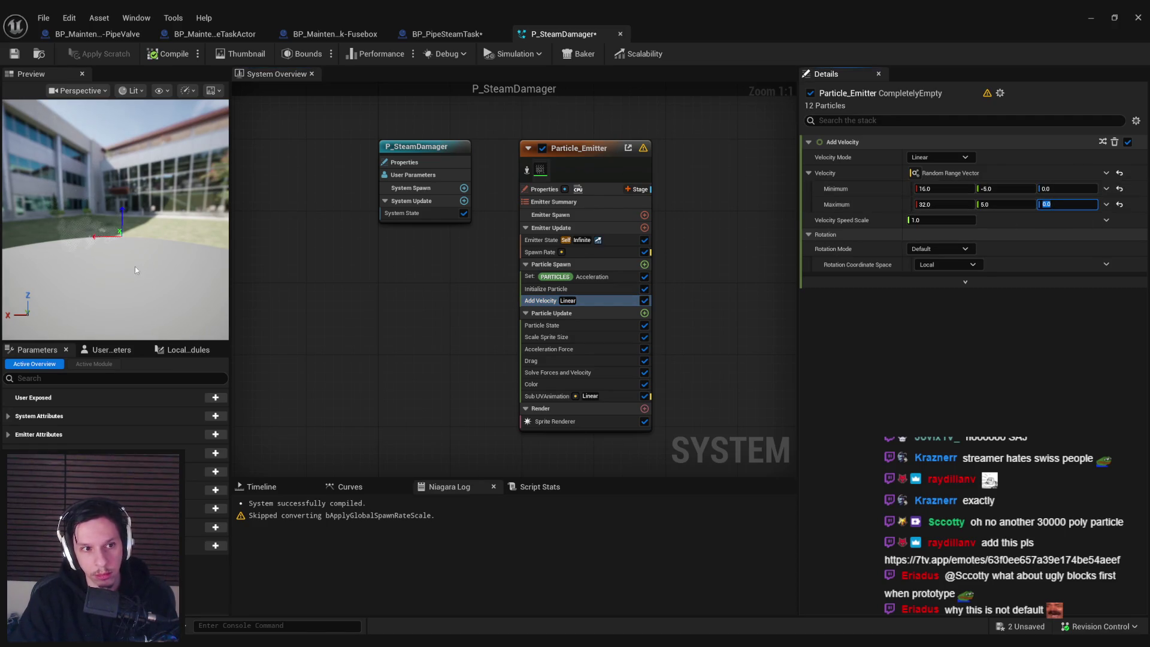
{"action": "left_click_drag", "start_coordinate": [135, 266], "coordinate": [209, 266]}
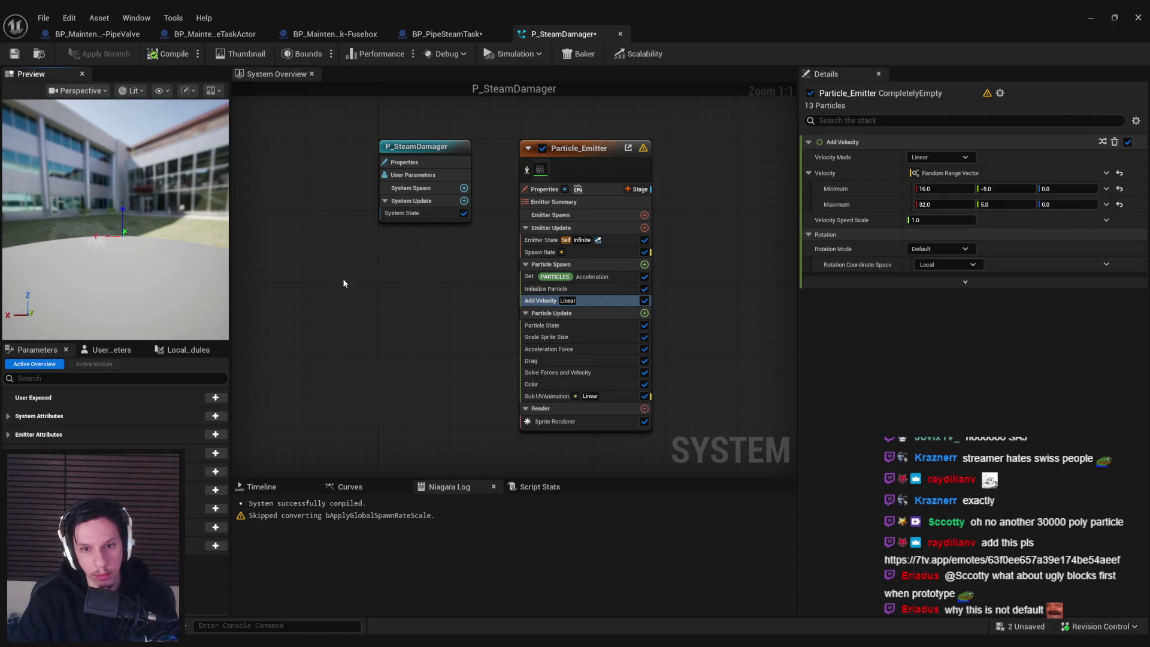
{"action": "left_click", "coordinate": [941, 190]}
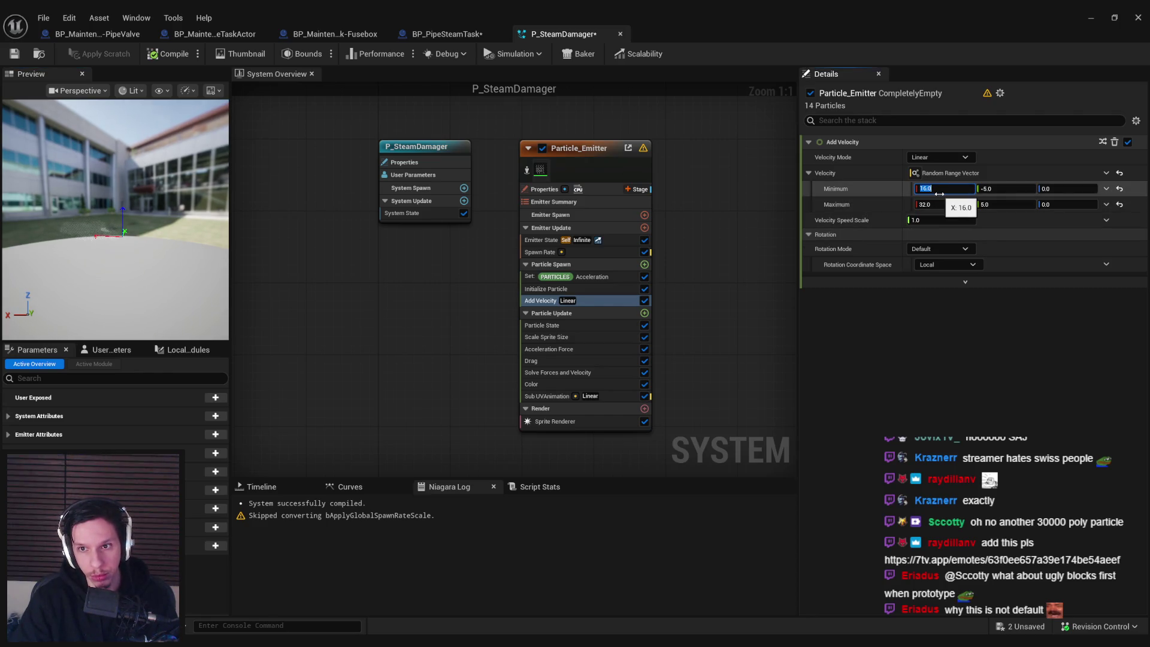
{"action": "type", "text": "60"}
{"action": "left_click", "coordinate": [940, 204]}
{"action": "type", "text": "90"}
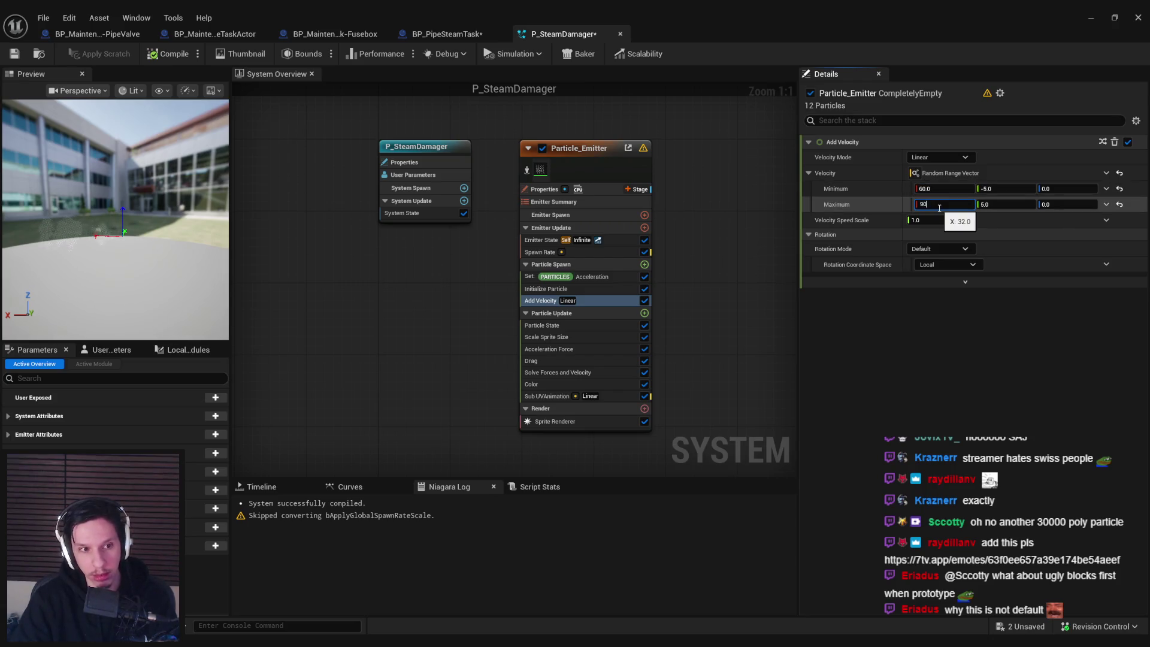
{"action": "key", "text": "Return"}
{"action": "mouse_move", "coordinate": [160, 282]}
{"action": "left_mouse_down"}
{"action": "mouse_move", "coordinate": [180, 281]}
{"action": "mouse_move", "coordinate": [120, 285]}
{"action": "mouse_move", "coordinate": [158, 285]}
{"action": "mouse_move", "coordinate": [158, 267]}
{"action": "mouse_move", "coordinate": [138, 284]}
{"action": "left_mouse_up"}
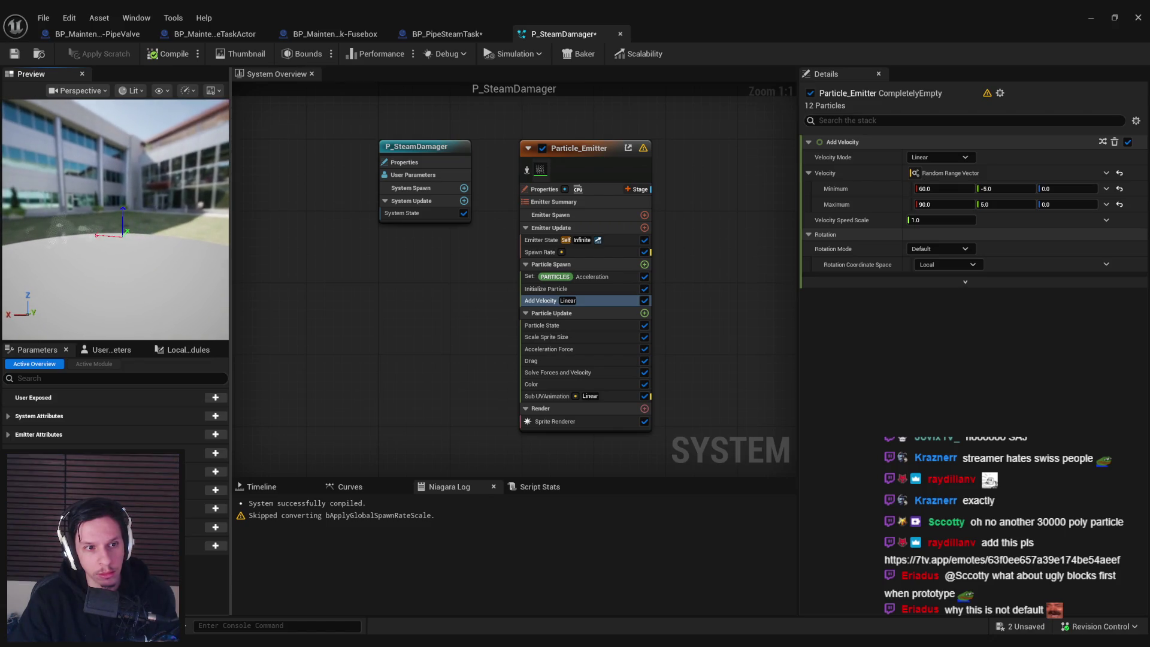
- Set acceleration X to range from 50 to 80 and save P_SteamDamager
{"action": "left_click", "coordinate": [556, 339]}
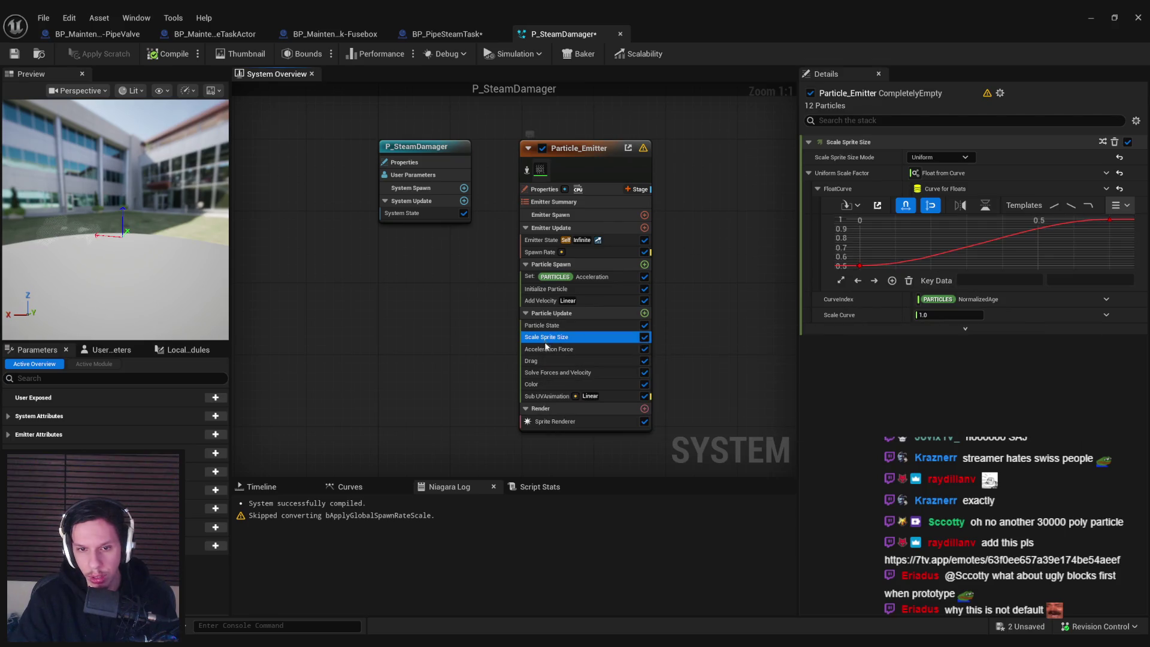
{"action": "mouse_move", "coordinate": [861, 269]}
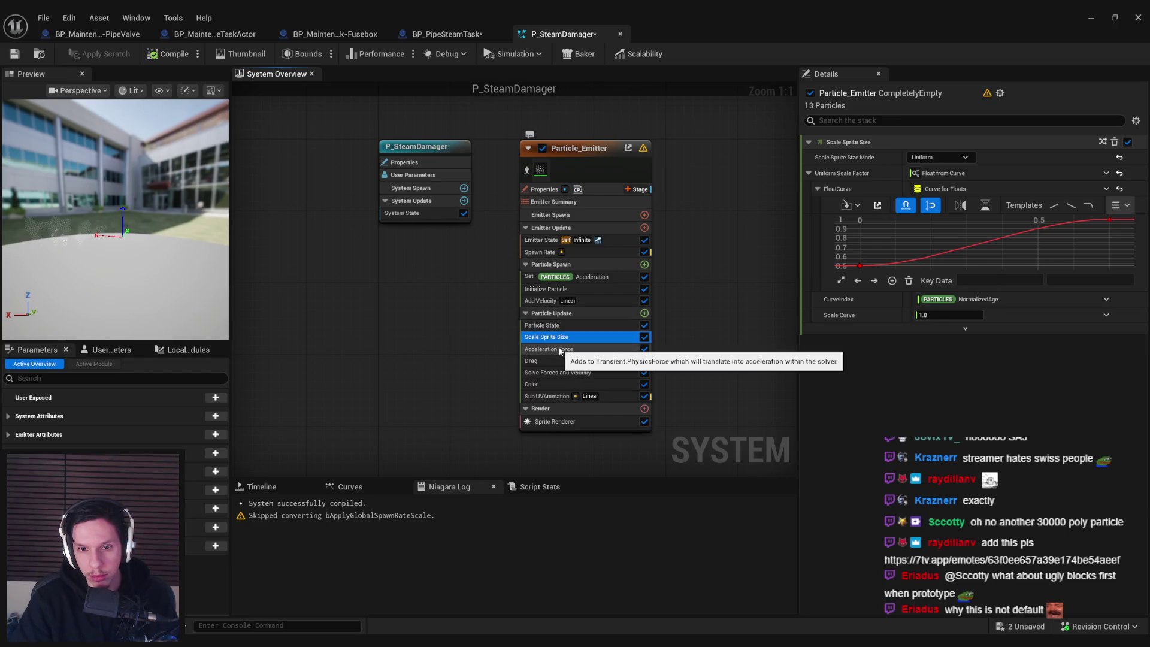
{"action": "left_click", "coordinate": [563, 277]}
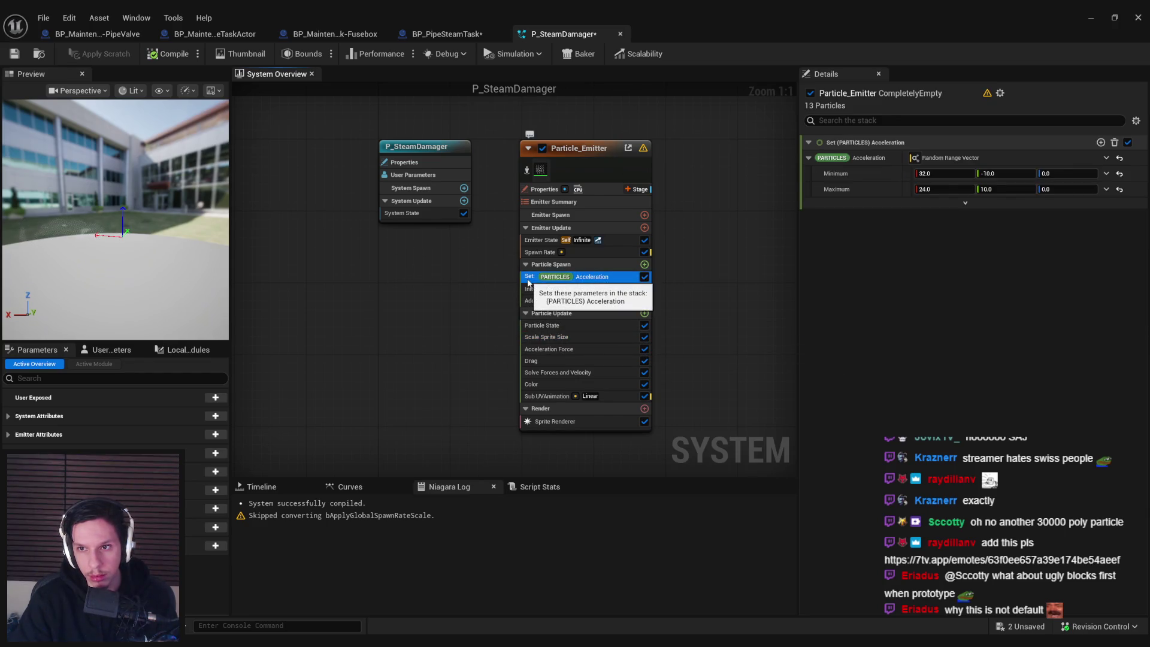
{"action": "left_click", "coordinate": [951, 173]}
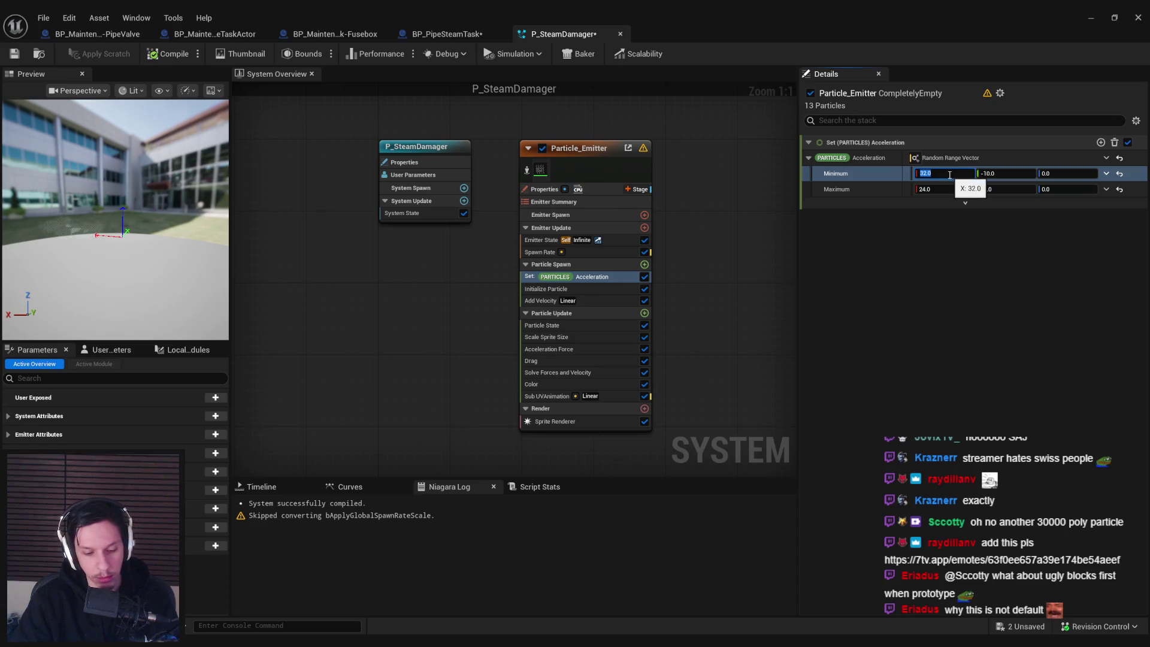
{"action": "type", "text": "50"}
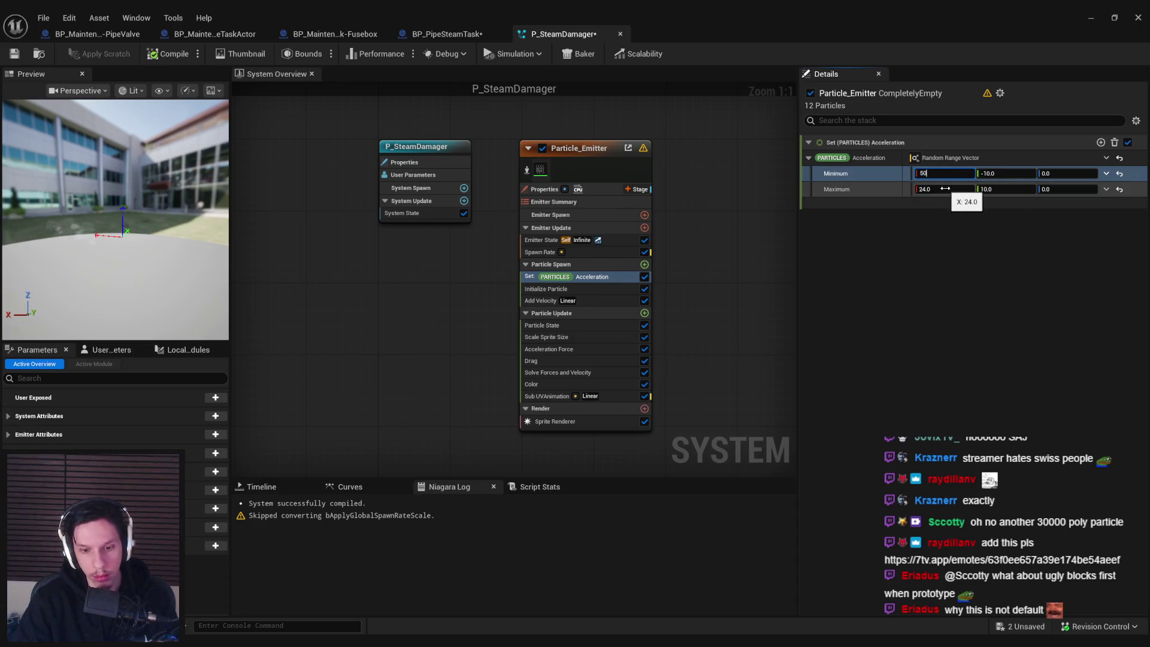
{"action": "left_click", "coordinate": [945, 188]}
{"action": "type", "text": "80"}
{"action": "key", "text": "Return"}
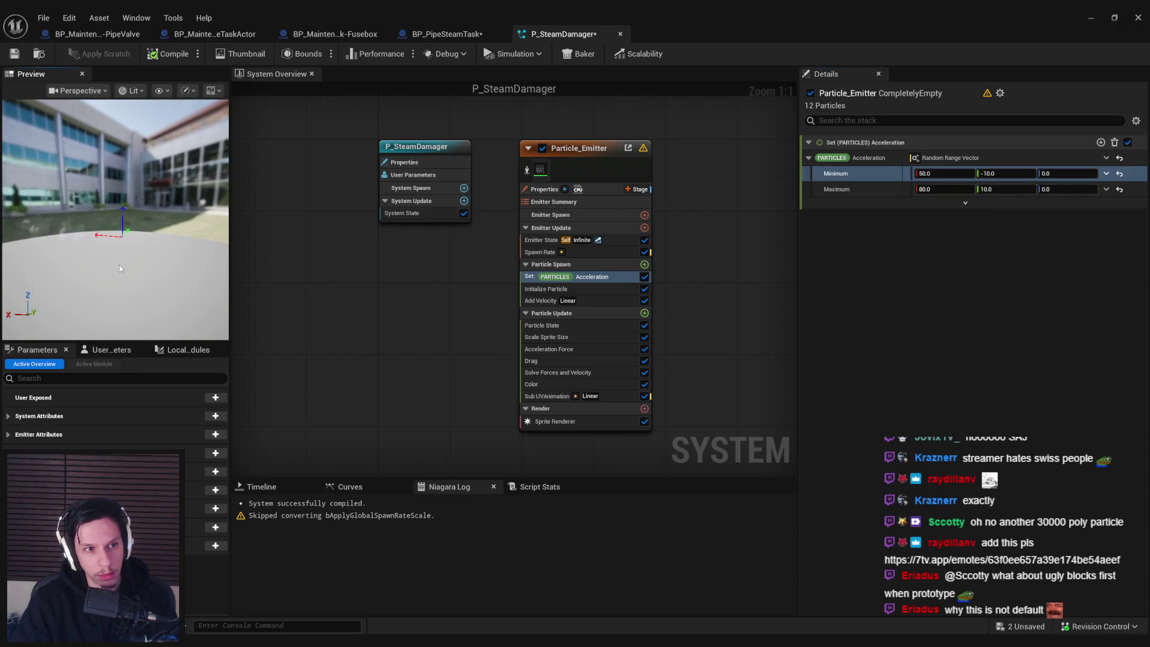
{"action": "key", "text": "ctrl+s"}
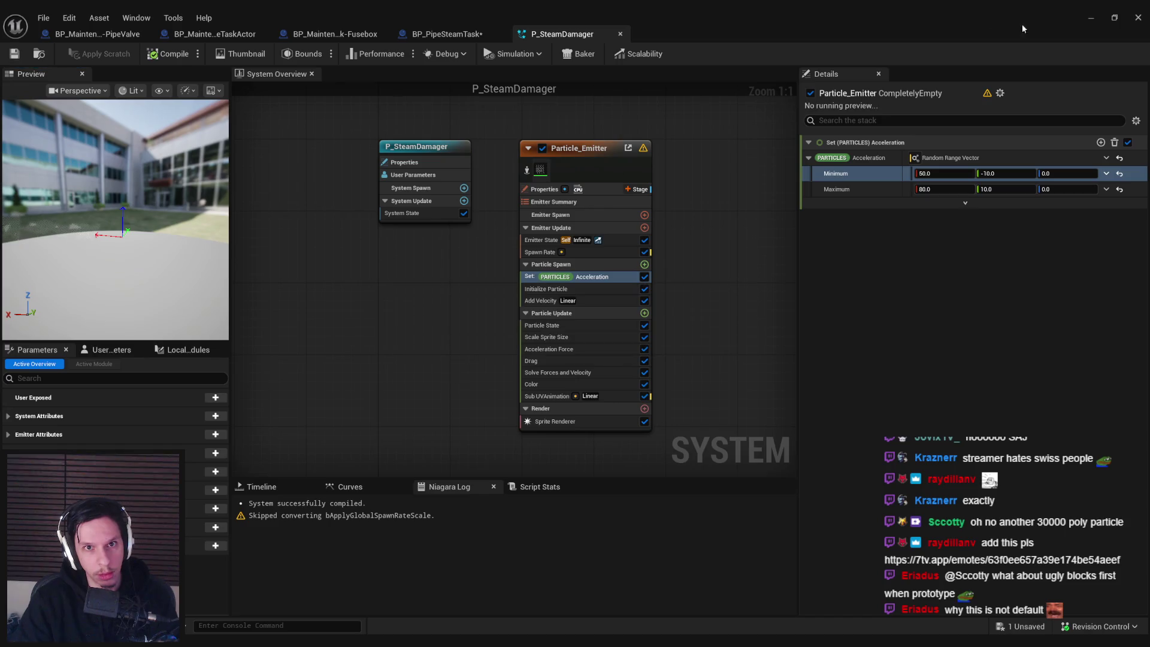
- In BP_PipeSteamTask, replace the old ParticleSystem with a P_SteamDamager Niagara component
{"action": "left_click", "coordinate": [457, 36]}
{"action": "left_click", "coordinate": [57, 138]}
{"action": "key", "text": "Delete"}
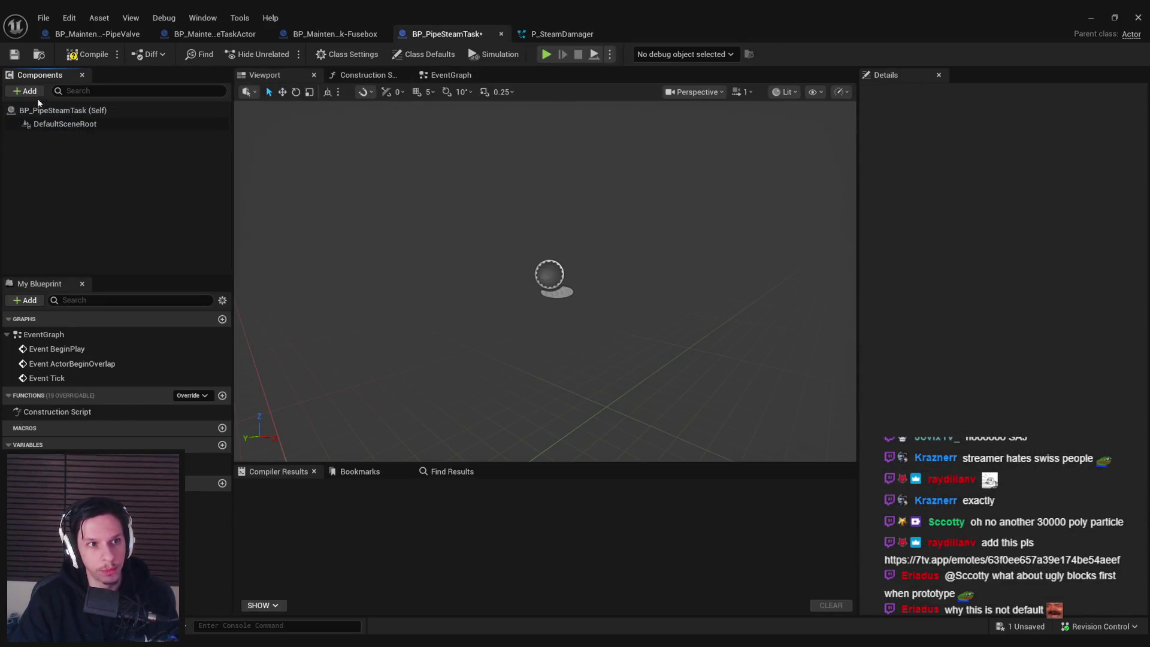
{"action": "left_click", "coordinate": [25, 91]}
{"action": "type", "text": "nia"}
{"action": "left_click", "coordinate": [73, 125]}
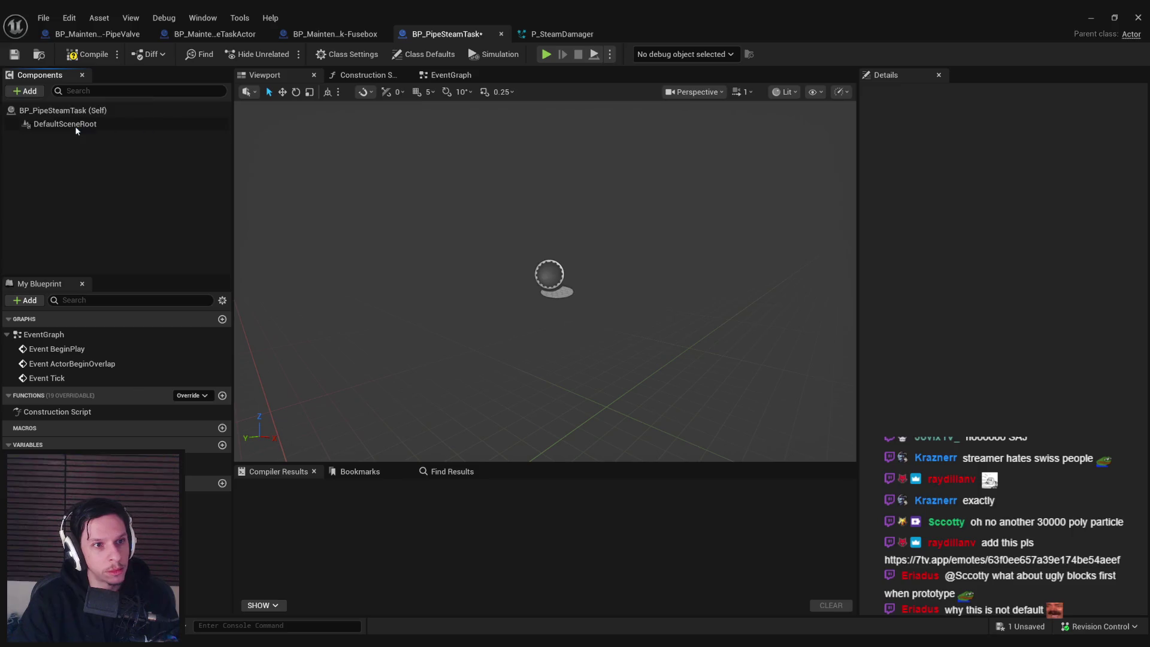
- Compile and save BP_PipeSteamTask, then return to P_SteamDamager
{"action": "left_click", "coordinate": [87, 54]}
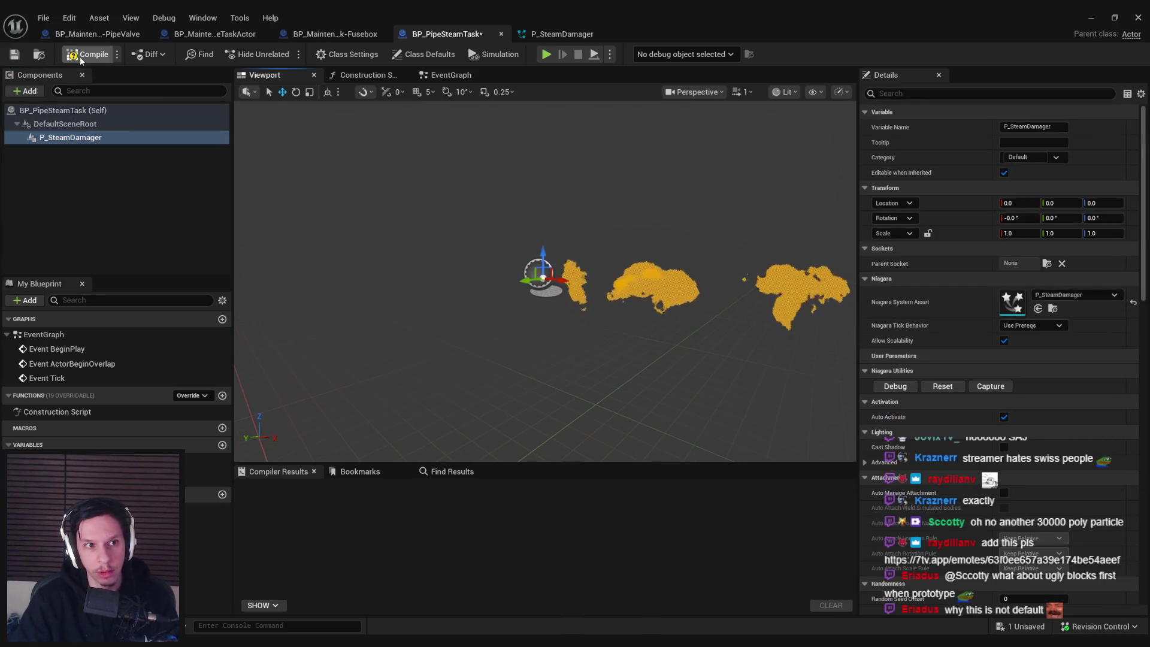
{"action": "left_click", "coordinate": [90, 239]}
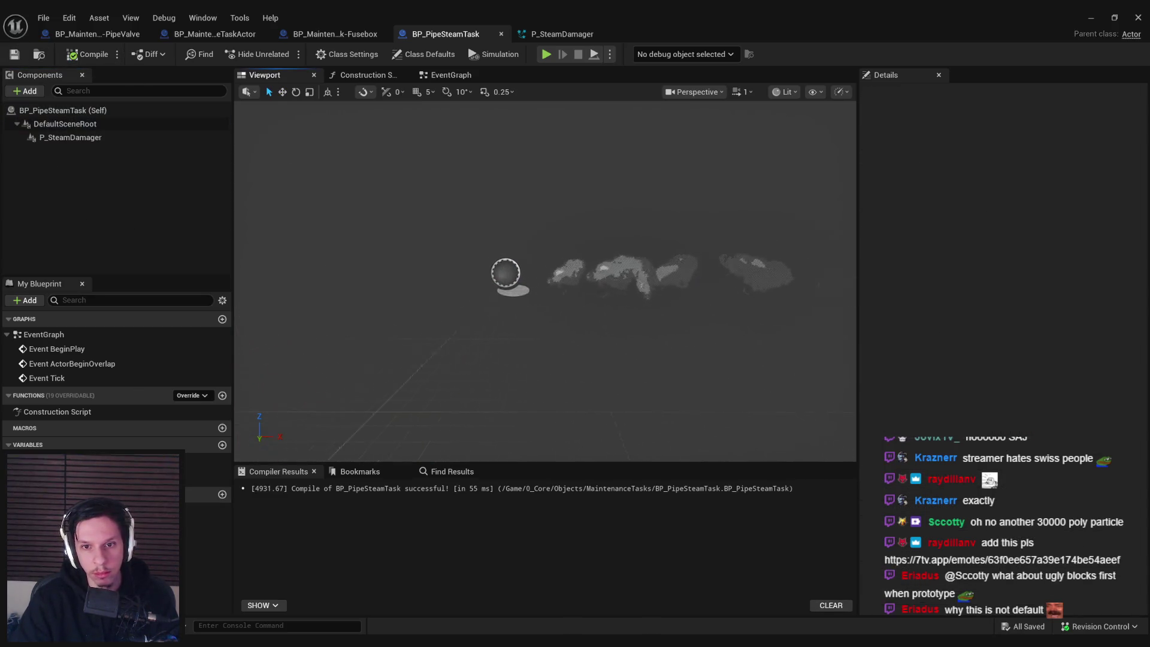
{"action": "left_click_drag", "start_coordinate": [562, 302], "coordinate": [506, 302]}
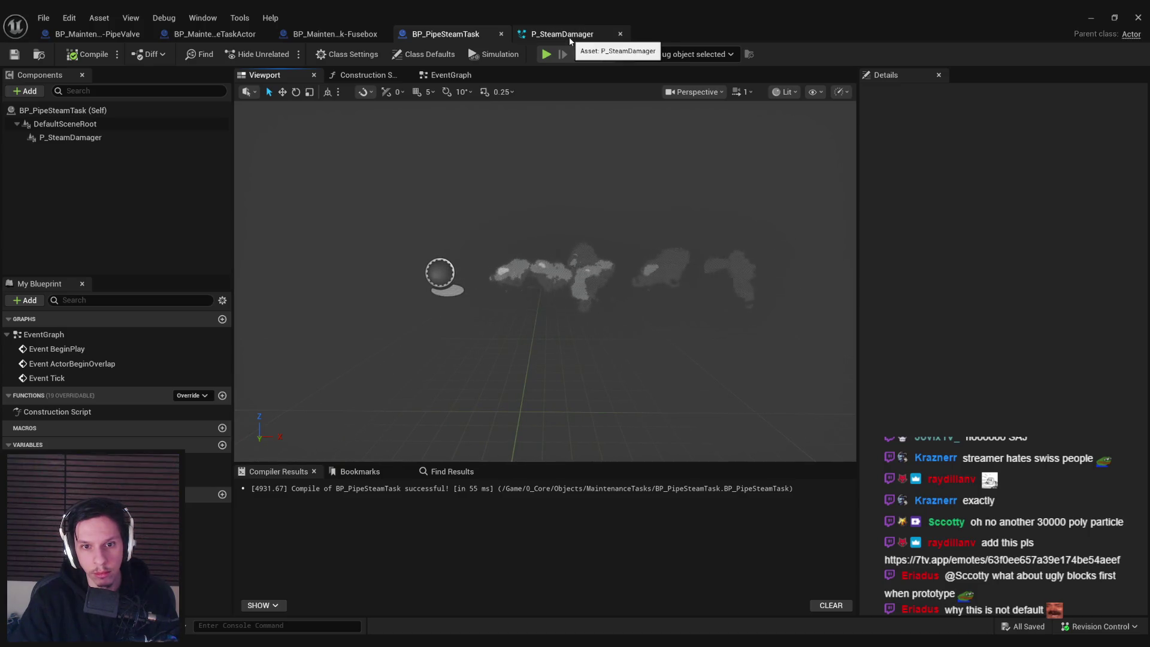
{"action": "left_click", "coordinate": [570, 38]}
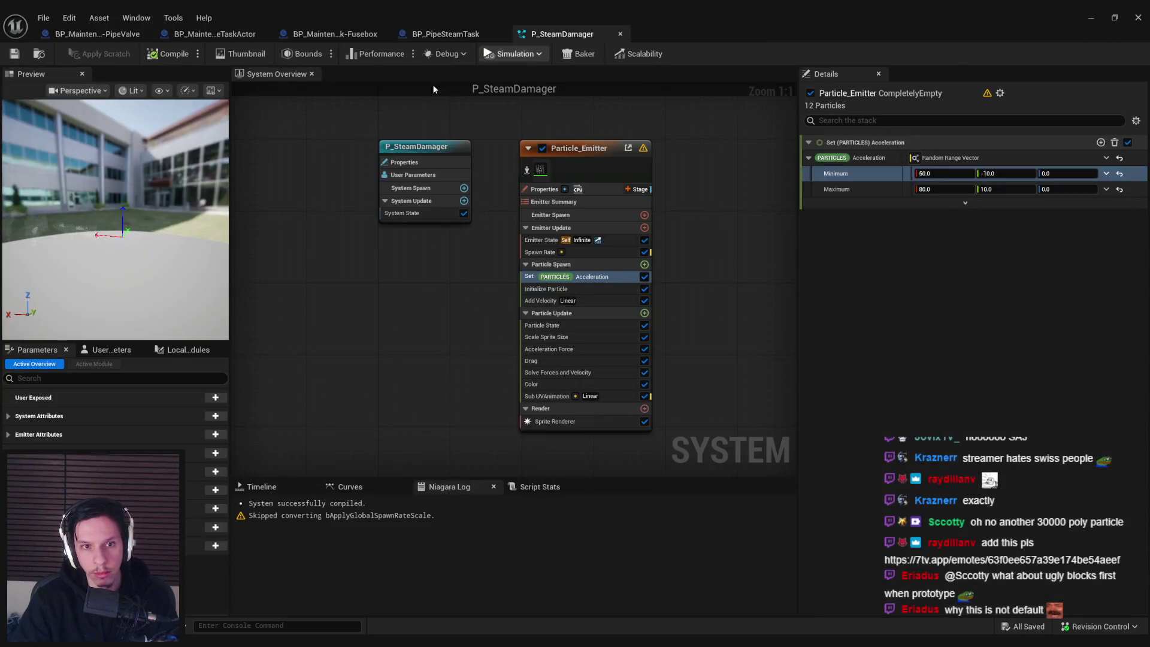
- Review the Spawn Rate and emitter life cycle modules across the whole emitter stack
{"action": "left_click", "coordinate": [546, 253]}
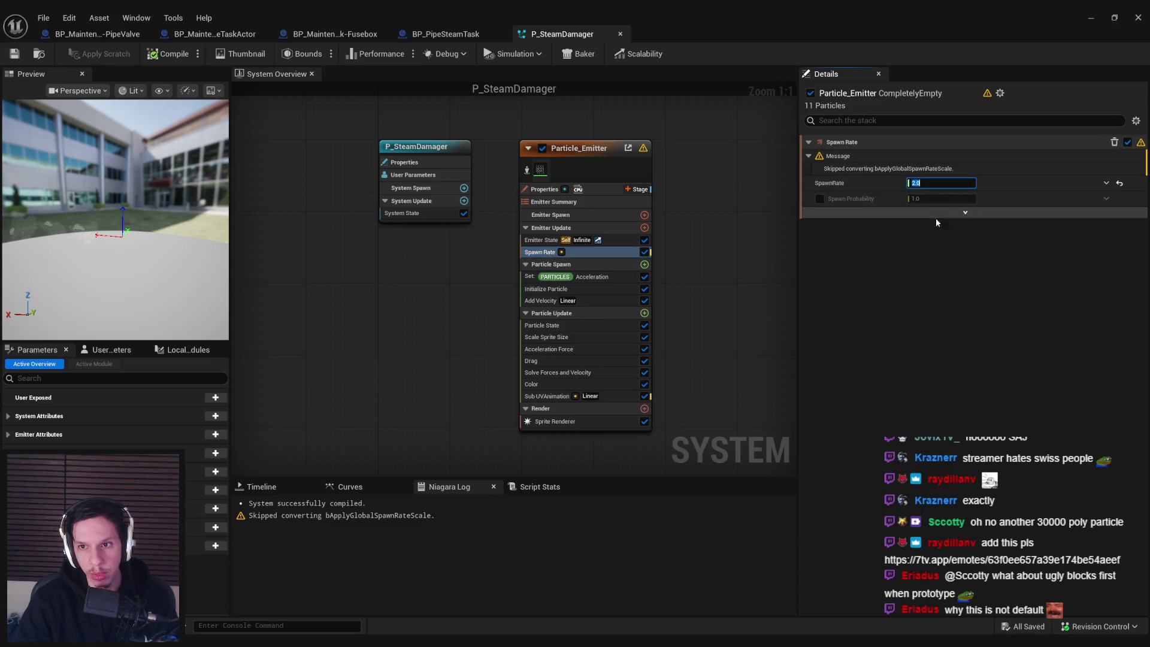
{"action": "left_click", "coordinate": [538, 241]}
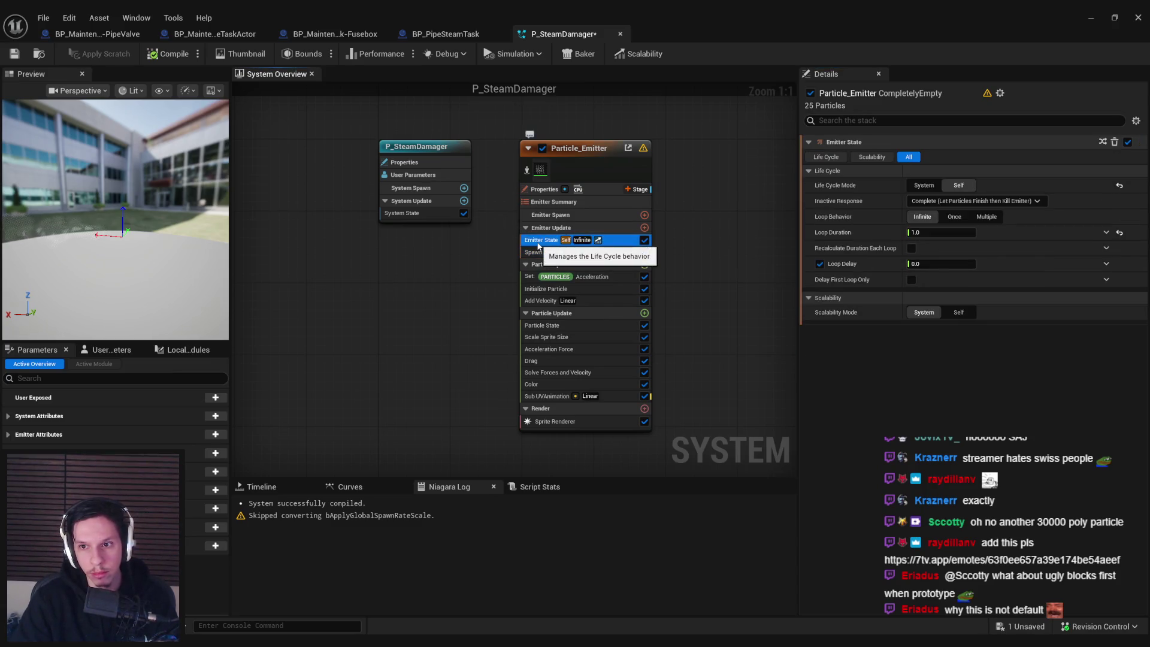
{"action": "left_click", "coordinate": [545, 325]}
{"action": "left_click", "coordinate": [538, 255]}
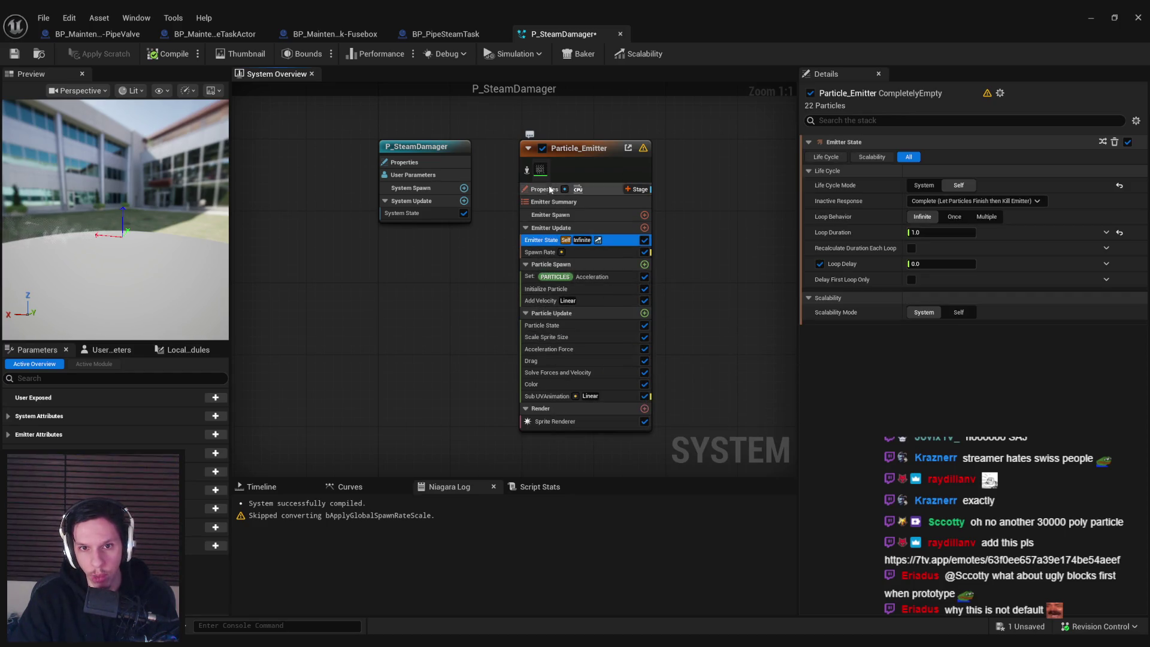
{"action": "left_click", "coordinate": [558, 175]}
{"action": "scroll", "coordinate": [864, 388], "scroll_direction": "down", "scroll_amount": 10}
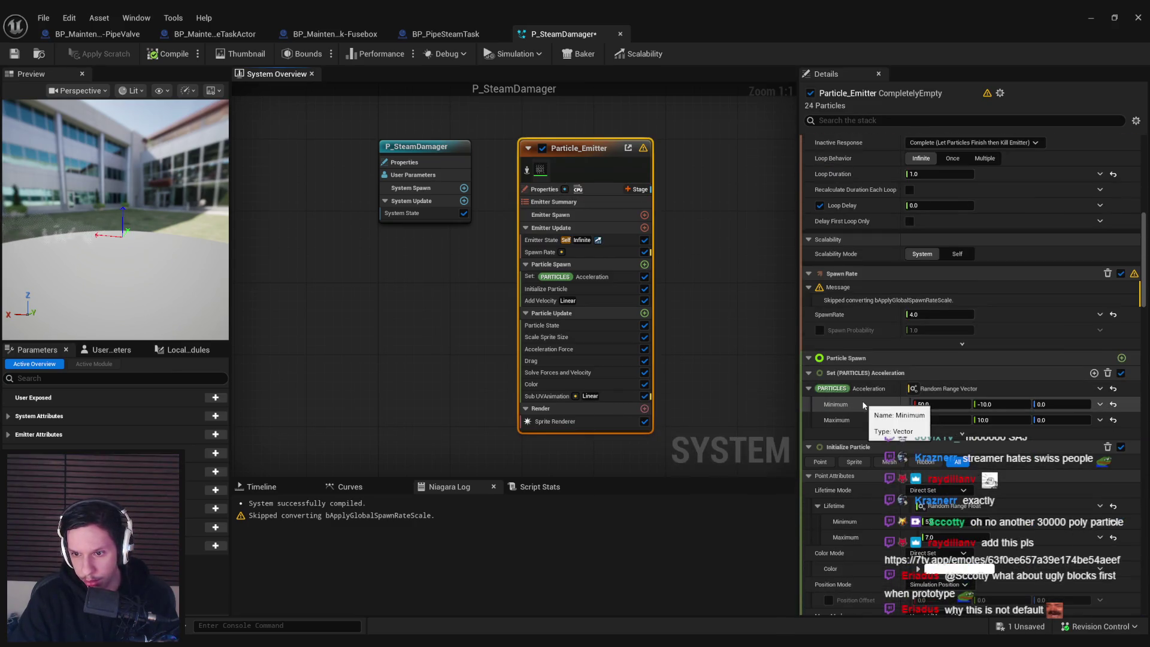
{"action": "scroll", "coordinate": [864, 406], "scroll_direction": "down", "scroll_amount": 10}
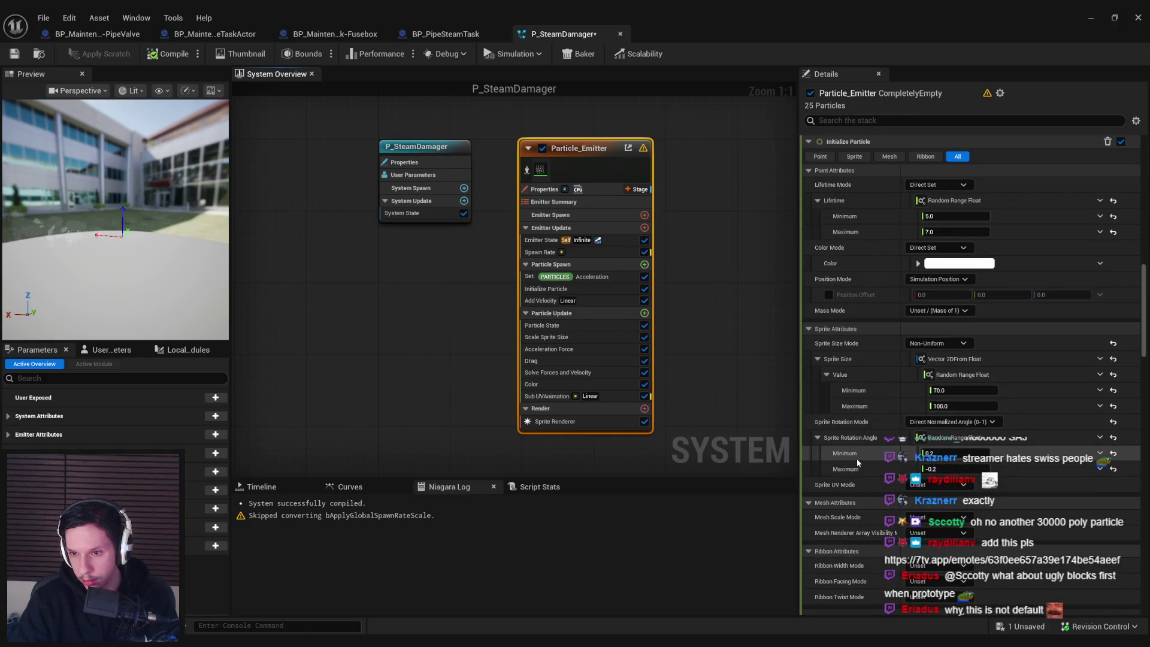
{"action": "scroll", "coordinate": [858, 455], "scroll_direction": "down", "scroll_amount": 5}
{"action": "scroll", "coordinate": [856, 431], "scroll_direction": "down", "scroll_amount": 5}
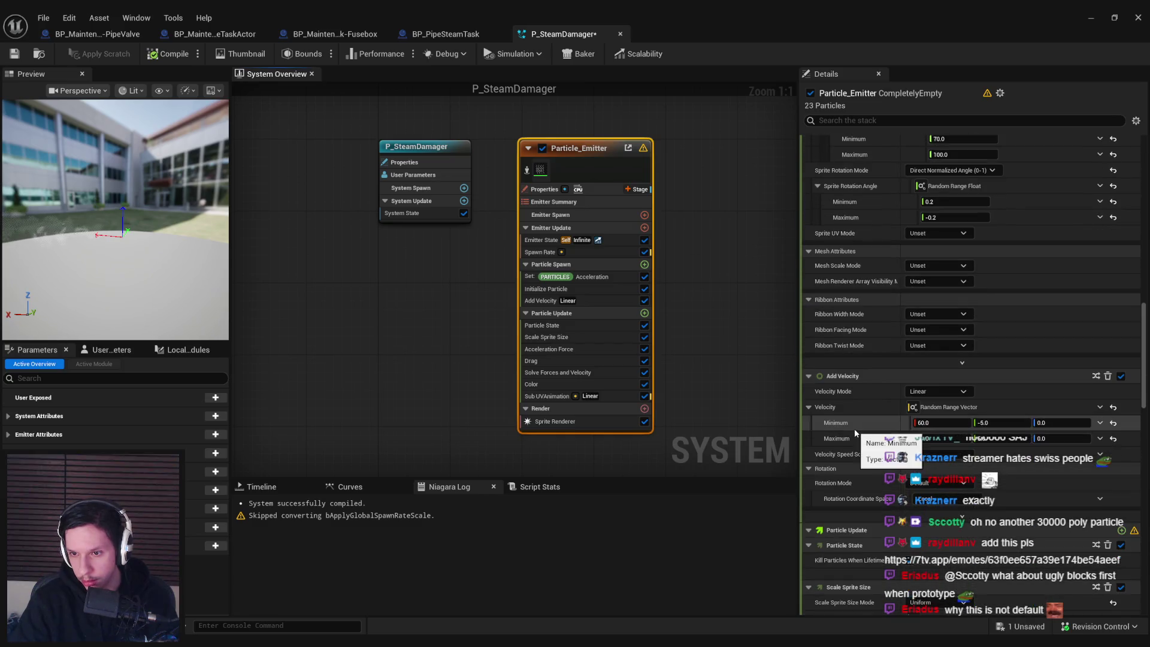
- Search the emitter stack for the lifetime settings
{"action": "left_click", "coordinate": [859, 119]}
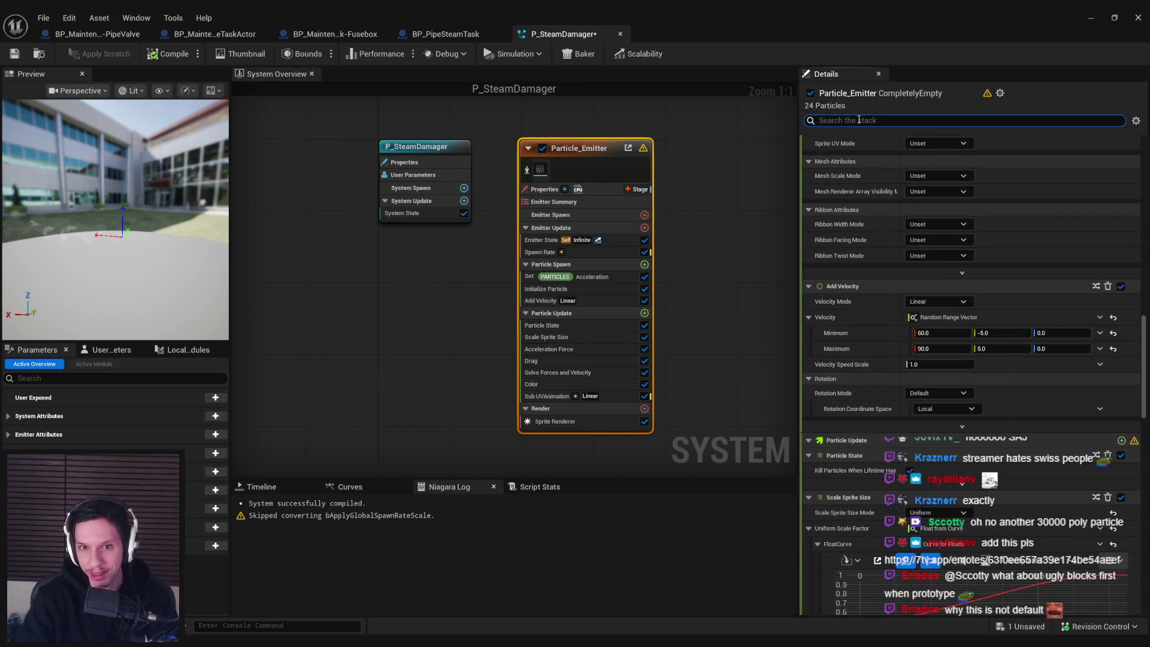
{"action": "type", "text": "life"}
{"action": "type", "text": "e"}
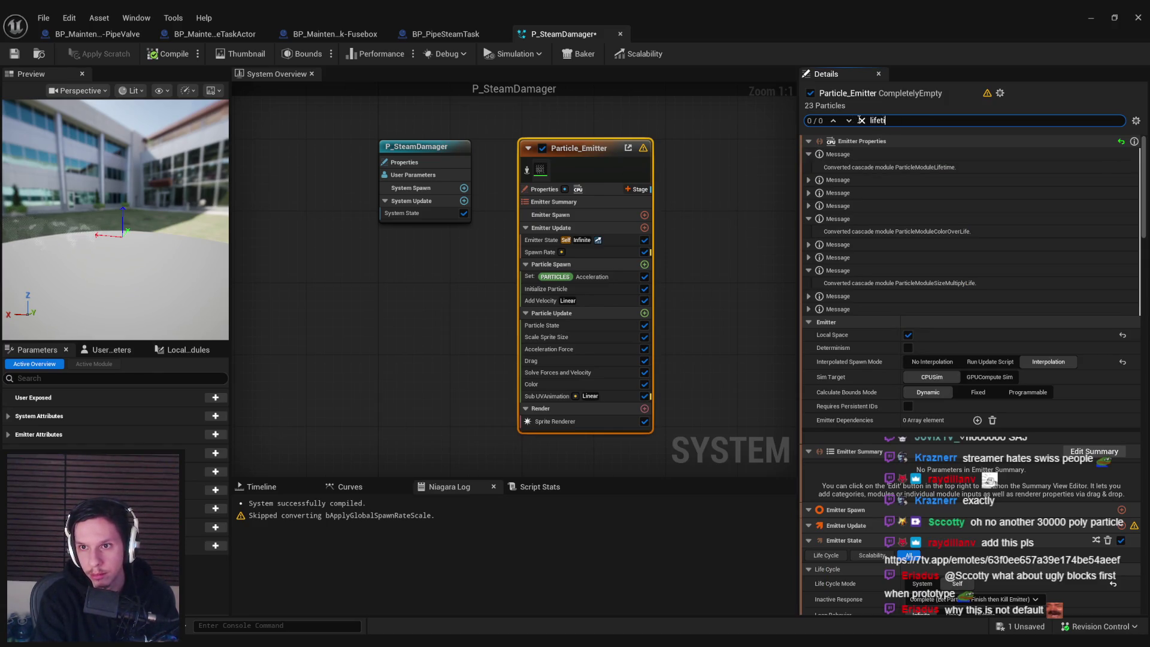
{"action": "type", "text": "me"}
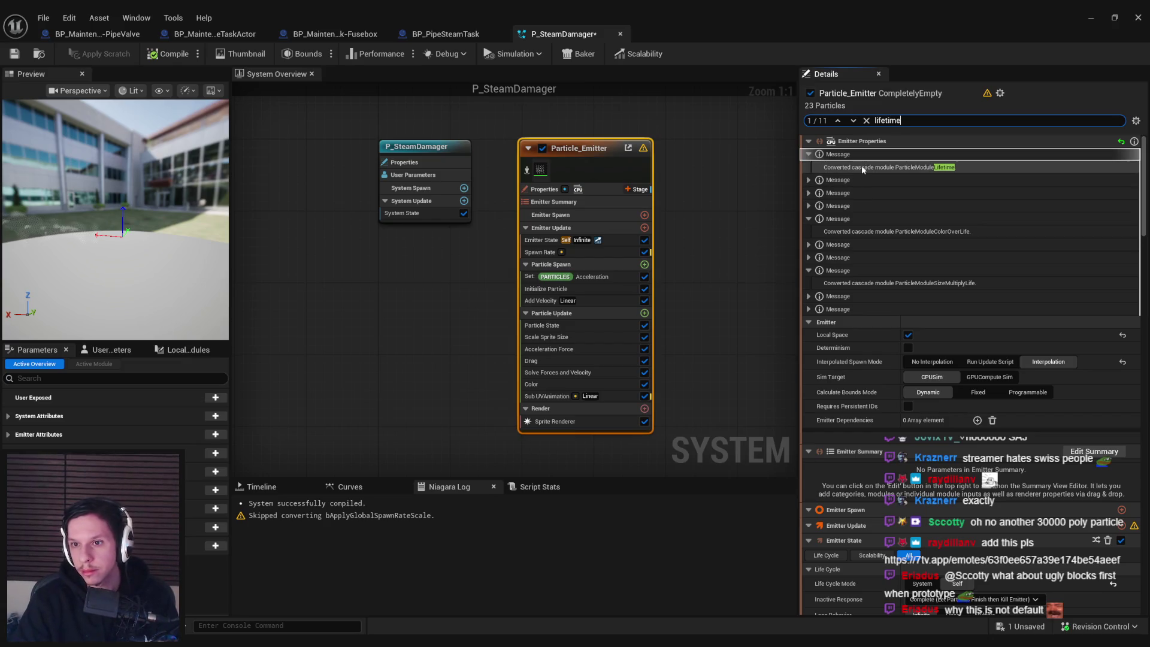
{"action": "scroll", "coordinate": [914, 366], "scroll_direction": "down", "scroll_amount": 5}
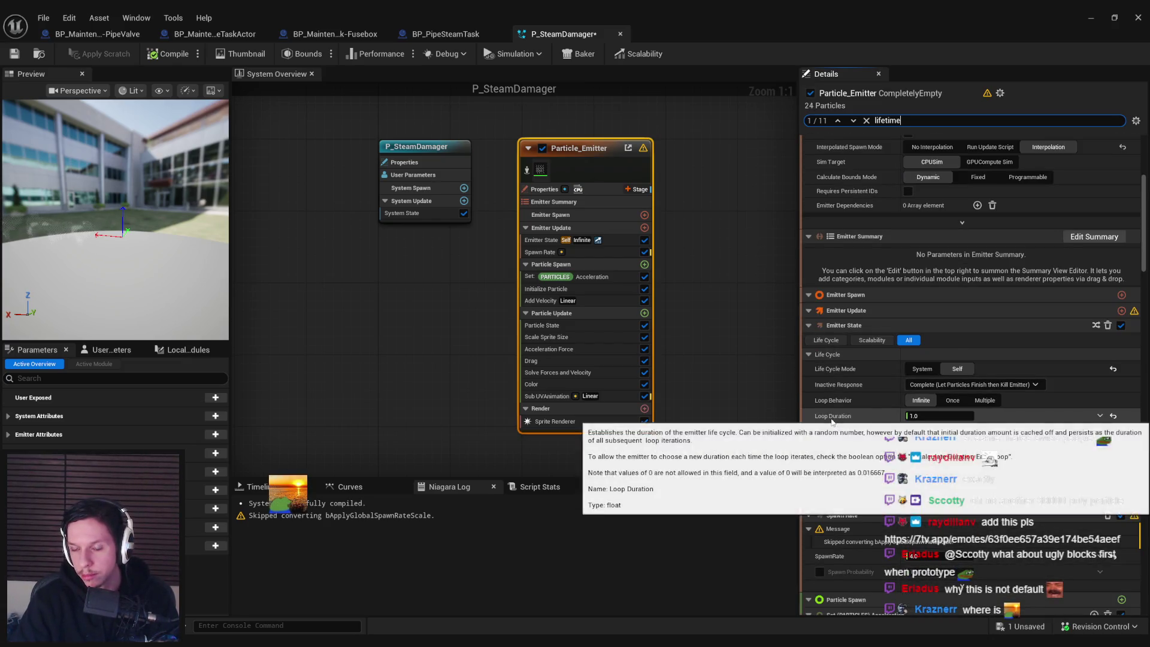
{"action": "scroll", "coordinate": [847, 436], "scroll_direction": "down", "scroll_amount": 3}
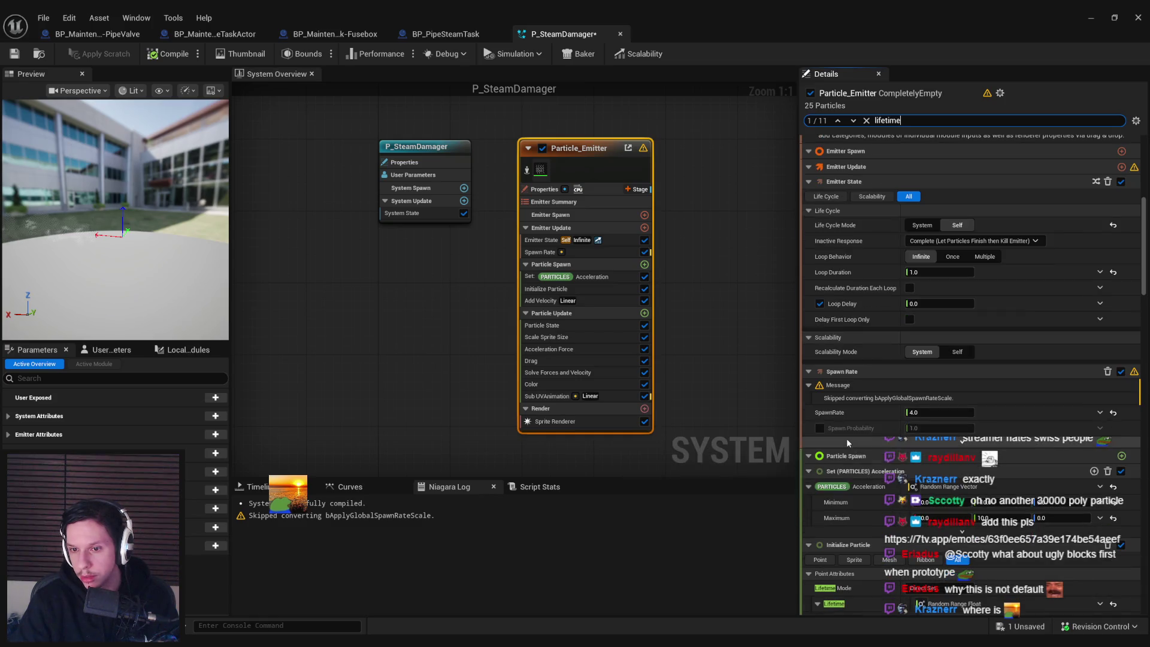
{"action": "scroll", "coordinate": [847, 440], "scroll_direction": "down", "scroll_amount": 3}
{"action": "scroll", "coordinate": [874, 419], "scroll_direction": "down", "scroll_amount": 2}
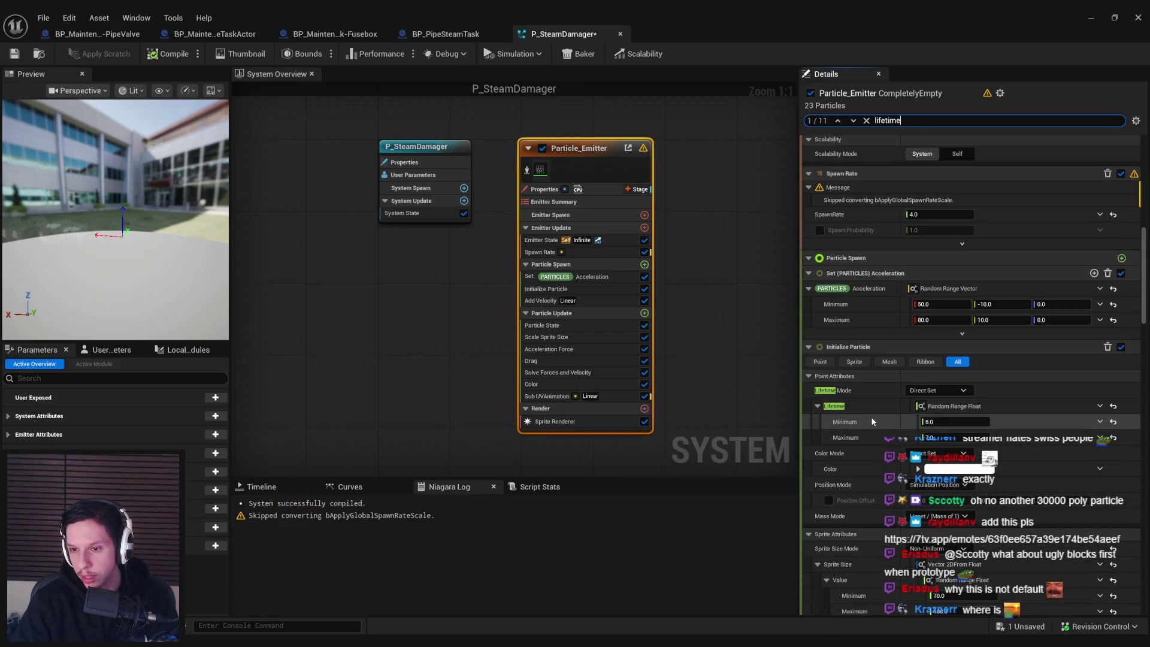
- Set particle lifetime to range from 2 to 4 and save the system
{"action": "left_click", "coordinate": [946, 421]}
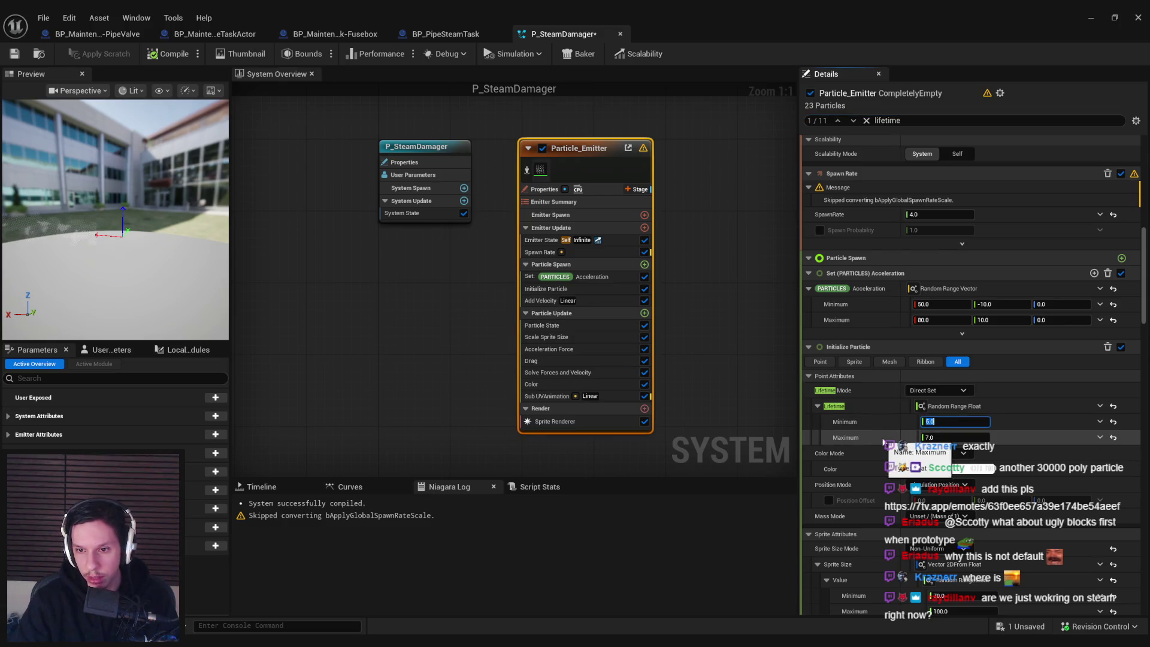
{"action": "type", "text": "2"}
{"action": "key", "text": "Tab"}
{"action": "type", "text": "4"}
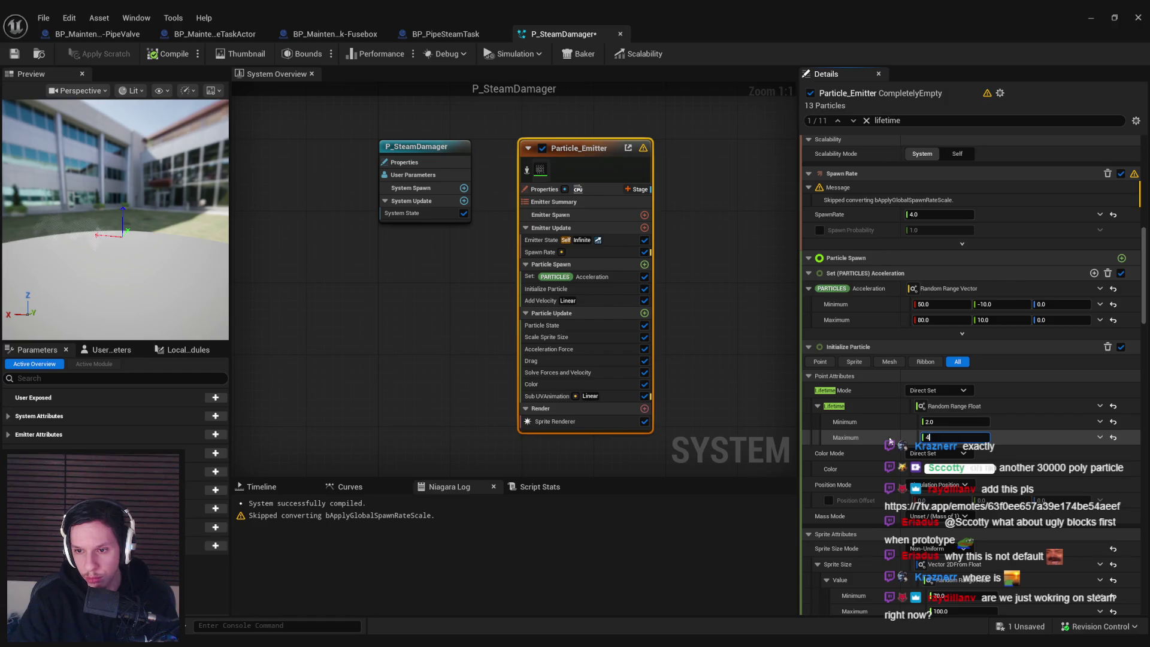
{"action": "key", "text": "Return"}
{"action": "key", "text": "ctrl+s"}
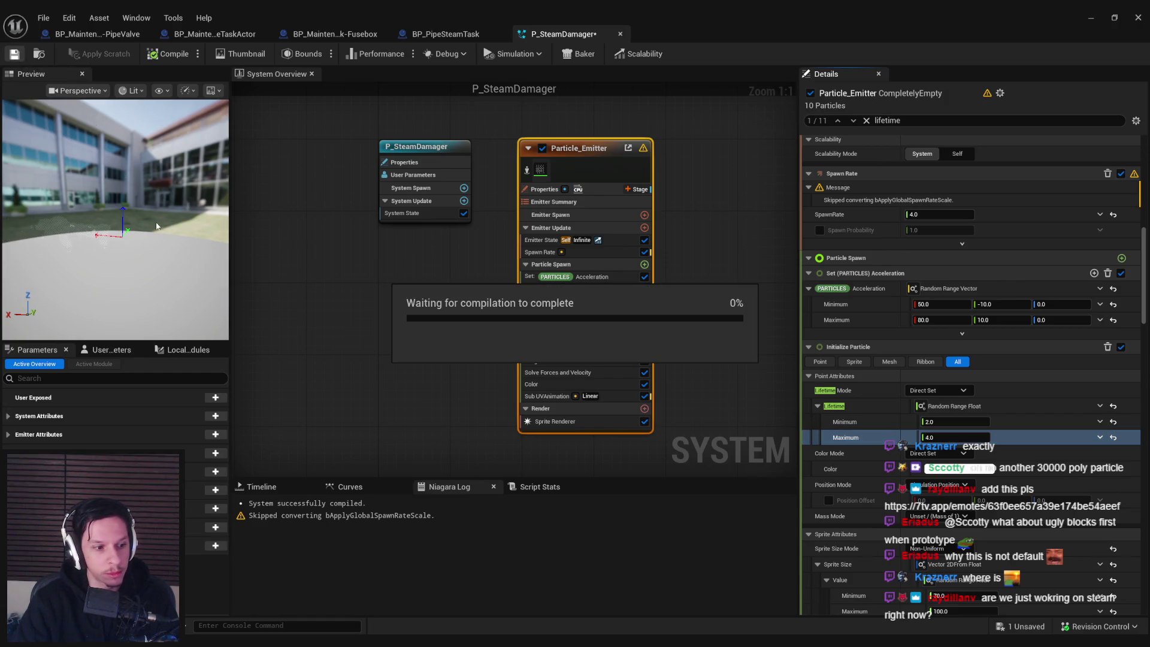
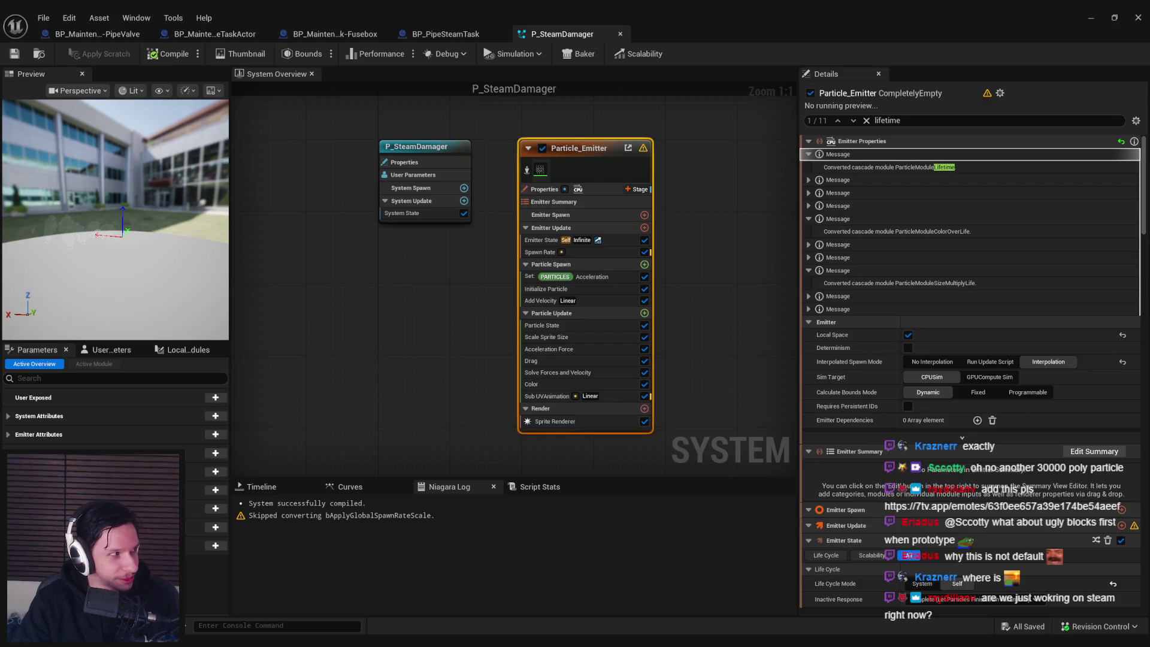
- Drop a P_SteamDamager steam actor into the train level, then bring the PipeValve blueprint back up
{"action": "left_click", "coordinate": [347, 390]}
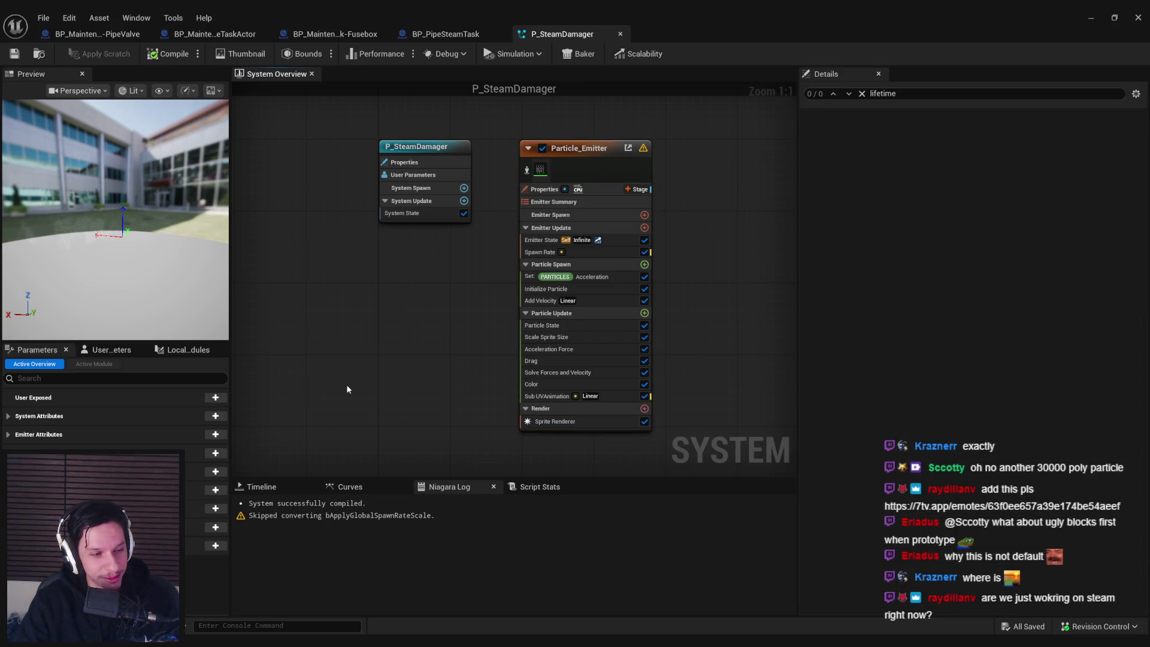
{"action": "key", "text": "alt+Tab"}
{"action": "key", "text": "alt+Tab"}
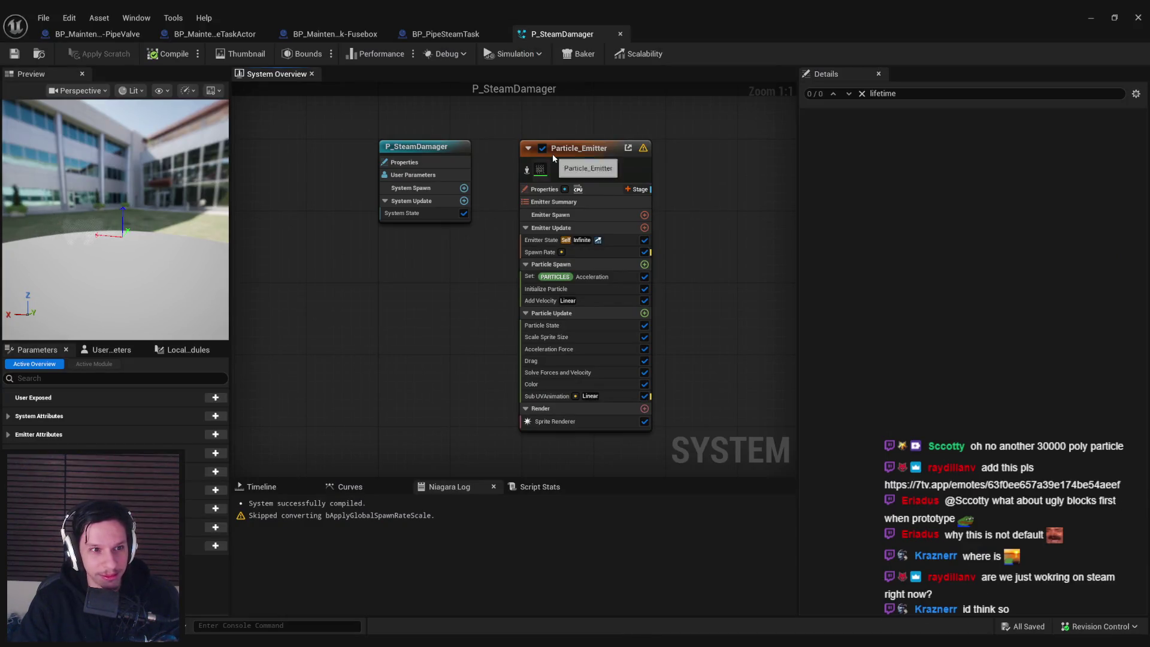
{"action": "left_click", "coordinate": [91, 36]}
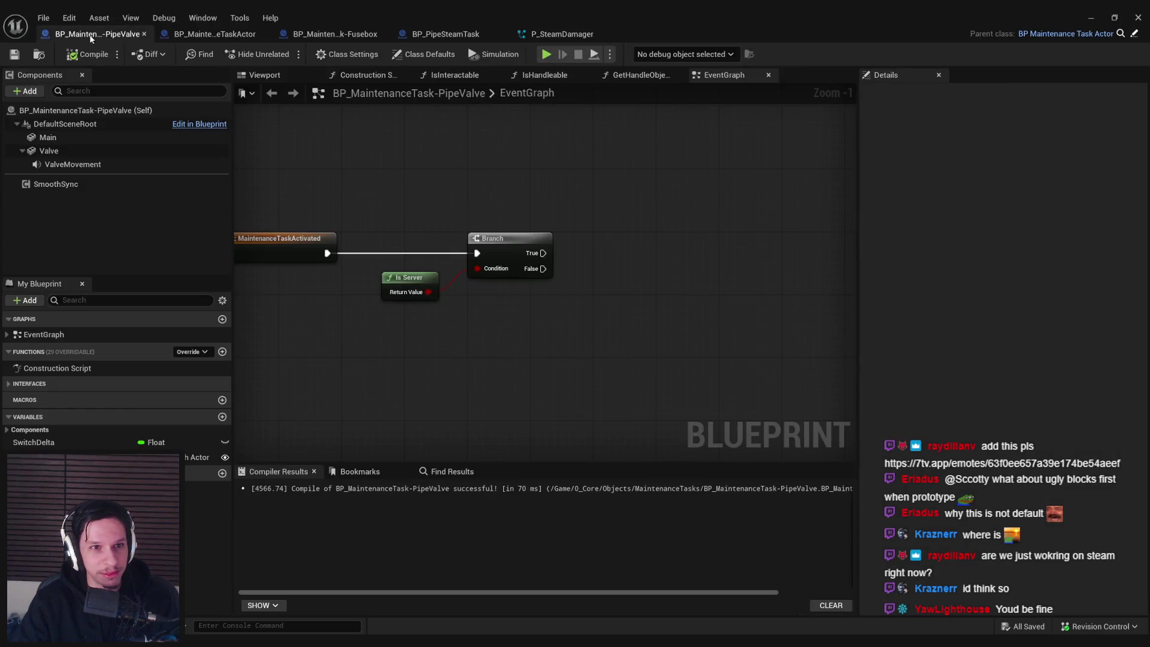
{"action": "left_click", "coordinate": [1089, 17]}
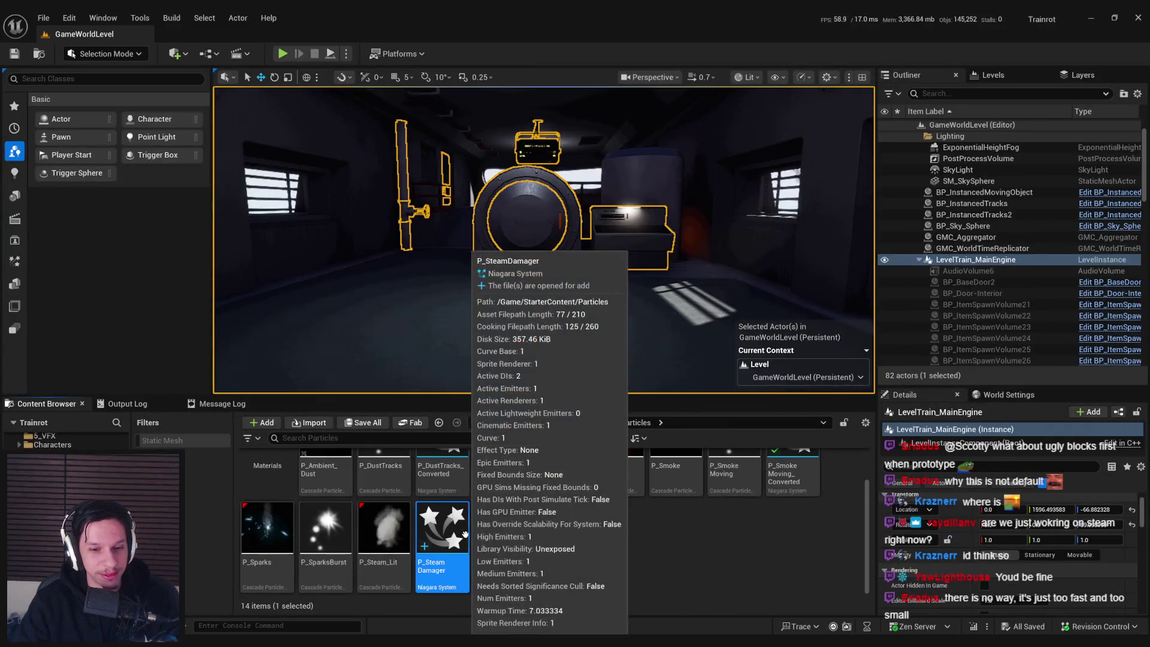
{"action": "left_click_drag", "start_coordinate": [566, 304], "coordinate": [497, 312]}
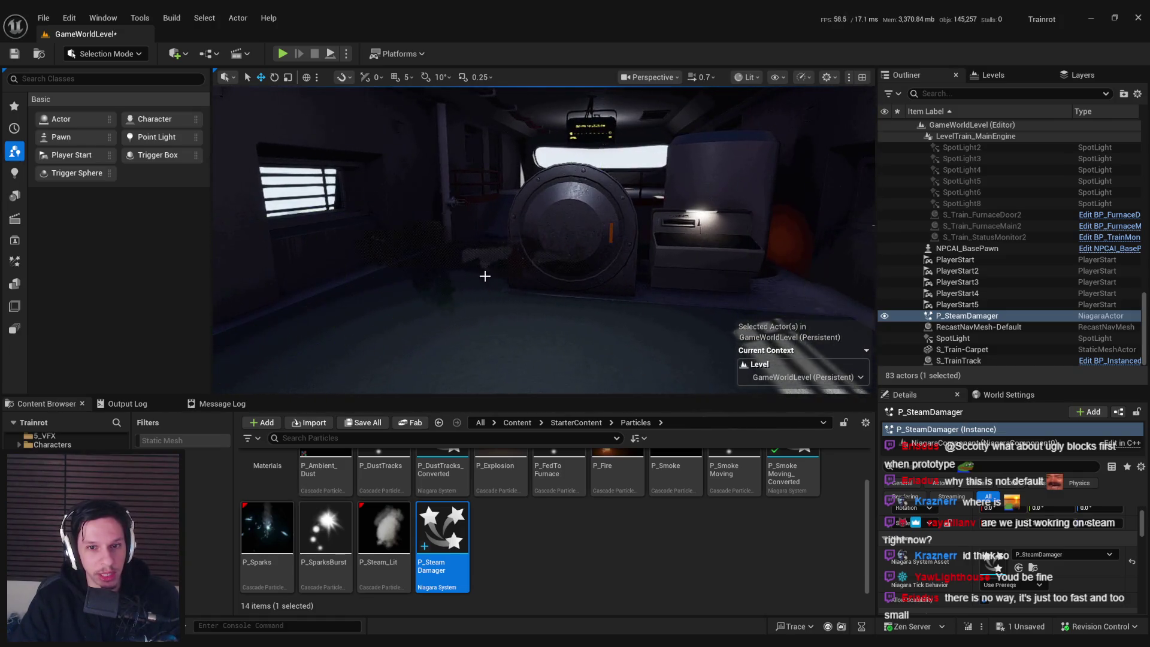
{"action": "key", "text": "alt+Tab"}
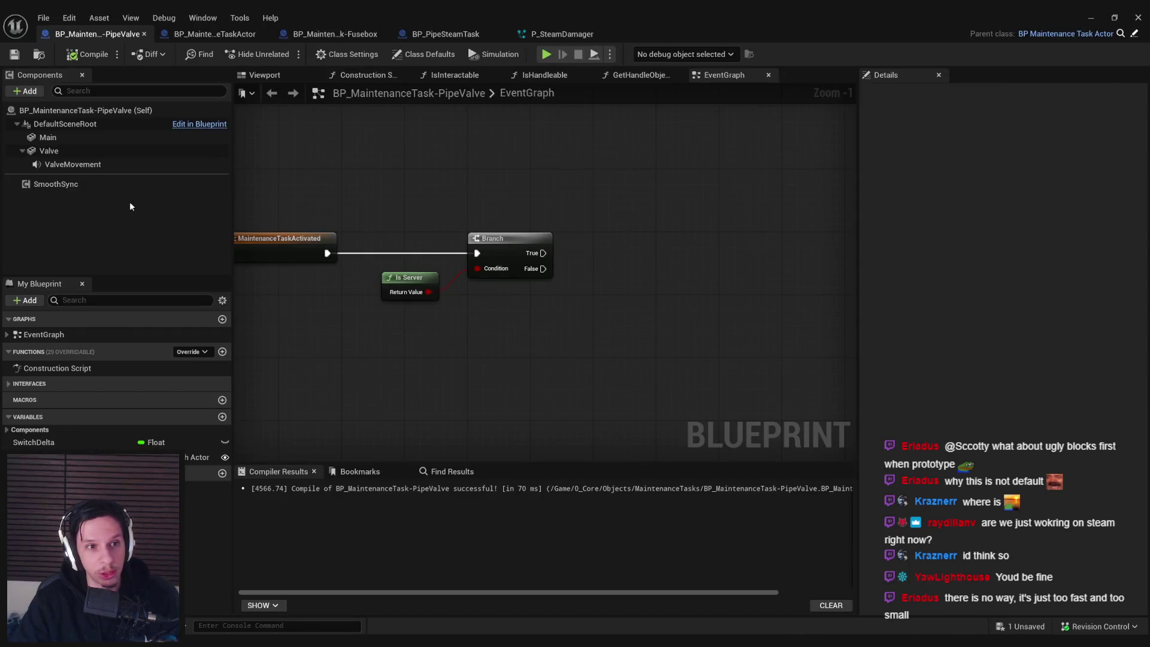
- Review the P_SteamDamager emitter's Spawn Rate, Color and Emitter State settings
{"action": "left_click", "coordinate": [562, 33]}
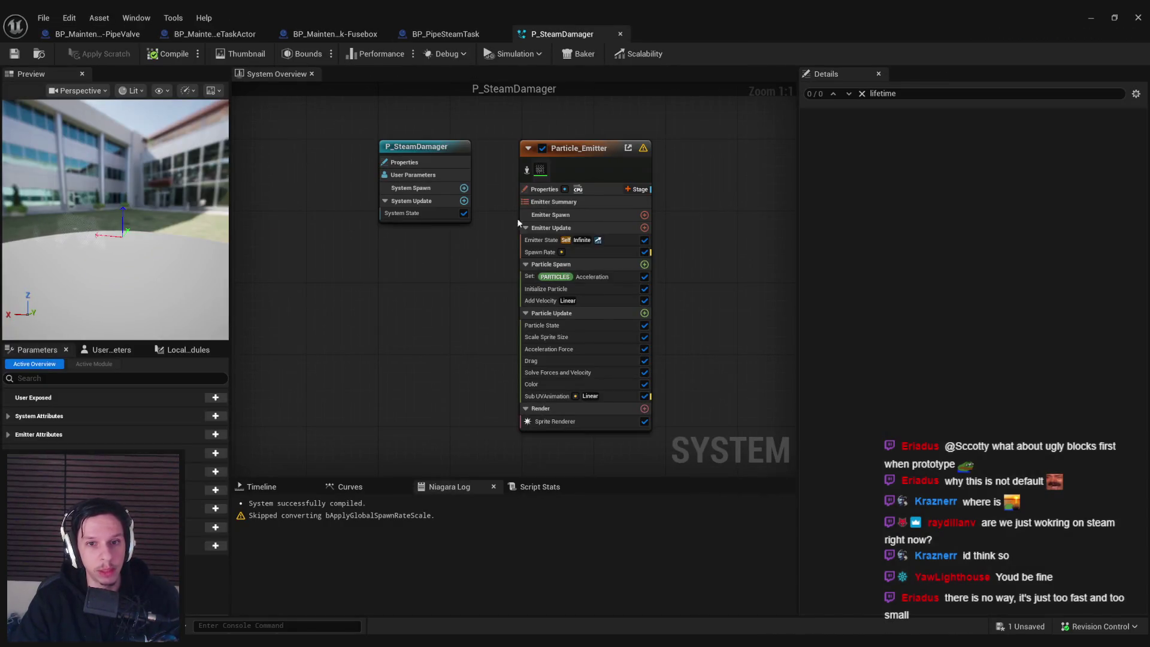
{"action": "left_click", "coordinate": [548, 252]}
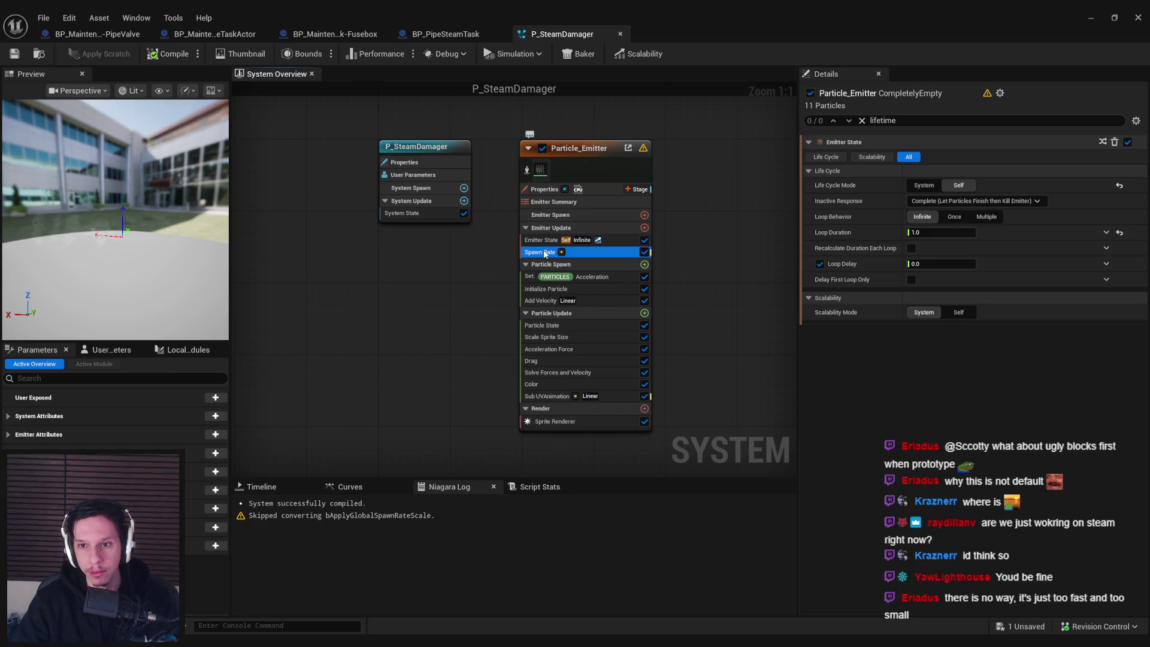
{"action": "key", "text": "ctrl+f"}
{"action": "type", "text": "color"}
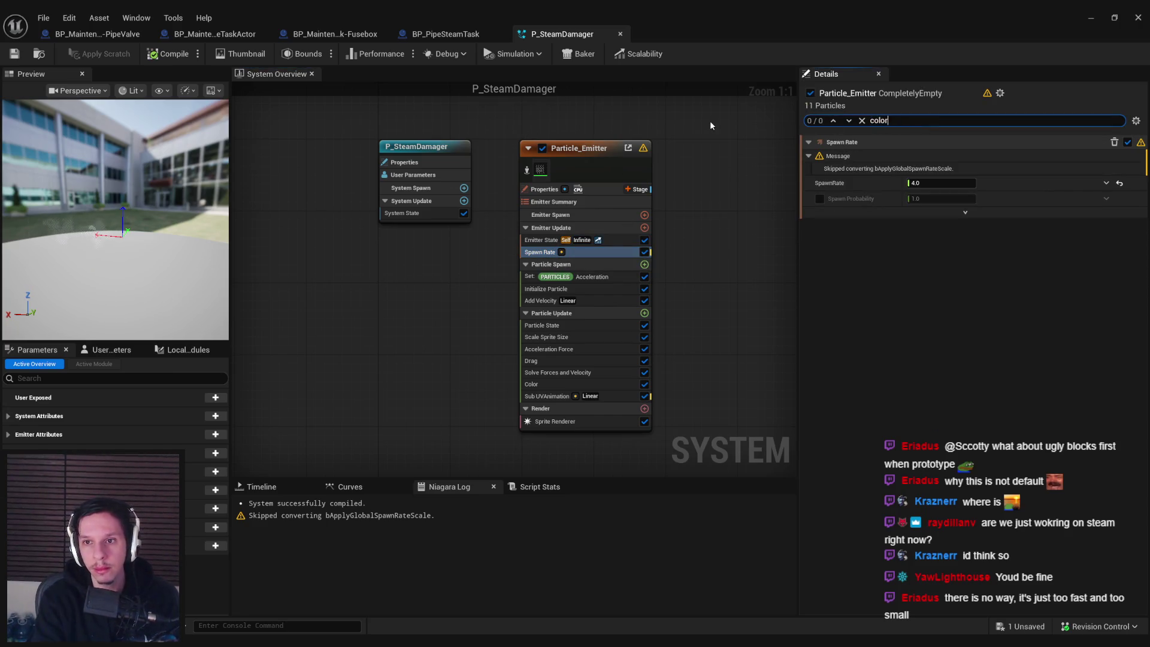
{"action": "left_click", "coordinate": [537, 240]}
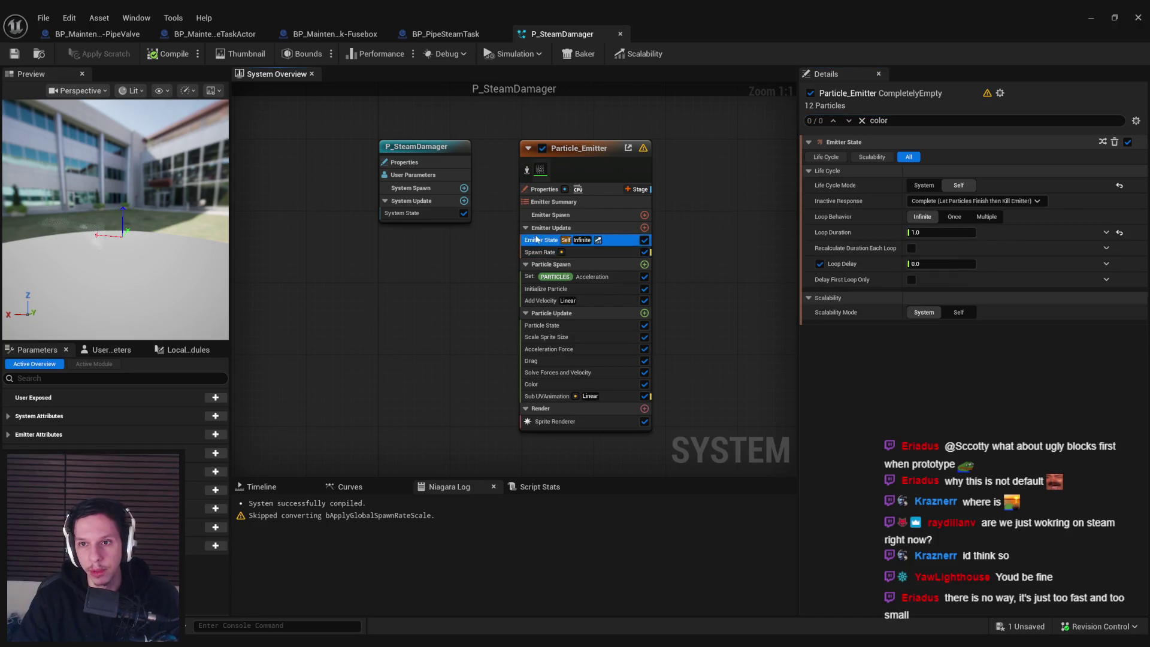
{"action": "left_click", "coordinate": [609, 167]}
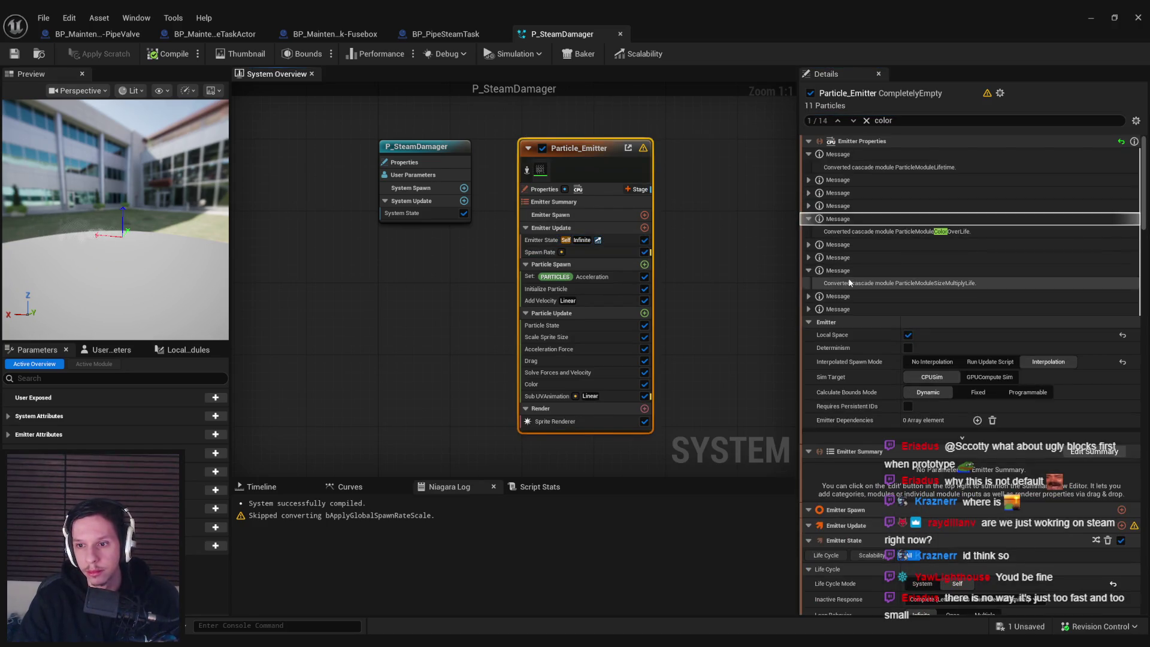
{"action": "left_click", "coordinate": [866, 121]}
- Open the Sprite Renderer's M_smoke_subUV material, look over its graph, and locate it in the Content Browser
{"action": "left_click", "coordinate": [555, 421]}
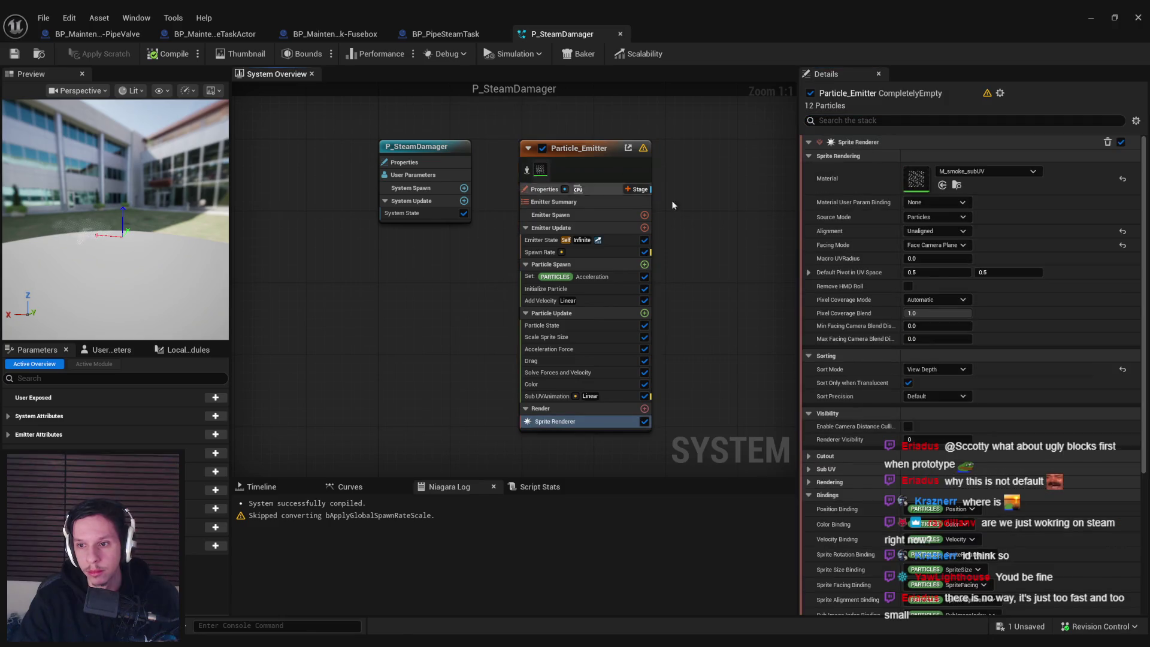
{"action": "double_click", "coordinate": [916, 178]}
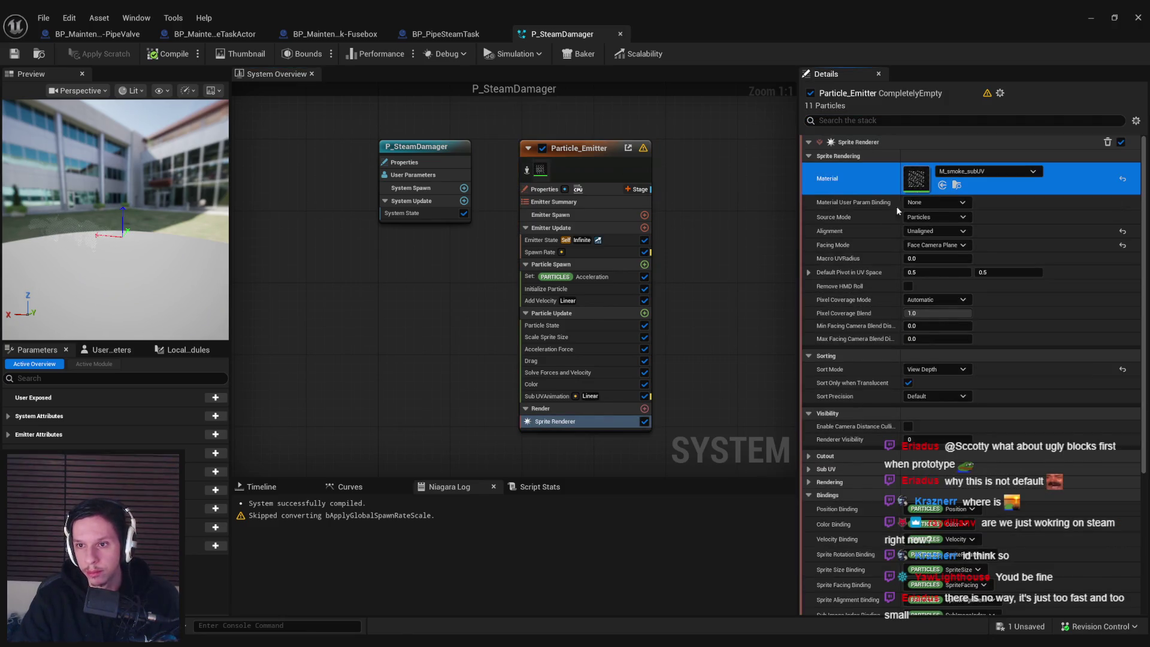
{"action": "scroll", "coordinate": [526, 322], "scroll_direction": "up", "scroll_amount": 3}
{"action": "scroll", "coordinate": [567, 290], "scroll_direction": "down", "scroll_amount": 2}
{"action": "mouse_move", "coordinate": [476, 316]}
{"action": "left_mouse_down"}
{"action": "mouse_move", "coordinate": [663, 267]}
{"action": "mouse_move", "coordinate": [779, 253]}
{"action": "left_mouse_up"}
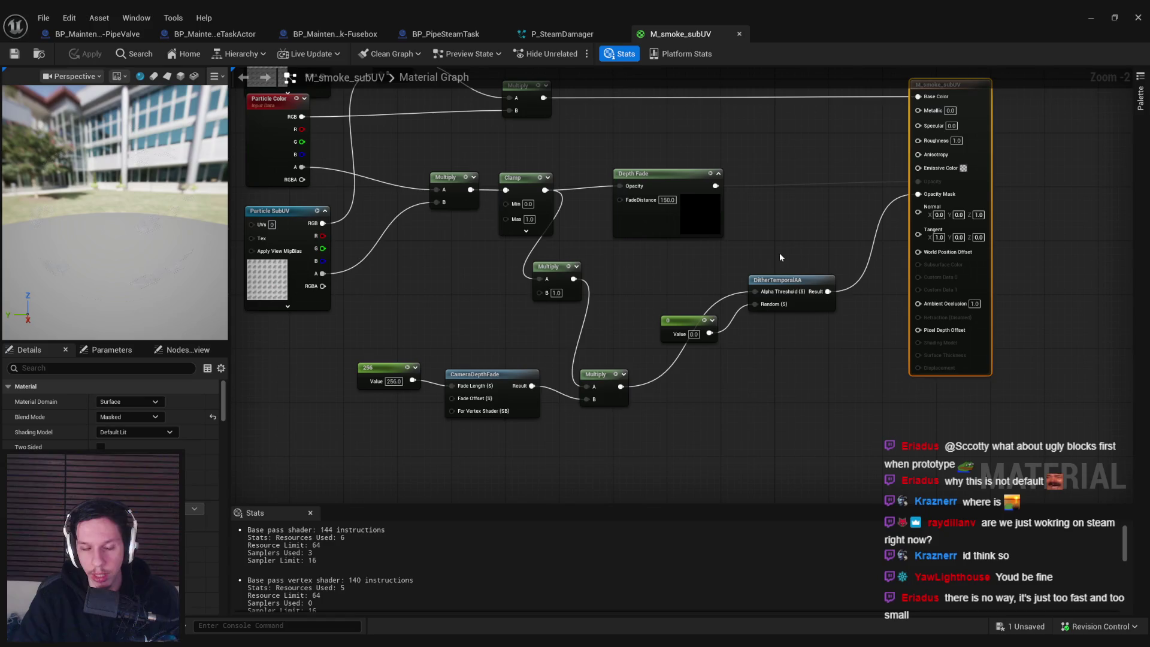
{"action": "left_click_drag", "start_coordinate": [490, 289], "coordinate": [495, 300]}
{"action": "left_click", "coordinate": [483, 310]}
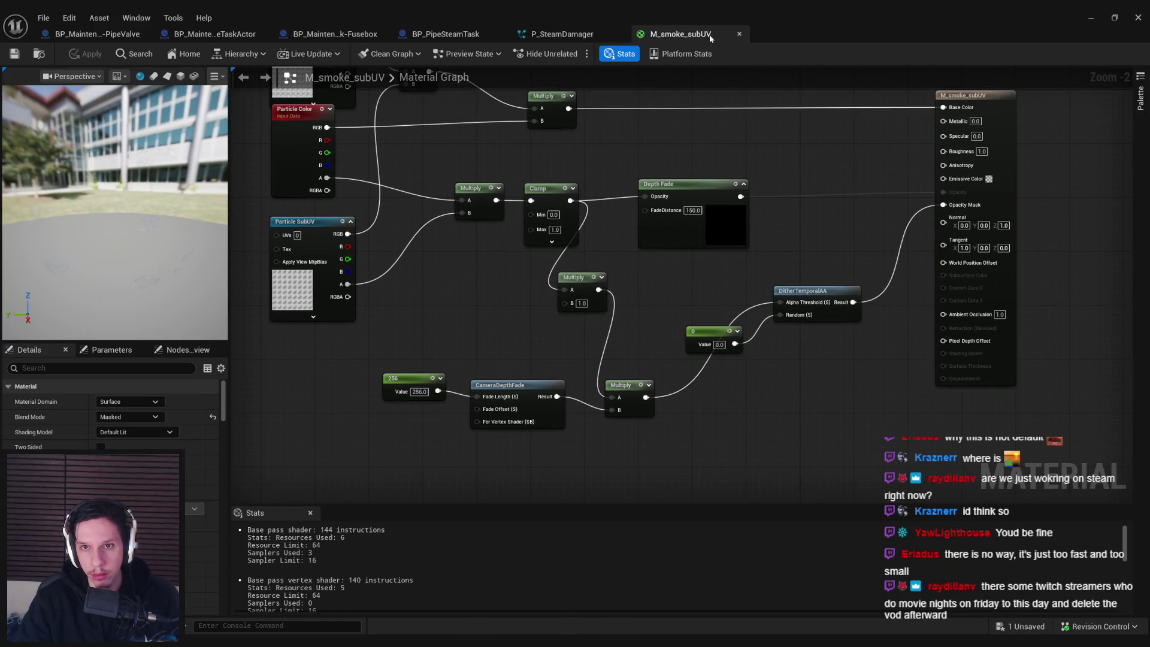
{"action": "left_click", "coordinate": [39, 54]}
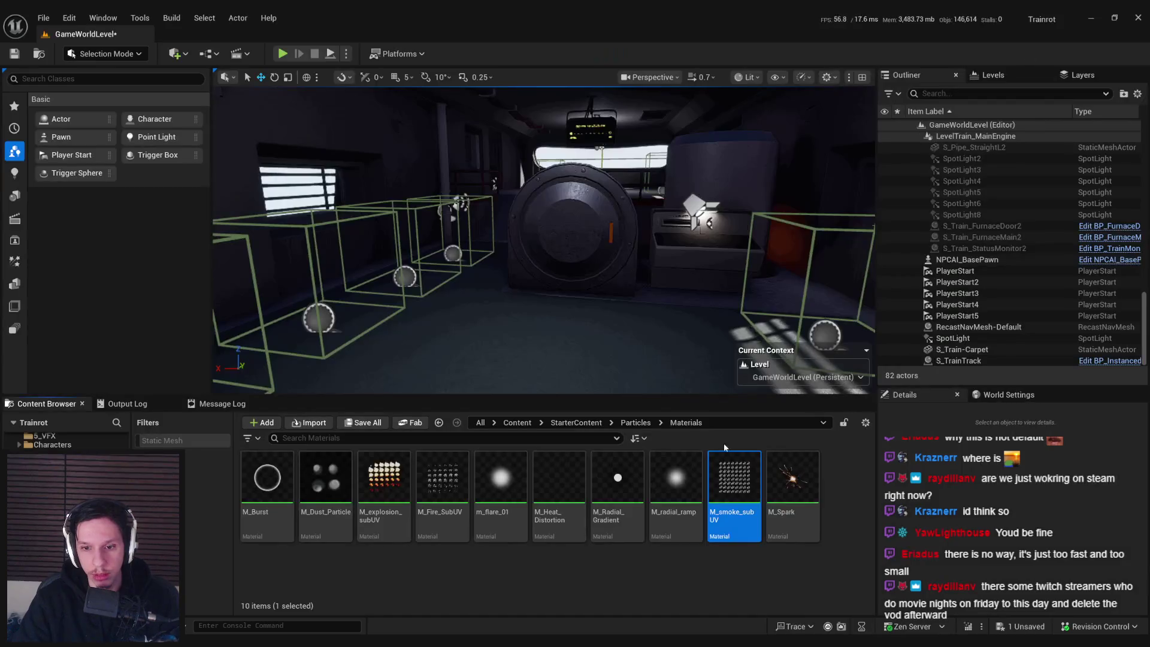
{"action": "right_click", "coordinate": [742, 516]}
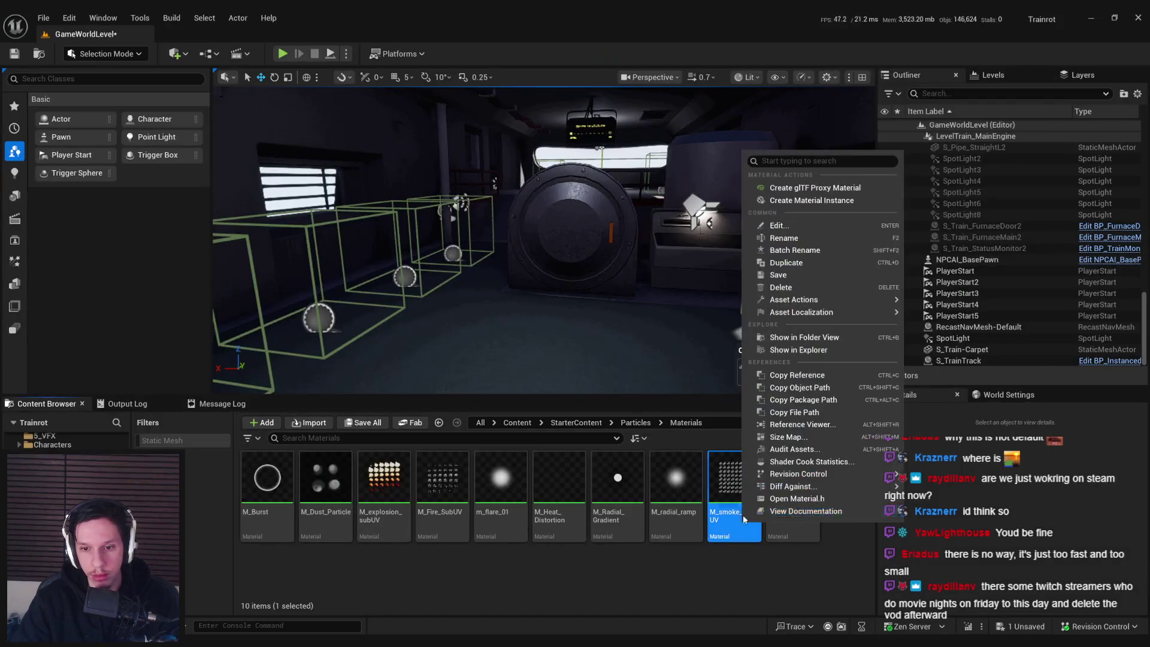
- Duplicate M_smoke_subUV as M_Steam_subUV and open the copy
{"action": "left_click", "coordinate": [789, 263]}
{"action": "type", "text": "M_Steam_sub"}
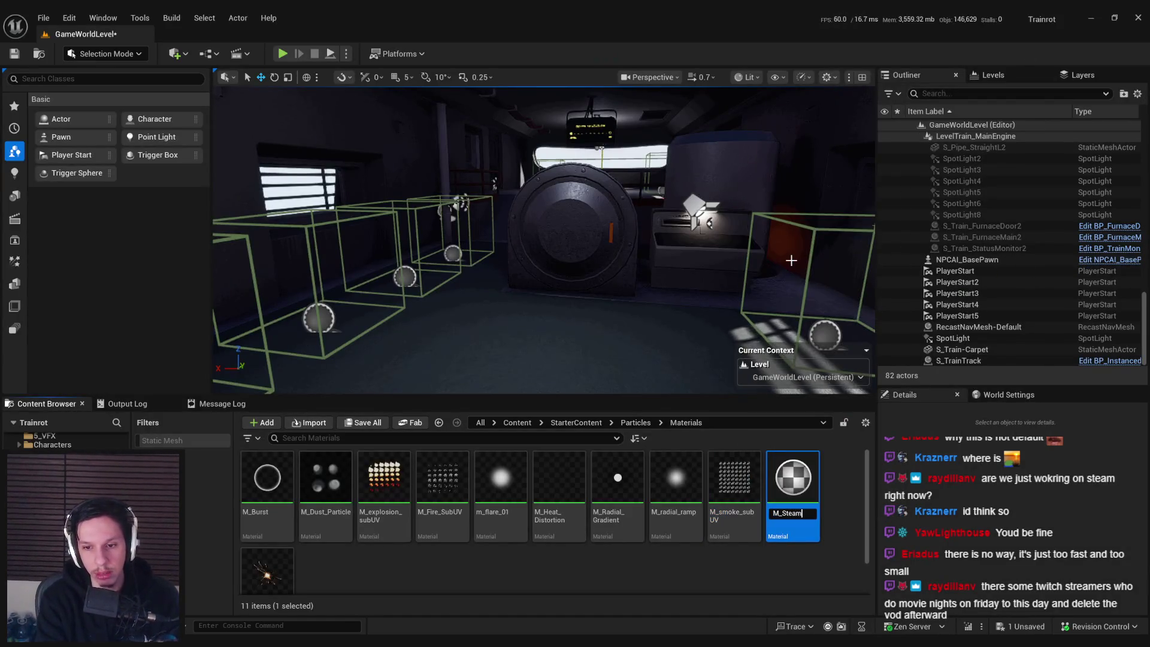
{"action": "type", "text": "UV"}
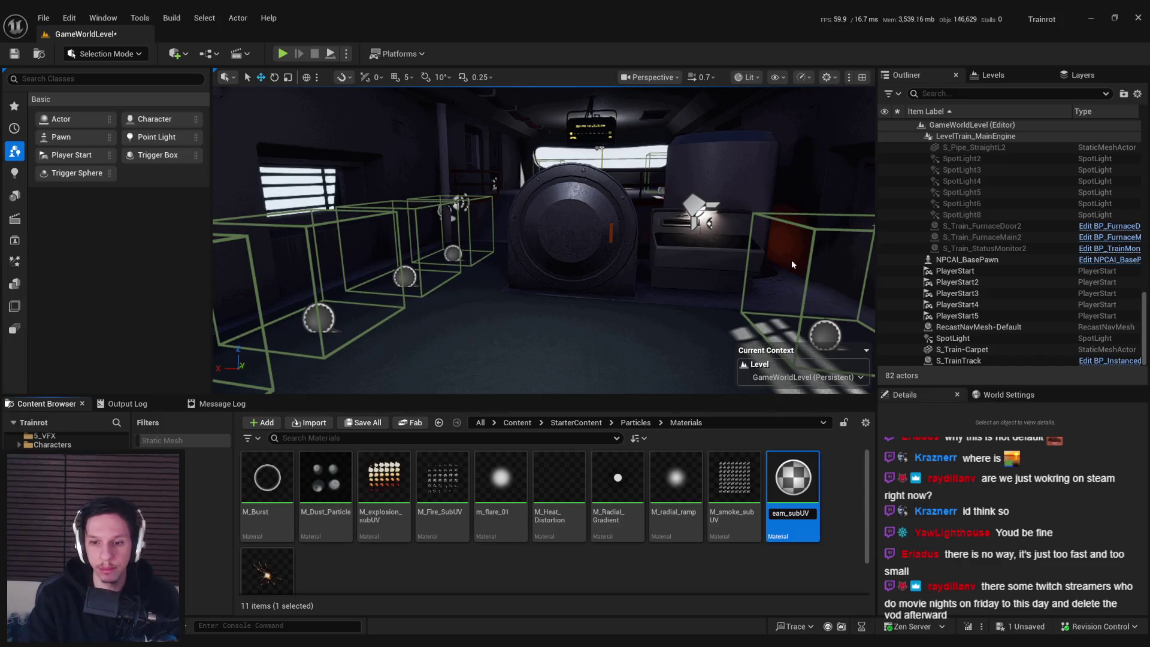
{"action": "key", "text": "Return"}
{"action": "double_click", "coordinate": [265, 566]}
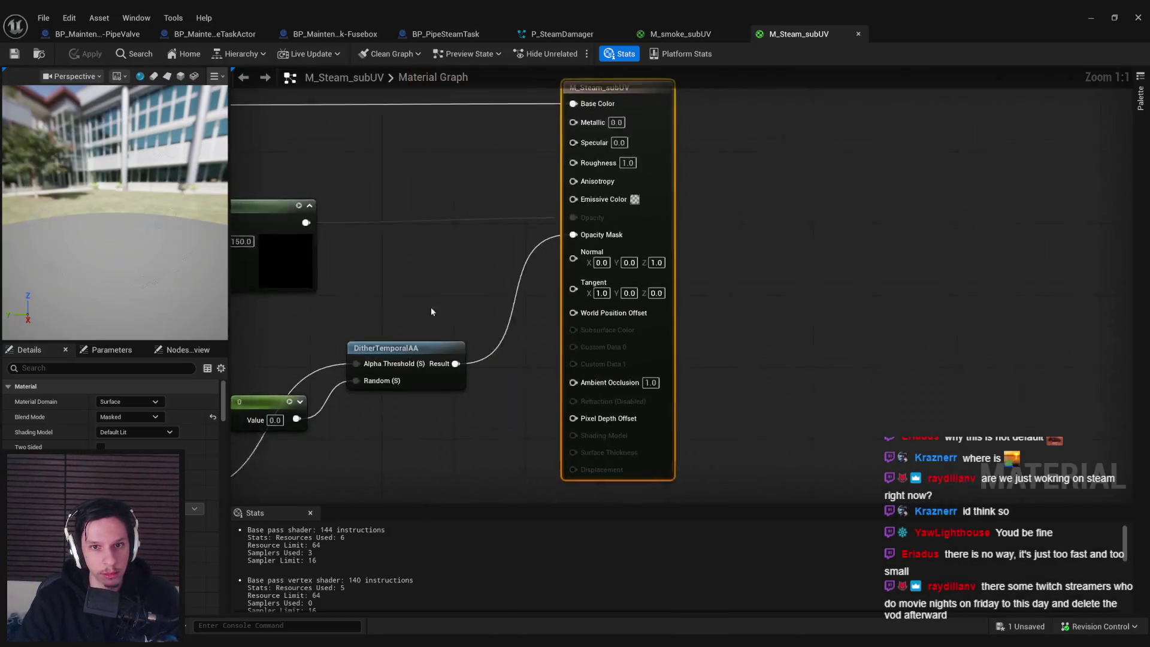
- Change the camera depth fade length constant from 256 to 64 and check the preview
{"action": "scroll", "coordinate": [443, 309], "scroll_direction": "up", "scroll_amount": 5}
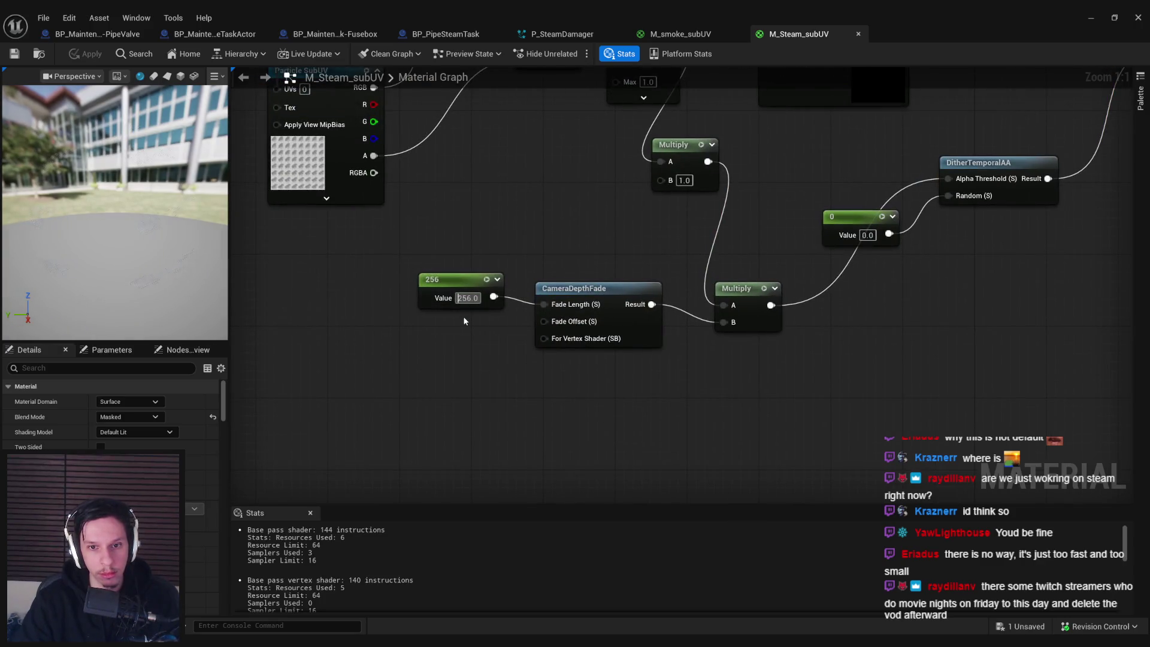
{"action": "type", "text": "64"}
{"action": "left_click", "coordinate": [83, 56]}
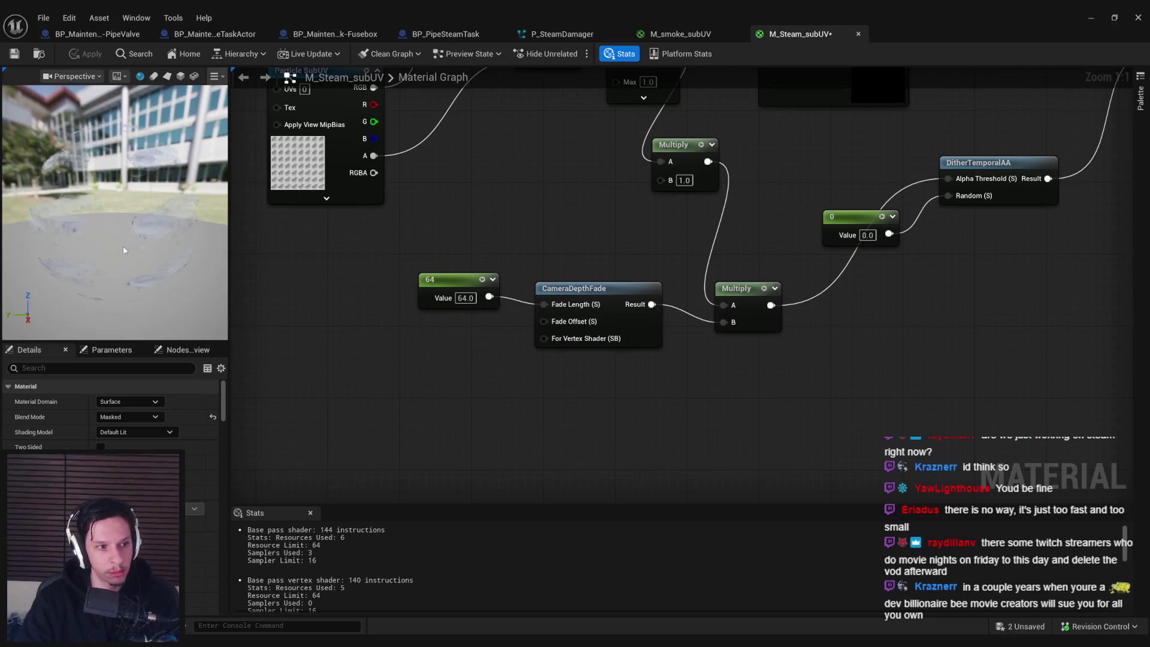
{"action": "mouse_move", "coordinate": [124, 251]}
{"action": "left_mouse_down"}
{"action": "mouse_move", "coordinate": [30, 255]}
{"action": "mouse_move", "coordinate": [30, 279]}
{"action": "mouse_move", "coordinate": [35, 253]}
{"action": "mouse_move", "coordinate": [11, 250]}
{"action": "left_mouse_up"}
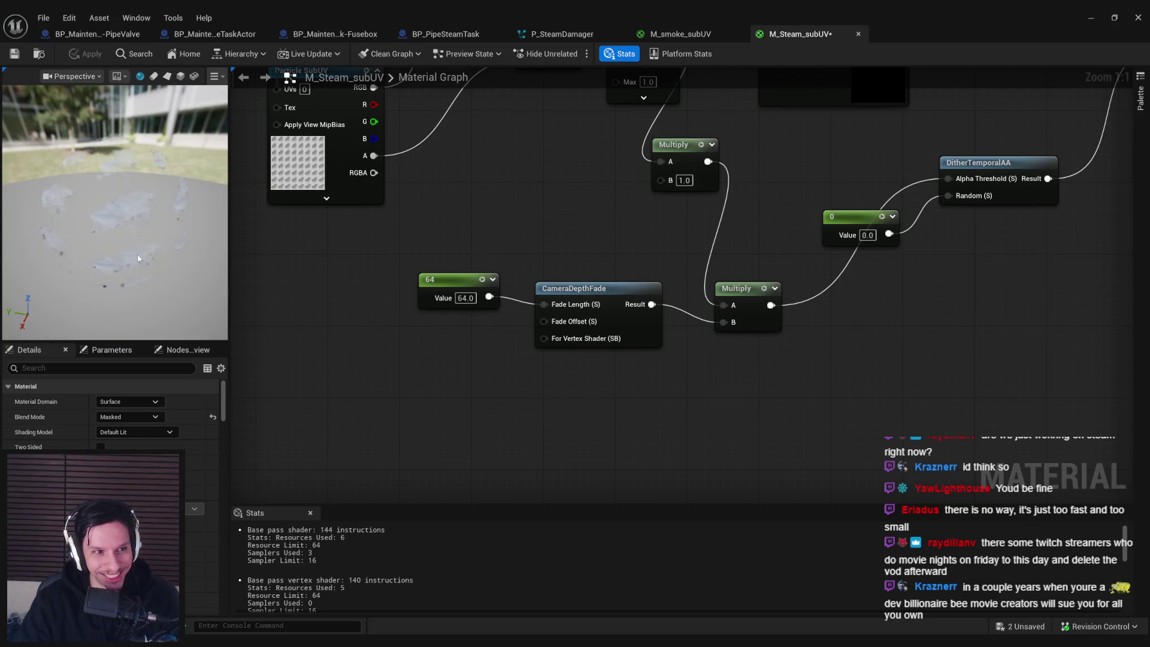
{"action": "left_click_drag", "start_coordinate": [138, 259], "coordinate": [156, 257]}
- Delete the Depth Fade node, then apply and save M_Steam_subUV
{"action": "left_click", "coordinate": [437, 299]}
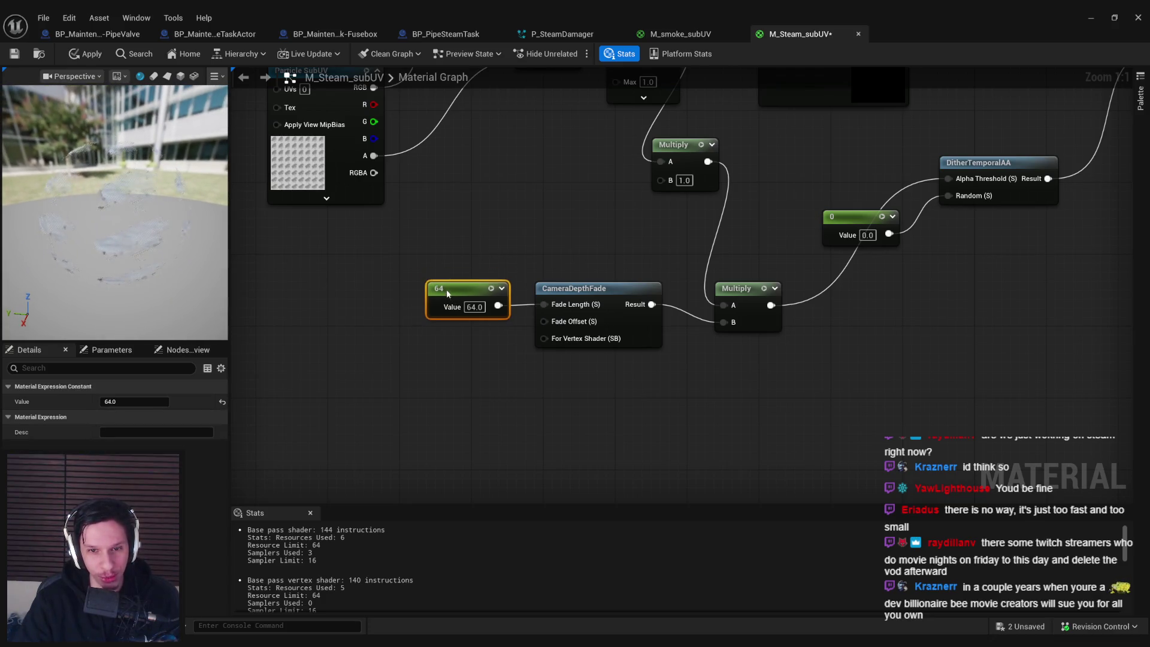
{"action": "left_click", "coordinate": [448, 256]}
{"action": "scroll", "coordinate": [449, 256], "scroll_direction": "down", "scroll_amount": 2}
{"action": "left_click_drag", "start_coordinate": [438, 391], "coordinate": [465, 473]}
{"action": "scroll", "coordinate": [460, 290], "scroll_direction": "down", "scroll_amount": 1}
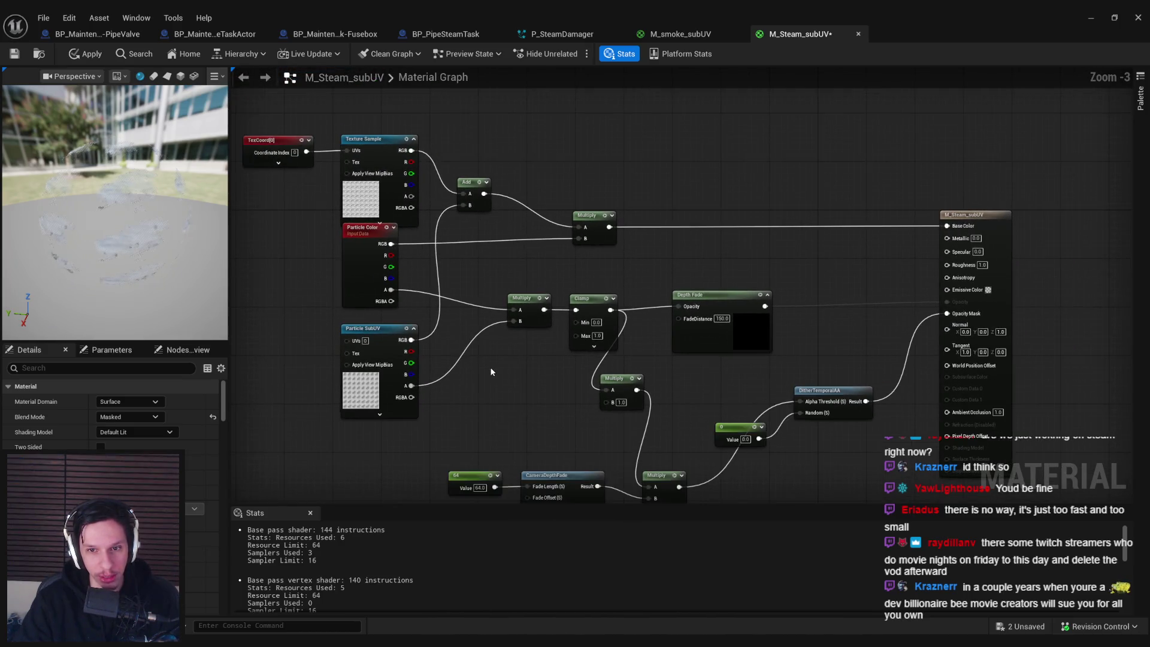
{"action": "scroll", "coordinate": [490, 367], "scroll_direction": "up", "scroll_amount": 1}
{"action": "left_click_drag", "start_coordinate": [491, 373], "coordinate": [473, 300]}
{"action": "left_click", "coordinate": [648, 275]}
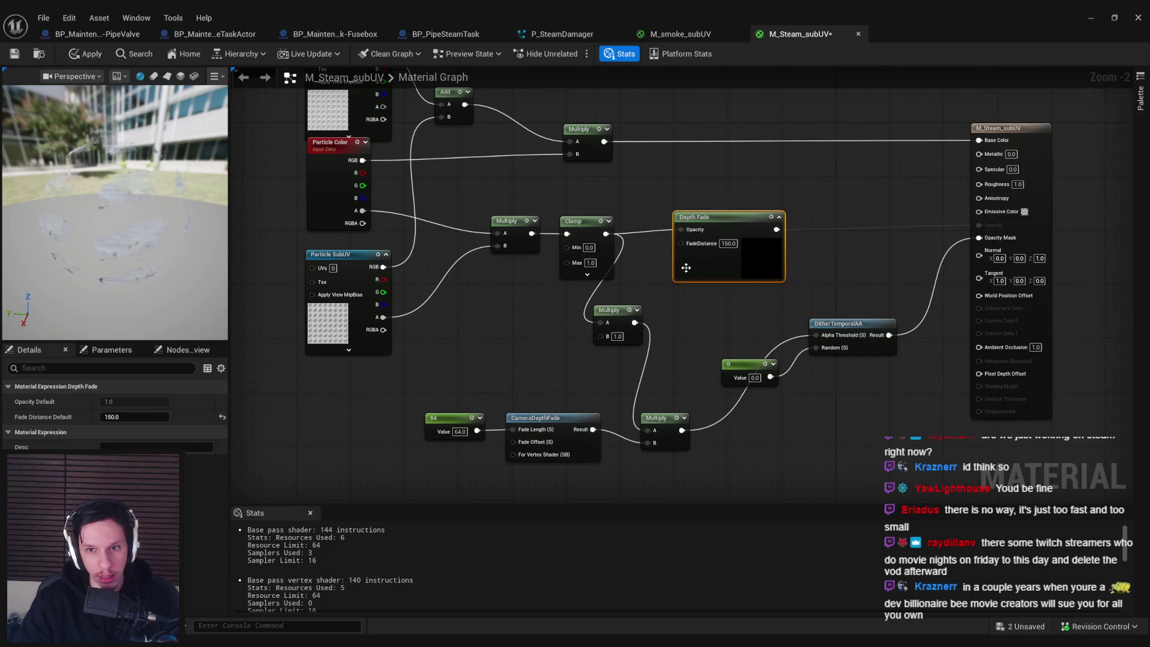
{"action": "key", "text": "Delete"}
{"action": "left_click_drag", "start_coordinate": [648, 275], "coordinate": [576, 256]}
{"action": "left_click", "coordinate": [90, 54]}
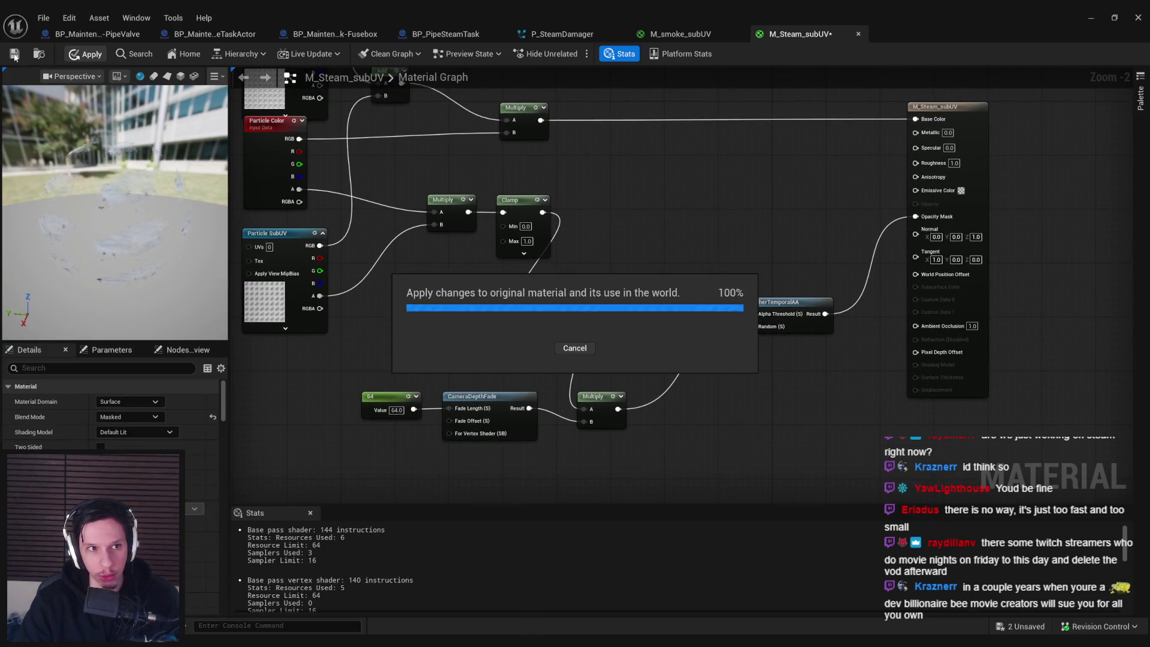
{"action": "left_click", "coordinate": [13, 55]}
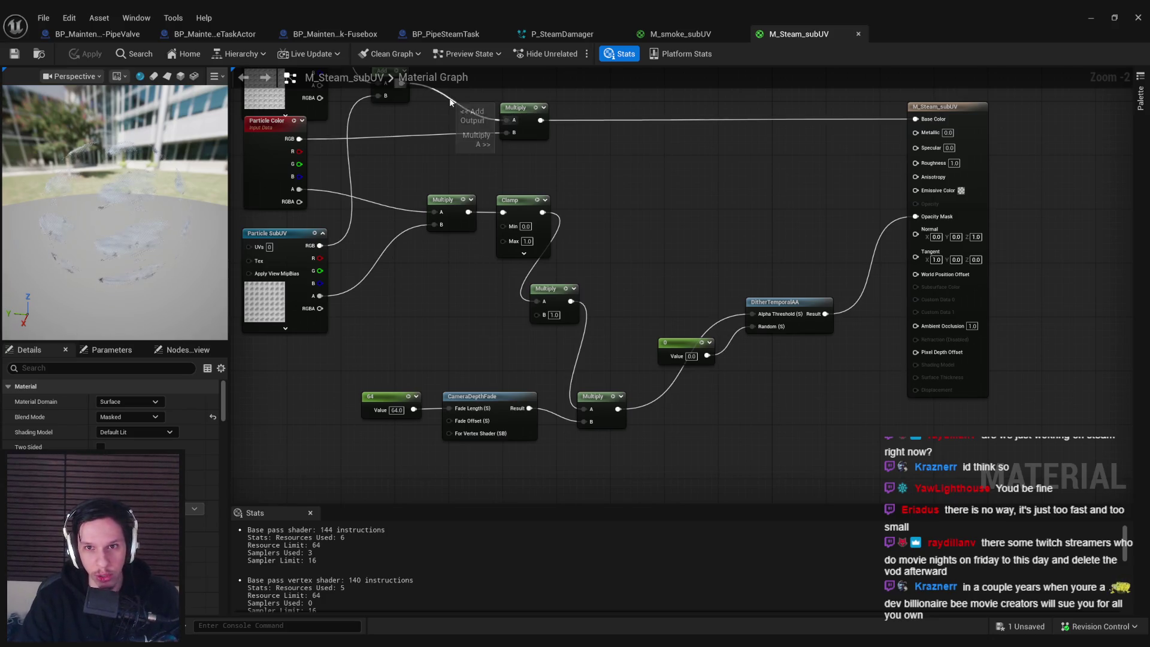
{"action": "left_click", "coordinate": [540, 33]}
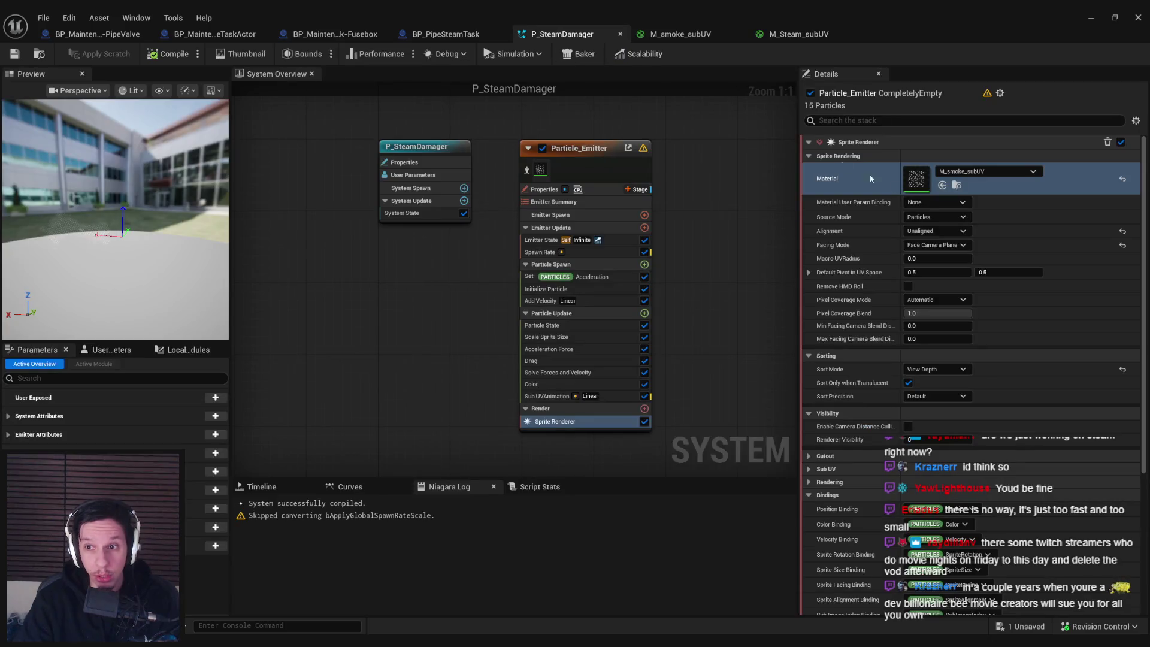
- Assign M_Steam_subUV as the Sprite Renderer's material
{"action": "left_click", "coordinate": [989, 171]}
{"action": "type", "text": "steam"}
{"action": "left_click", "coordinate": [1008, 338]}
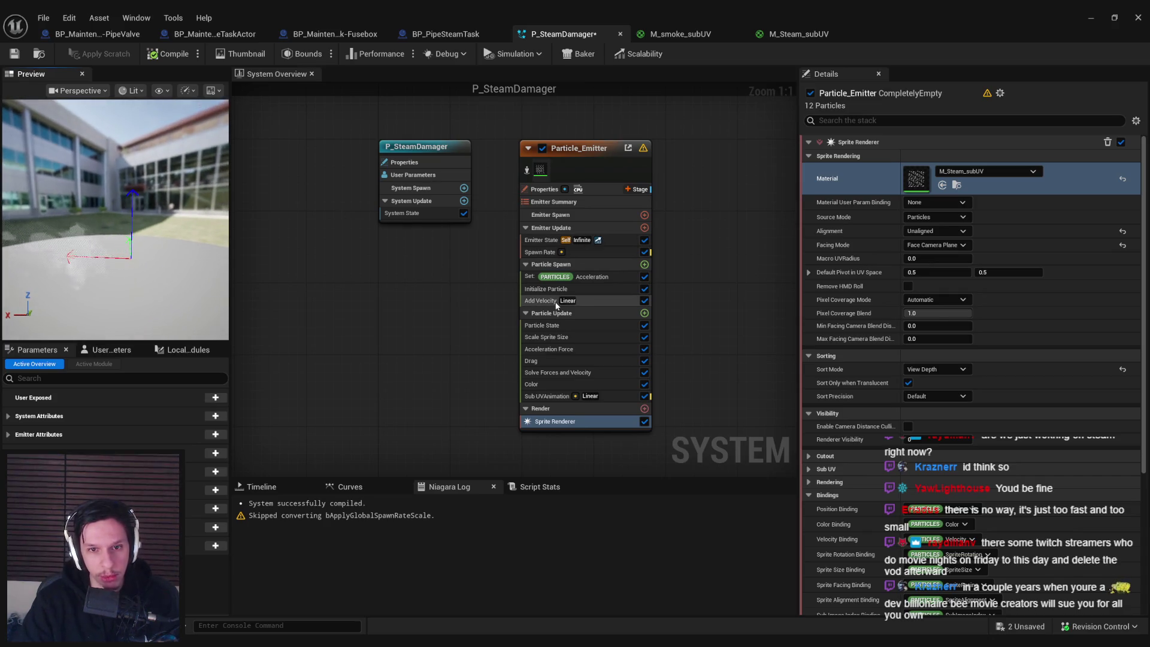
- In the Color alpha curve, delete the extra key and move the fade key to time 0.8, value 0.6
{"action": "left_click", "coordinate": [555, 383]}
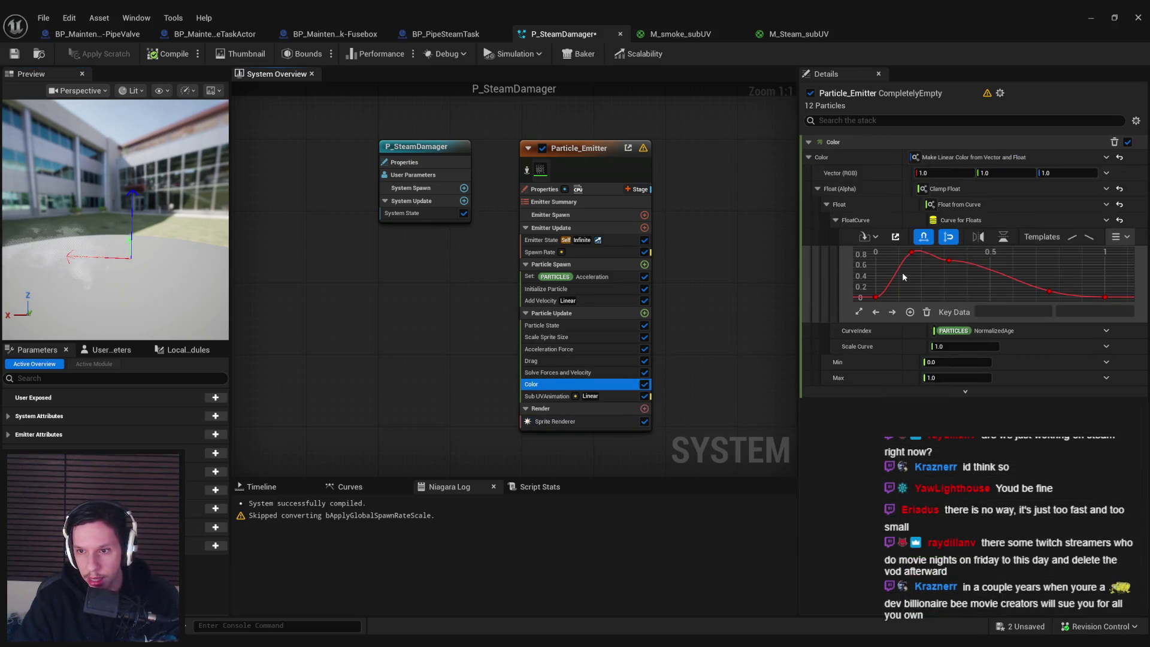
{"action": "scroll", "coordinate": [914, 274], "scroll_direction": "down", "scroll_amount": 2}
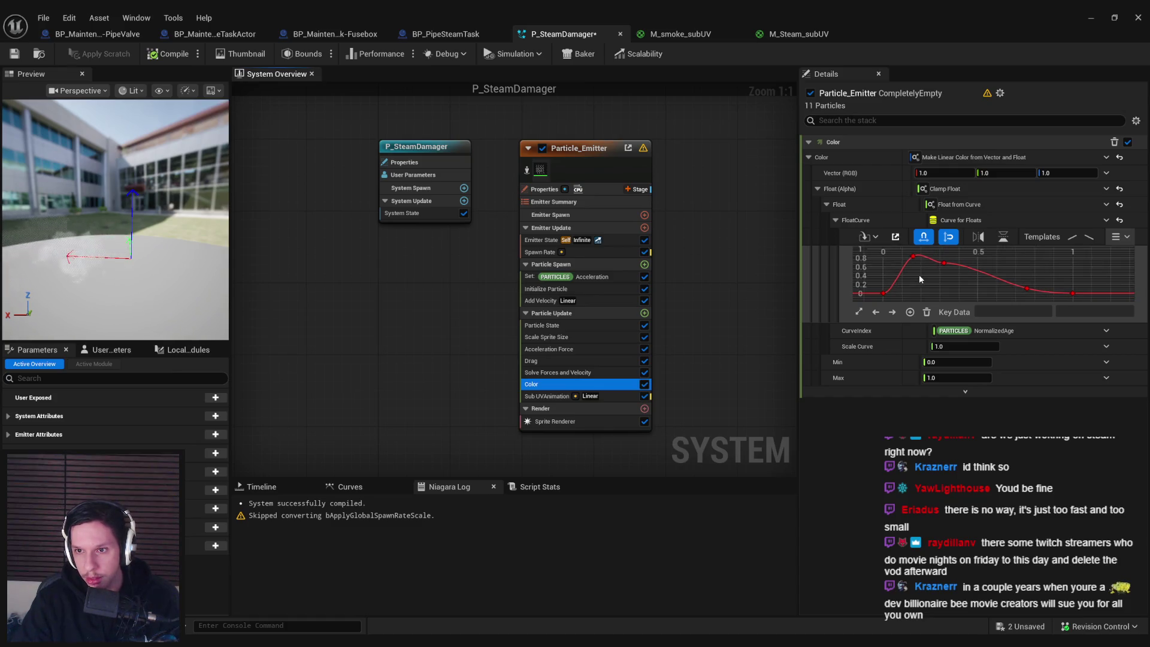
{"action": "left_click_drag", "start_coordinate": [919, 274], "coordinate": [932, 276]}
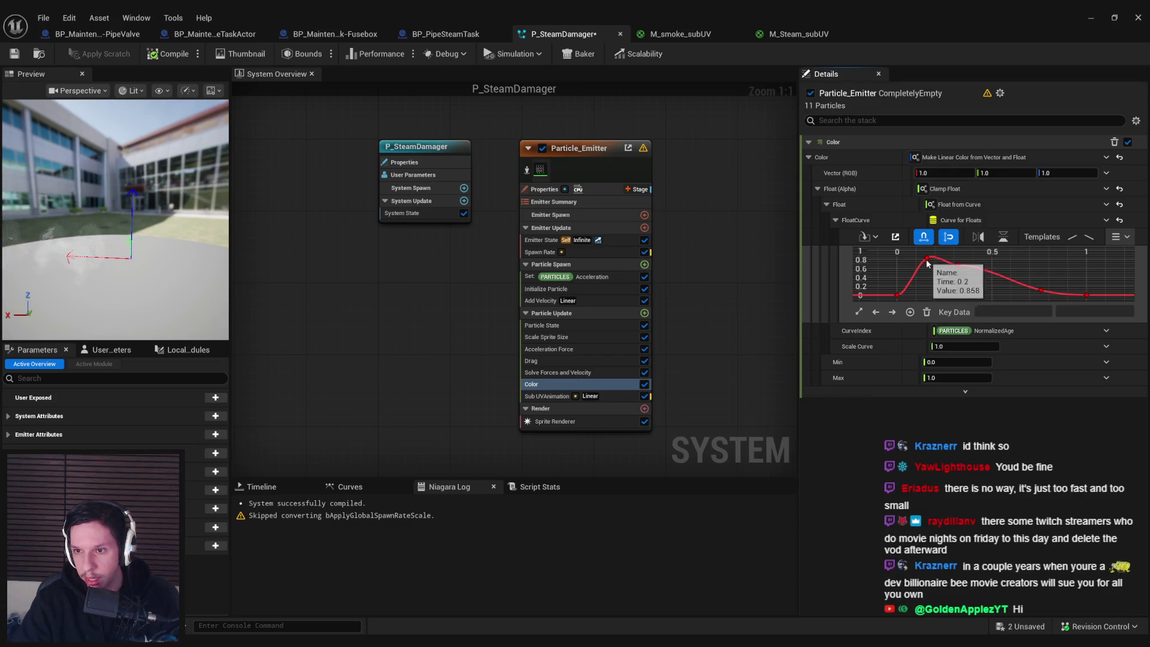
{"action": "left_click", "coordinate": [958, 266]}
{"action": "key", "text": "Delete"}
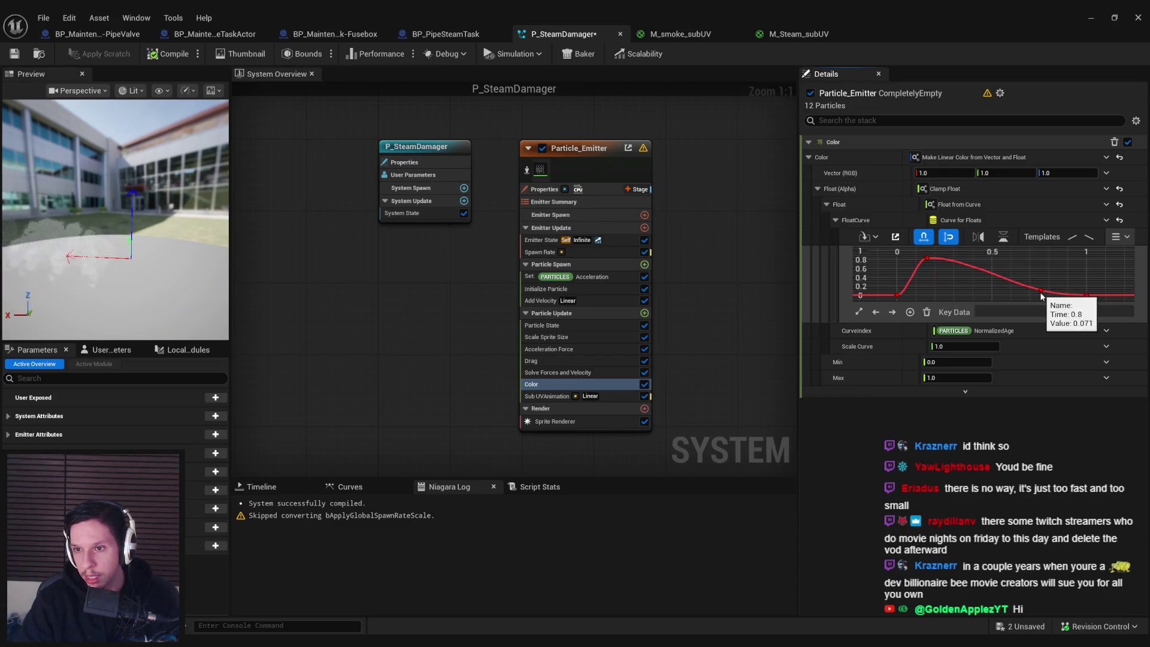
{"action": "left_click", "coordinate": [1041, 291]}
{"action": "left_click_drag", "start_coordinate": [1041, 290], "coordinate": [1048, 269]}
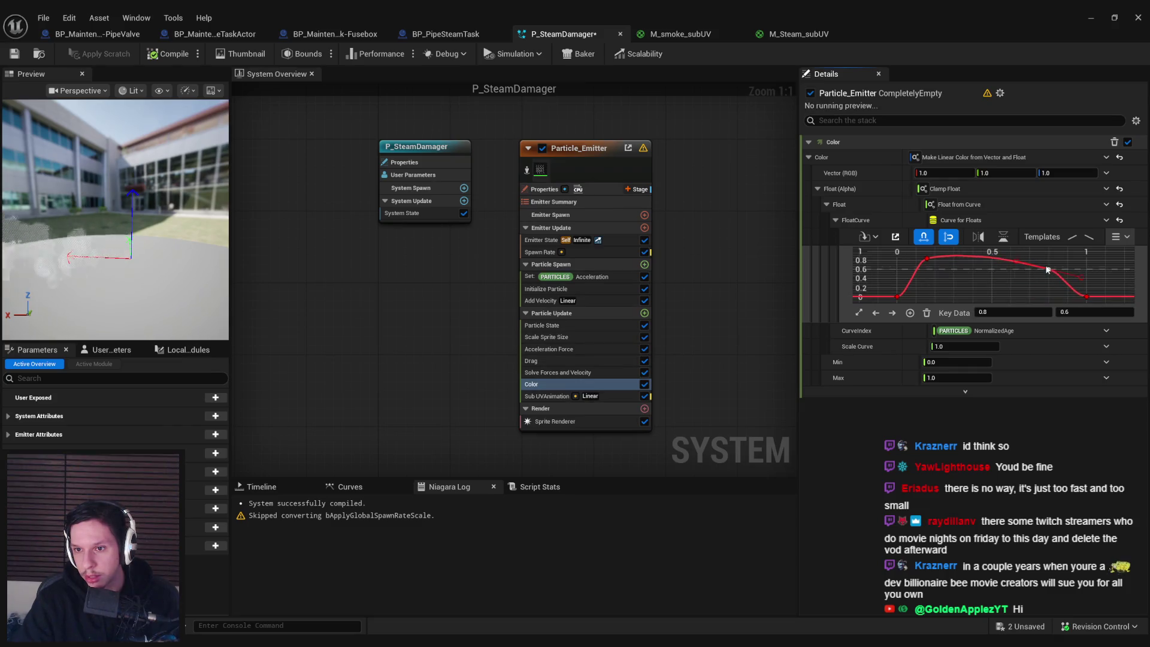
{"action": "left_click", "coordinate": [1027, 279]}
{"action": "left_click_drag", "start_coordinate": [150, 180], "coordinate": [125, 182]}
{"action": "left_click_drag", "start_coordinate": [120, 253], "coordinate": [106, 252]}
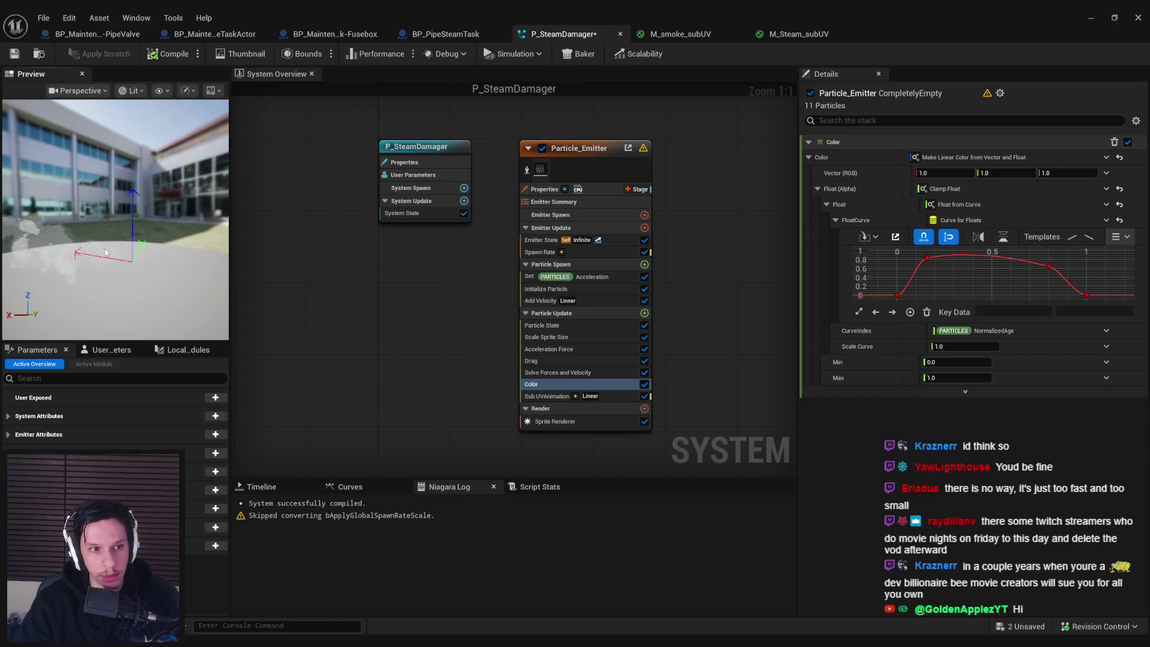
{"action": "left_click", "coordinate": [547, 336]}
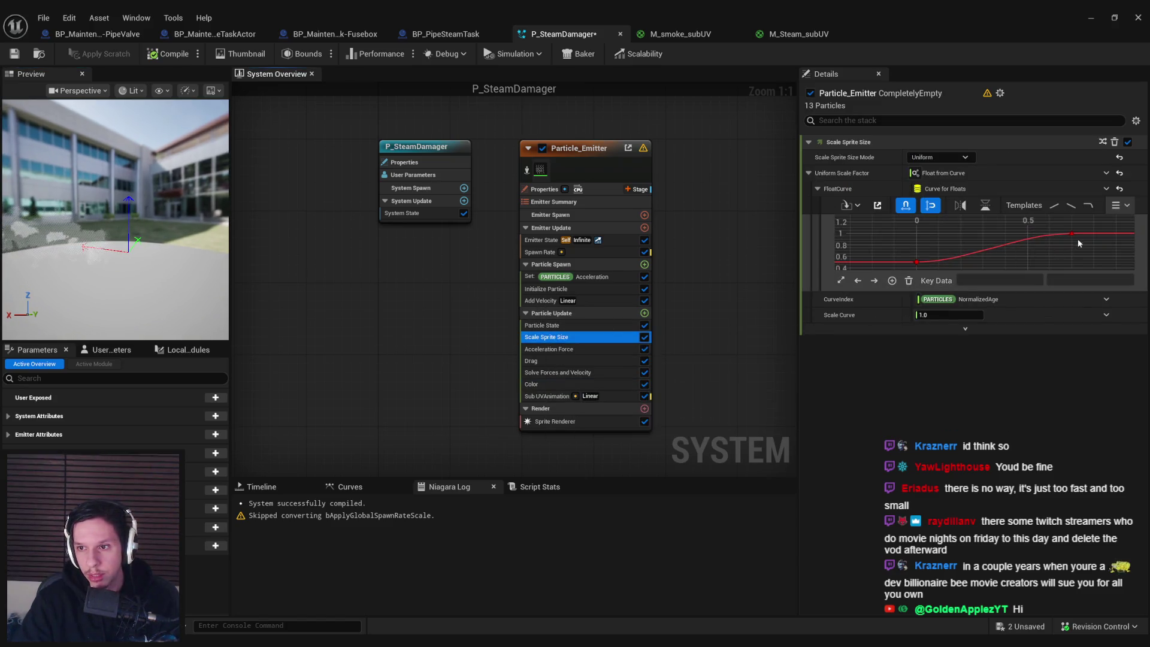
- Make the Scale Sprite Size curve start at 0.2 and move its 1.0 key to time 0.5
{"action": "left_click", "coordinate": [1072, 235]}
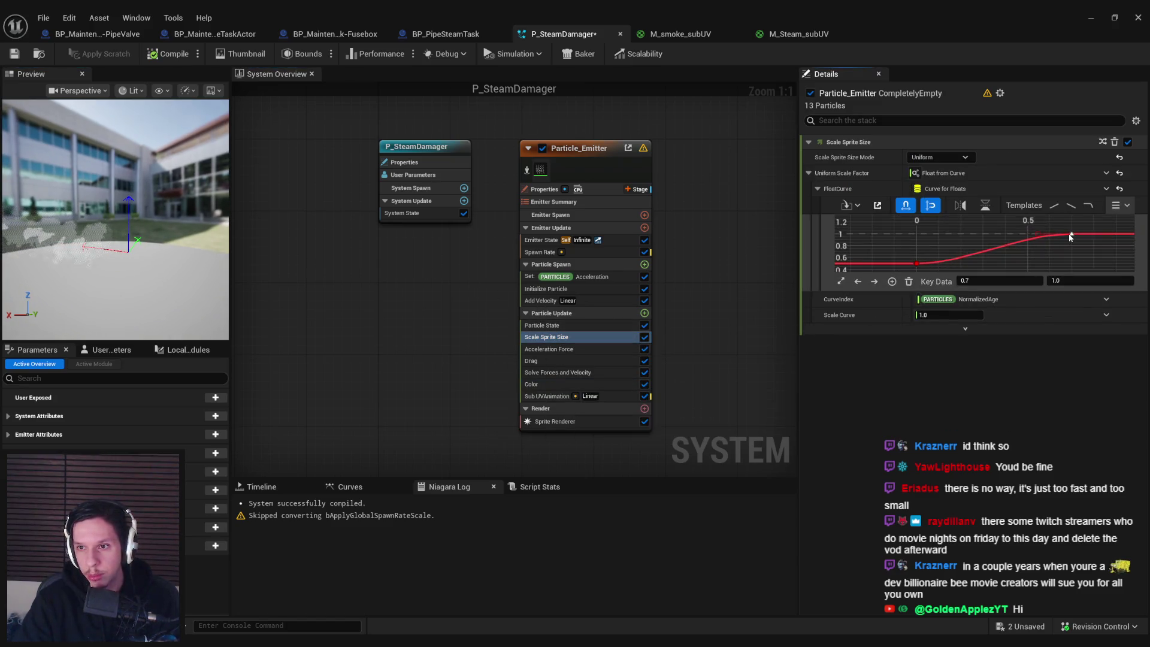
{"action": "left_click", "coordinate": [917, 264]}
{"action": "mouse_move", "coordinate": [1074, 236]}
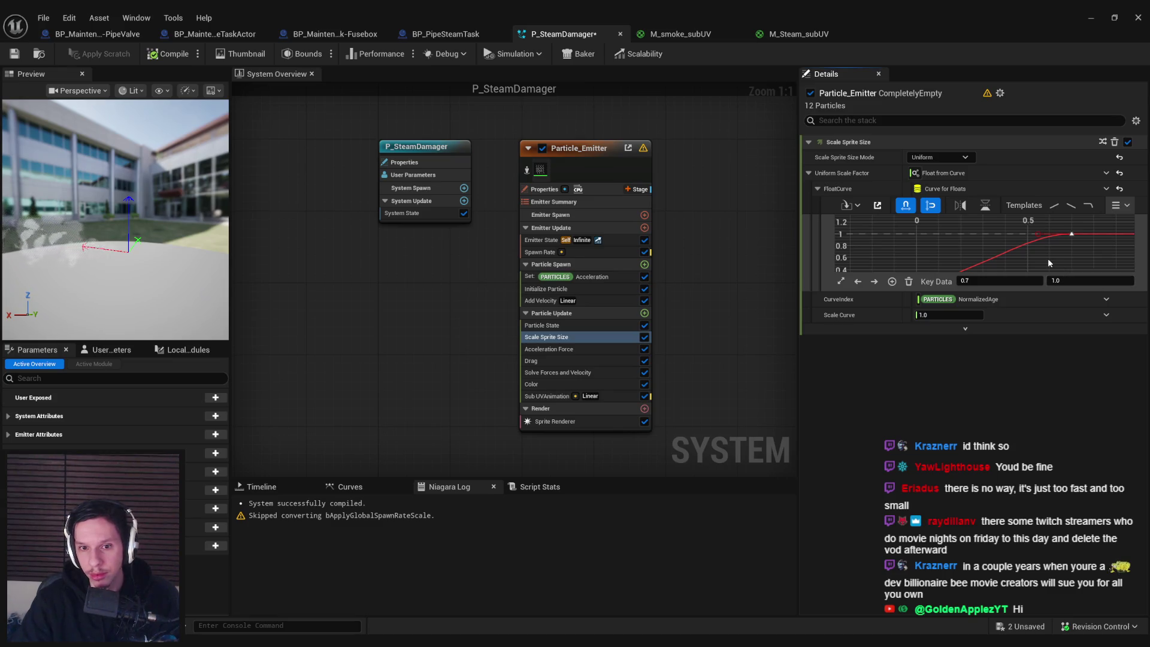
{"action": "scroll", "coordinate": [1048, 258], "scroll_direction": "down", "scroll_amount": 3}
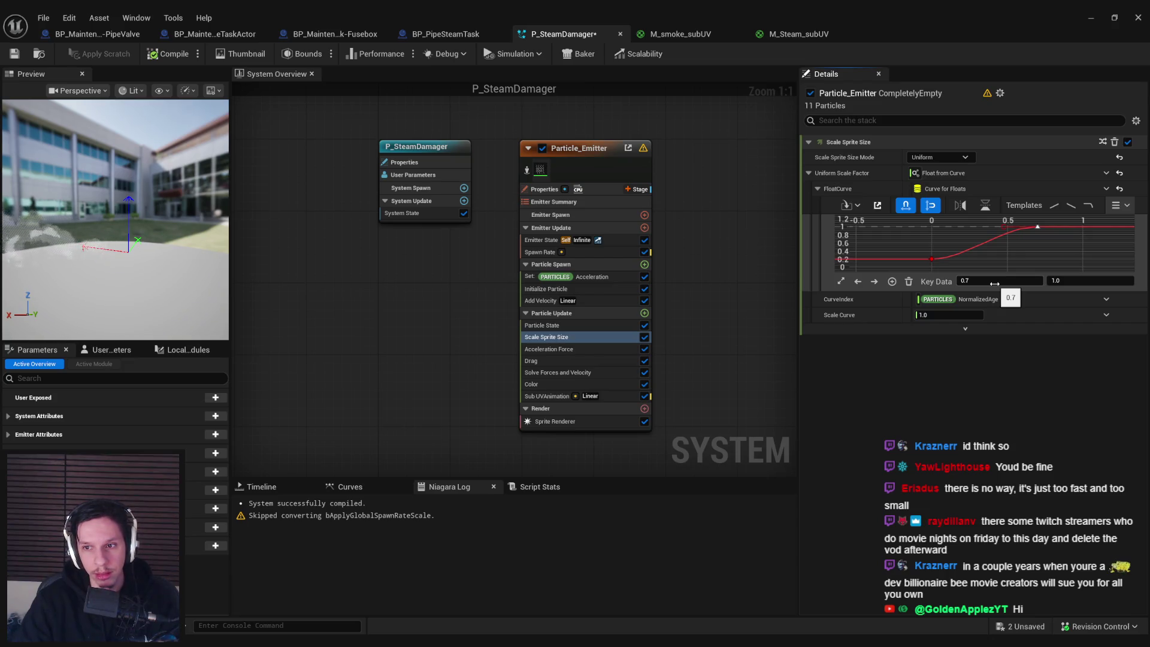
{"action": "left_click", "coordinate": [932, 260]}
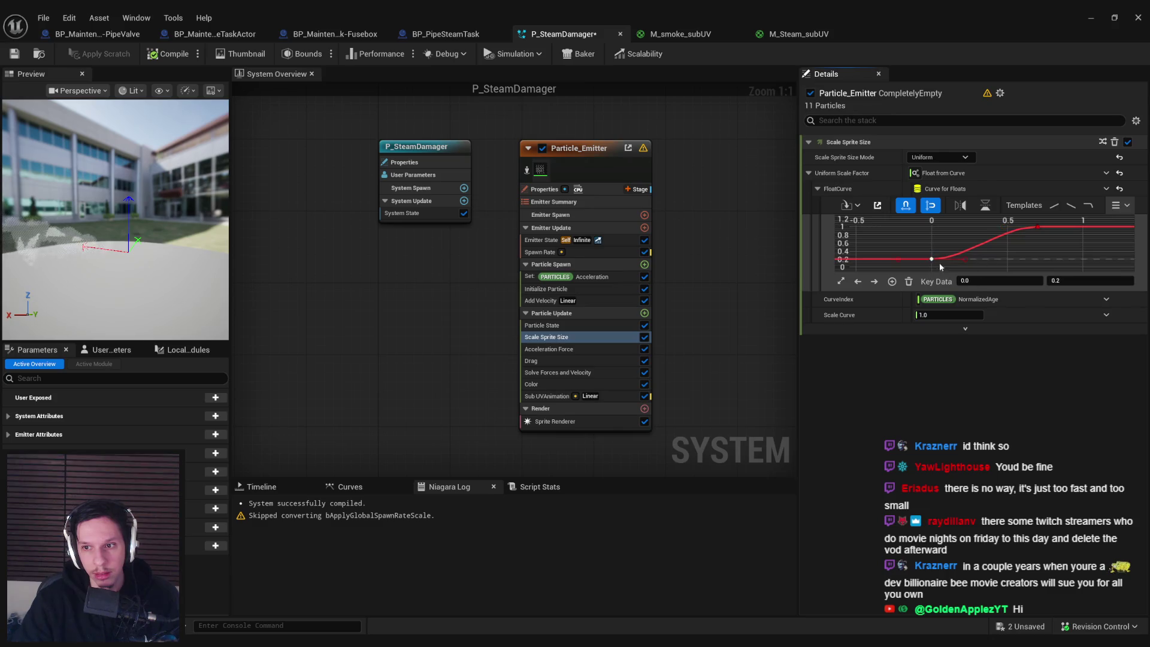
{"action": "mouse_move", "coordinate": [1041, 230]}
{"action": "left_mouse_down"}
{"action": "mouse_move", "coordinate": [988, 228]}
{"action": "mouse_move", "coordinate": [1004, 231]}
{"action": "left_mouse_up"}
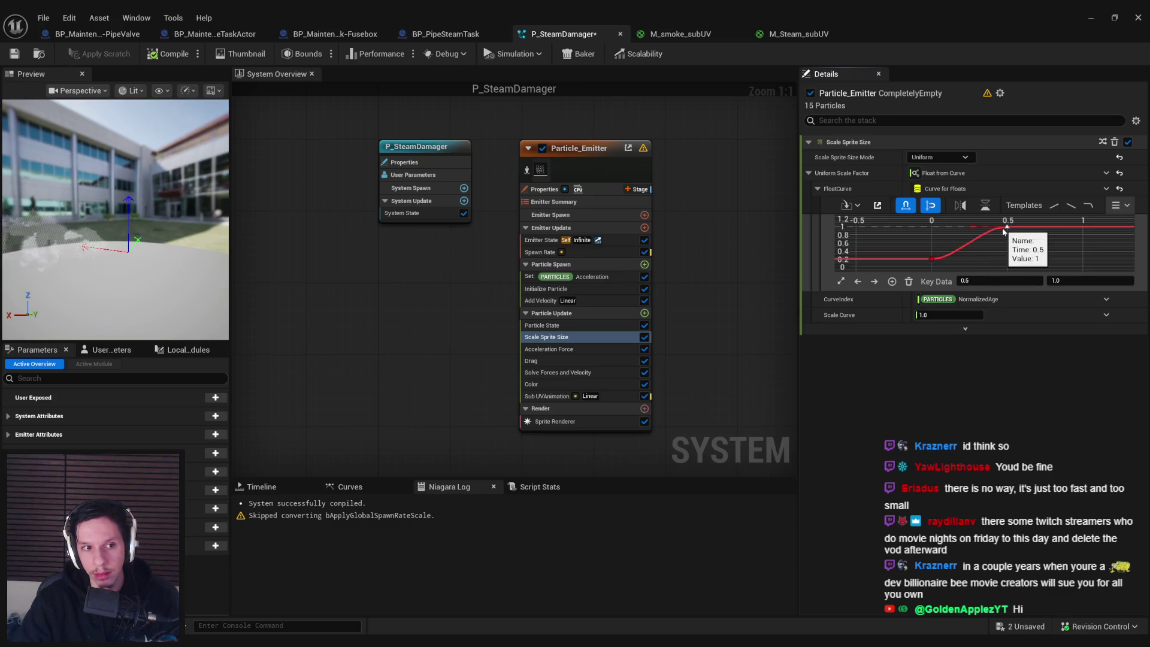
{"action": "left_click", "coordinate": [597, 324]}
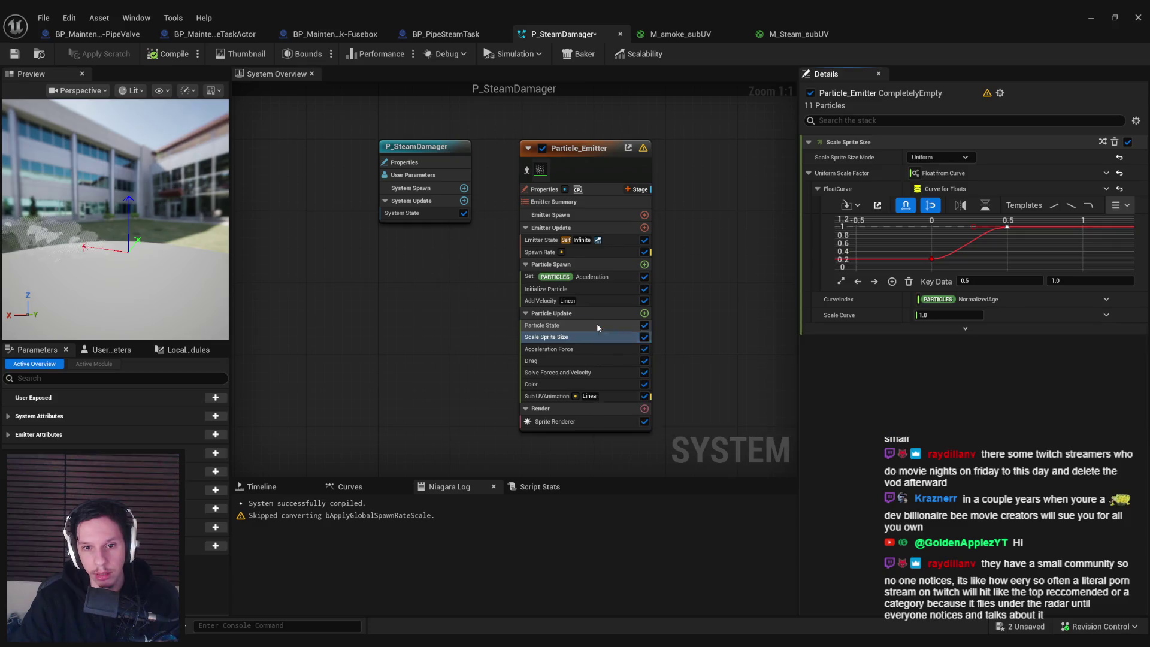
- Set the Initialize Particle sprite size minimum to 30 and maximum to 50
{"action": "left_click", "coordinate": [592, 336]}
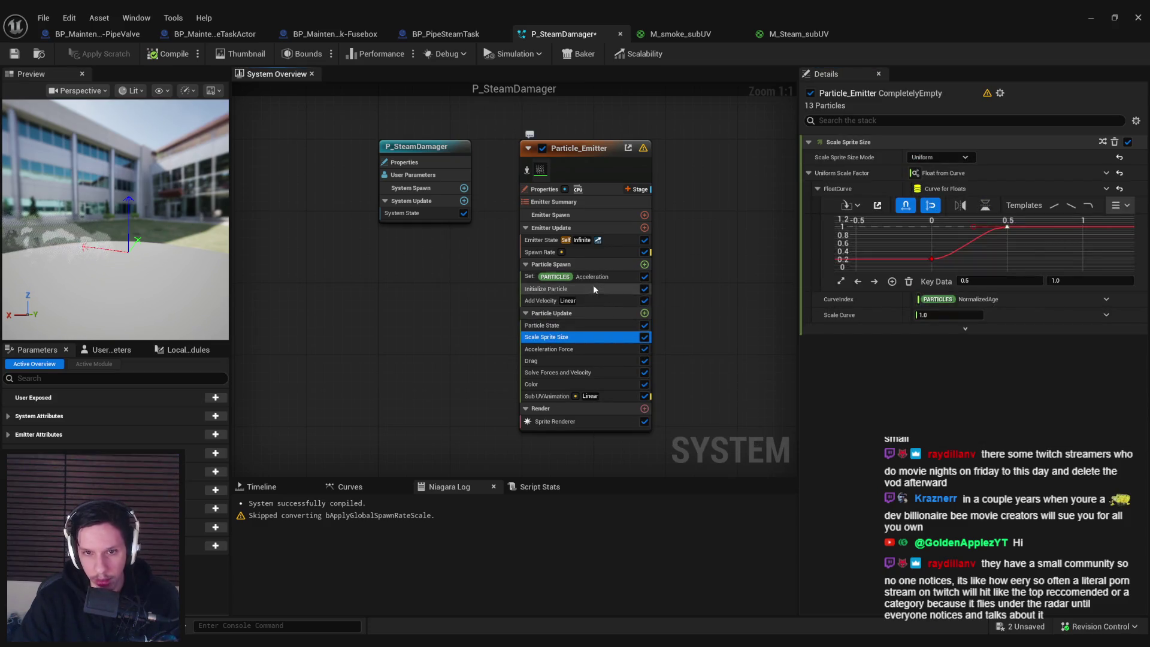
{"action": "left_click", "coordinate": [594, 290]}
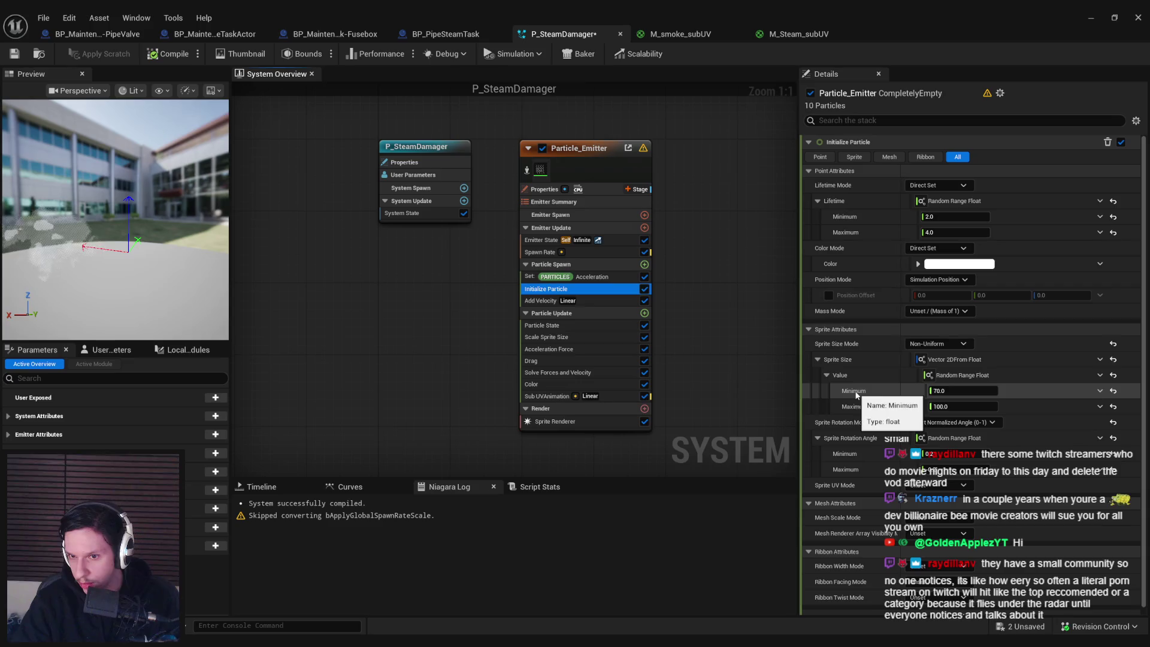
{"action": "left_click", "coordinate": [961, 391]}
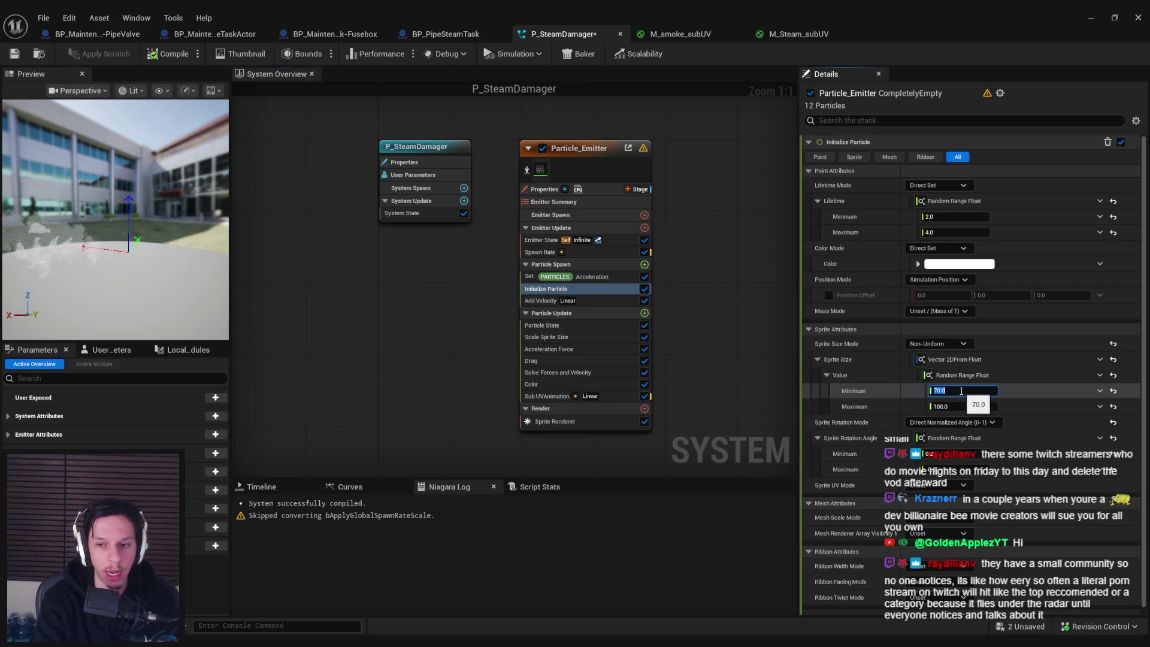
{"action": "type", "text": "30"}
{"action": "key", "text": "Tab"}
{"action": "type", "text": "50"}
{"action": "key", "text": "Return"}
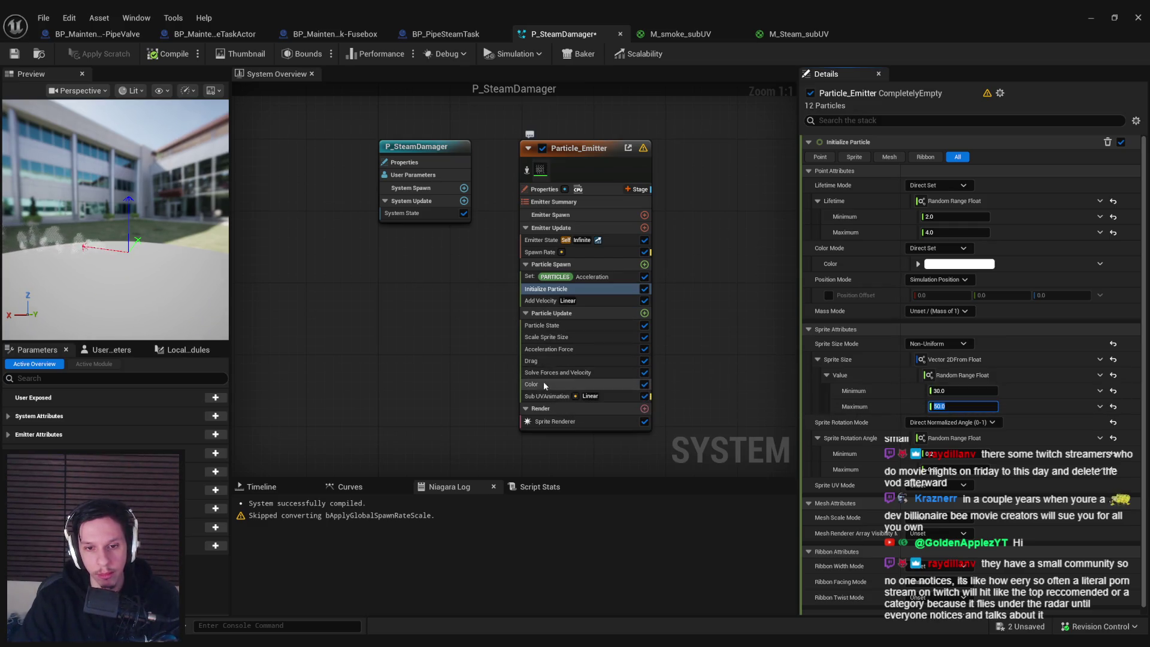
- Move the Scale Sprite Size full-size key earlier to time 0.3
{"action": "left_click", "coordinate": [548, 337]}
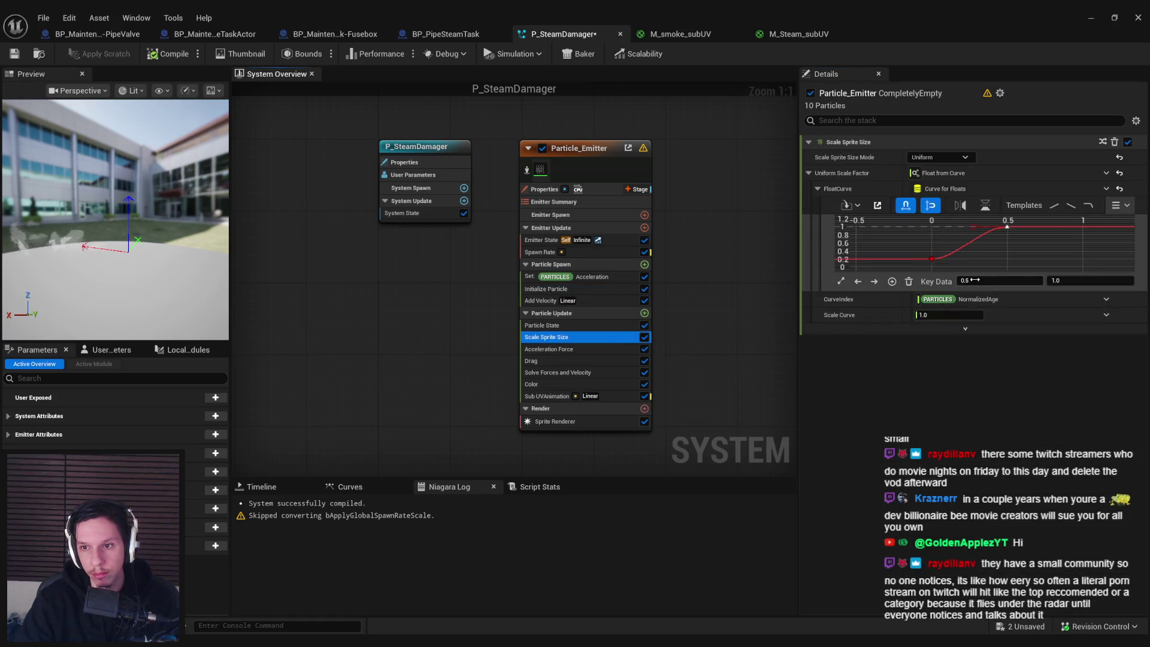
{"action": "left_click", "coordinate": [932, 259]}
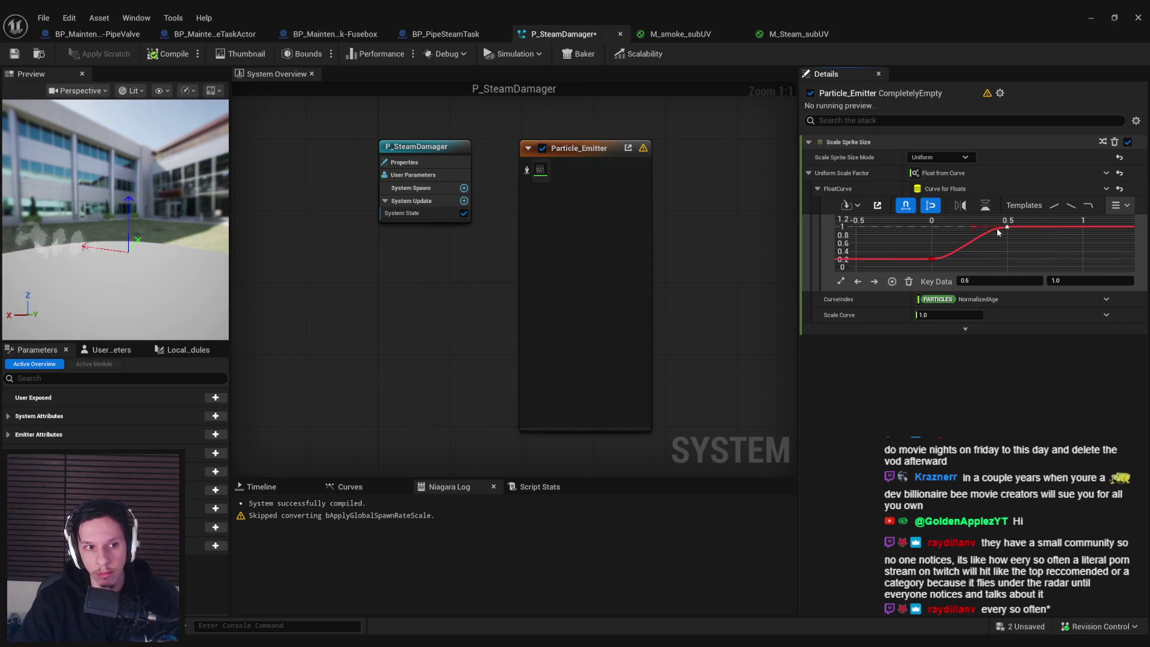
{"action": "left_click_drag", "start_coordinate": [1007, 226], "coordinate": [976, 227]}
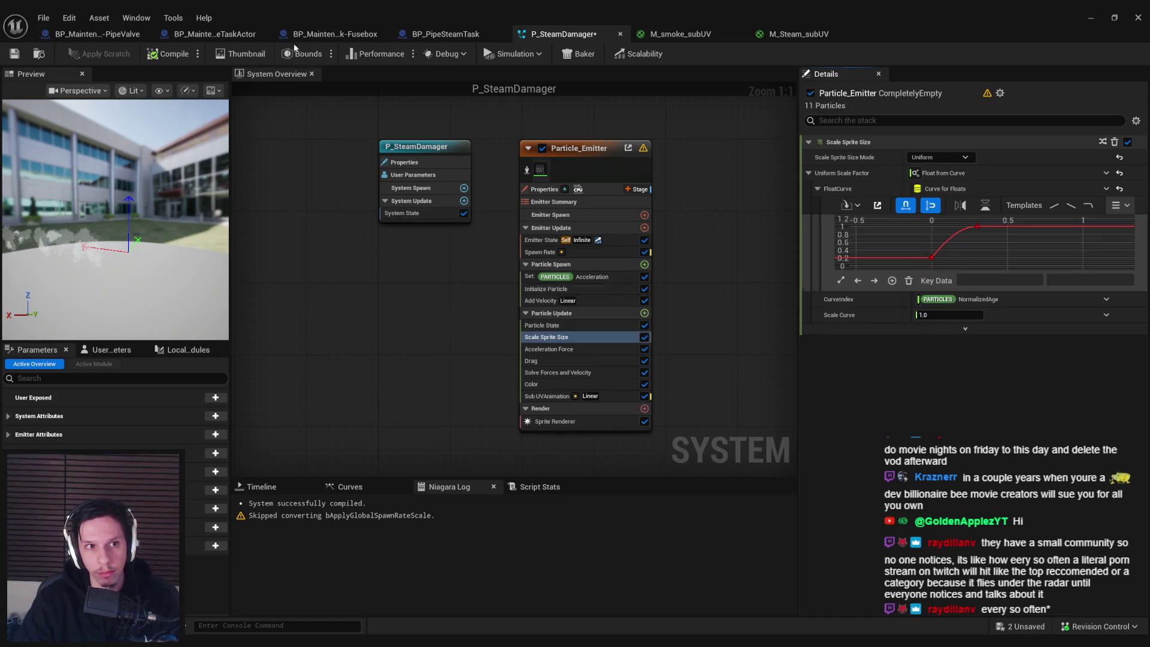
{"action": "left_click", "coordinate": [1086, 20]}
{"action": "scroll", "coordinate": [540, 240], "scroll_direction": "up", "scroll_amount": 5}
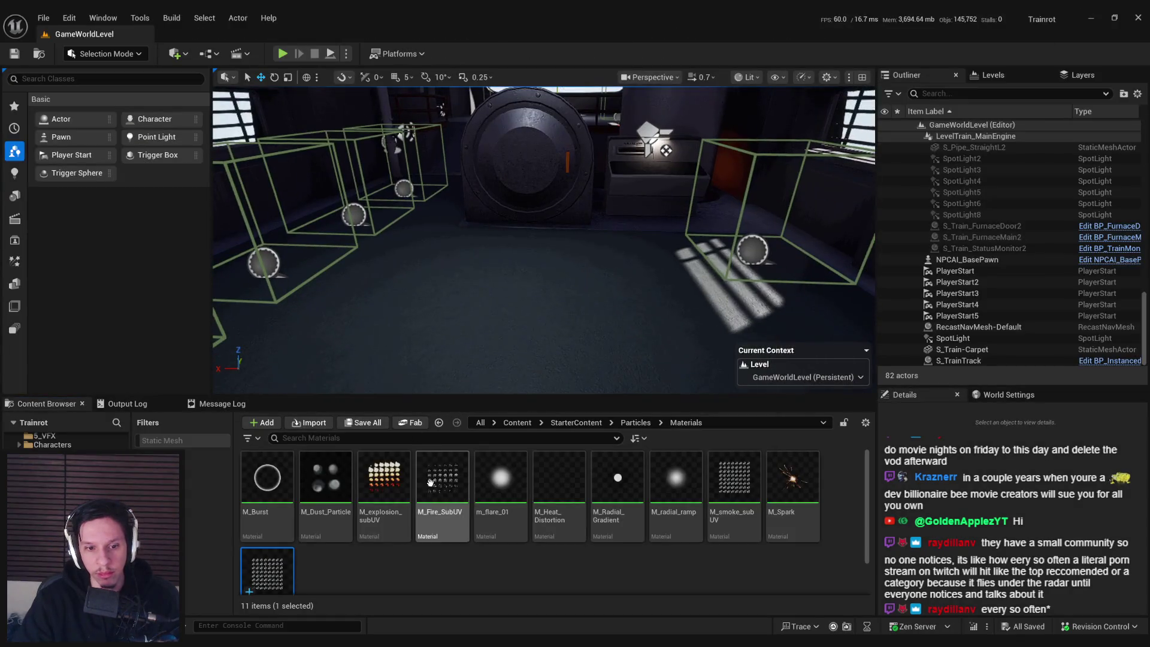
{"action": "left_click", "coordinate": [636, 422]}
{"action": "scroll", "coordinate": [502, 538], "scroll_direction": "down", "scroll_amount": 2}
{"action": "left_click_drag", "start_coordinate": [442, 536], "coordinate": [533, 330]}
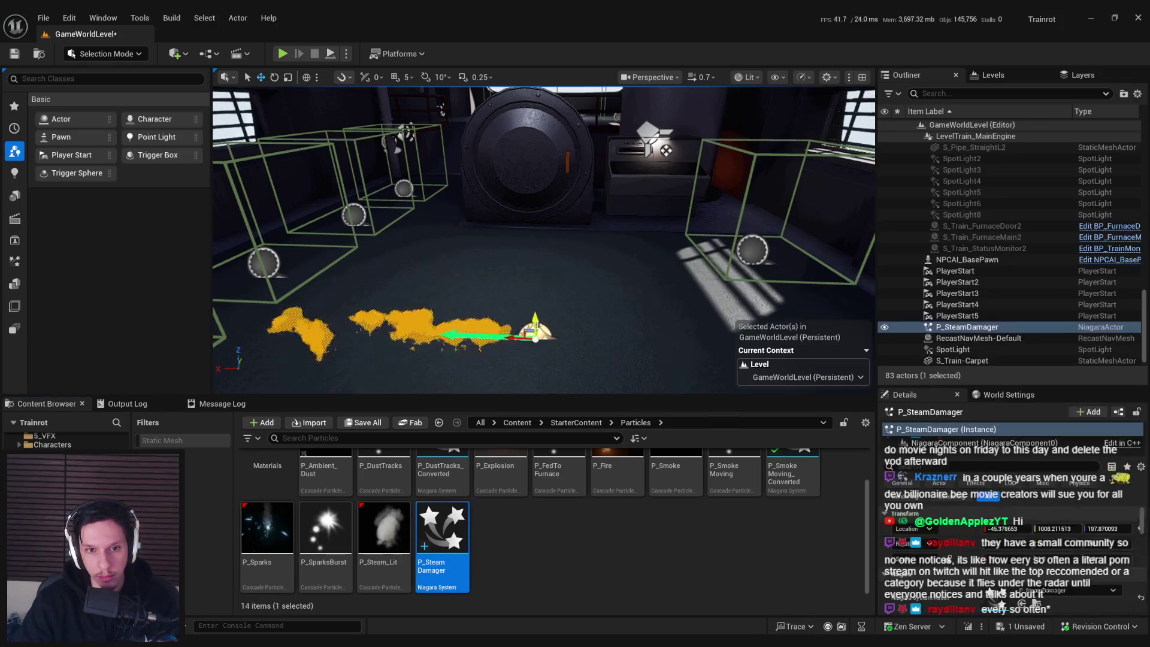
{"action": "mouse_move", "coordinate": [532, 269]}
{"action": "left_mouse_down"}
{"action": "mouse_move", "coordinate": [608, 265]}
{"action": "mouse_move", "coordinate": [555, 264]}
{"action": "left_mouse_up"}
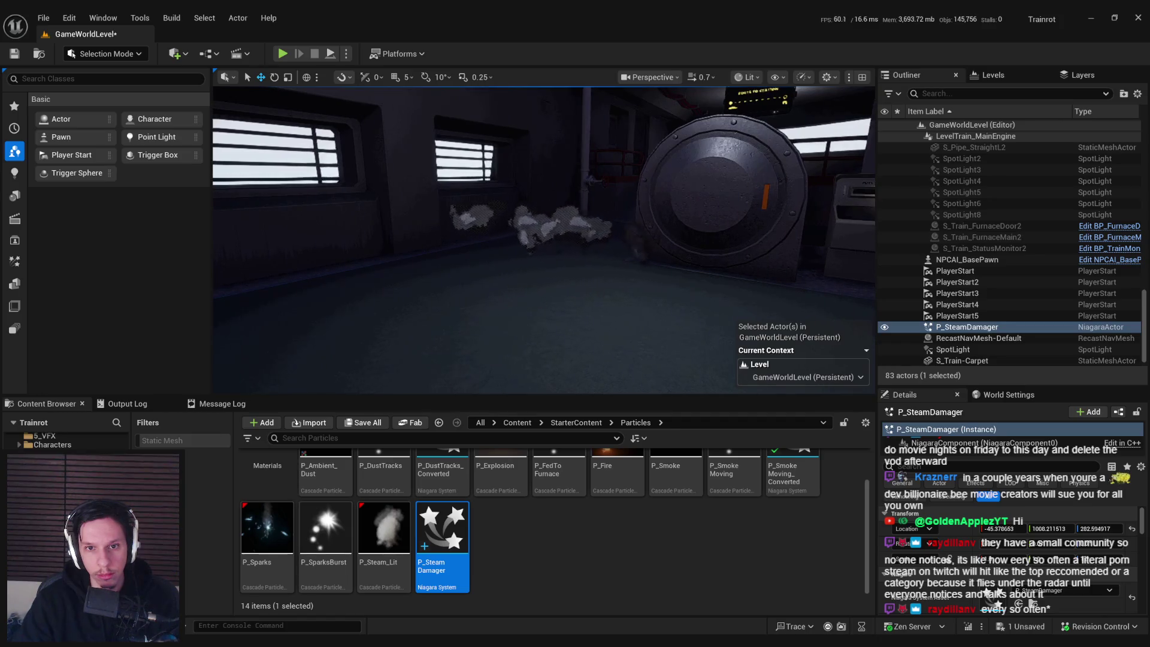
{"action": "key", "text": "Delete"}
{"action": "left_click", "coordinate": [384, 623]}
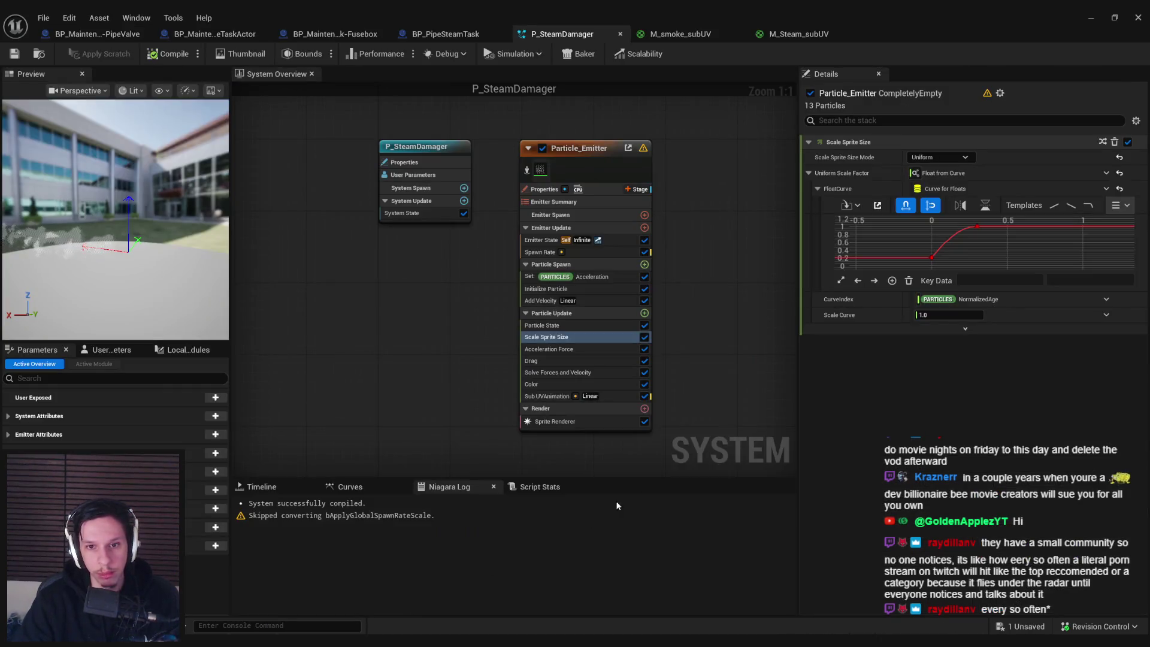
- Move the Scale Sprite Size full-size key to time 0.6, steepen the initial rise, and save
{"action": "left_click_drag", "start_coordinate": [976, 228], "coordinate": [1019, 228]}
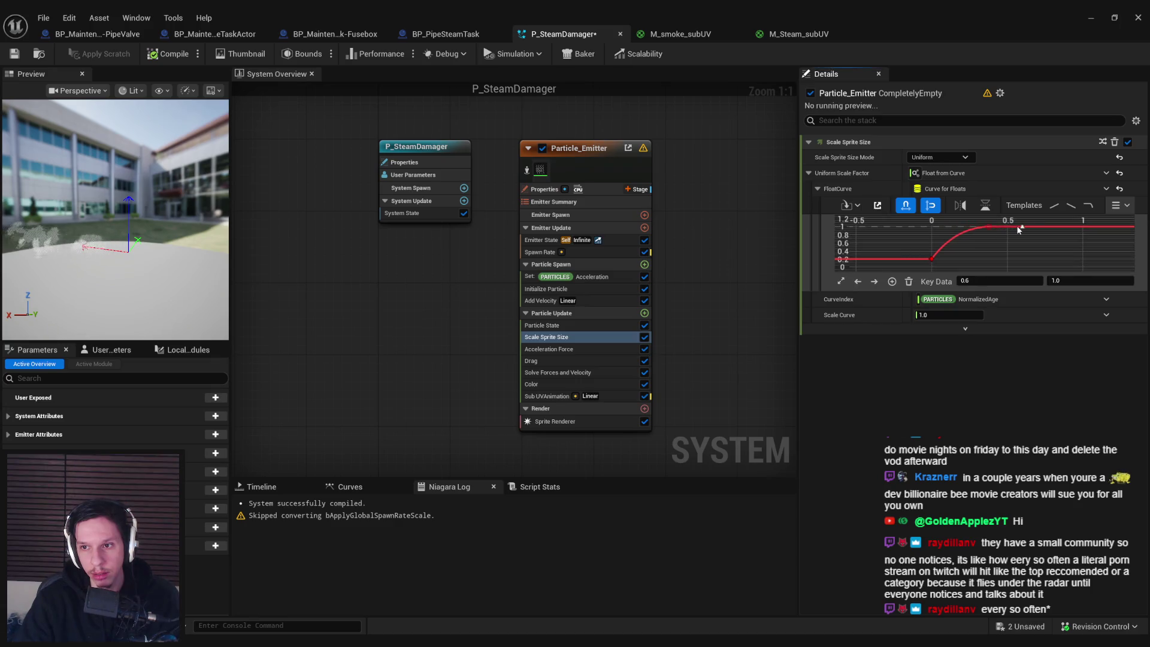
{"action": "left_click", "coordinate": [932, 259]}
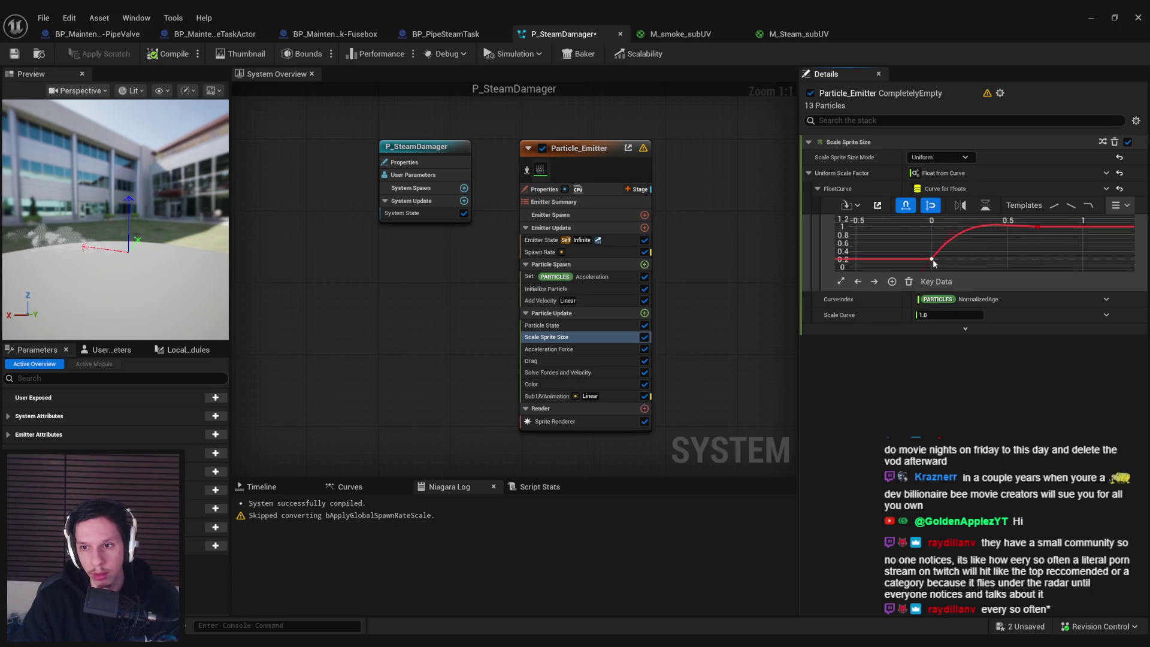
{"action": "left_click_drag", "start_coordinate": [950, 243], "coordinate": [956, 238]}
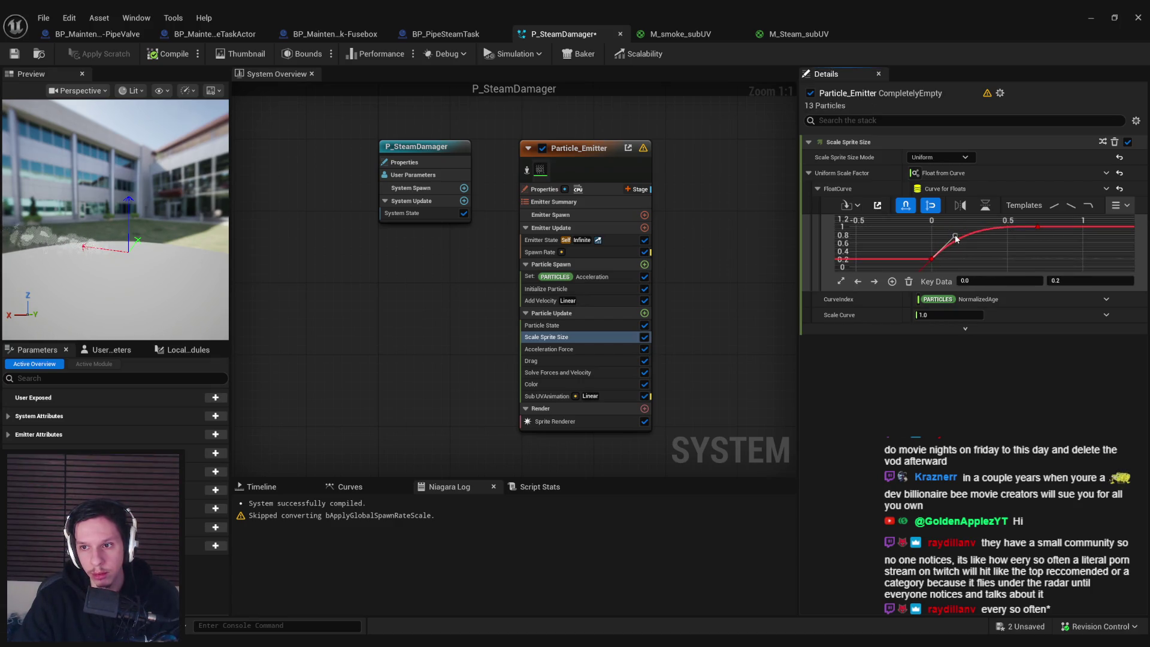
{"action": "left_click", "coordinate": [983, 250]}
{"action": "key", "text": "ctrl+s"}
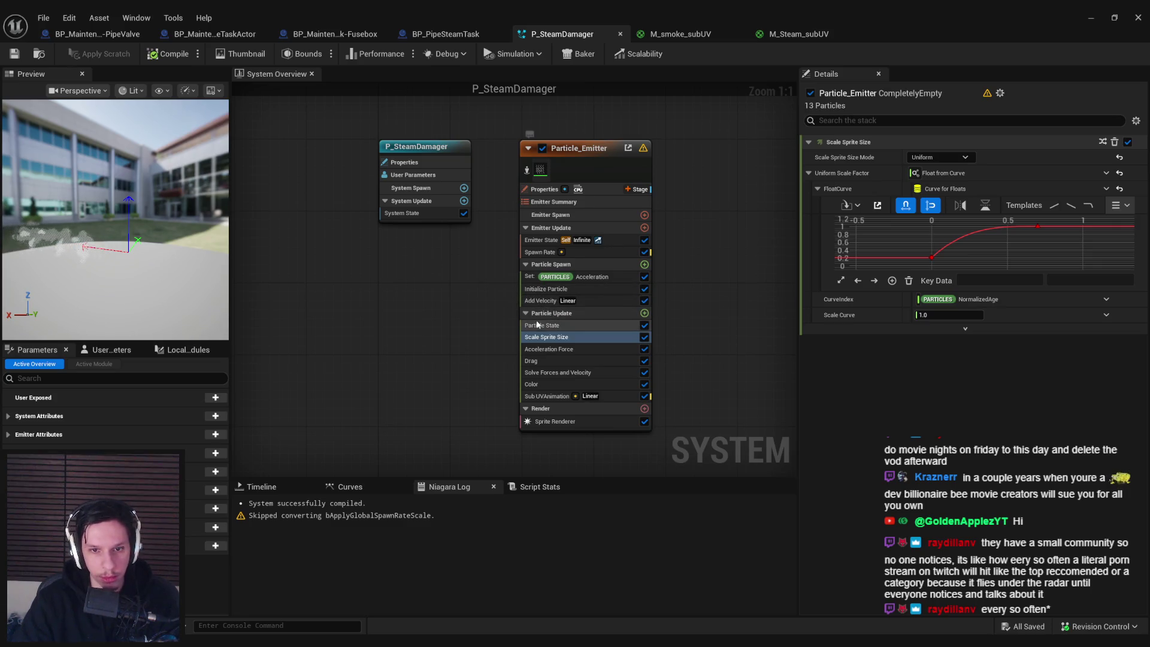
- Set the Color alpha key at time 0.8 to value 1.0
{"action": "left_click", "coordinate": [552, 385]}
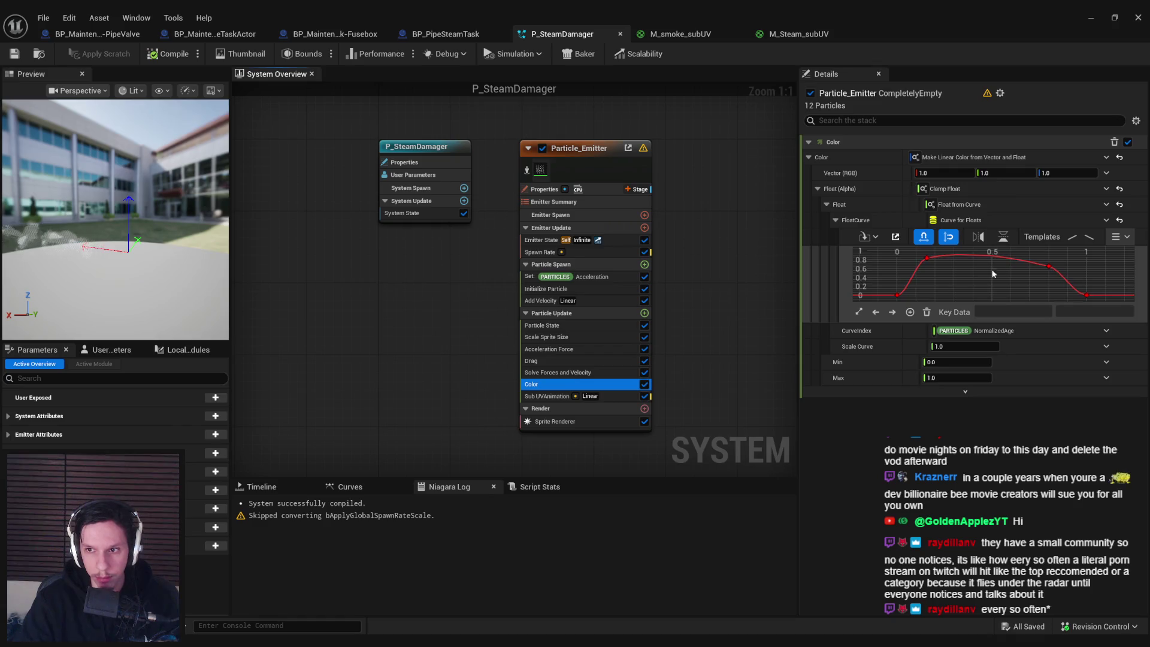
{"action": "left_click", "coordinate": [1049, 267]}
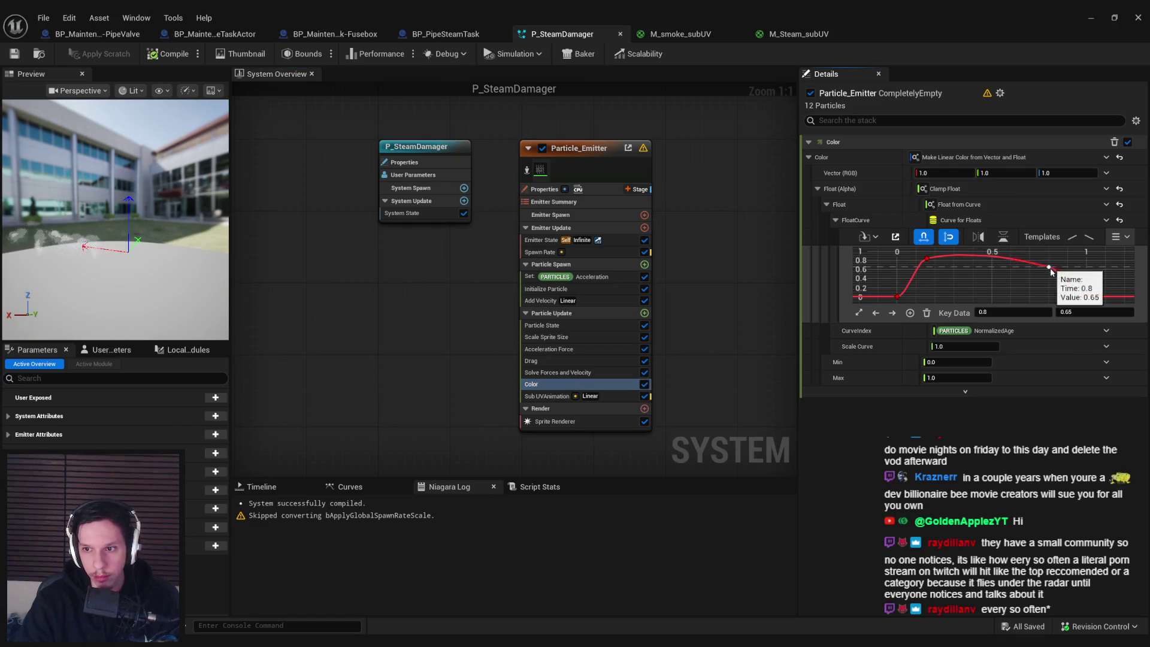
{"action": "left_click", "coordinate": [1019, 312]}
{"action": "type", "text": "1"}
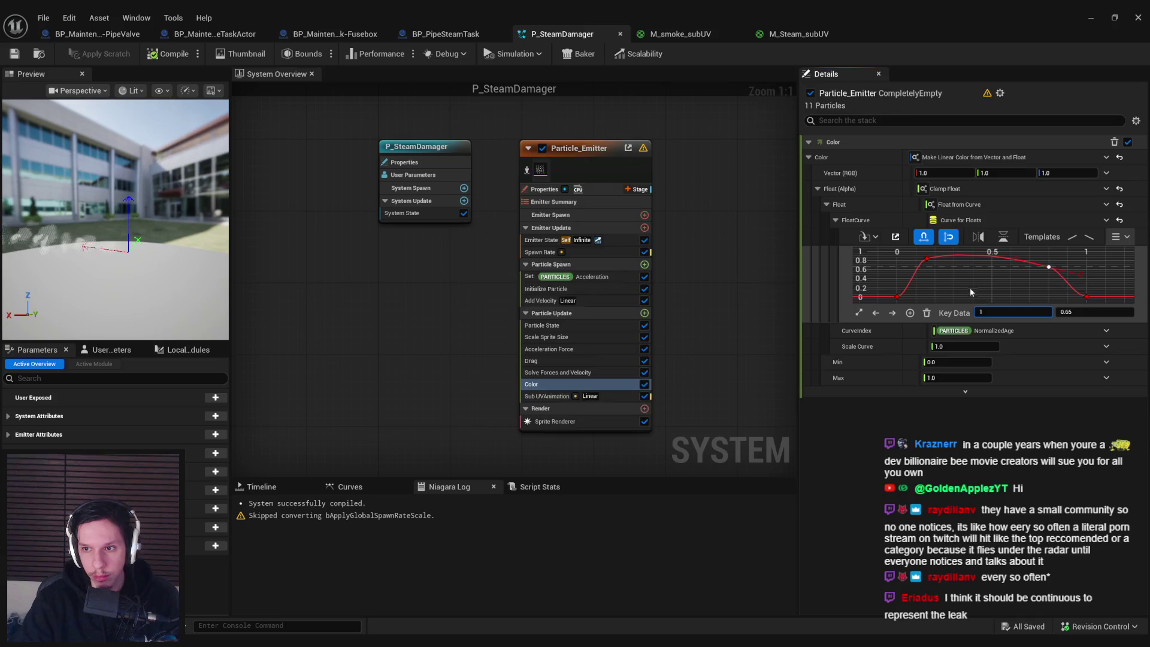
{"action": "key", "text": "Return"}
{"action": "left_click", "coordinate": [1034, 300]}
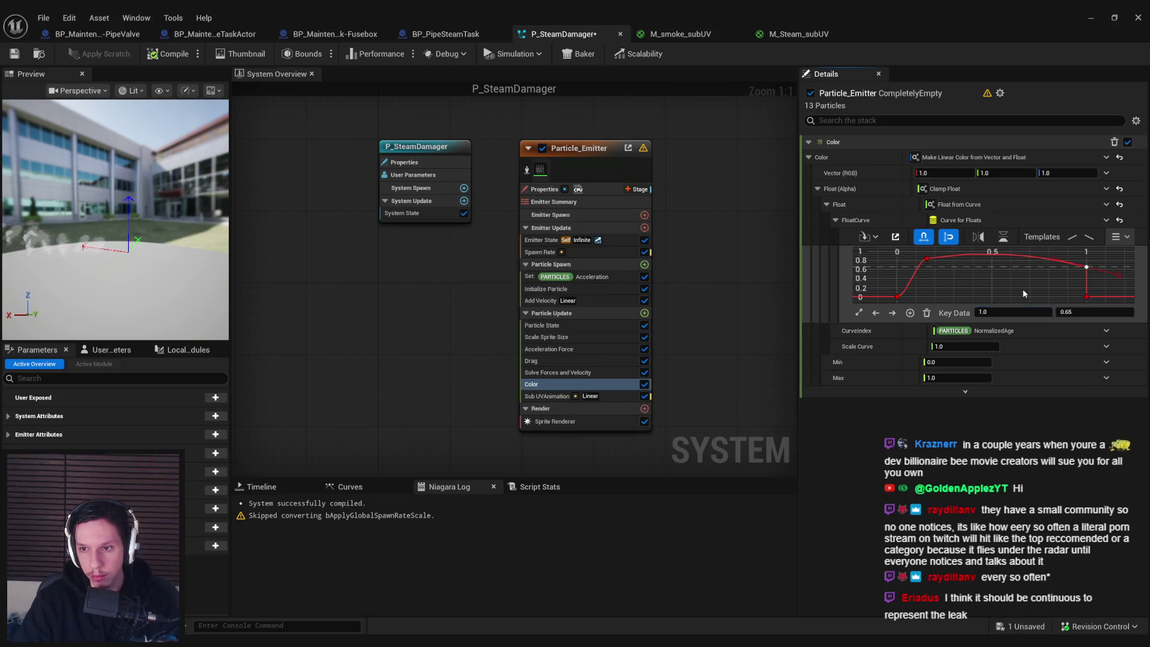
{"action": "key", "text": "ctrl+z"}
{"action": "key", "text": "ctrl+z"}
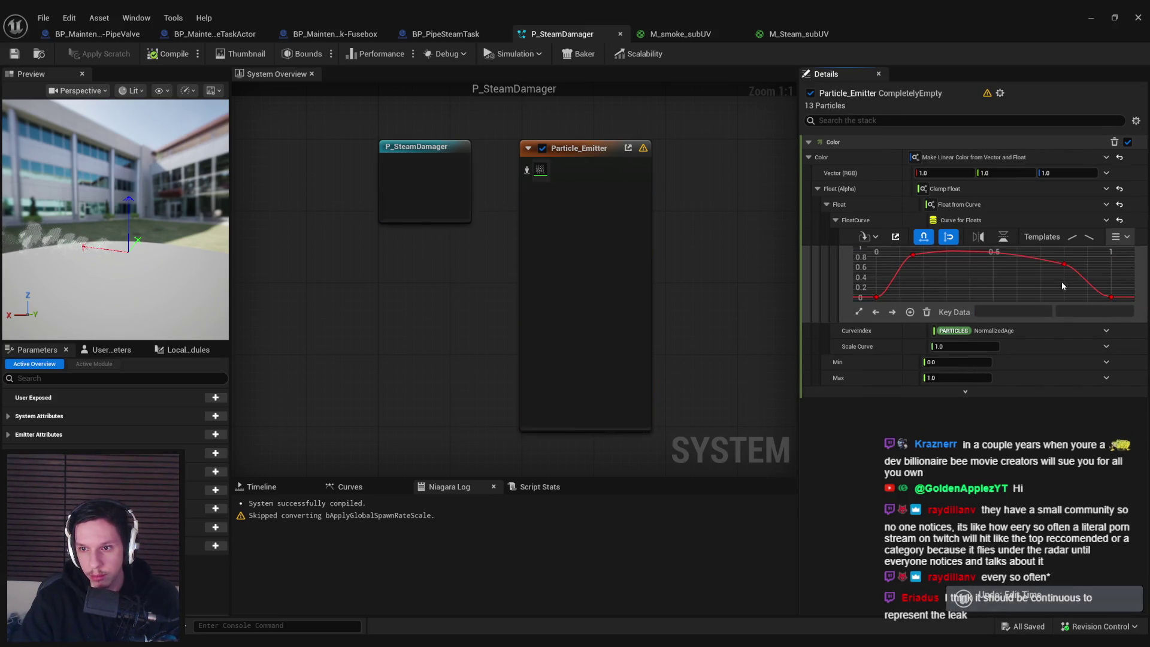
{"action": "left_click", "coordinate": [1065, 265]}
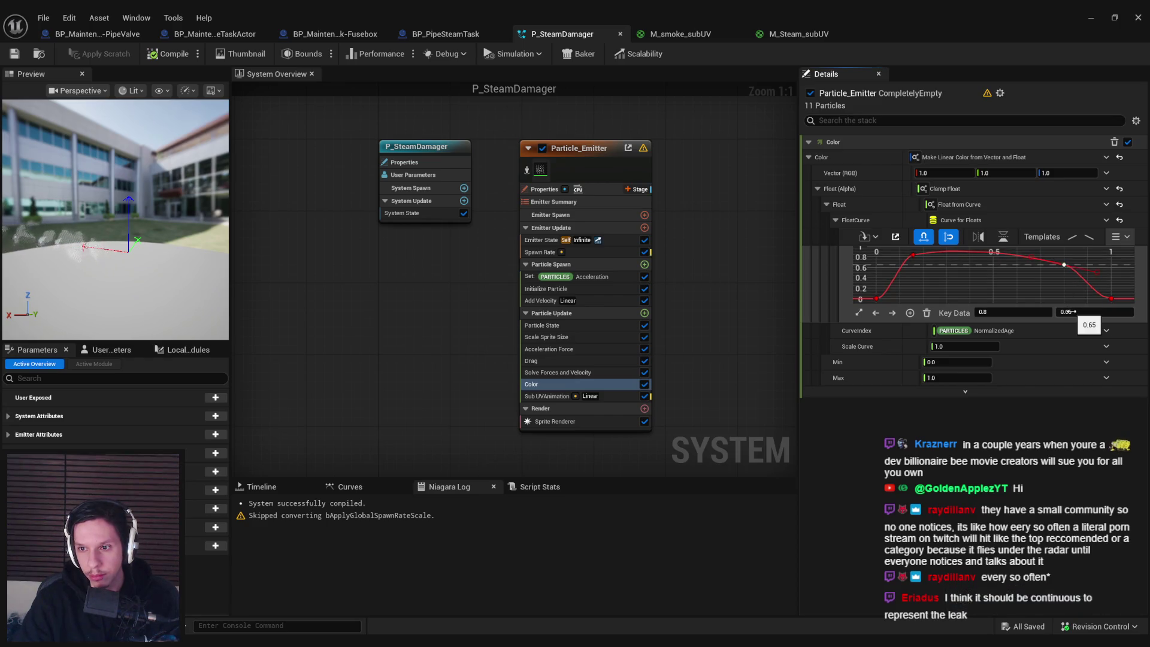
{"action": "key", "text": "Return"}
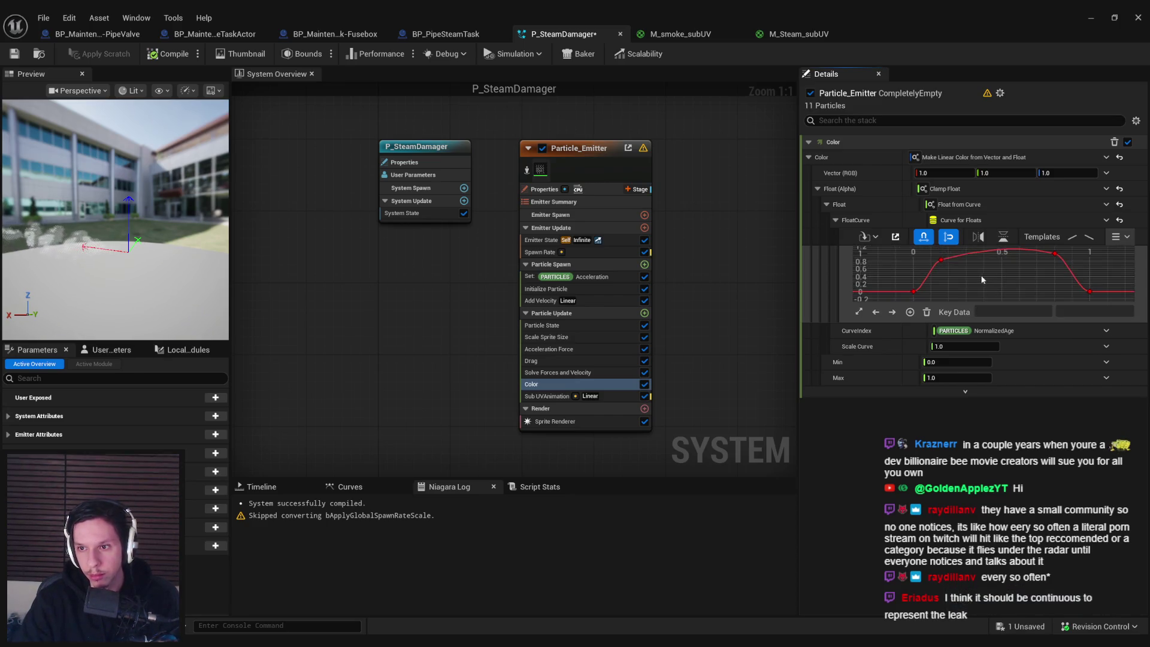
- Set the early alpha key near time 0.16 to 1.0 and change the keys' tangent modes
{"action": "left_click", "coordinate": [943, 259]}
{"action": "left_click", "coordinate": [1097, 312]}
{"action": "type", "text": "1"}
{"action": "key", "text": "Return"}
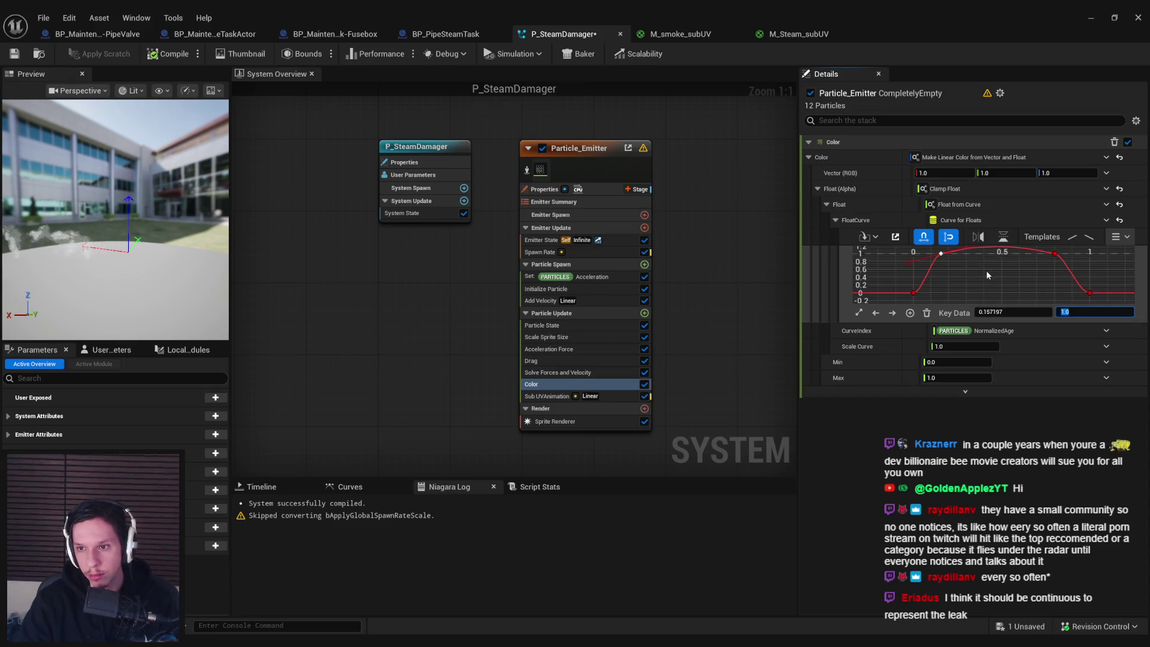
{"action": "right_click", "coordinate": [1054, 269]}
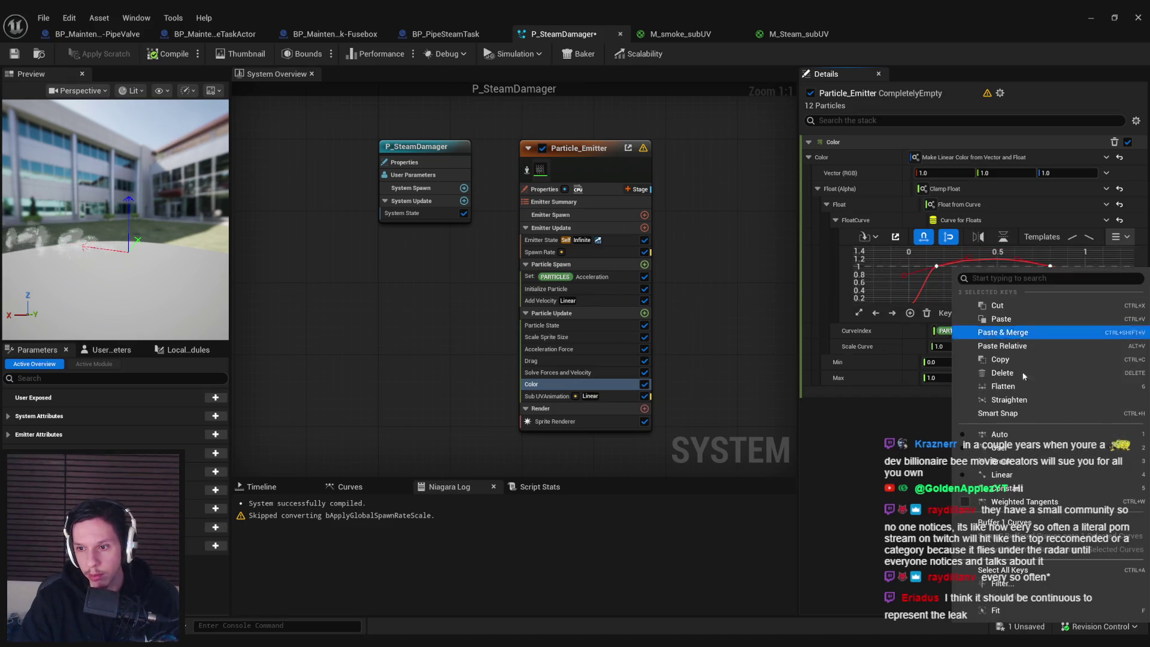
{"action": "left_click", "coordinate": [1012, 465]}
{"action": "right_click", "coordinate": [1050, 266]}
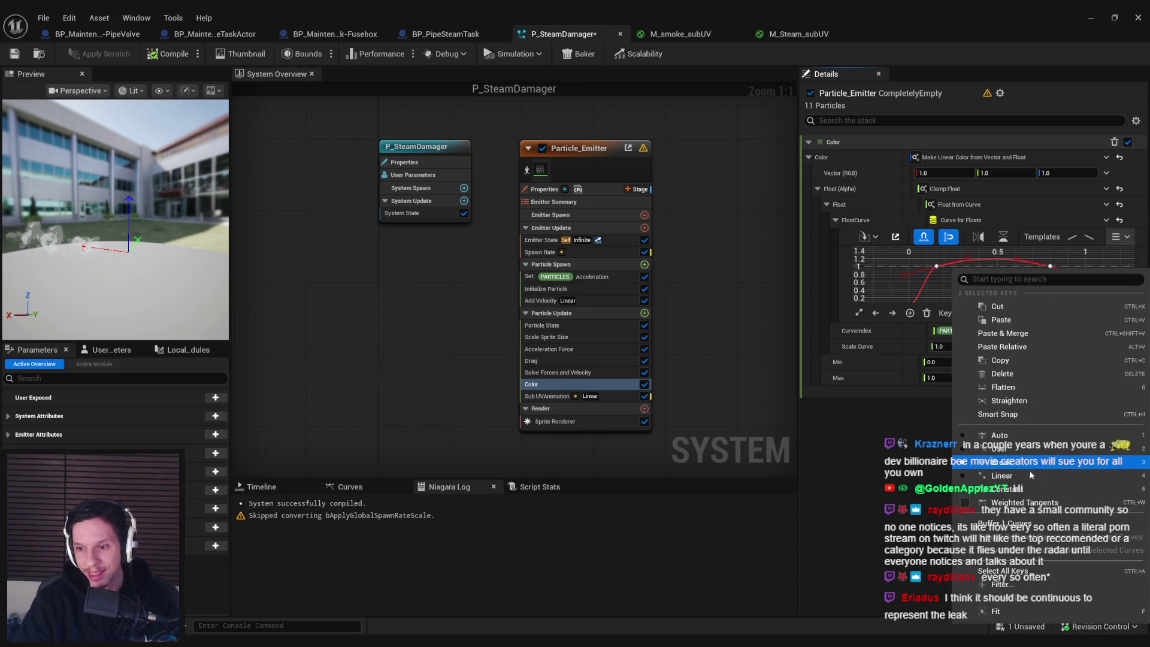
{"action": "left_click", "coordinate": [1013, 442]}
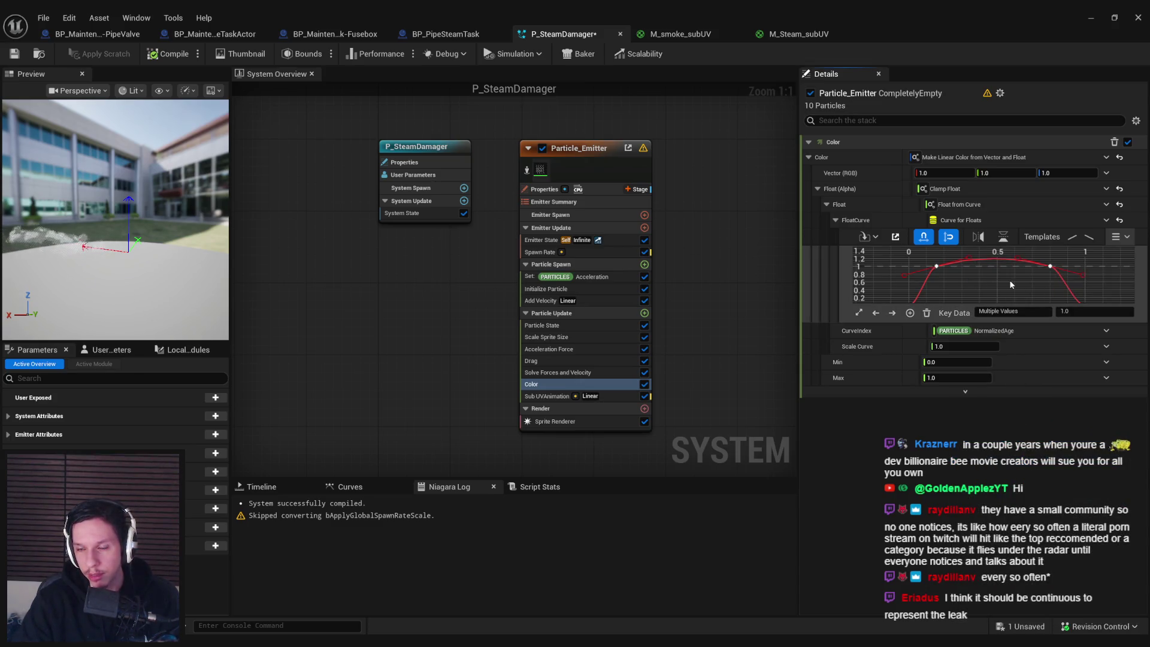
- Add another alpha curve key, save P_SteamDamager, and place it in the level by the furnace
{"action": "left_click", "coordinate": [937, 266]}
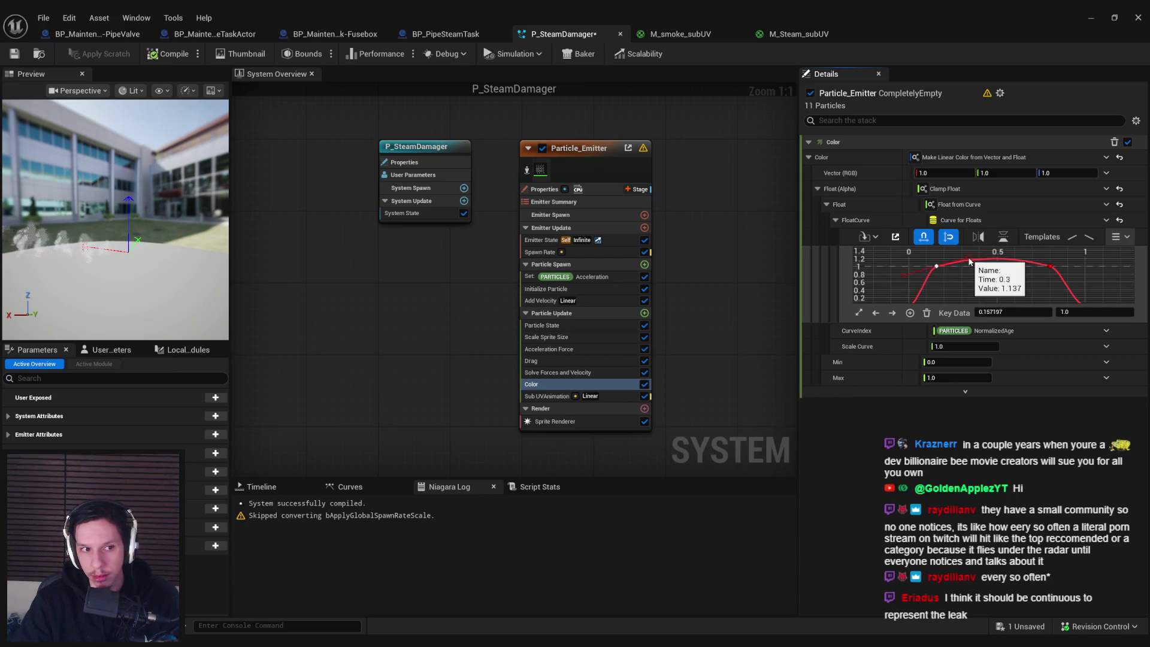
{"action": "middle_click", "coordinate": [971, 262]}
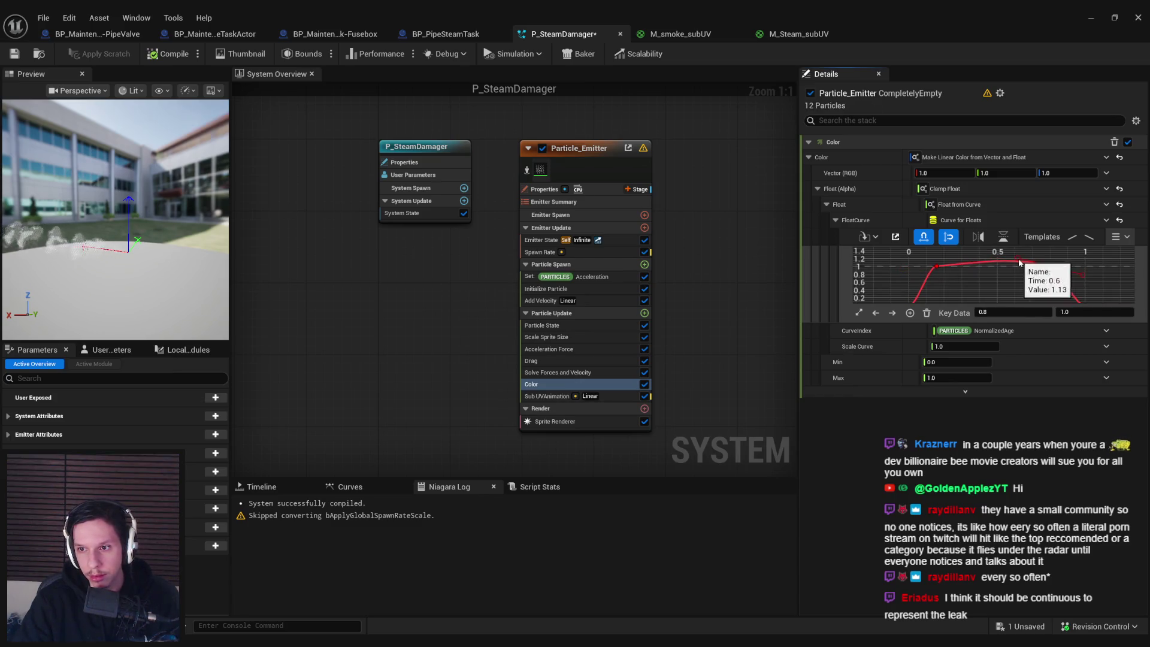
{"action": "key", "text": "ctrl+s"}
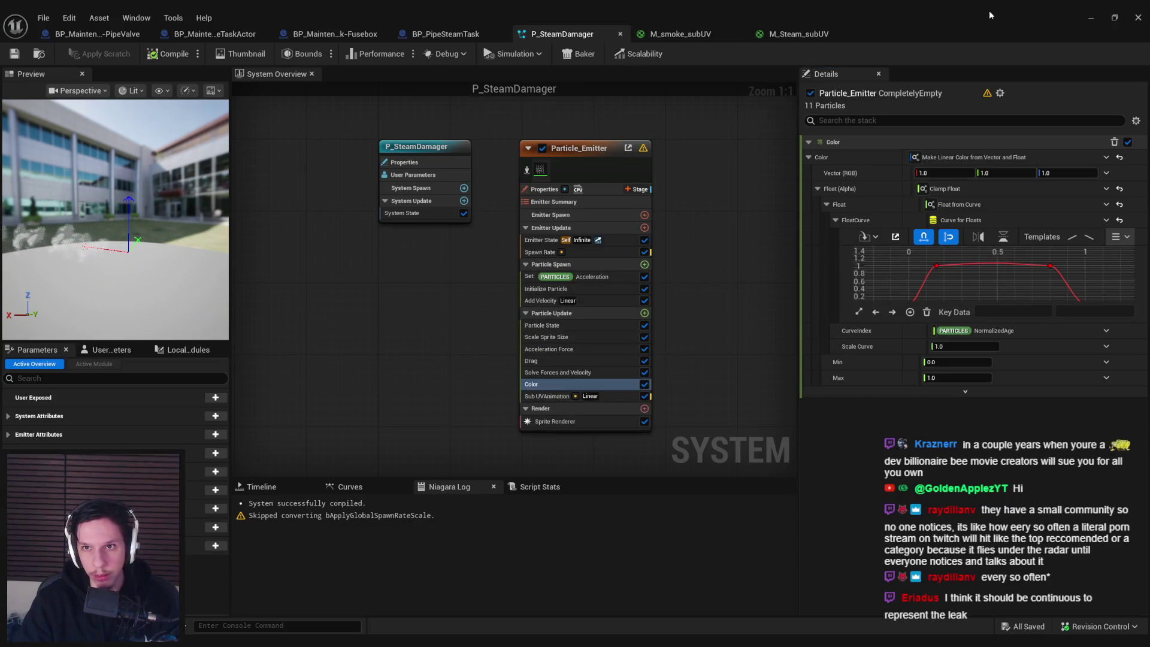
{"action": "left_click", "coordinate": [1091, 17]}
{"action": "left_click_drag", "start_coordinate": [574, 349], "coordinate": [574, 349]}
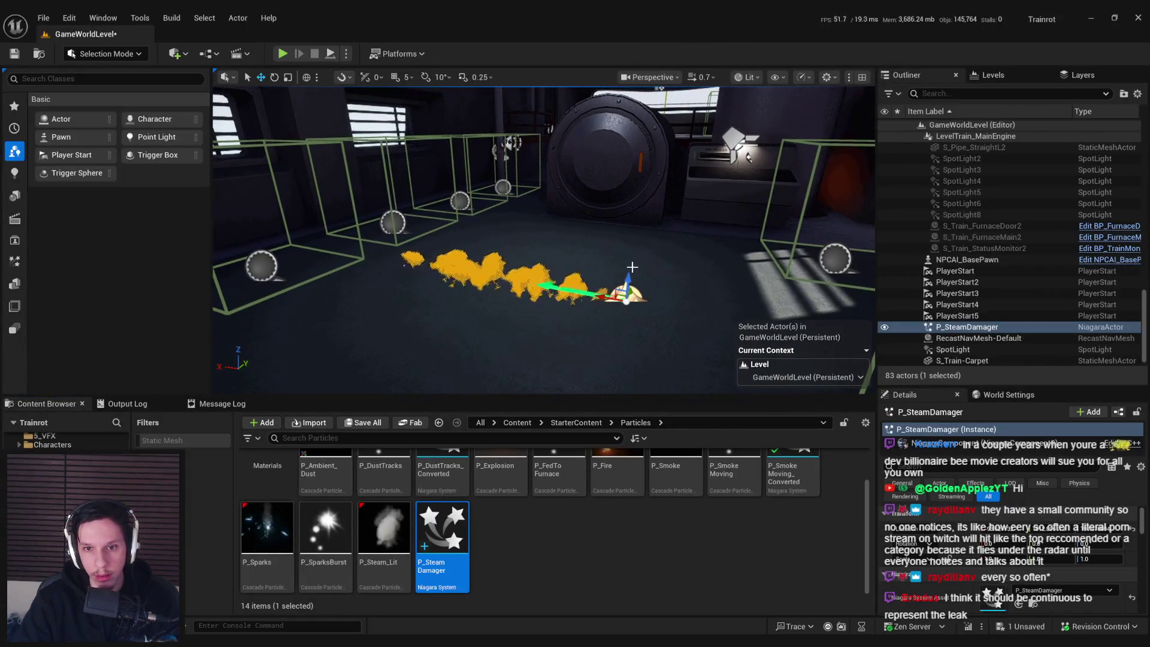
- Preview the steam by the furnace door, toggling game view, then reopen P_SteamDamager
{"action": "key", "text": "f"}
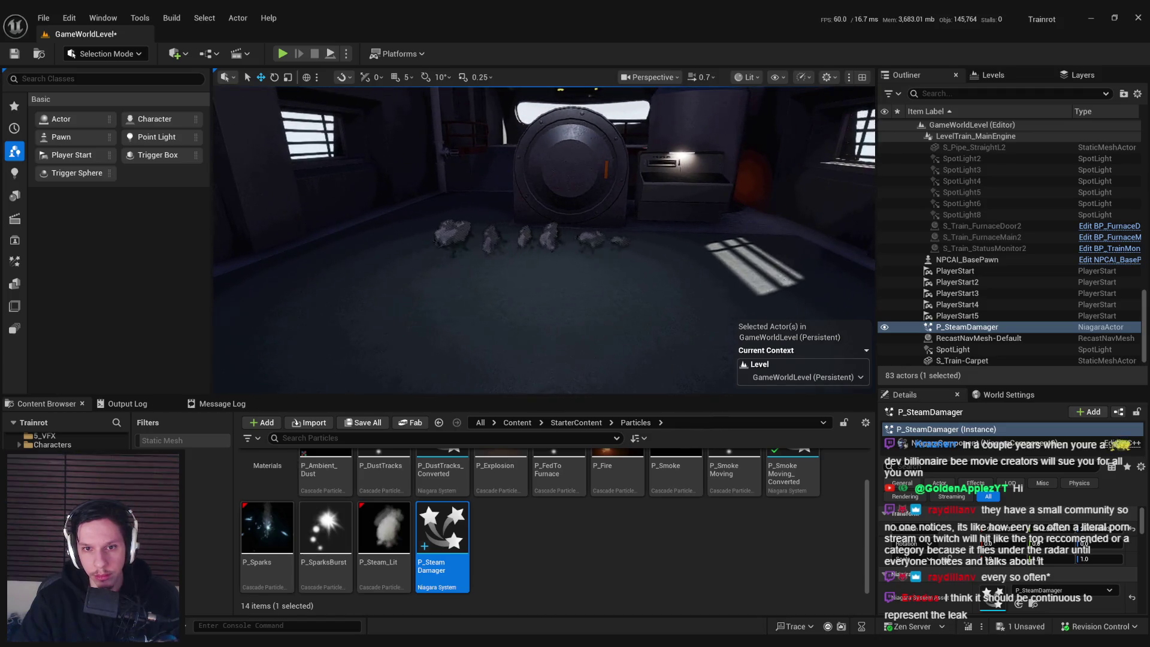
{"action": "mouse_move", "coordinate": [574, 349]}
{"action": "left_mouse_down"}
{"action": "mouse_move", "coordinate": [632, 349]}
{"action": "mouse_move", "coordinate": [566, 350]}
{"action": "mouse_move", "coordinate": [683, 295]}
{"action": "left_mouse_up"}
{"action": "key", "text": "g"}
{"action": "key", "text": "g"}
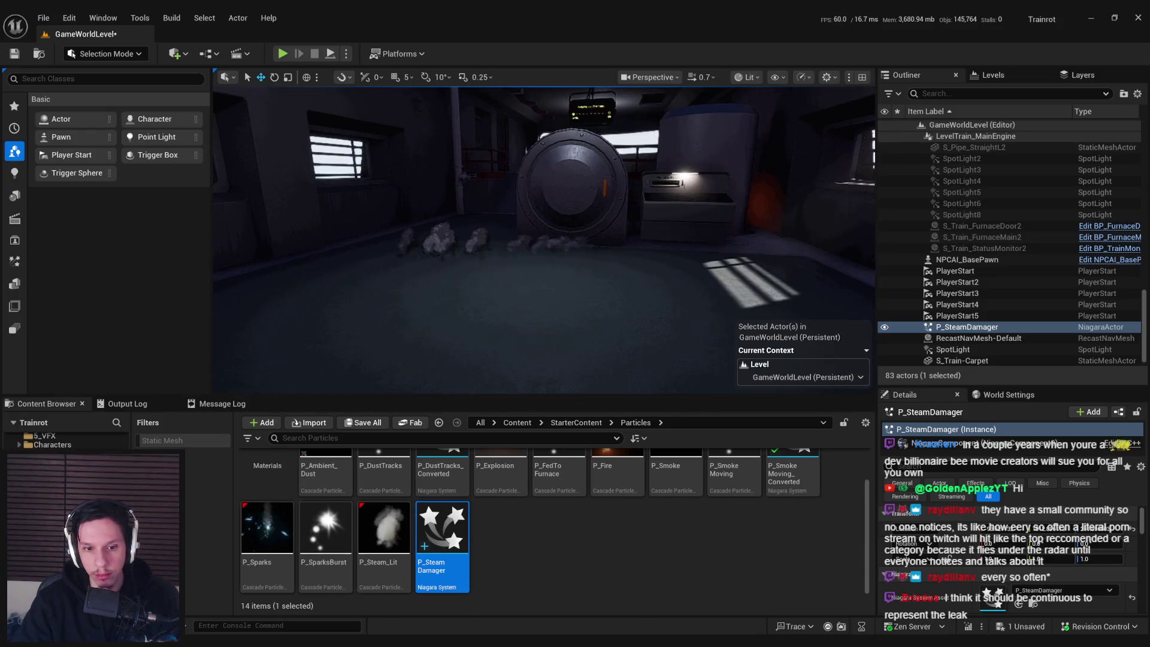
{"action": "double_click", "coordinate": [419, 584]}
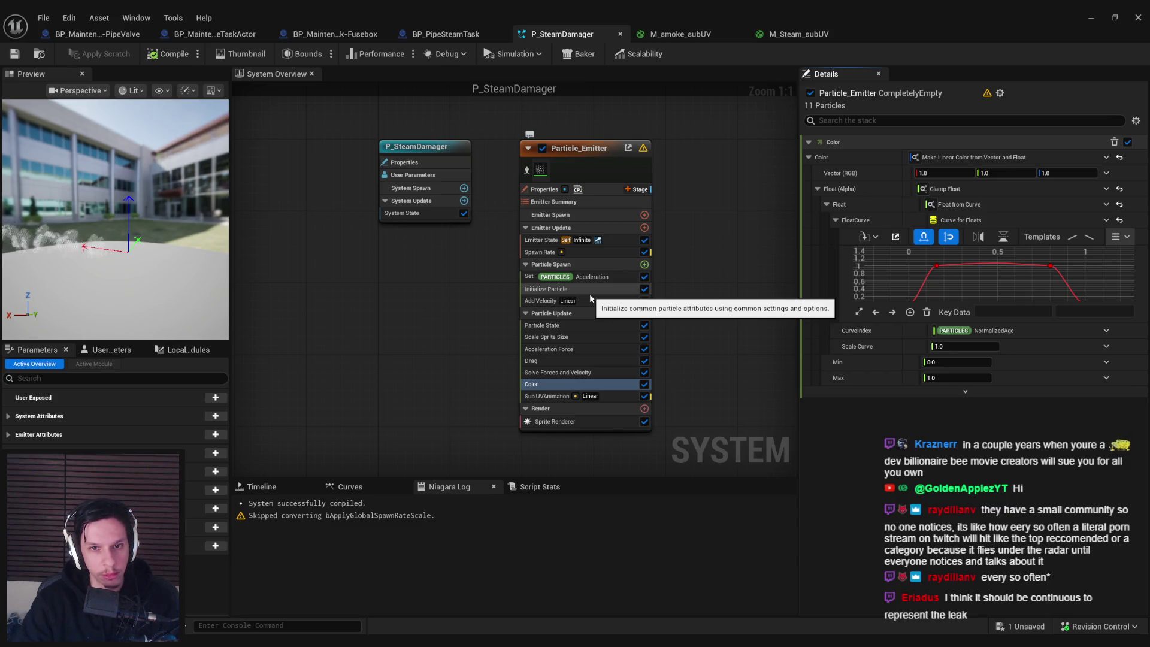
- Set the emitter's Spawn Rate to 8.0
{"action": "left_click", "coordinate": [581, 252]}
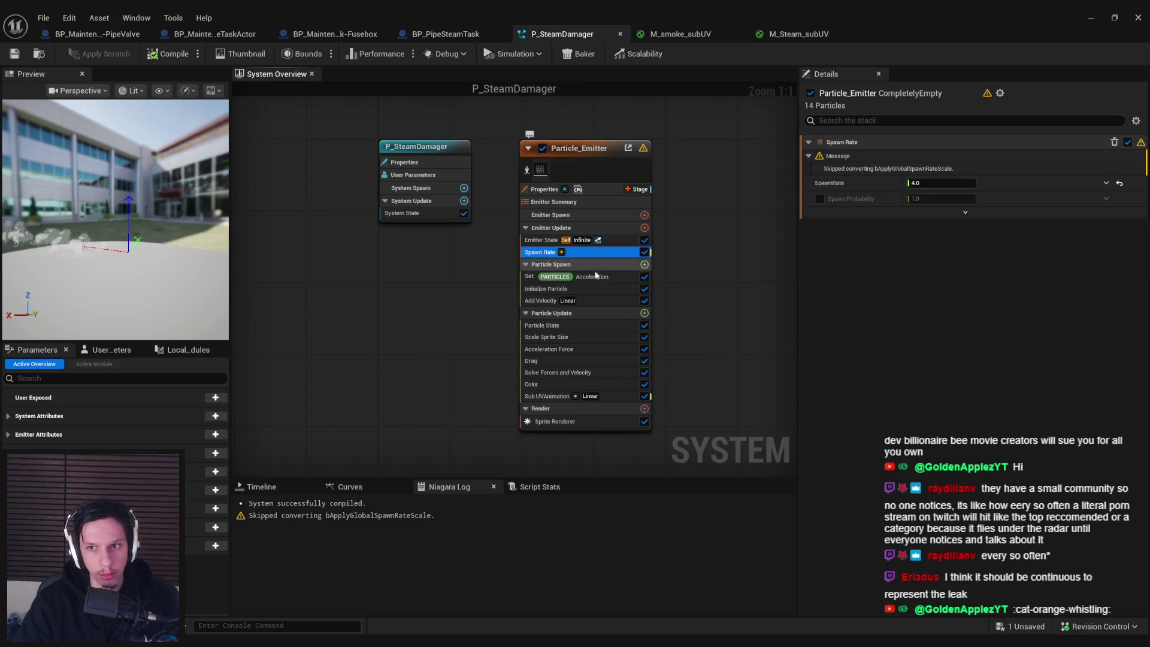
{"action": "left_click", "coordinate": [933, 183]}
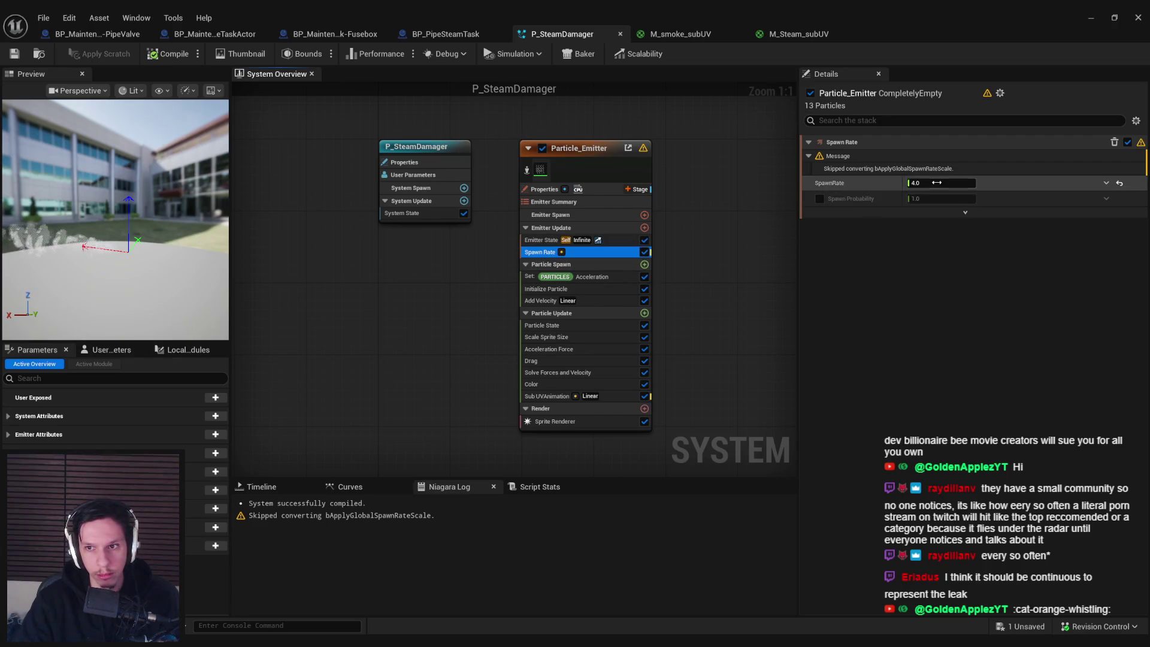
{"action": "type", "text": "8"}
{"action": "key", "text": "Return"}
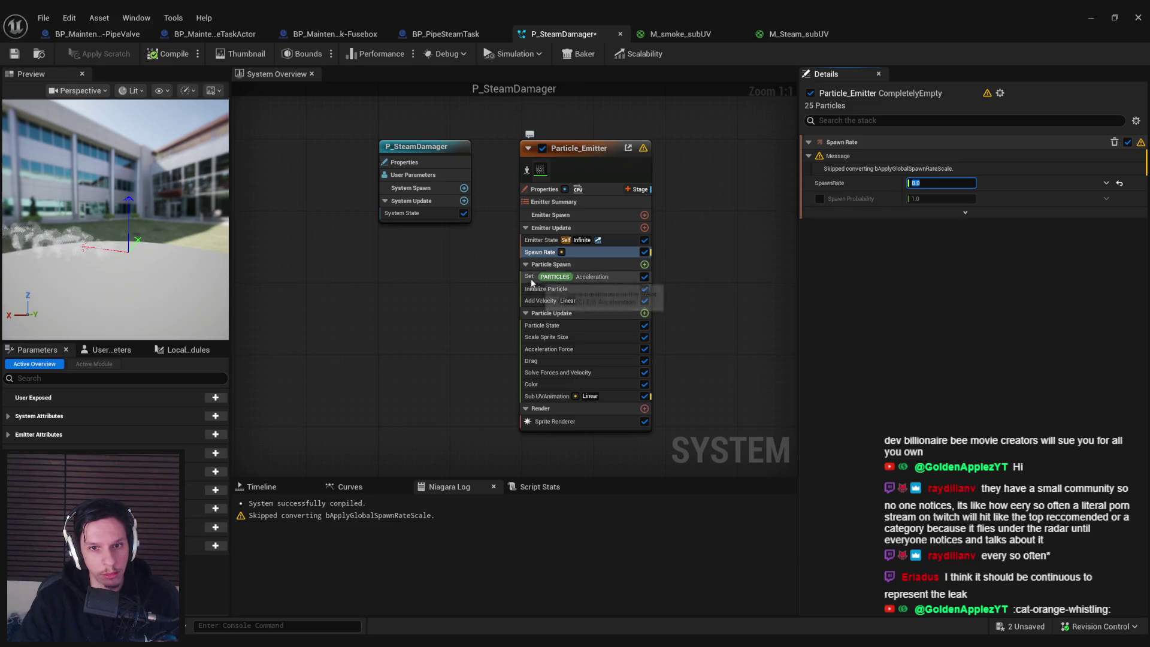
- Raise the particle lifetime maximum to 3.0, save, watch the furnace steam, and reopen the system
{"action": "left_click", "coordinate": [540, 241]}
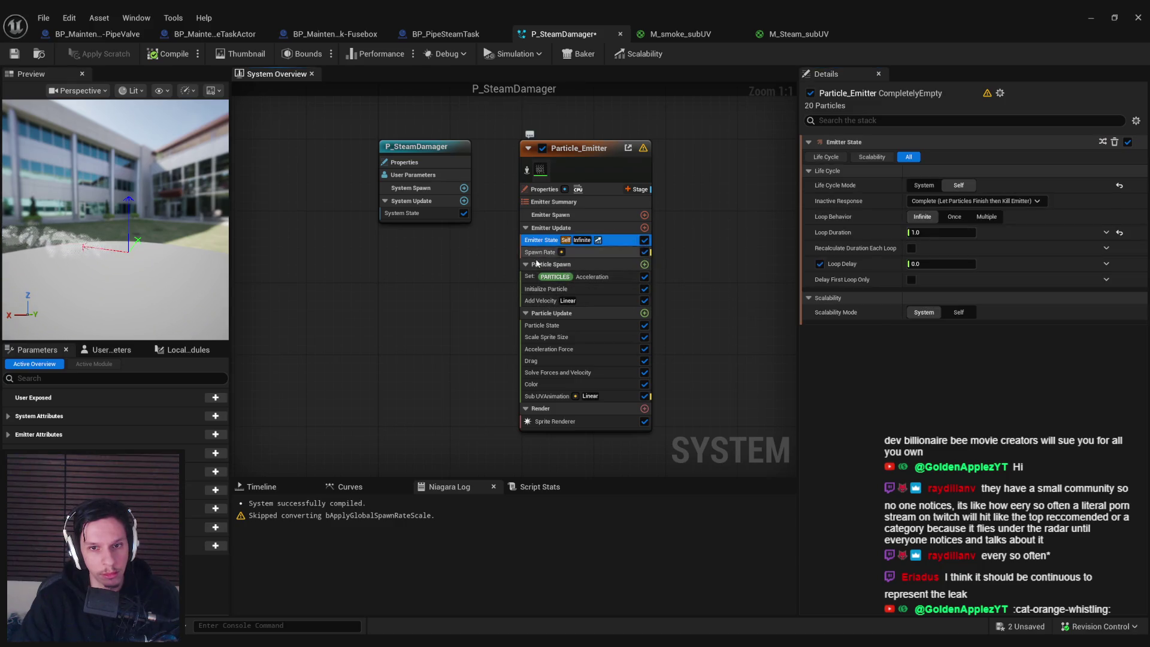
{"action": "left_click", "coordinate": [532, 277]}
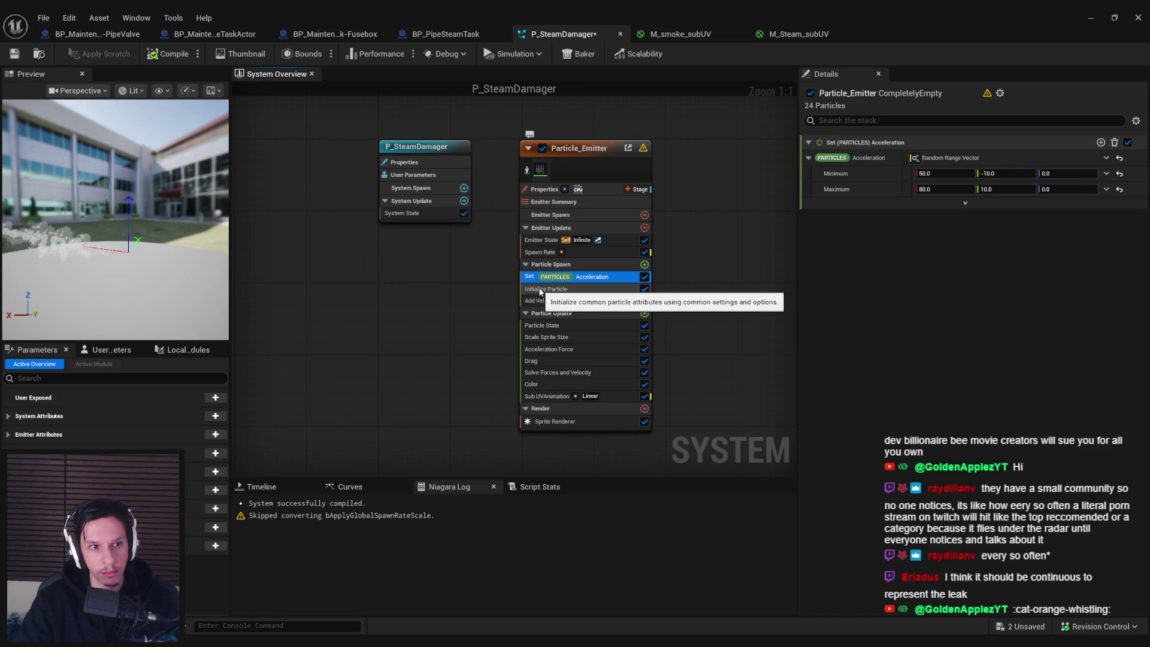
{"action": "left_click", "coordinate": [542, 289]}
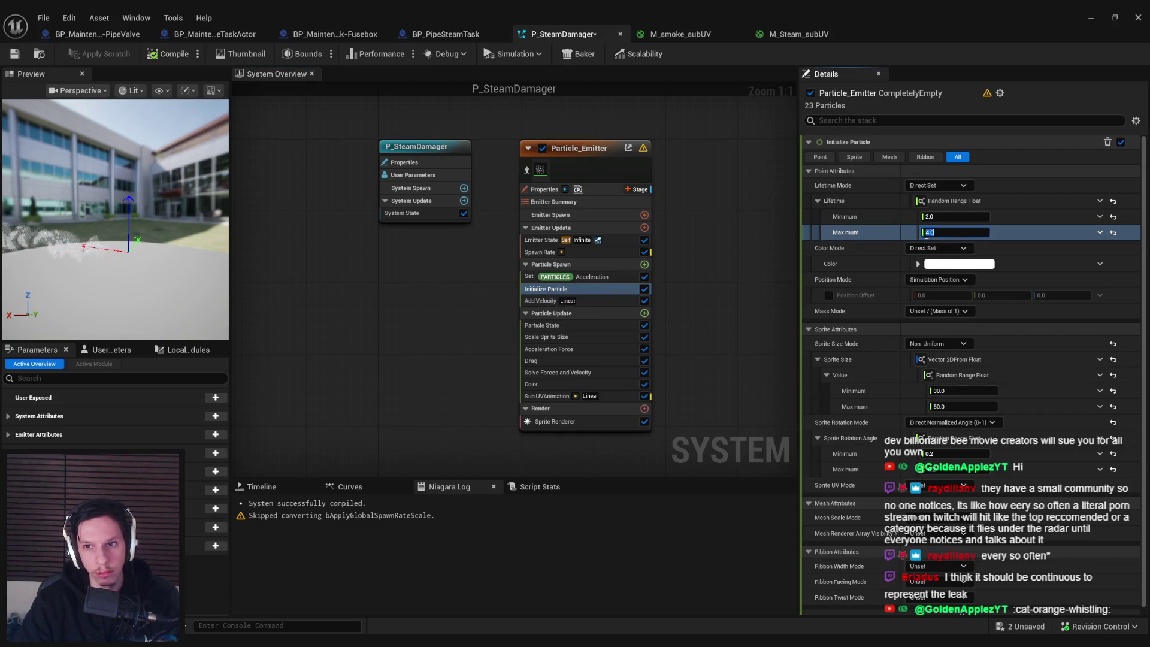
{"action": "type", "text": "3"}
{"action": "key", "text": "Return"}
{"action": "key", "text": "ctrl+s"}
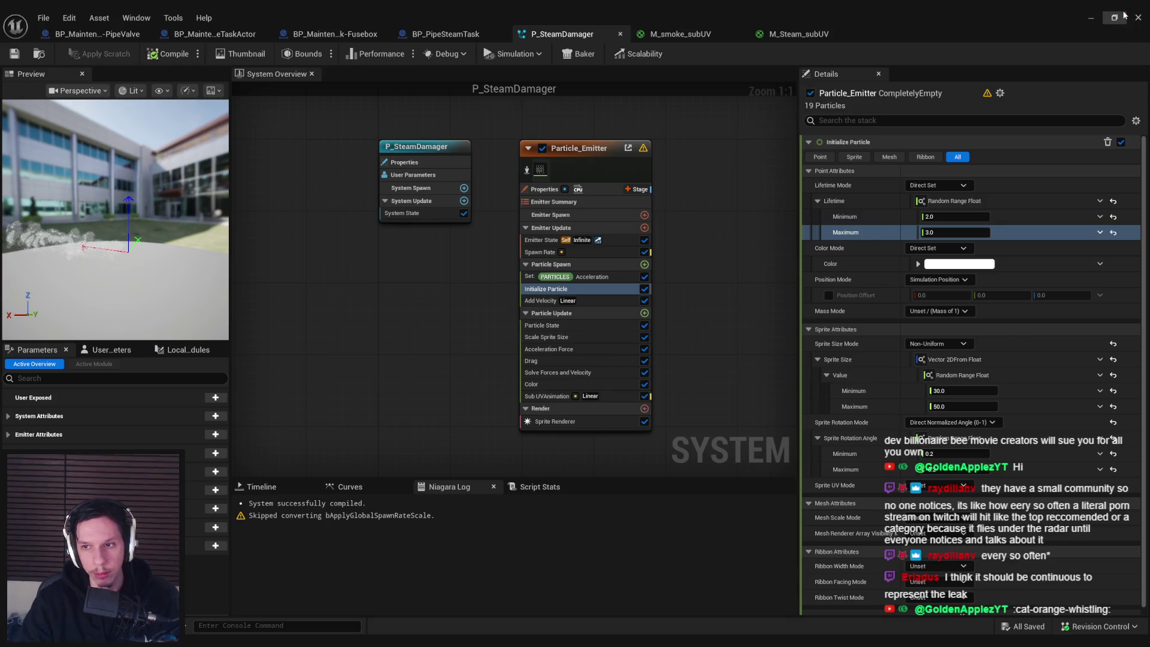
{"action": "left_click", "coordinate": [1138, 17]}
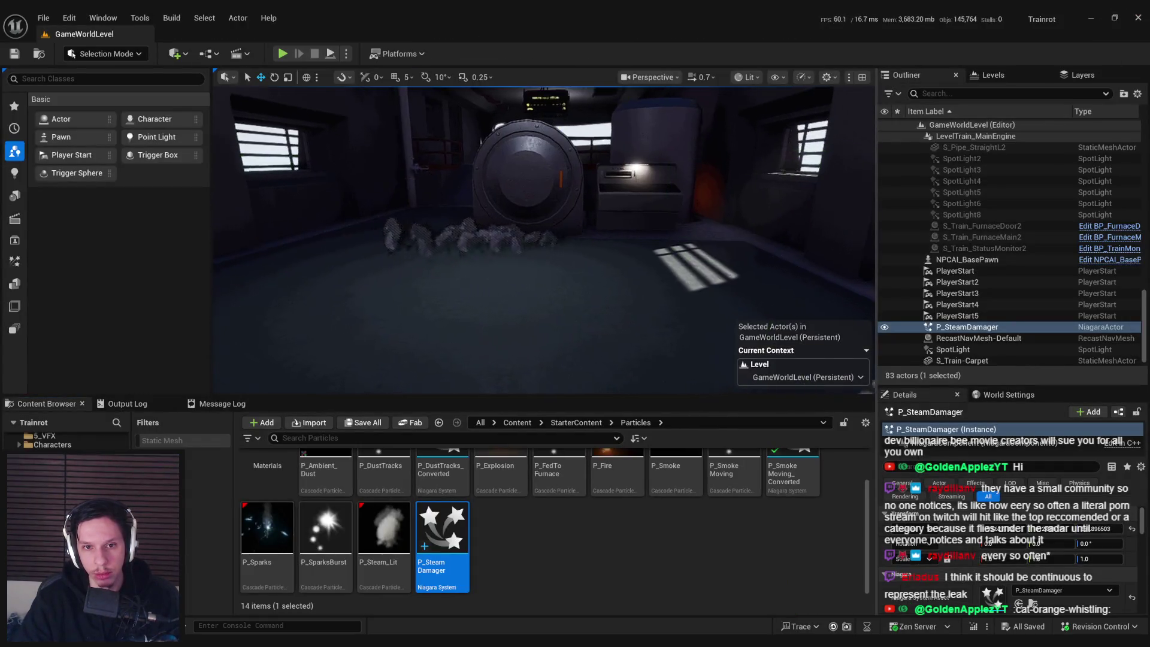
{"action": "mouse_move", "coordinate": [599, 270]}
{"action": "left_mouse_down"}
{"action": "mouse_move", "coordinate": [623, 257]}
{"action": "mouse_move", "coordinate": [603, 271]}
{"action": "left_mouse_up"}
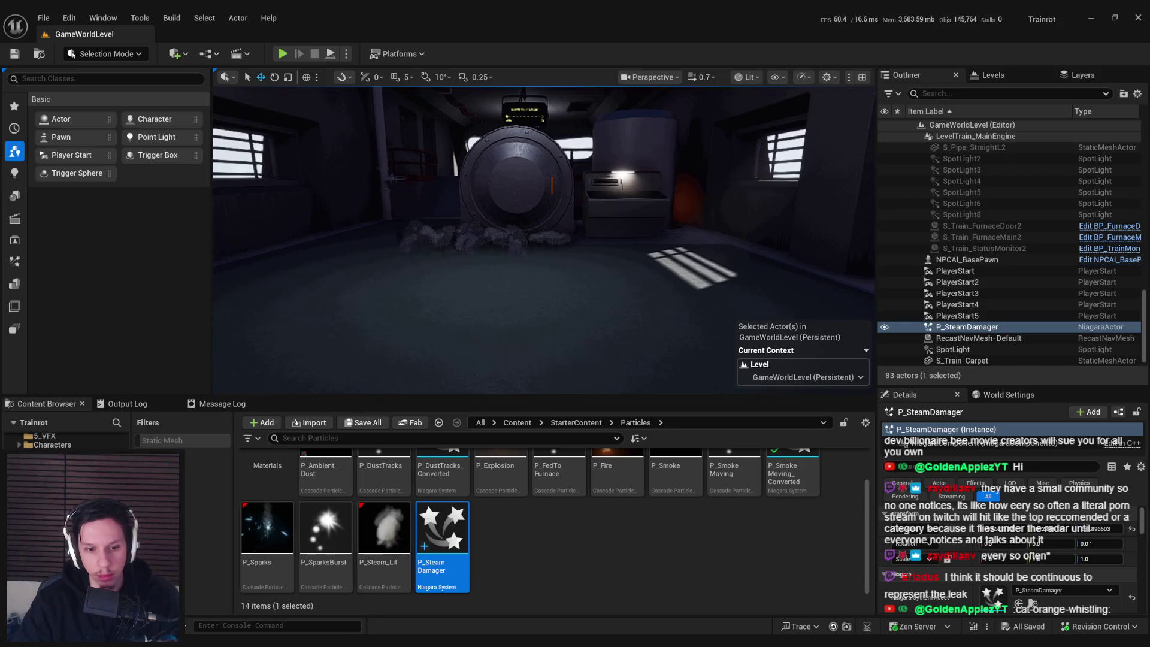
{"action": "double_click", "coordinate": [442, 533]}
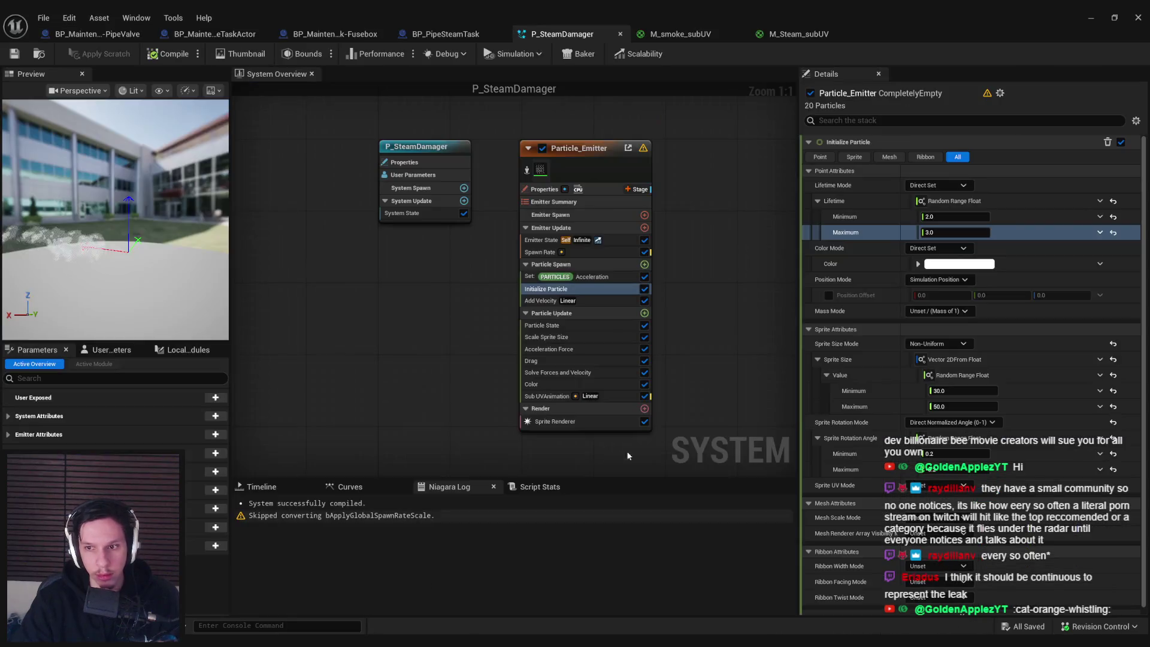
- Set the steam sprite sizes to minimum 40 and maximum 60, and save
{"action": "left_click", "coordinate": [952, 406]}
{"action": "type", "text": "0"}
{"action": "key", "text": "Return"}
{"action": "type", "text": "40"}
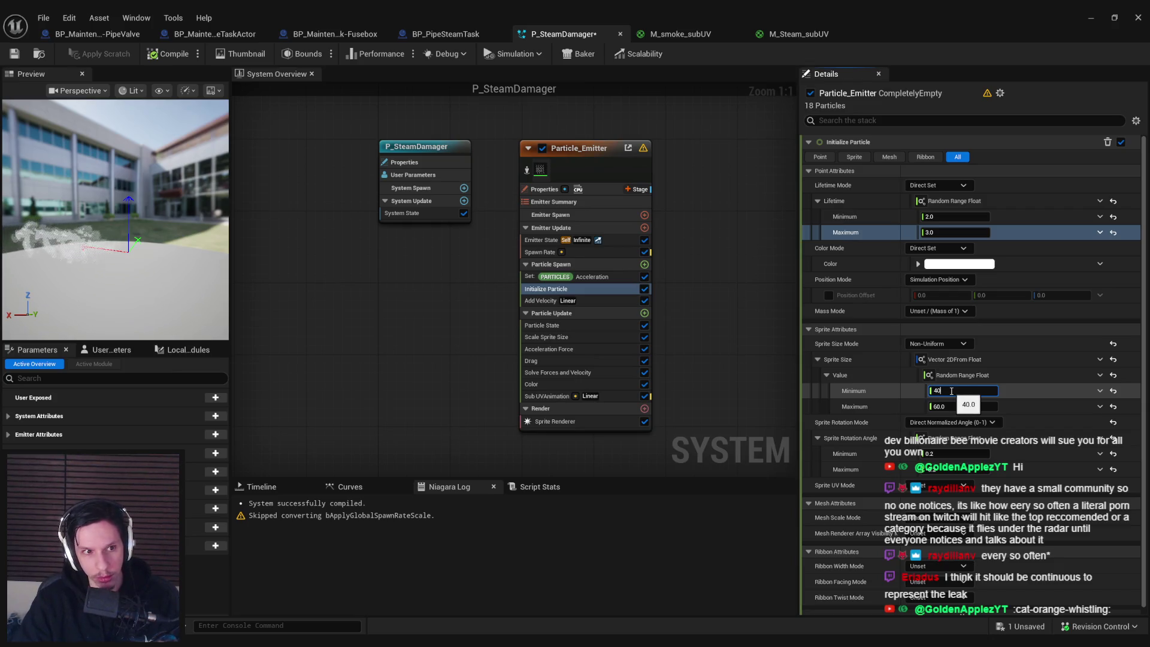
{"action": "key", "text": "Return"}
{"action": "key", "text": "ctrl+s"}
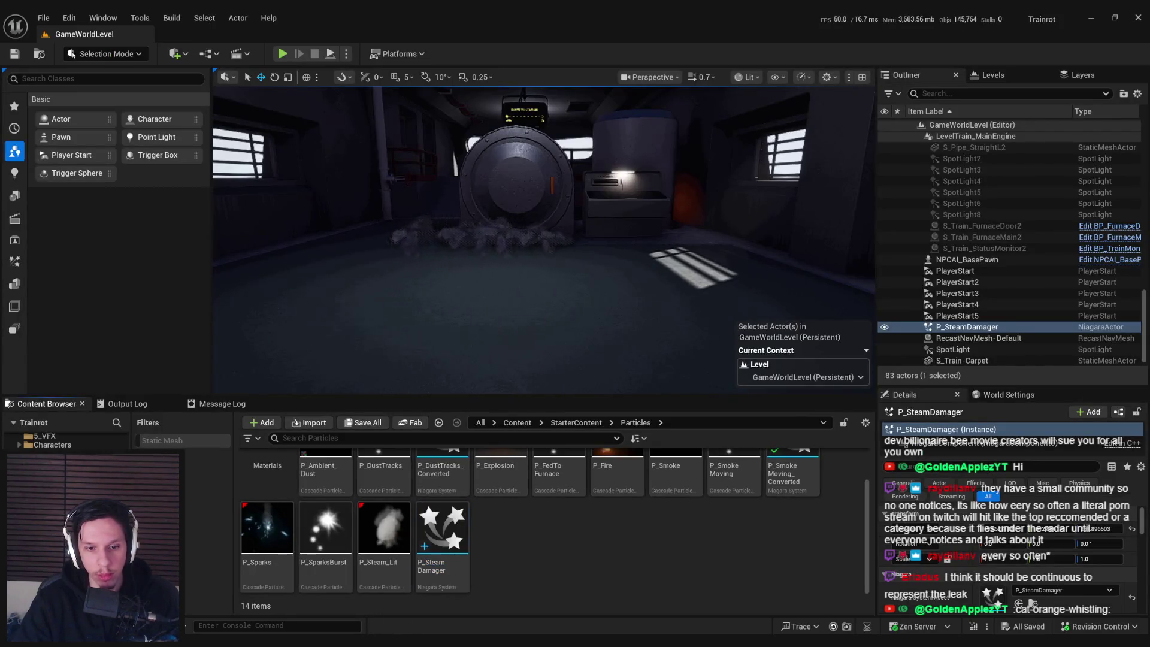
- Close the M_smoke_subUV material and bring the M_Steam_subUV material graph to the front
{"action": "double_click", "coordinate": [442, 534]}
{"action": "left_click", "coordinate": [829, 34]}
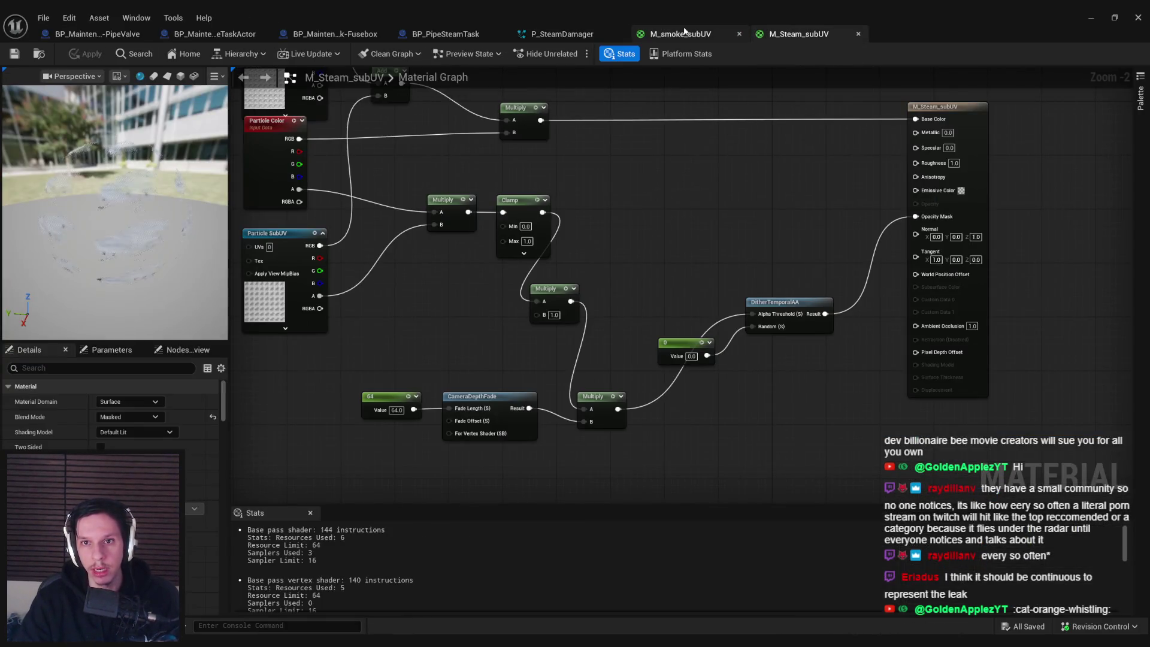
{"action": "left_click", "coordinate": [739, 34]}
{"action": "left_click", "coordinate": [559, 36]}
{"action": "left_click", "coordinate": [526, 196]}
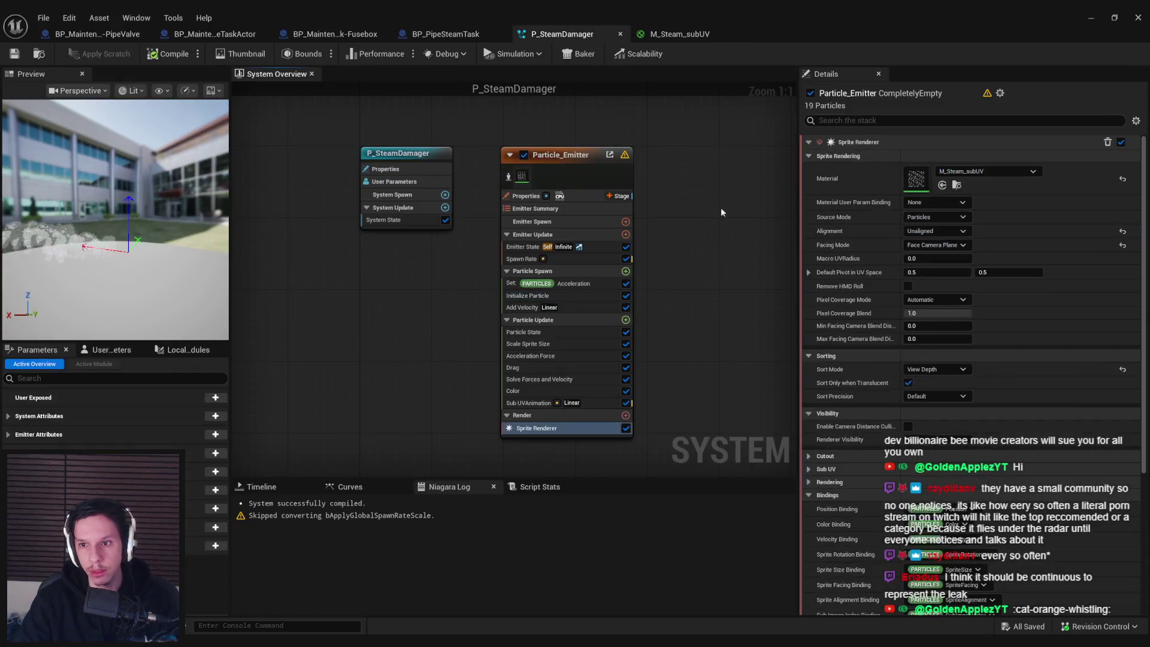
{"action": "left_click", "coordinate": [680, 35]}
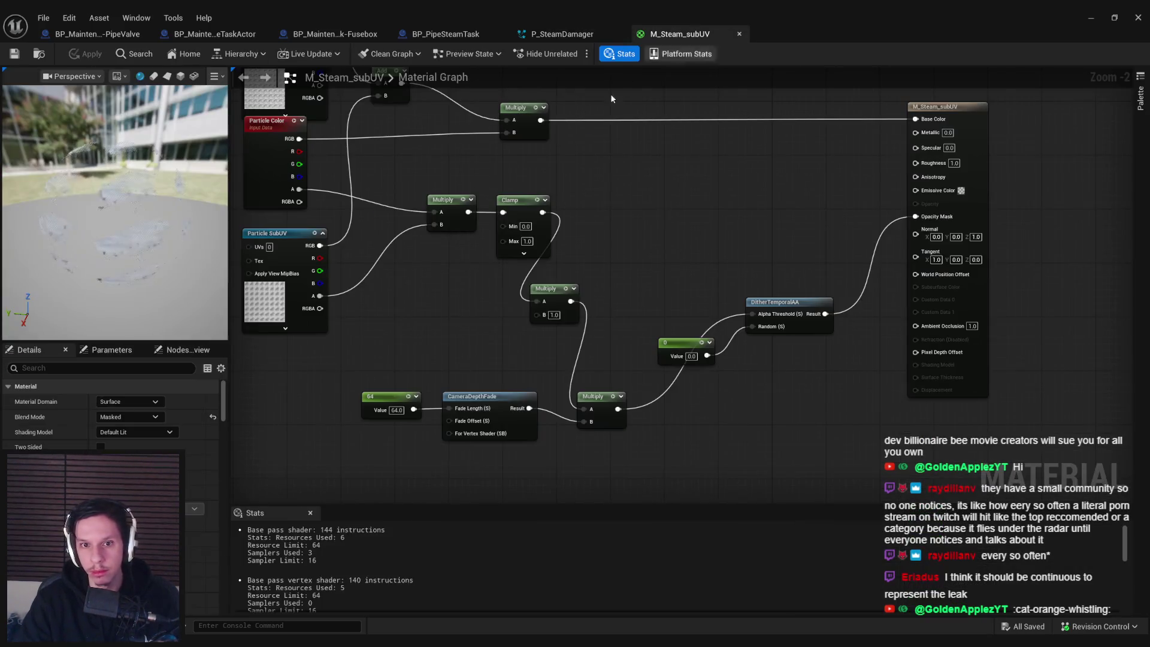
- Switch M_Steam_subUV's shading model to Unlit and apply it
{"action": "left_click", "coordinate": [127, 433]}
{"action": "left_click", "coordinate": [124, 444]}
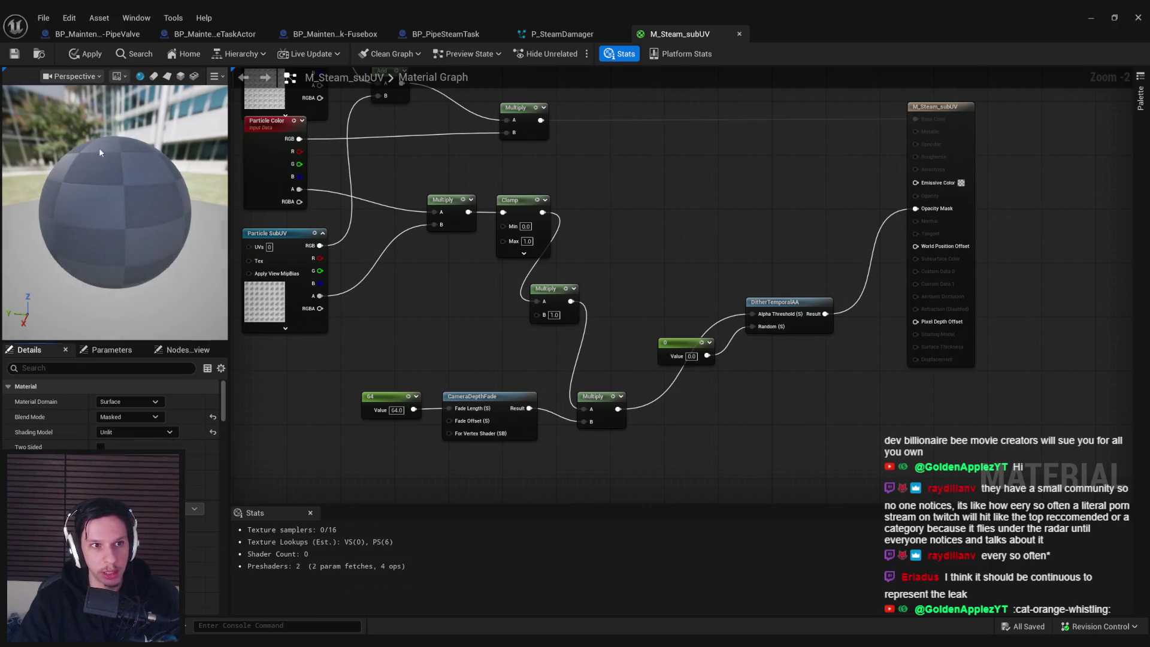
{"action": "left_click", "coordinate": [85, 57]}
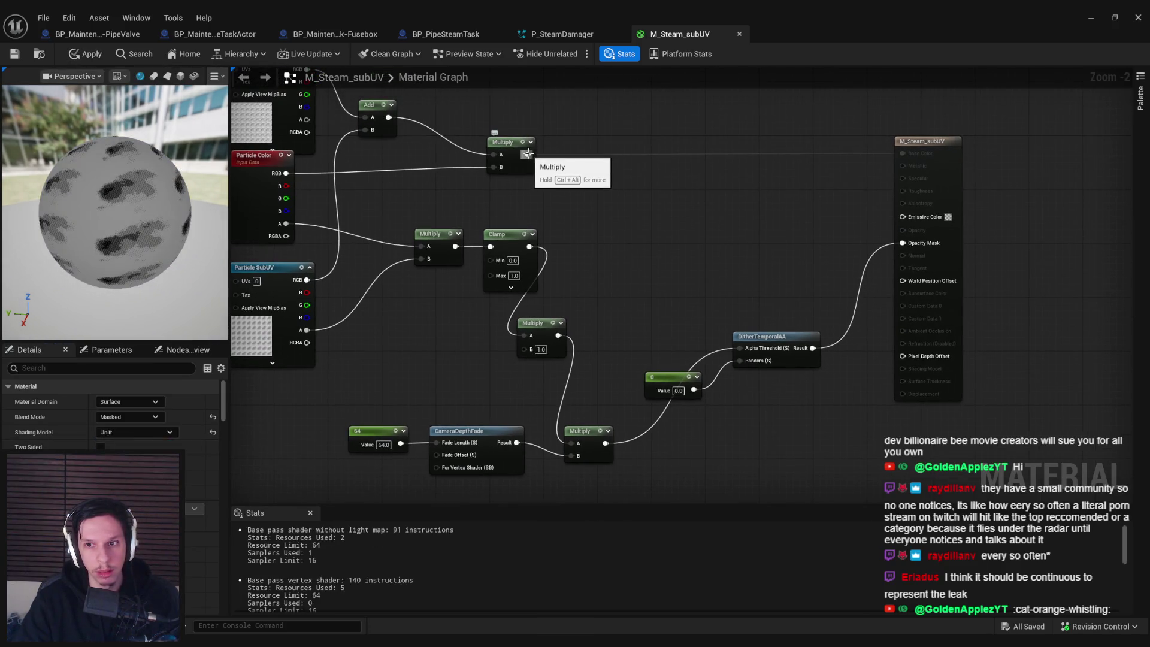
- Wire the Multiply result into Emissive Color, apply, and return to the level
{"action": "mouse_move", "coordinate": [528, 153]}
{"action": "left_mouse_down"}
{"action": "mouse_move", "coordinate": [896, 151]}
{"action": "mouse_move", "coordinate": [903, 216]}
{"action": "left_mouse_up"}
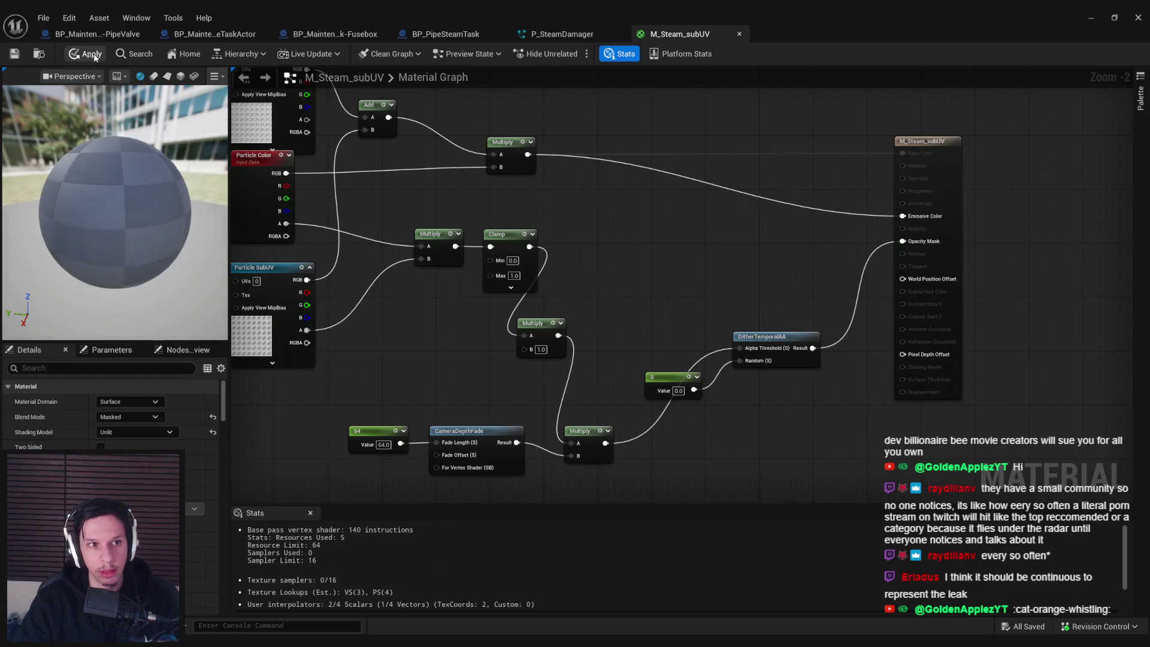
{"action": "left_click", "coordinate": [92, 54]}
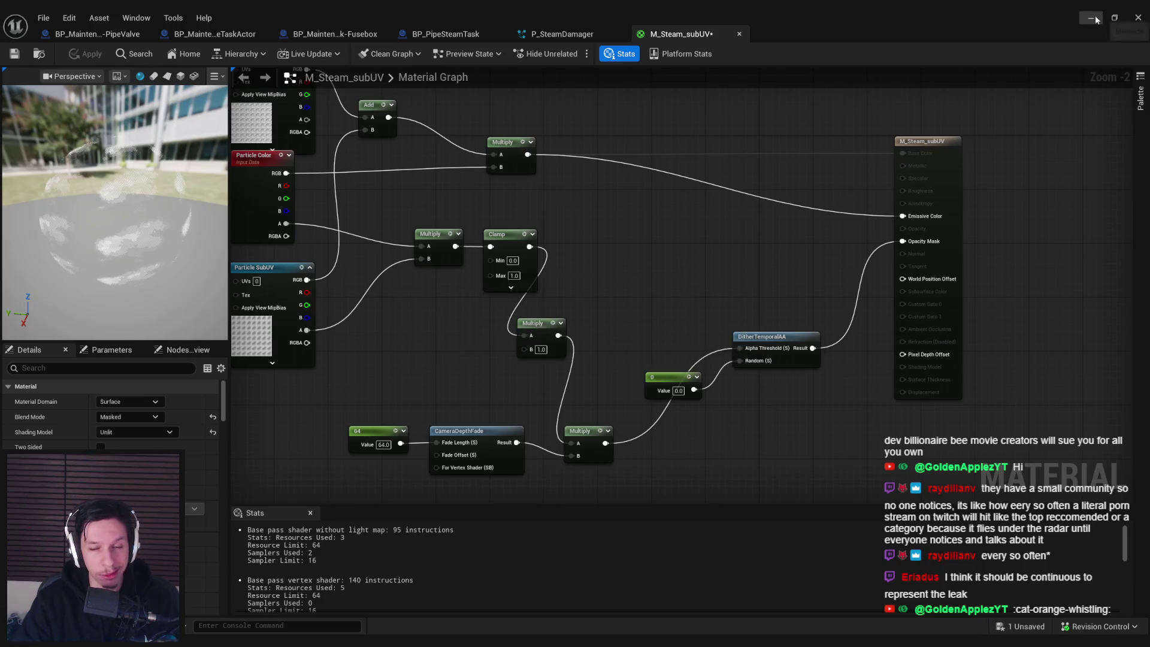
{"action": "left_click", "coordinate": [1092, 19]}
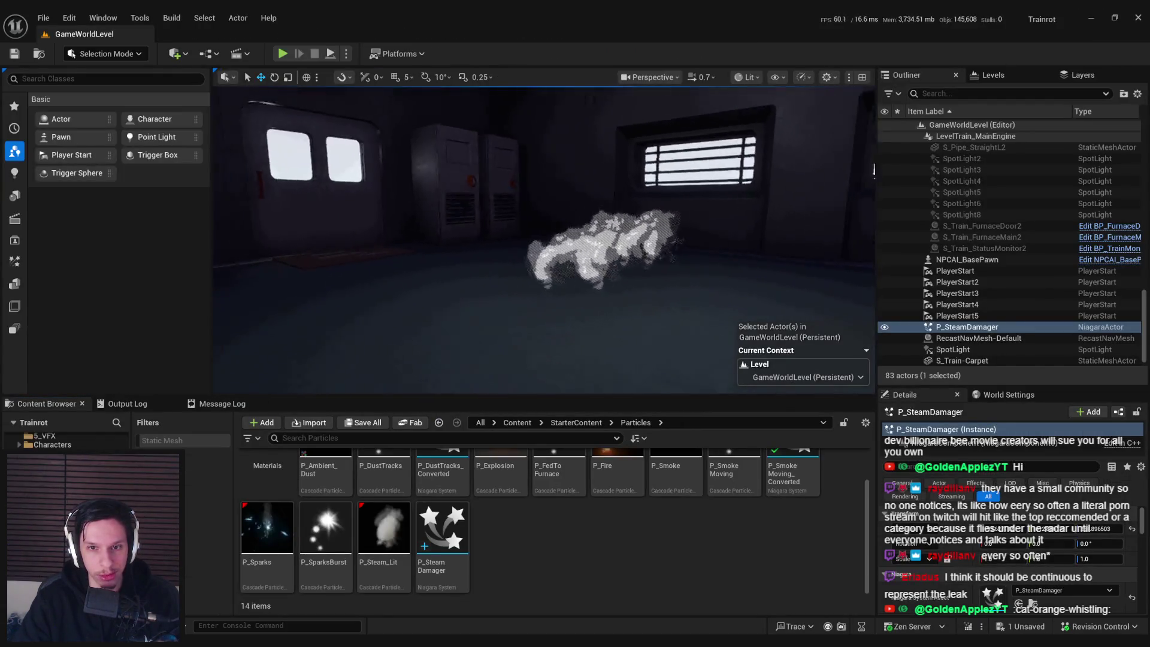
- Frame the steam in the viewport, then bring P_SteamDamager back to the front
{"action": "left_click_drag", "start_coordinate": [539, 240], "coordinate": [605, 240]}
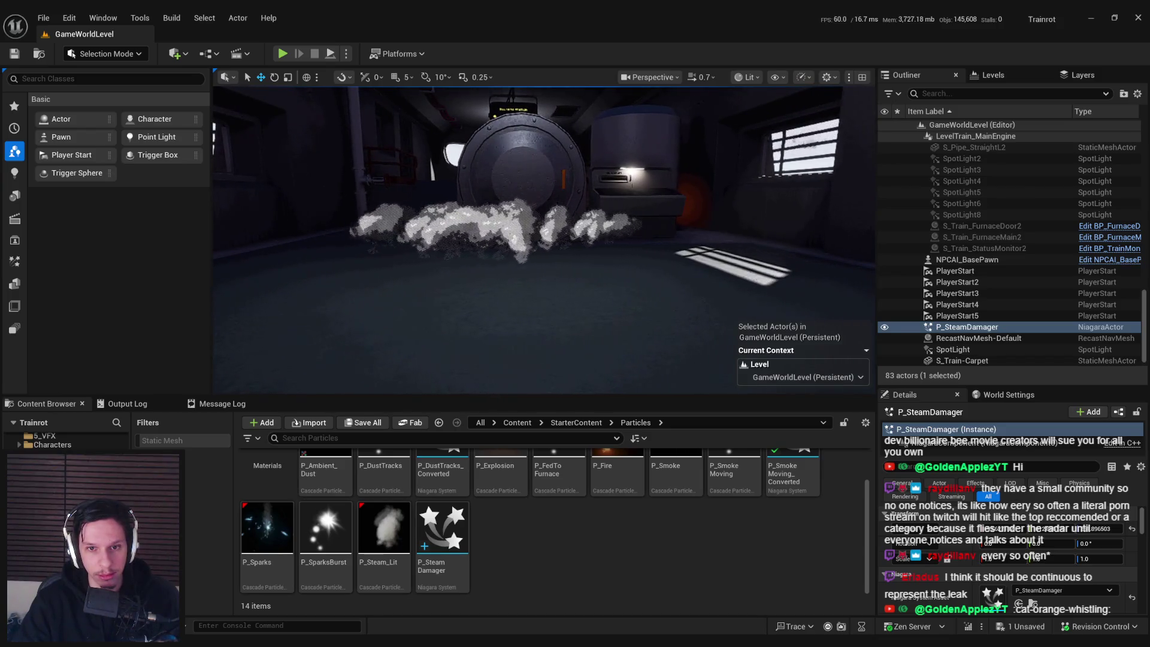
{"action": "key", "text": "f"}
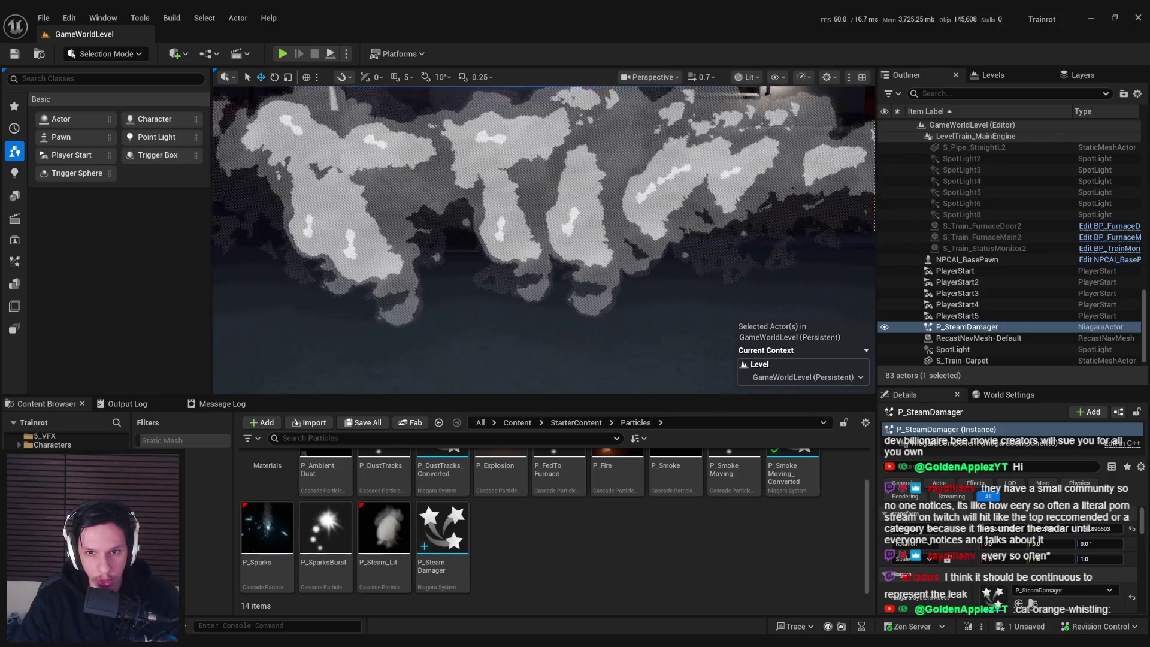
{"action": "scroll", "coordinate": [617, 259], "scroll_direction": "down", "scroll_amount": 5}
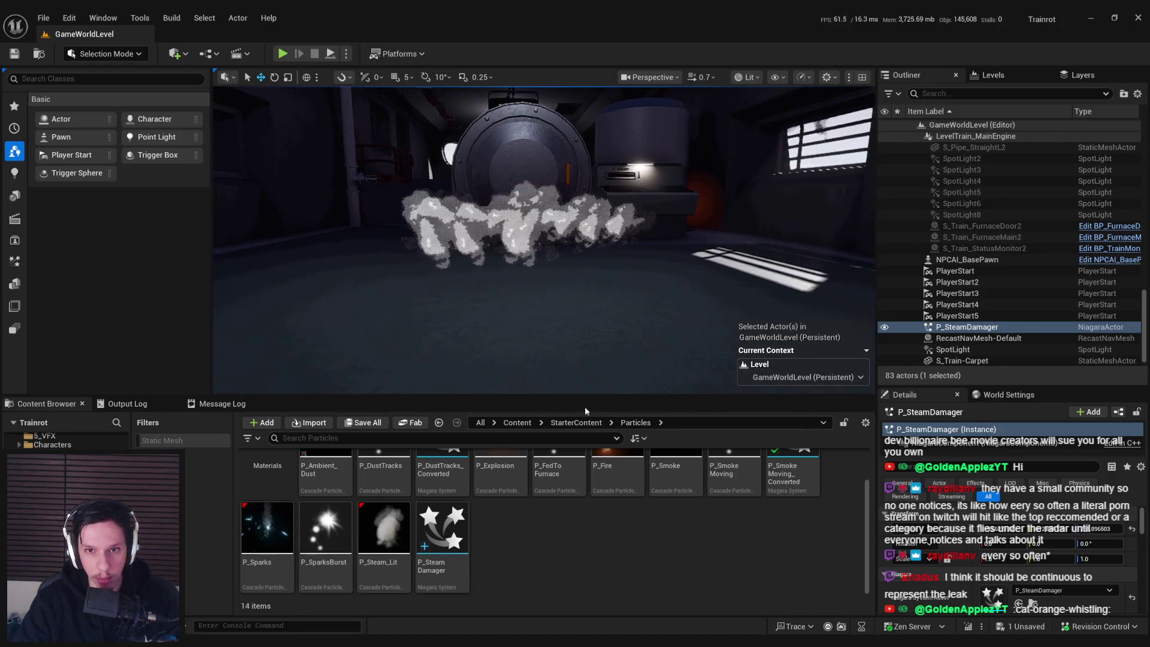
{"action": "key", "text": "alt+Tab"}
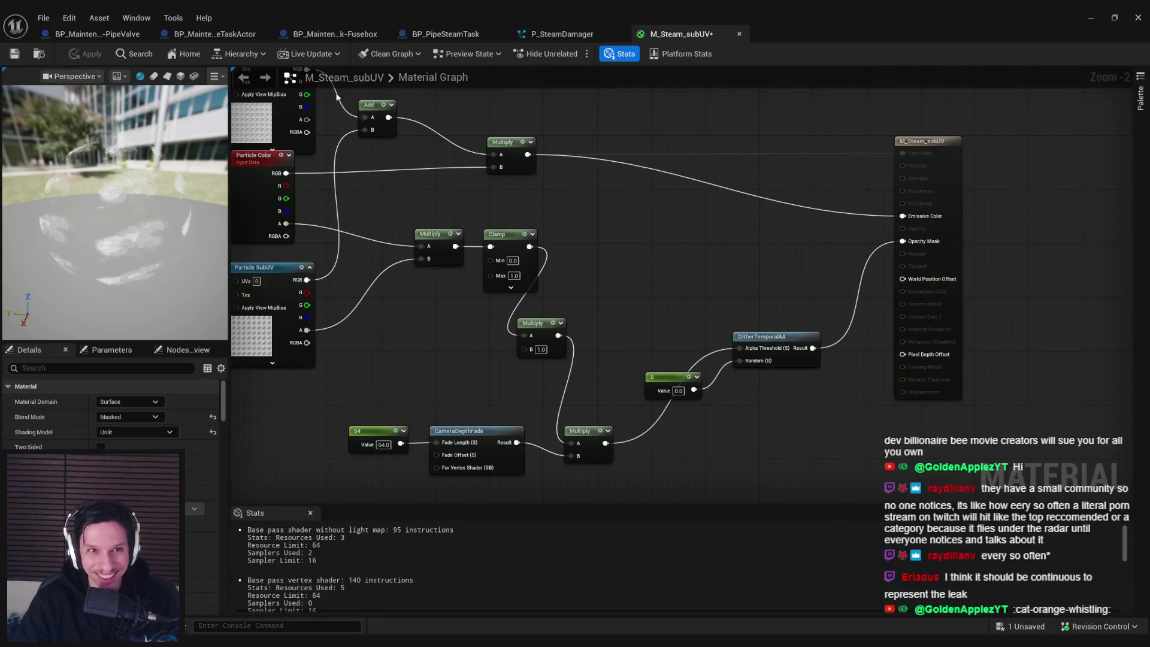
{"action": "left_click", "coordinate": [560, 34]}
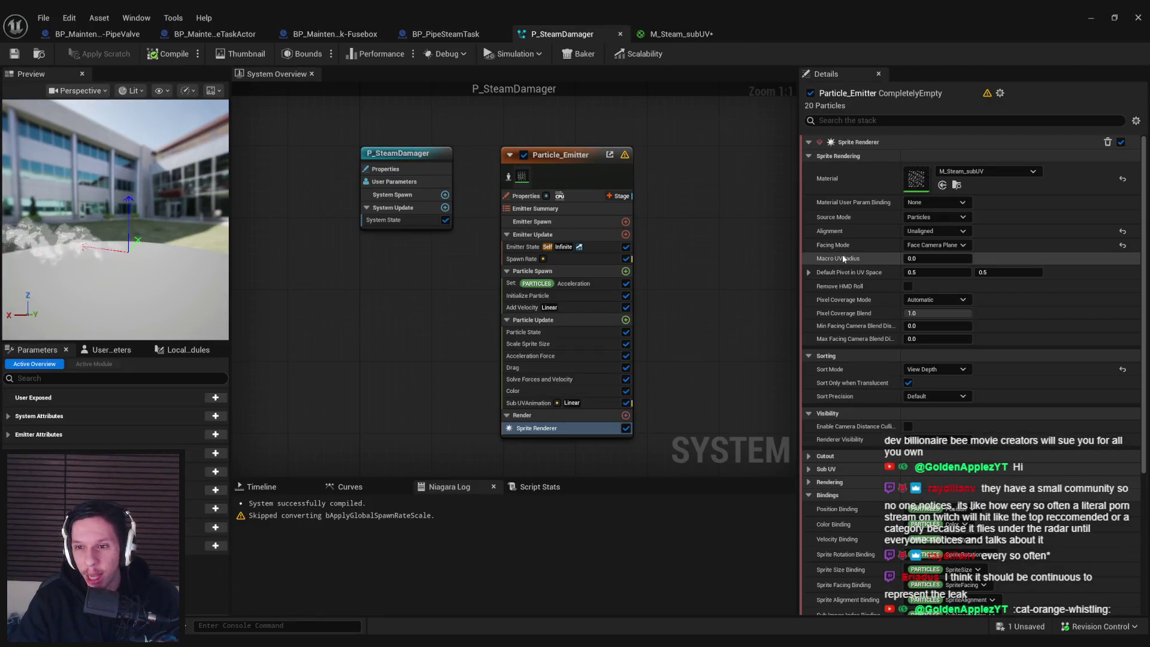
- Try Face Camera Position and Face Camera facing modes, then restore Face Camera Plane
{"action": "left_click", "coordinate": [923, 245]}
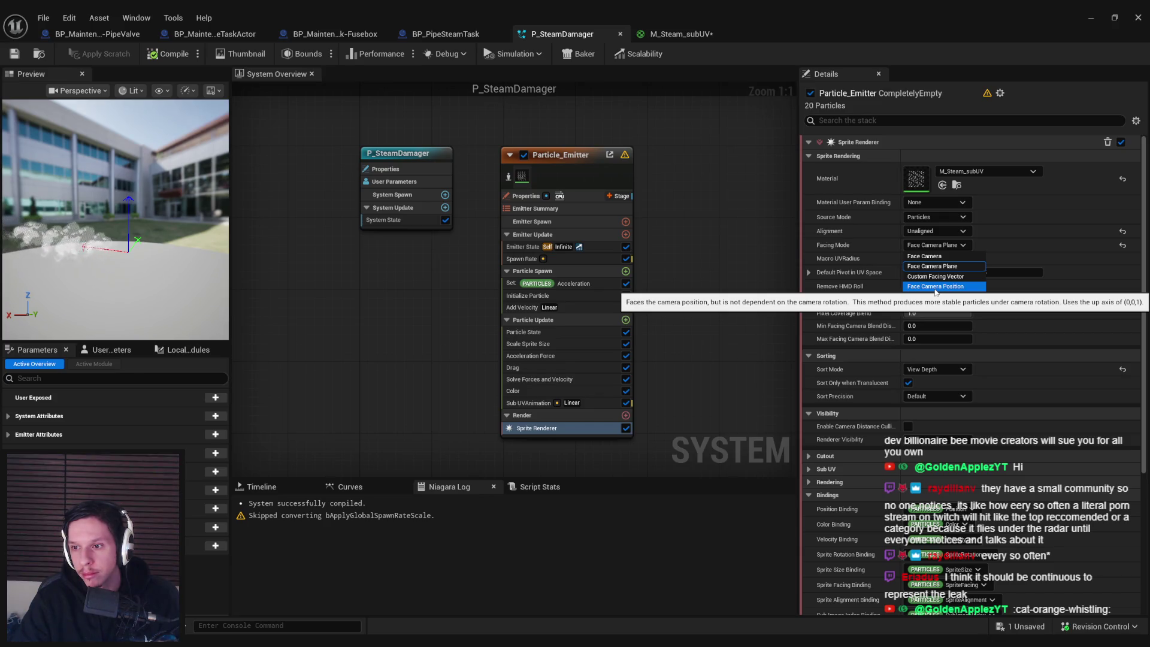
{"action": "left_click", "coordinate": [936, 287]}
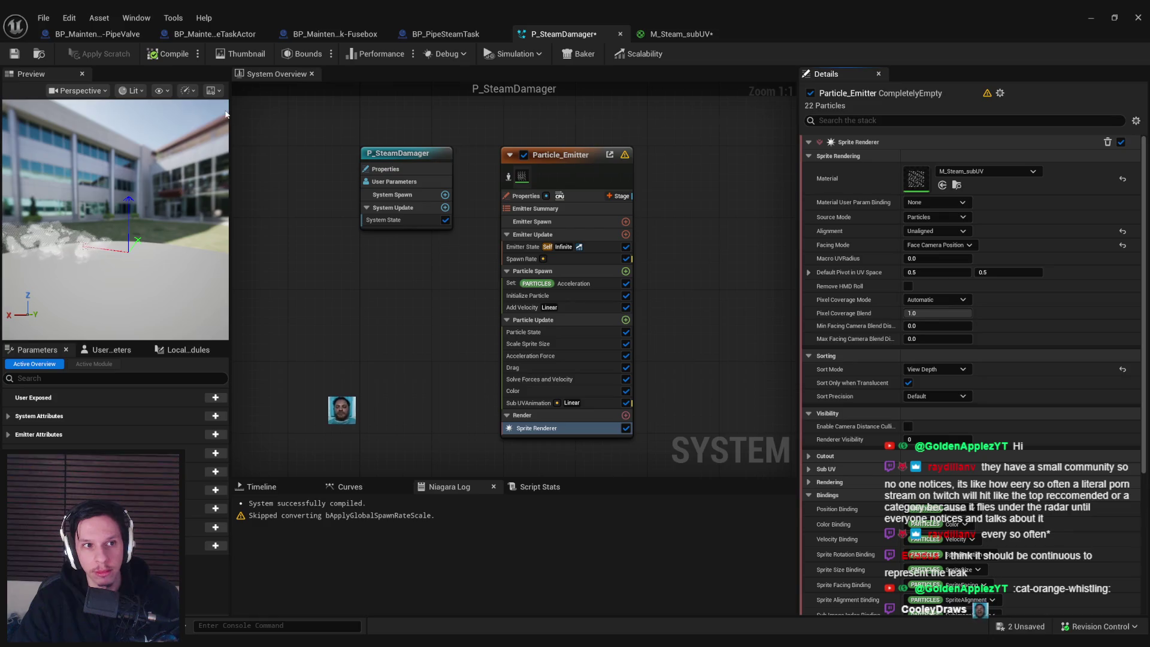
{"action": "left_click", "coordinate": [933, 245]}
{"action": "left_click", "coordinate": [930, 258]}
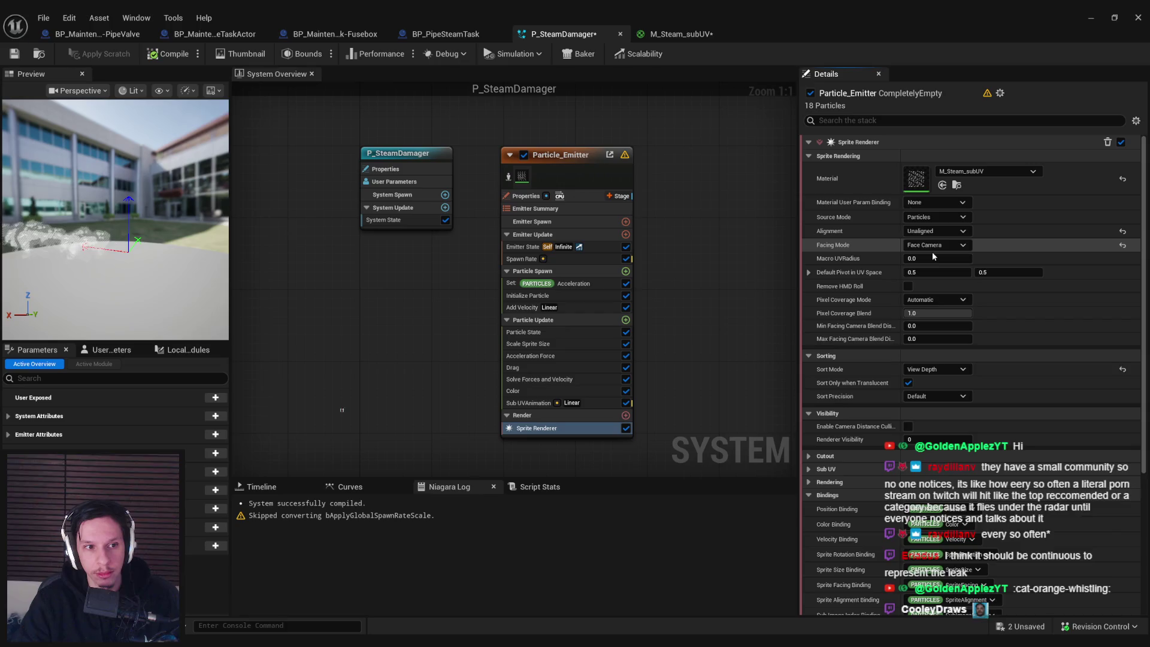
{"action": "left_click", "coordinate": [933, 250]}
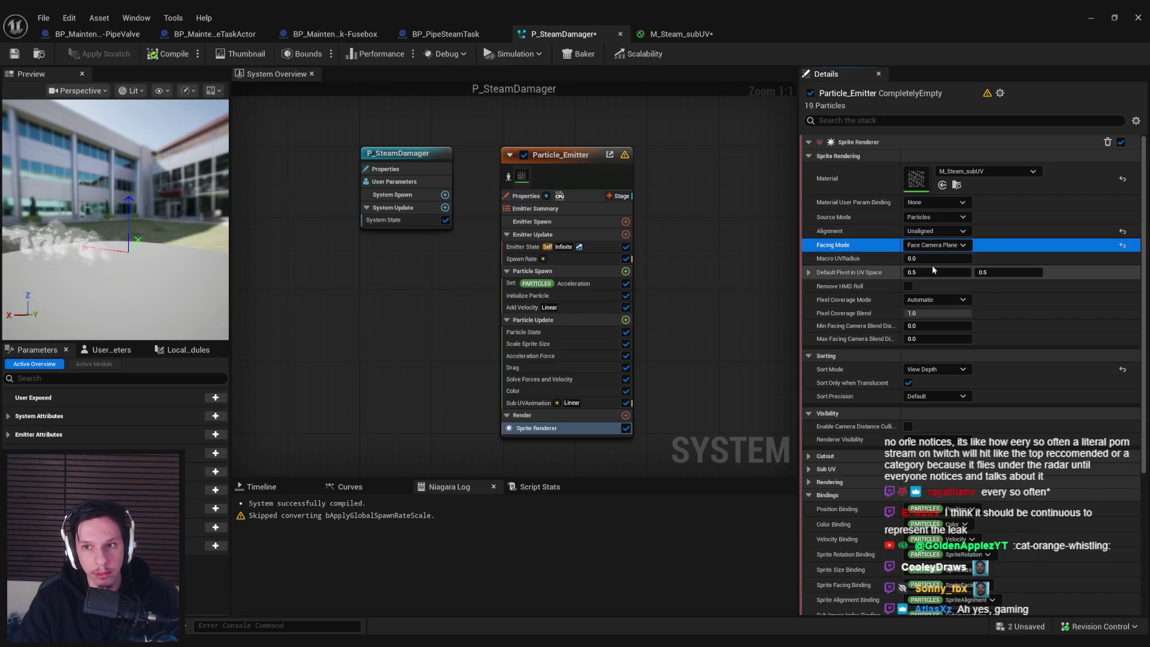
{"action": "left_click", "coordinate": [933, 267]}
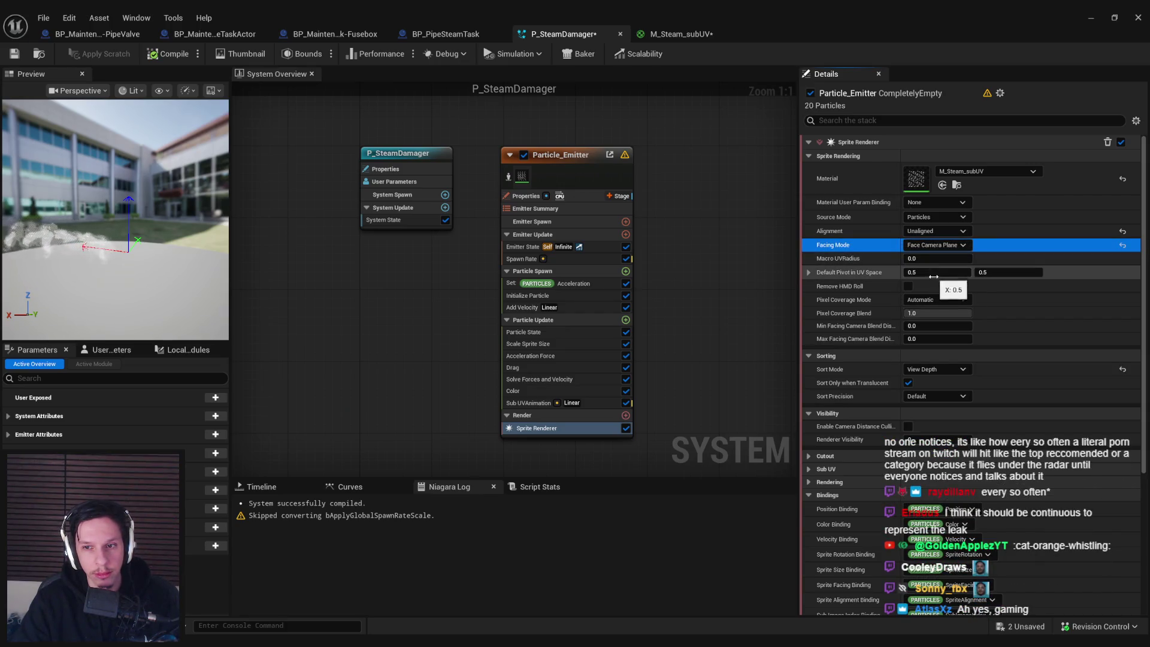
- Inspect the Particle State and Initialize Particle settings, then view the steam in the level
{"action": "left_click", "coordinate": [534, 331]}
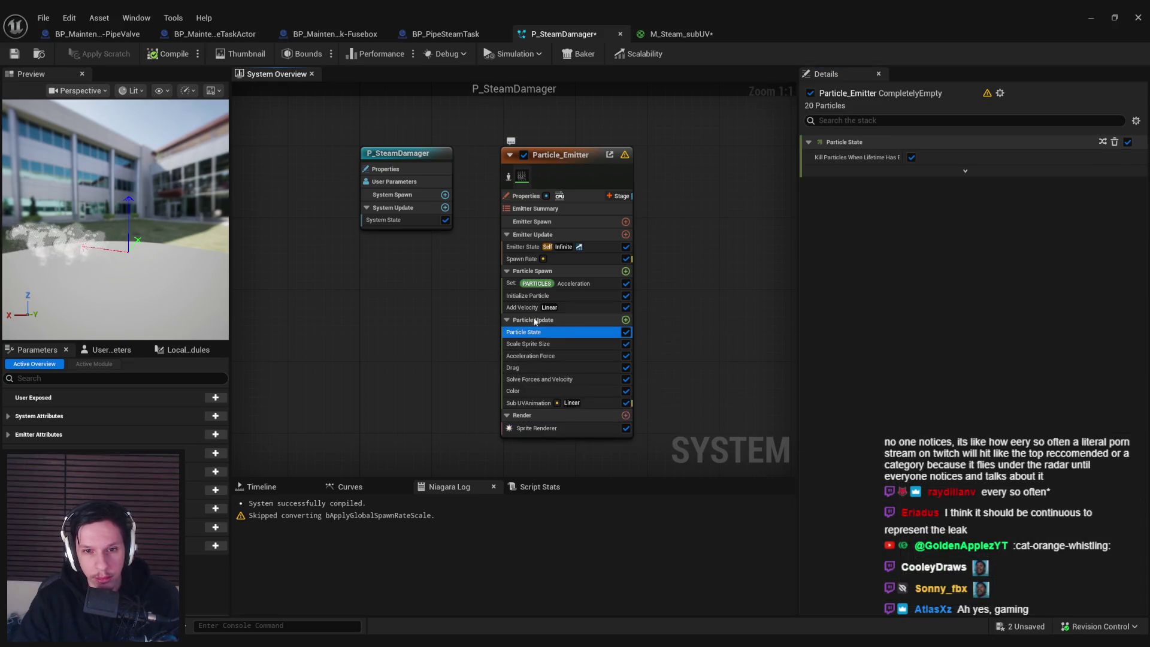
{"action": "left_click", "coordinate": [527, 296]}
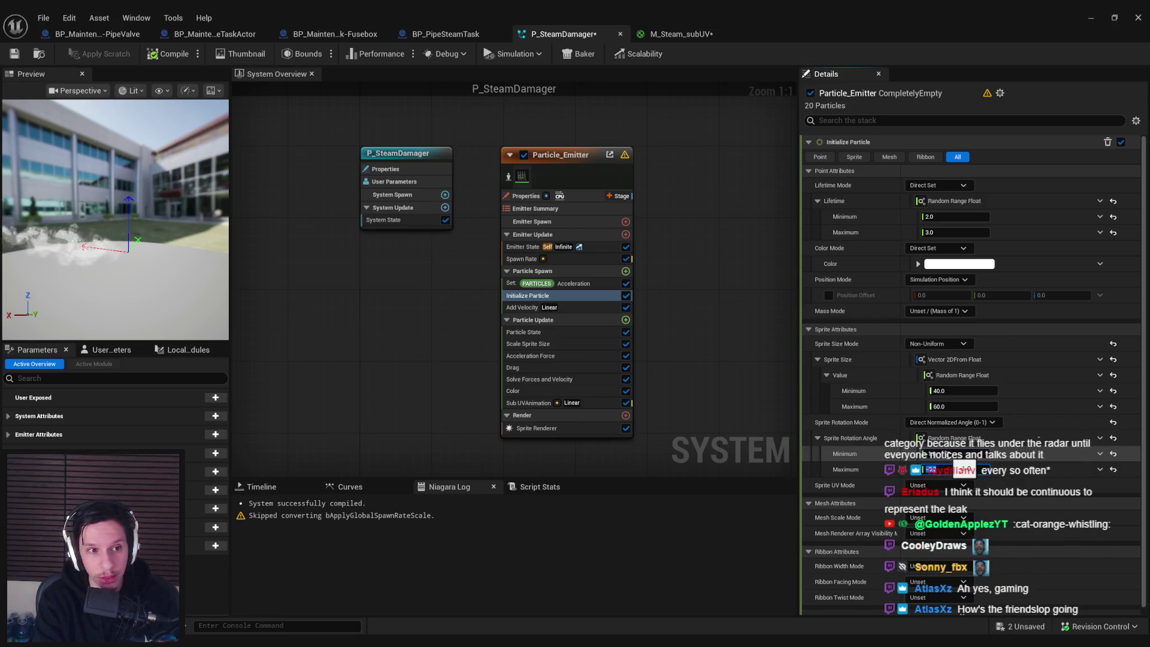
{"action": "key", "text": "alt+Tab"}
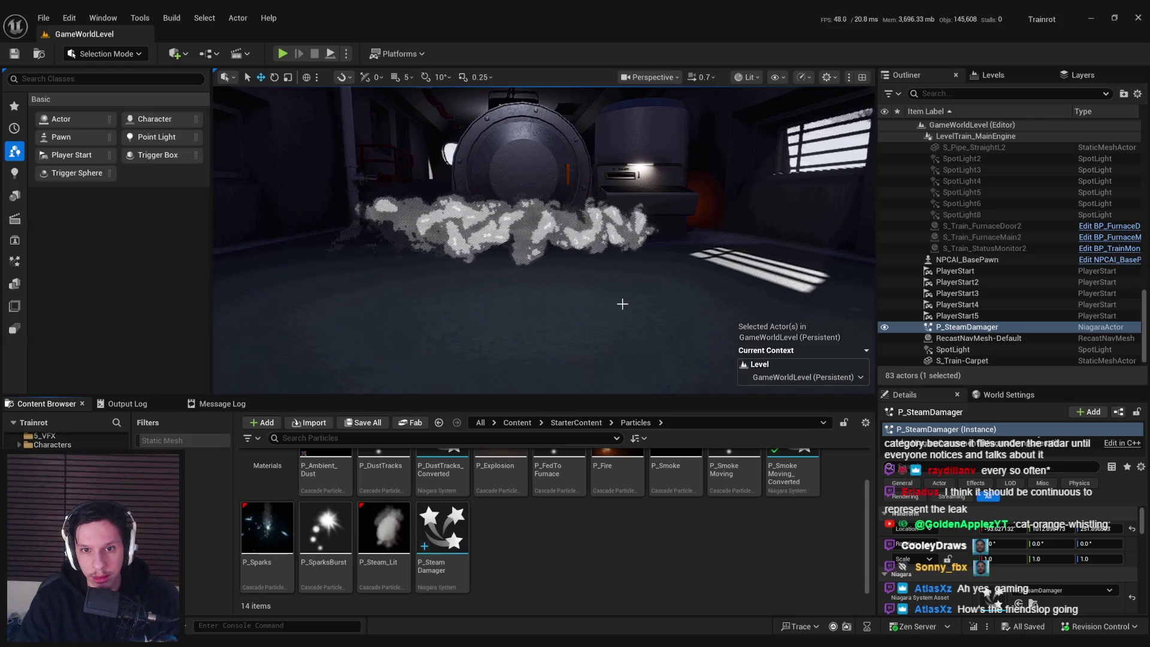
- Orbit the viewport camera around the furnace to inspect the steam
{"action": "left_click_drag", "start_coordinate": [624, 304], "coordinate": [575, 304]}
{"action": "mouse_move", "coordinate": [544, 240]}
{"action": "left_mouse_down"}
{"action": "mouse_move", "coordinate": [544, 317]}
{"action": "mouse_move", "coordinate": [544, 252]}
{"action": "mouse_move", "coordinate": [593, 252]}
{"action": "mouse_move", "coordinate": [606, 240]}
{"action": "mouse_move", "coordinate": [606, 314]}
{"action": "mouse_move", "coordinate": [587, 317]}
{"action": "mouse_move", "coordinate": [601, 316]}
{"action": "left_mouse_up"}
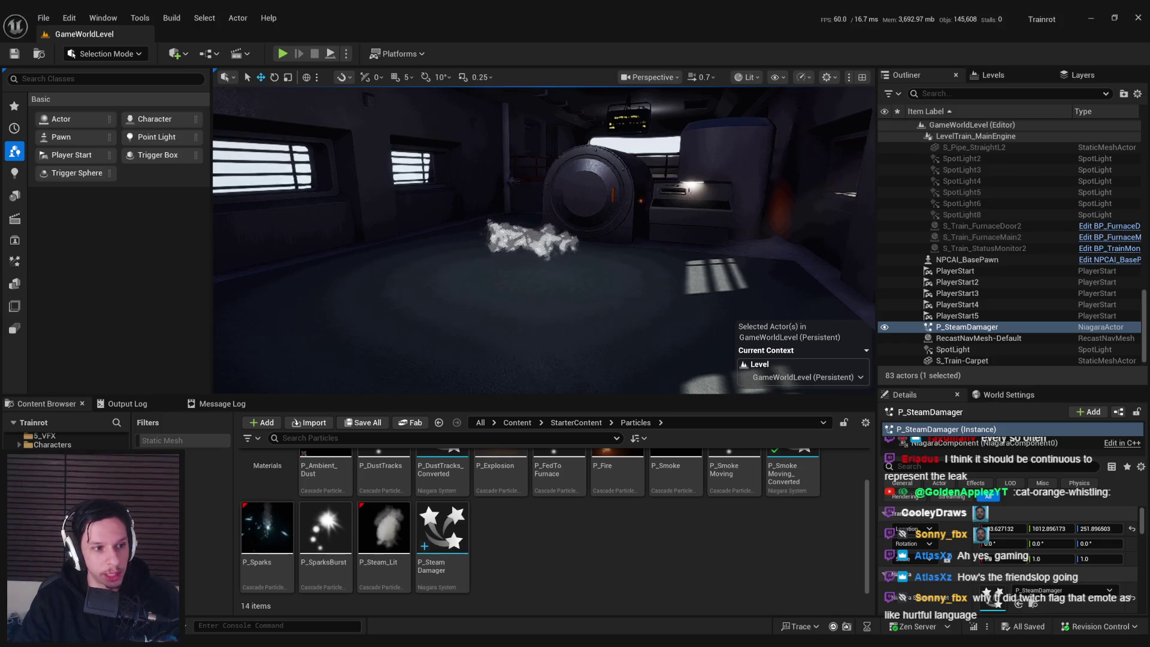
{"action": "left_click_drag", "start_coordinate": [601, 315], "coordinate": [590, 311]}
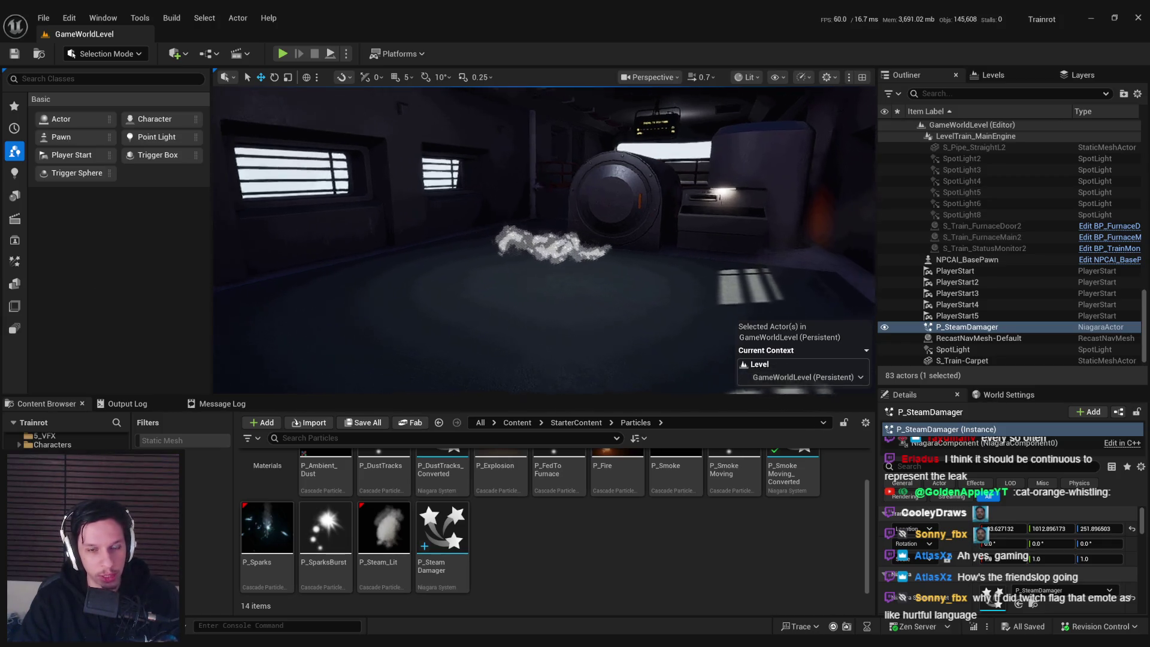
{"action": "mouse_move", "coordinate": [337, 334]}
{"action": "left_mouse_down"}
{"action": "mouse_move", "coordinate": [336, 324]}
{"action": "mouse_move", "coordinate": [336, 333]}
{"action": "left_mouse_up"}
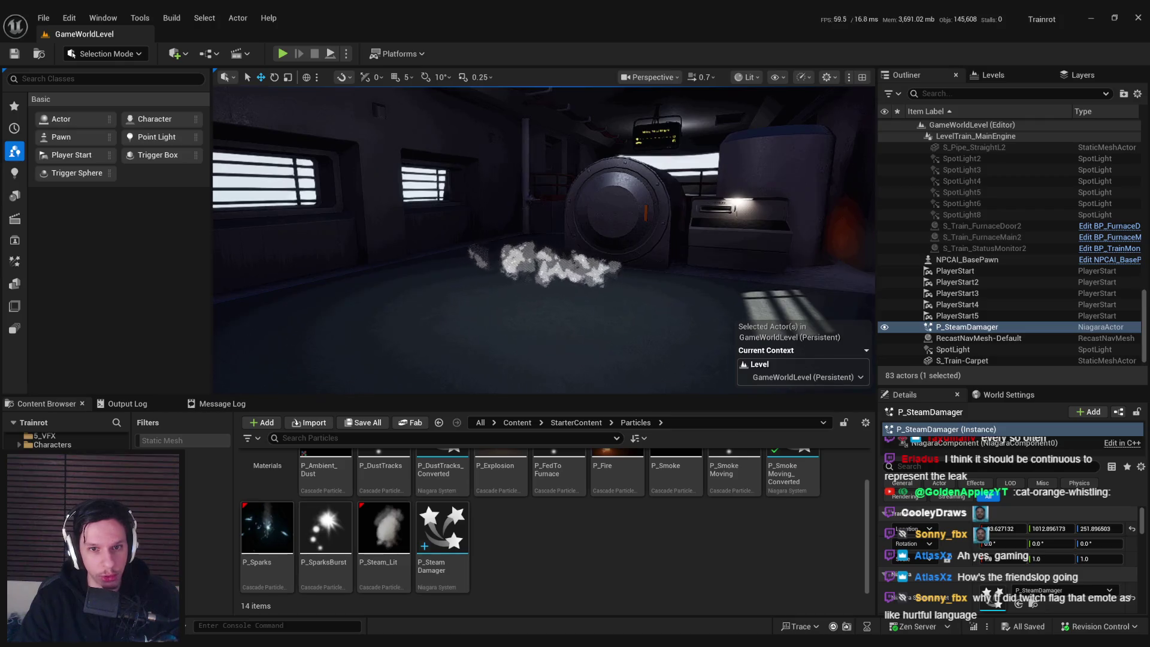
{"action": "left_click_drag", "start_coordinate": [467, 344], "coordinate": [467, 336]}
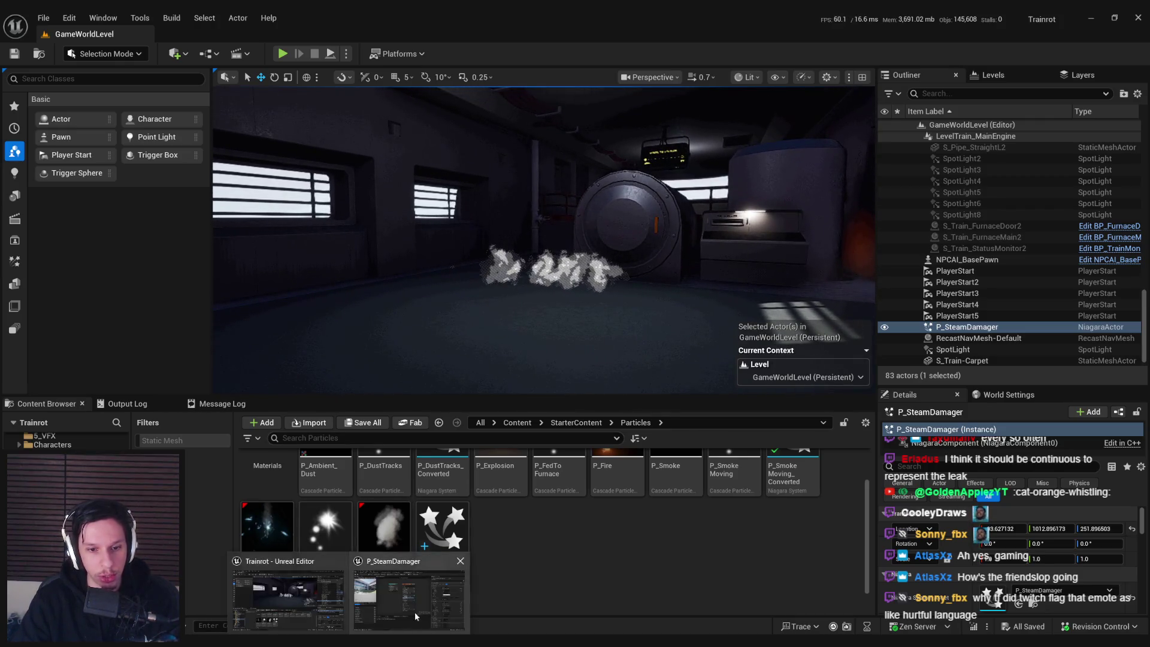
- Check Add Velocity's minimum X (60.0) in P_SteamDamager, then return to the M_Steam_subUV graph
{"action": "left_click", "coordinate": [415, 613]}
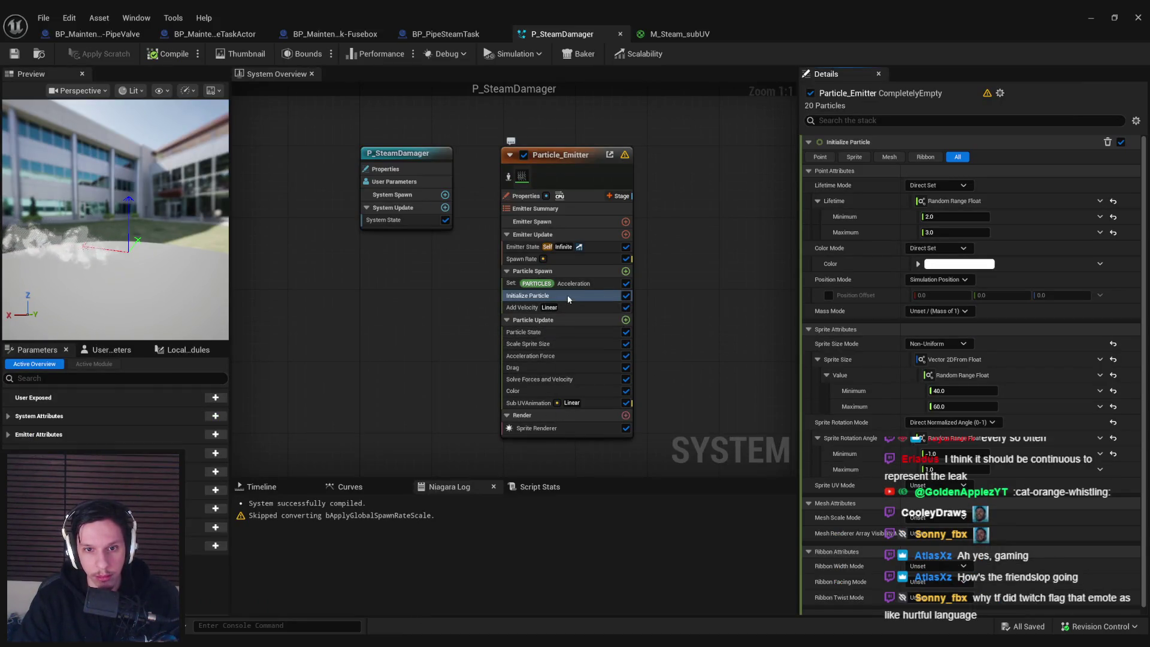
{"action": "left_click", "coordinate": [565, 307]}
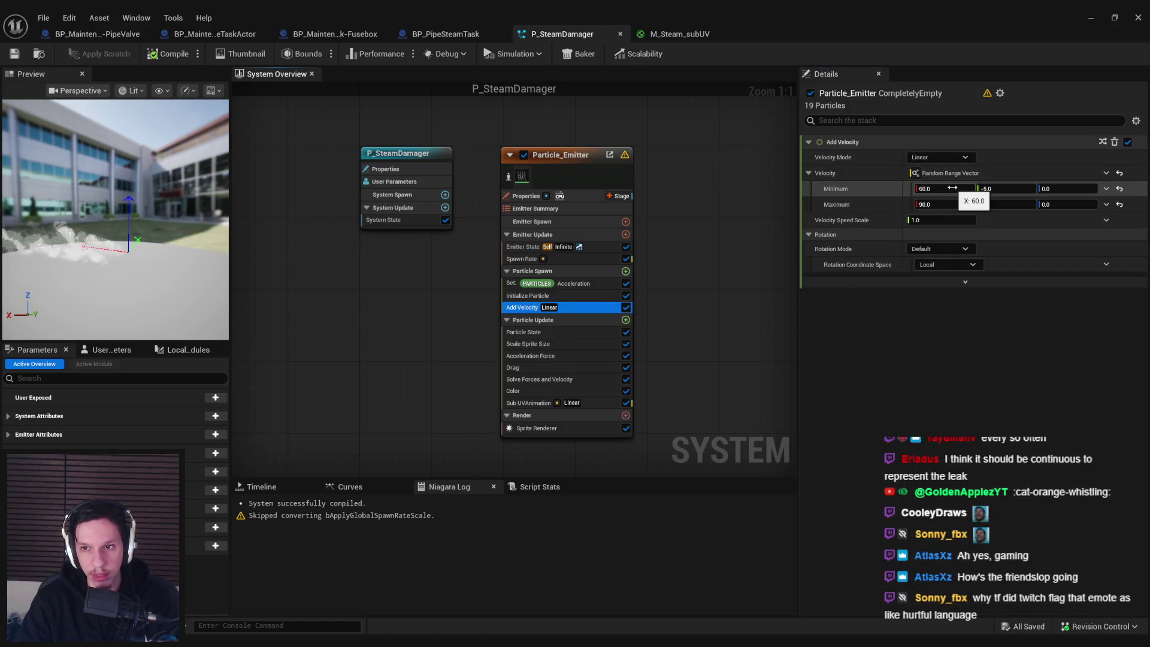
{"action": "left_click", "coordinate": [950, 189]}
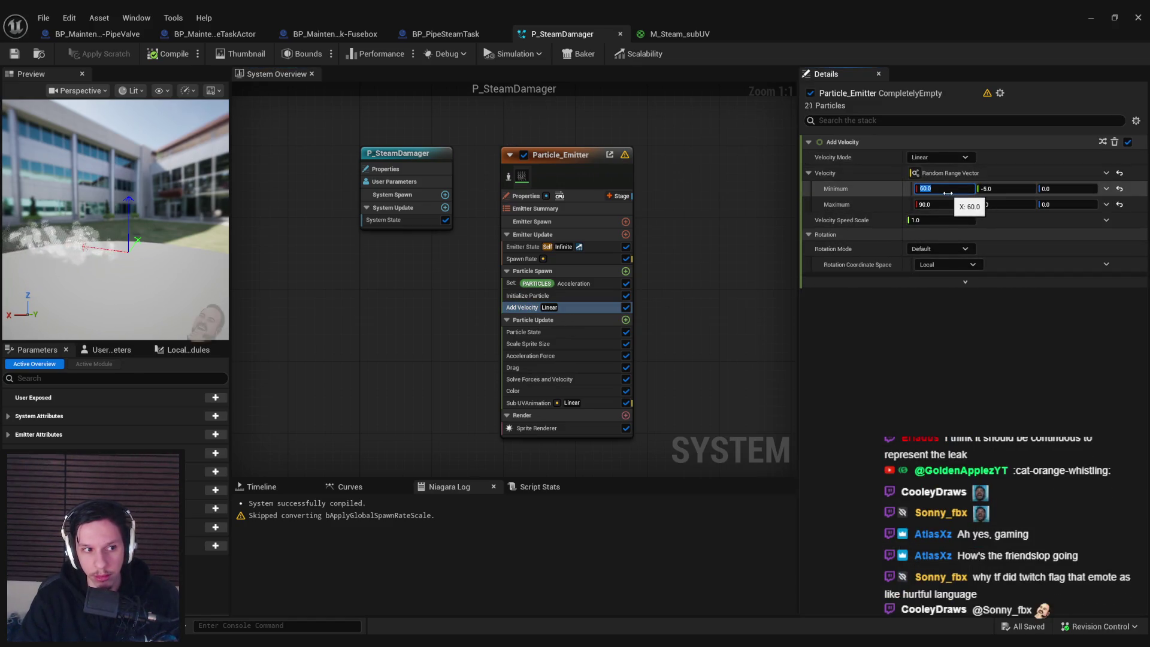
{"action": "left_click", "coordinate": [680, 33]}
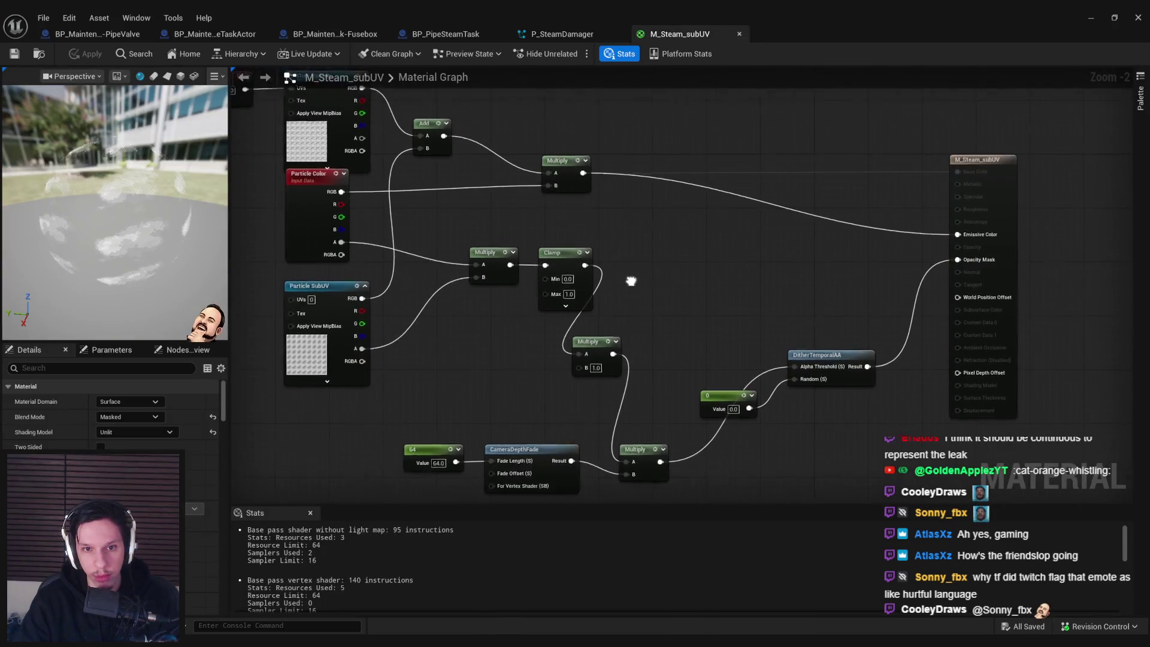
{"action": "scroll", "coordinate": [547, 277], "scroll_direction": "down", "scroll_amount": 1}
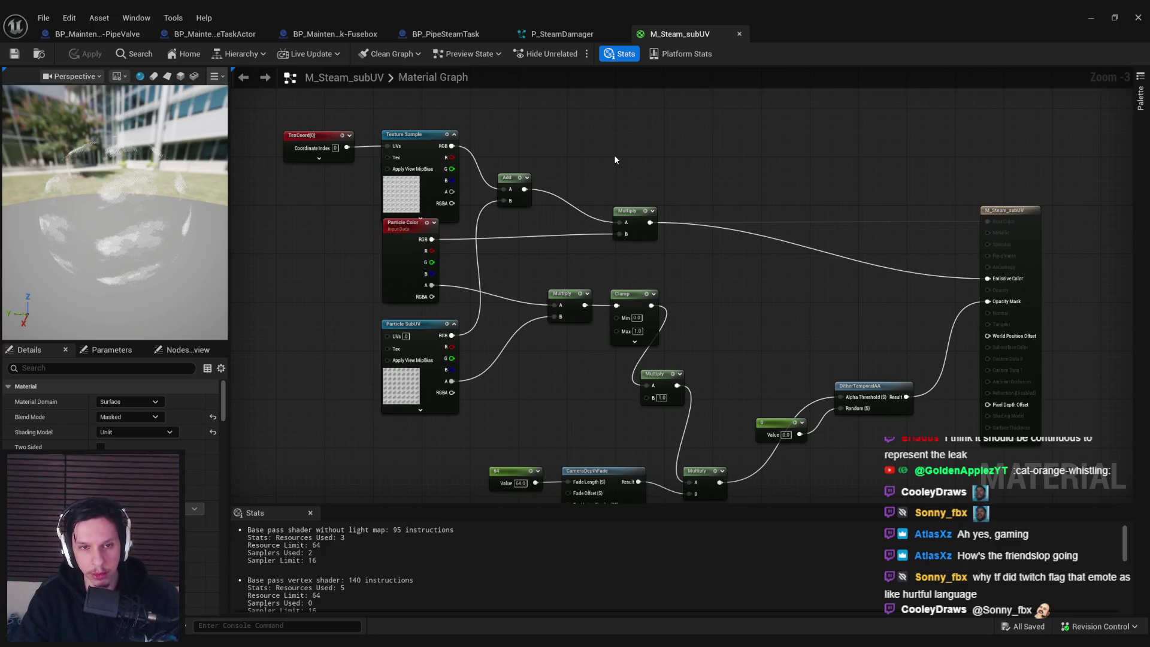
- Move DitherTemporalAA beside Multiply and place the 0 constant just below it
{"action": "left_click_drag", "start_coordinate": [615, 159], "coordinate": [725, 221]}
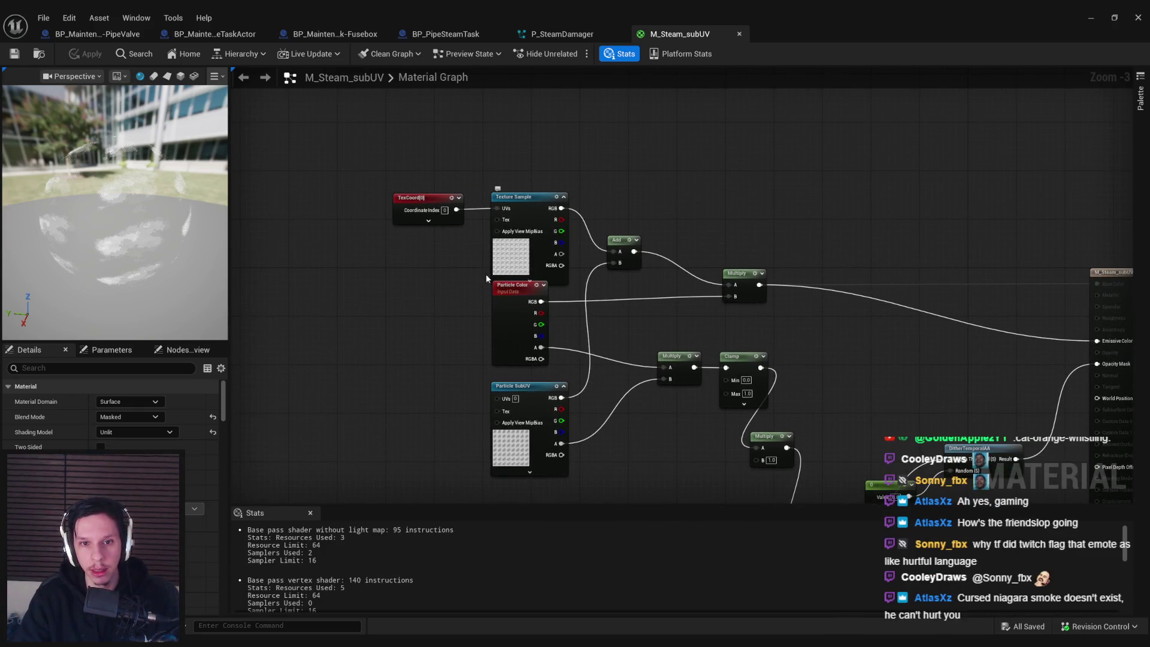
{"action": "left_click_drag", "start_coordinate": [462, 279], "coordinate": [424, 198]}
{"action": "left_click_drag", "start_coordinate": [818, 323], "coordinate": [934, 393]}
{"action": "mouse_move", "coordinate": [959, 355]}
{"action": "left_mouse_down"}
{"action": "mouse_move", "coordinate": [789, 281]}
{"action": "mouse_move", "coordinate": [756, 370]}
{"action": "mouse_move", "coordinate": [730, 363]}
{"action": "left_mouse_up"}
{"action": "left_click", "coordinate": [713, 390]}
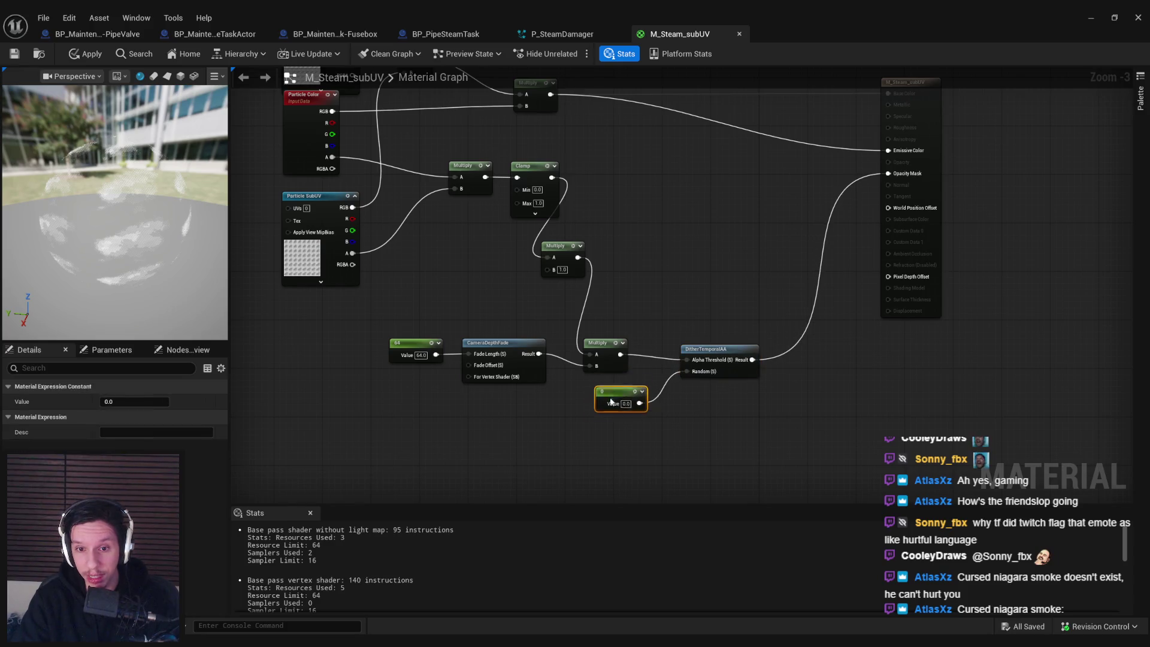
{"action": "left_click_drag", "start_coordinate": [617, 387], "coordinate": [612, 404]}
{"action": "left_click", "coordinate": [738, 372]}
- Inspect the Particle SubUV and Texture Sample node properties
{"action": "mouse_move", "coordinate": [611, 335]}
{"action": "left_mouse_down"}
{"action": "mouse_move", "coordinate": [620, 339]}
{"action": "mouse_move", "coordinate": [634, 263]}
{"action": "mouse_move", "coordinate": [562, 354]}
{"action": "left_mouse_up"}
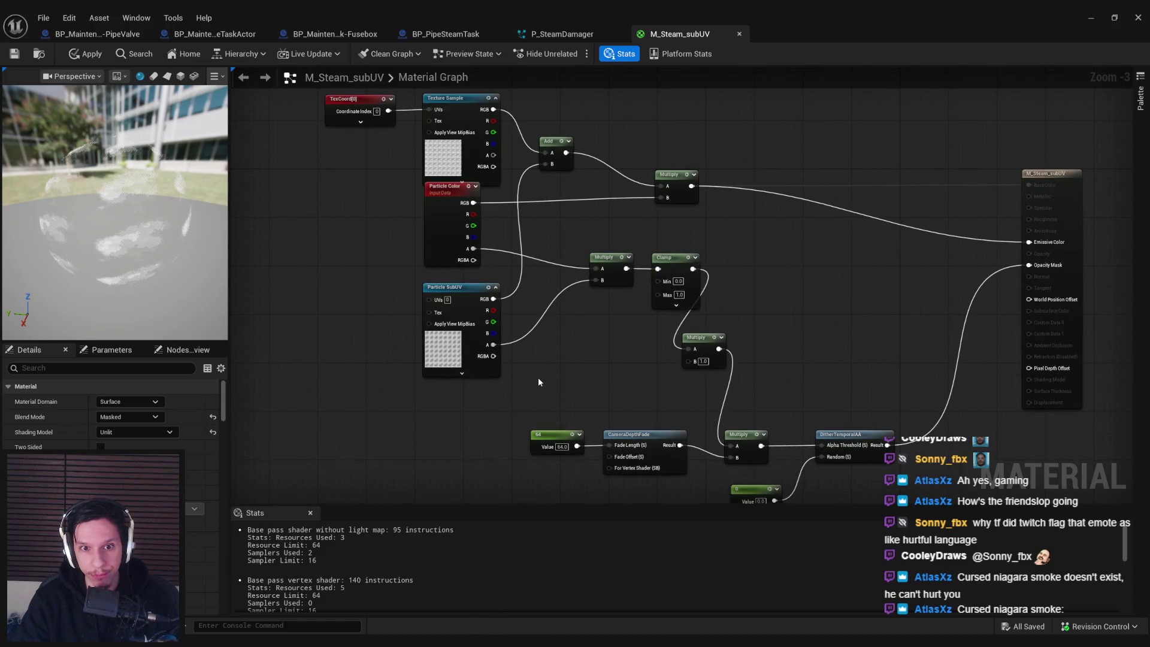
{"action": "left_click", "coordinate": [473, 353]}
{"action": "left_click", "coordinate": [455, 163]}
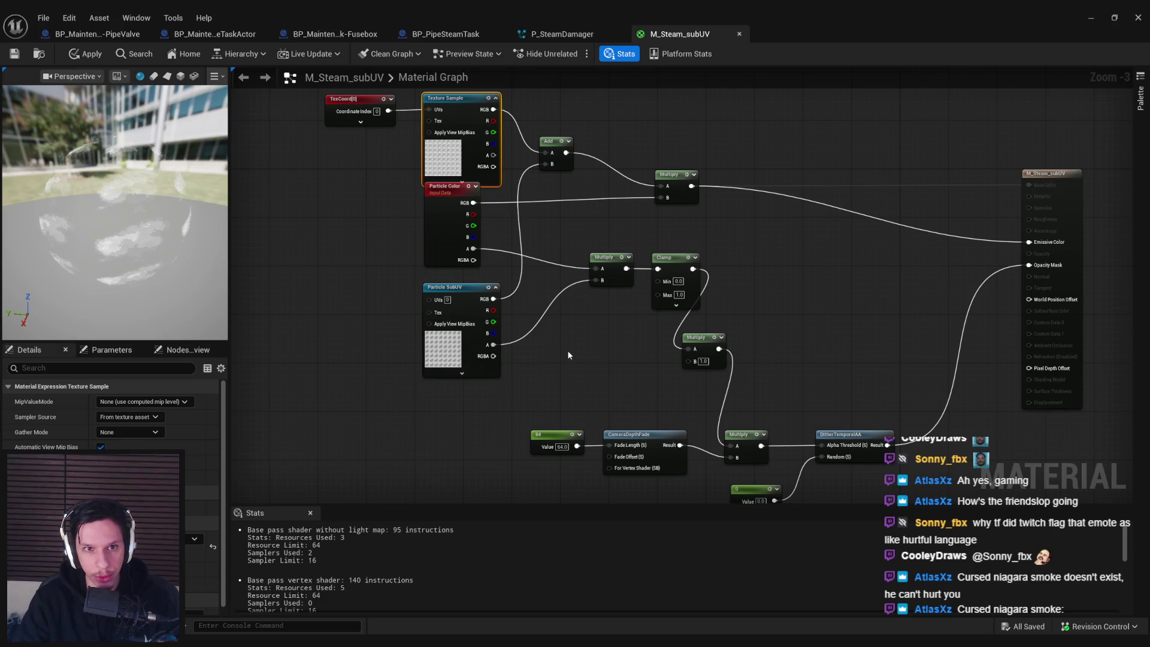
- Duplicate the TexCoord and Texture Sample pair and set UTiling and VTiling to 2
{"action": "left_click_drag", "start_coordinate": [371, 106], "coordinate": [371, 153]}
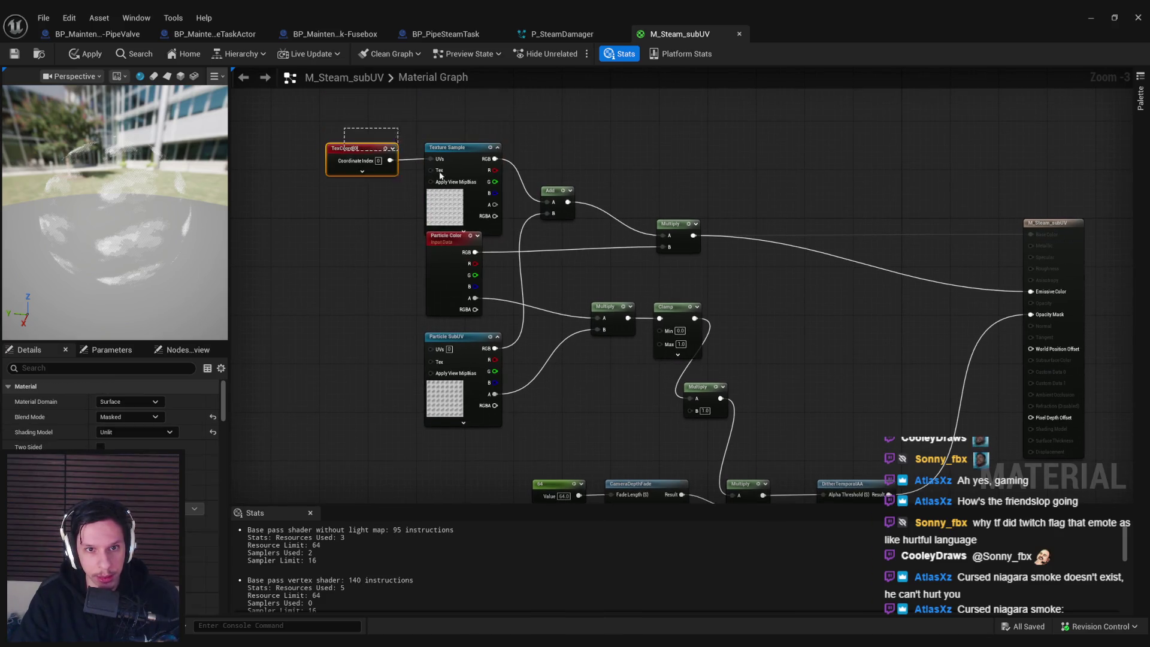
{"action": "key", "text": "ctrl+v"}
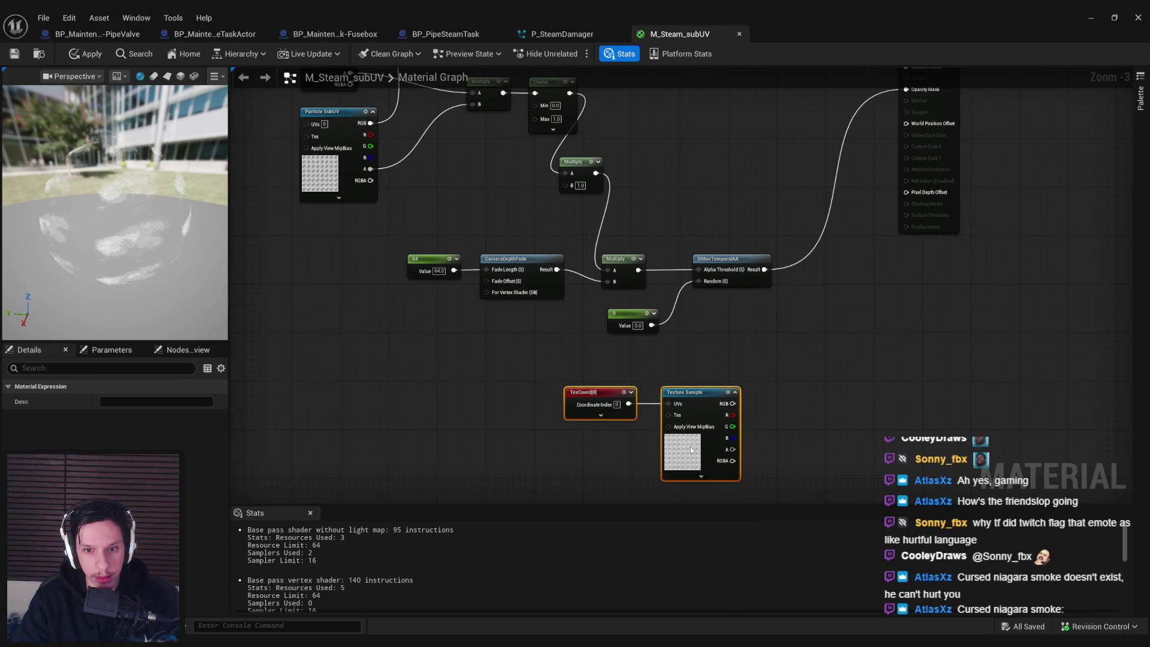
{"action": "left_click", "coordinate": [134, 417]}
{"action": "type", "text": "2"}
{"action": "key", "text": "Tab"}
{"action": "type", "text": "2"}
{"action": "key", "text": "Return"}
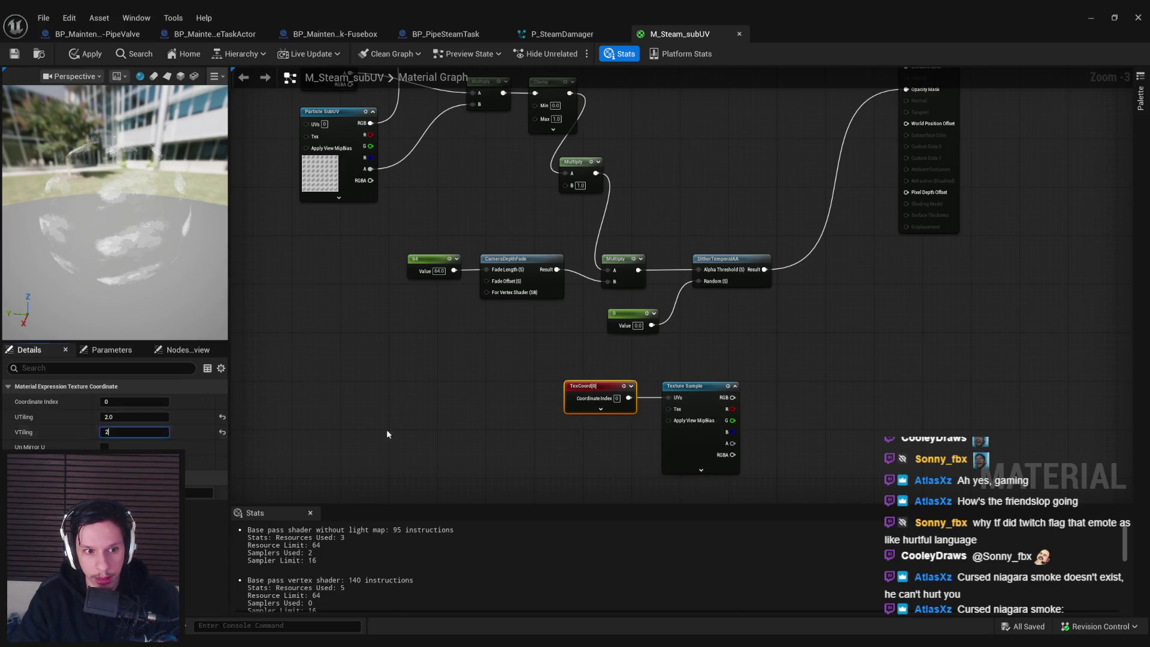
{"action": "mouse_move", "coordinate": [610, 394]}
{"action": "left_mouse_down"}
{"action": "mouse_move", "coordinate": [483, 395]}
{"action": "mouse_move", "coordinate": [667, 401]}
{"action": "left_mouse_up"}
- Insert a Panner (speed X 0.1) between the new TexCoord and Texture Sample
{"action": "key", "text": "Escape"}
{"action": "left_click", "coordinate": [533, 400]}
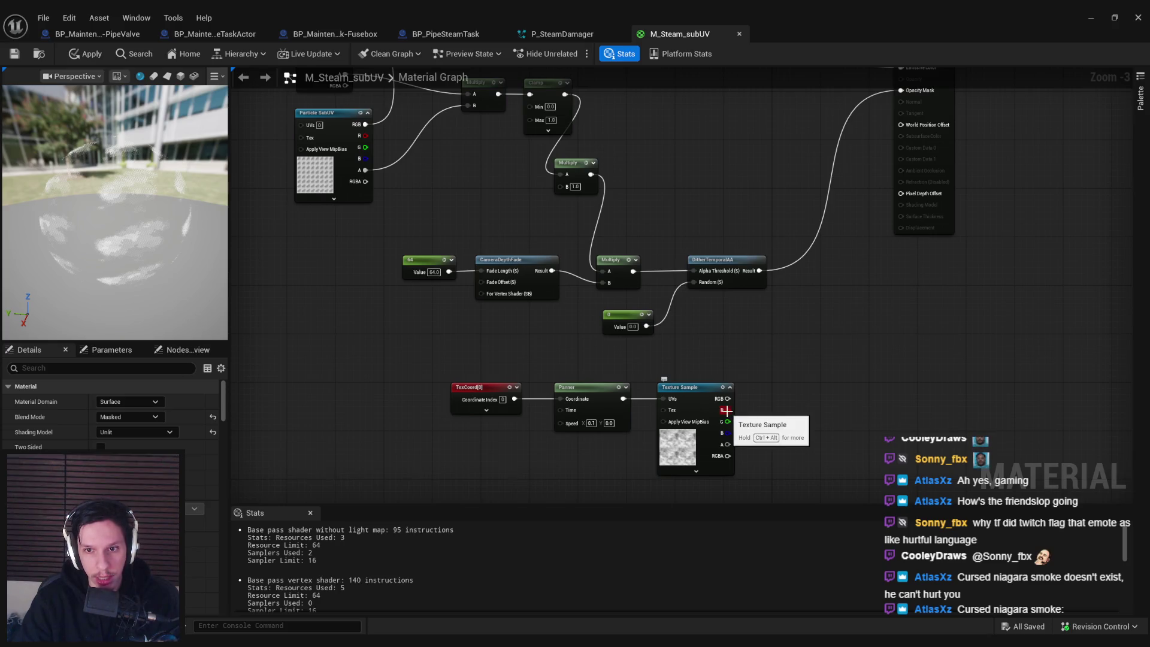
{"action": "left_click_drag", "start_coordinate": [793, 275], "coordinate": [796, 276]}
{"action": "left_click", "coordinate": [737, 344]}
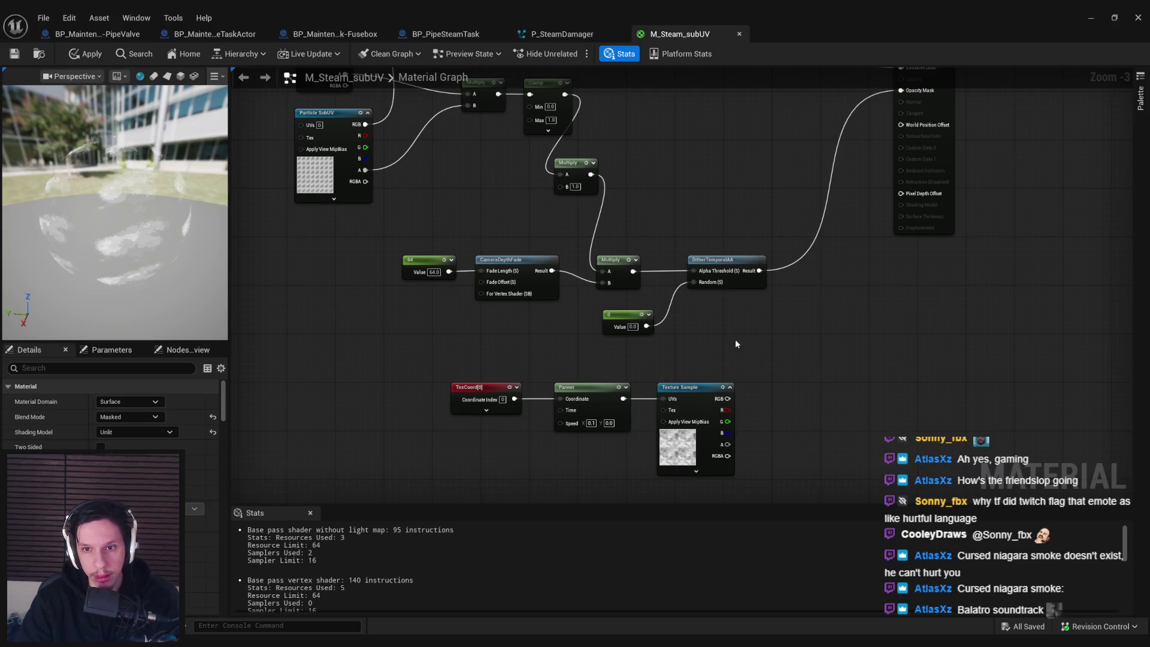
- Add a Multiply between the depth-fade Multiply and DitherTemporalAA's Alpha Threshold
{"action": "left_click_drag", "start_coordinate": [655, 267], "coordinate": [655, 267]}
{"action": "left_click_drag", "start_coordinate": [725, 277], "coordinate": [791, 276]}
{"action": "left_click", "coordinate": [668, 264]}
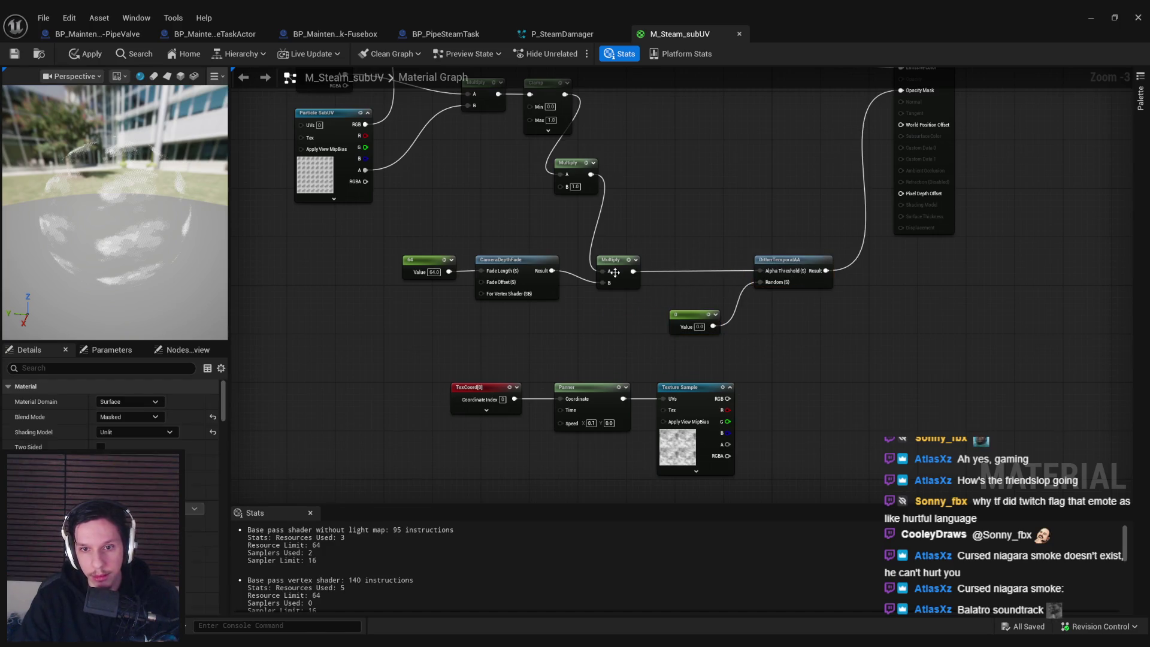
{"action": "key", "text": "m"}
{"action": "left_click", "coordinate": [668, 264]}
{"action": "left_click_drag", "start_coordinate": [700, 272], "coordinate": [760, 270]}
{"action": "mouse_move", "coordinate": [633, 272]}
{"action": "left_mouse_down"}
{"action": "mouse_move", "coordinate": [670, 271]}
{"action": "mouse_move", "coordinate": [728, 410]}
{"action": "left_mouse_up"}
- Wire the panning texture's red channel into the new Multiply's B, apply, and check the level
{"action": "left_click_drag", "start_coordinate": [761, 476], "coordinate": [443, 377]}
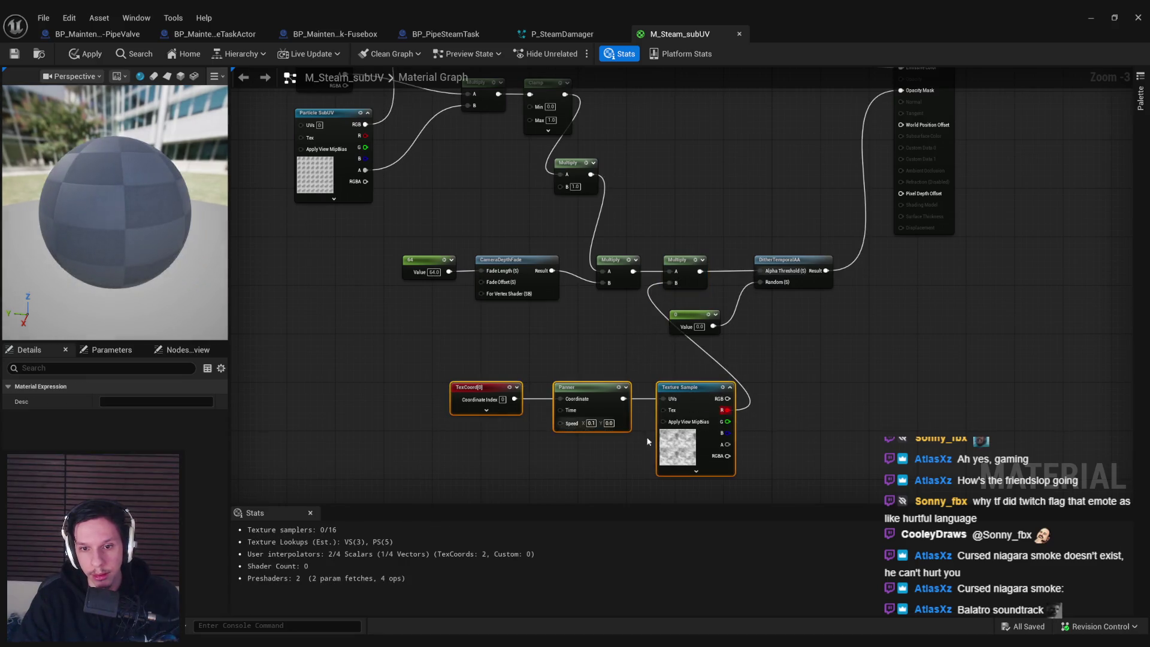
{"action": "mouse_move", "coordinate": [692, 438]}
{"action": "left_mouse_down"}
{"action": "mouse_move", "coordinate": [590, 395]}
{"action": "mouse_move", "coordinate": [603, 395]}
{"action": "left_mouse_up"}
{"action": "left_click", "coordinate": [484, 425]}
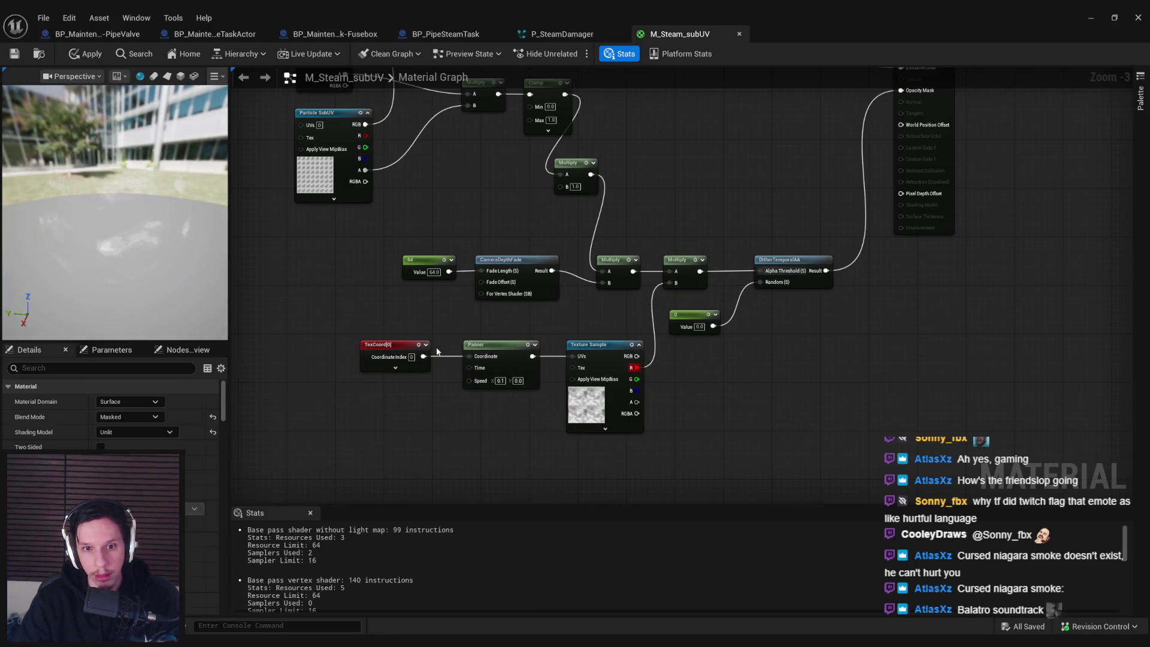
{"action": "left_click", "coordinate": [85, 57]}
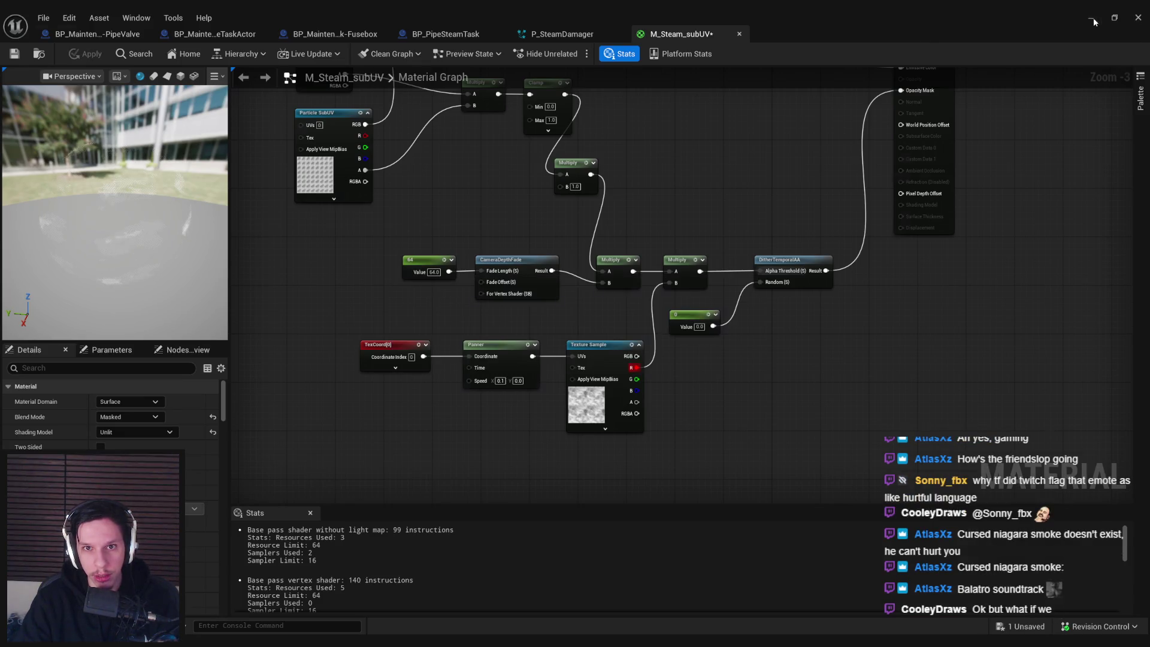
{"action": "left_click", "coordinate": [1092, 19]}
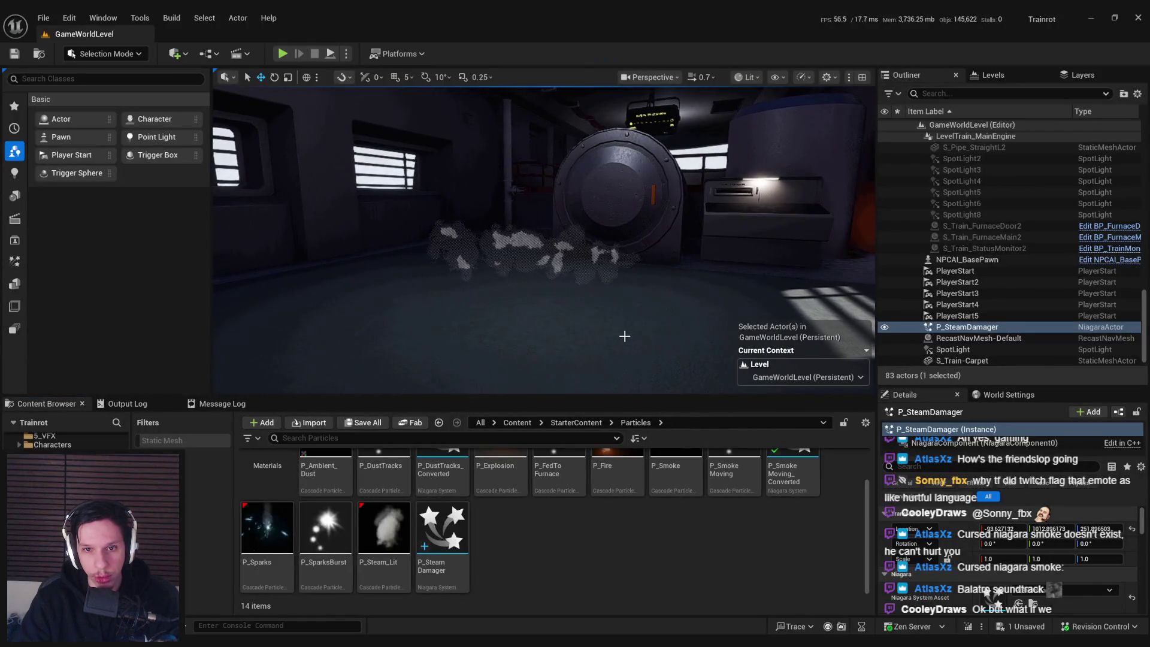
- Set the Panner Speed X to 0.3 and apply the material
{"action": "key", "text": "alt+Tab"}
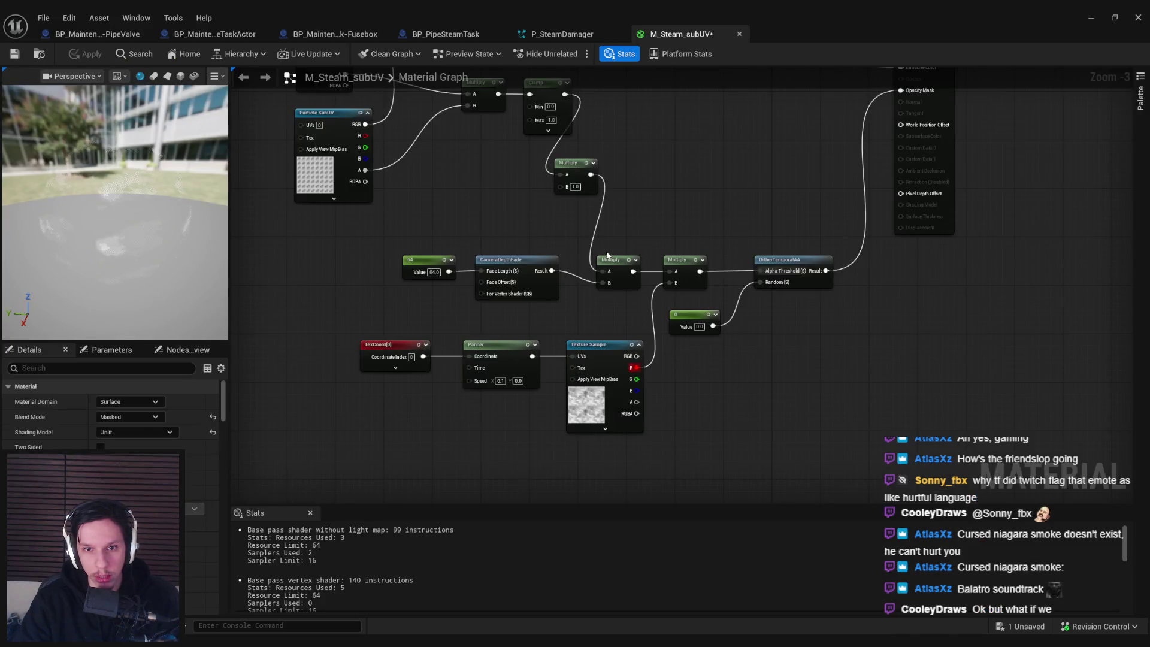
{"action": "left_click_drag", "start_coordinate": [607, 256], "coordinate": [625, 283]}
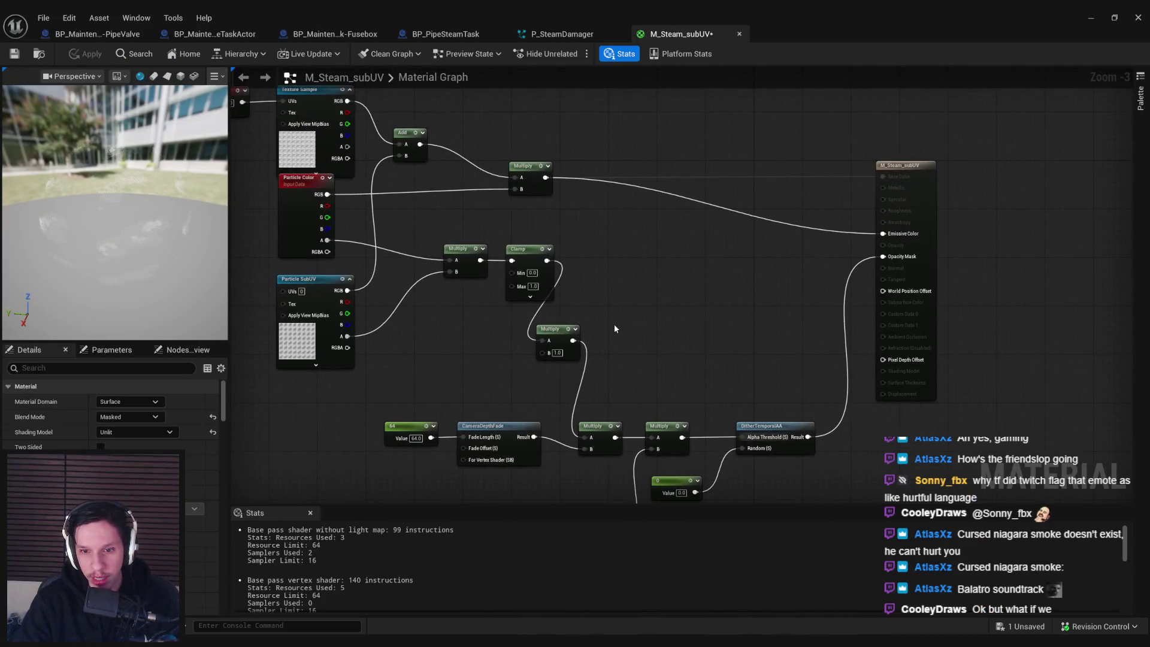
{"action": "left_click_drag", "start_coordinate": [614, 324], "coordinate": [585, 295]}
{"action": "scroll", "coordinate": [468, 435], "scroll_direction": "up", "scroll_amount": 1}
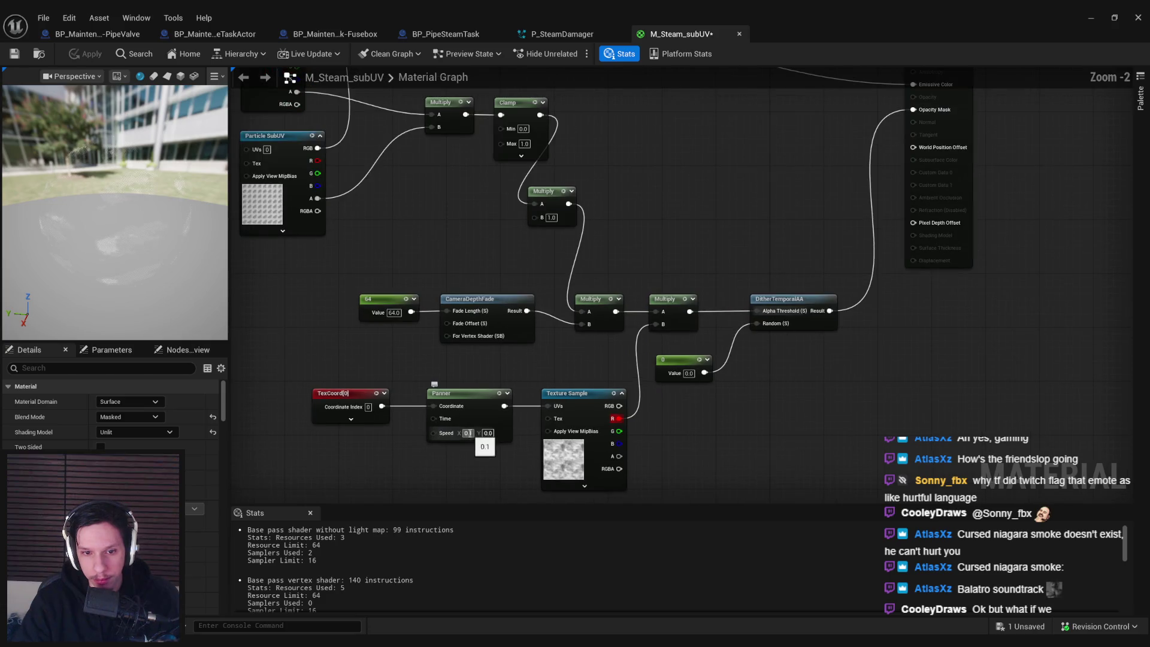
{"action": "type", "text": "0.3"}
{"action": "key", "text": "Return"}
{"action": "left_click", "coordinate": [87, 53]}
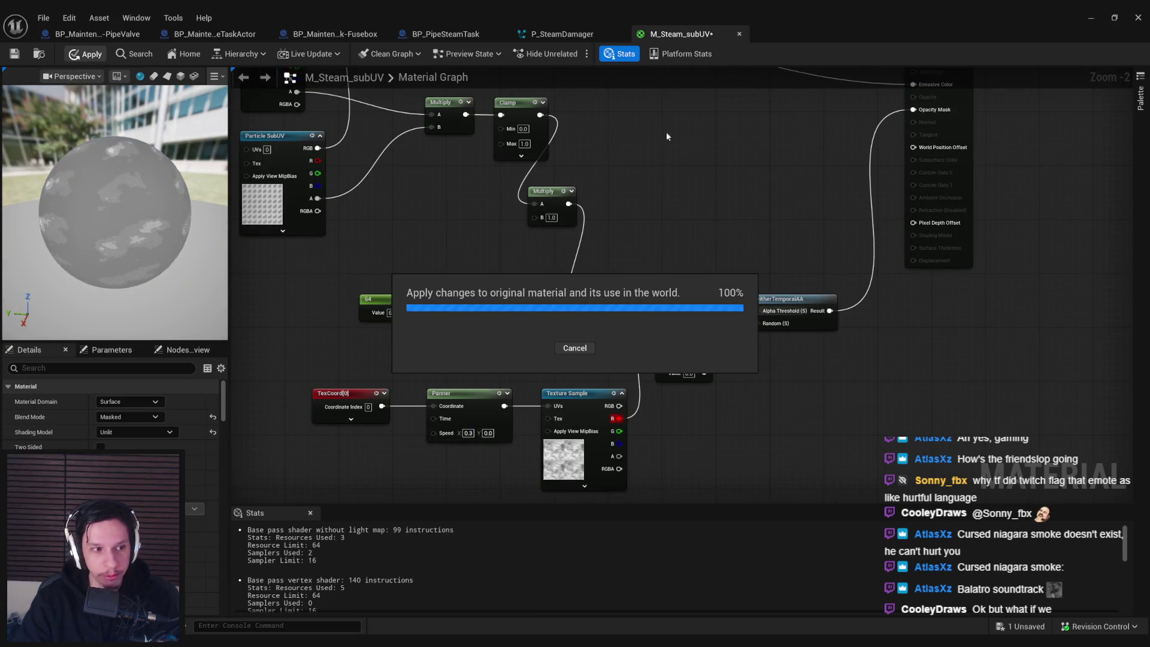
- Check the faster steam in the level and save M_Steam_subUV
{"action": "left_click", "coordinate": [1091, 20]}
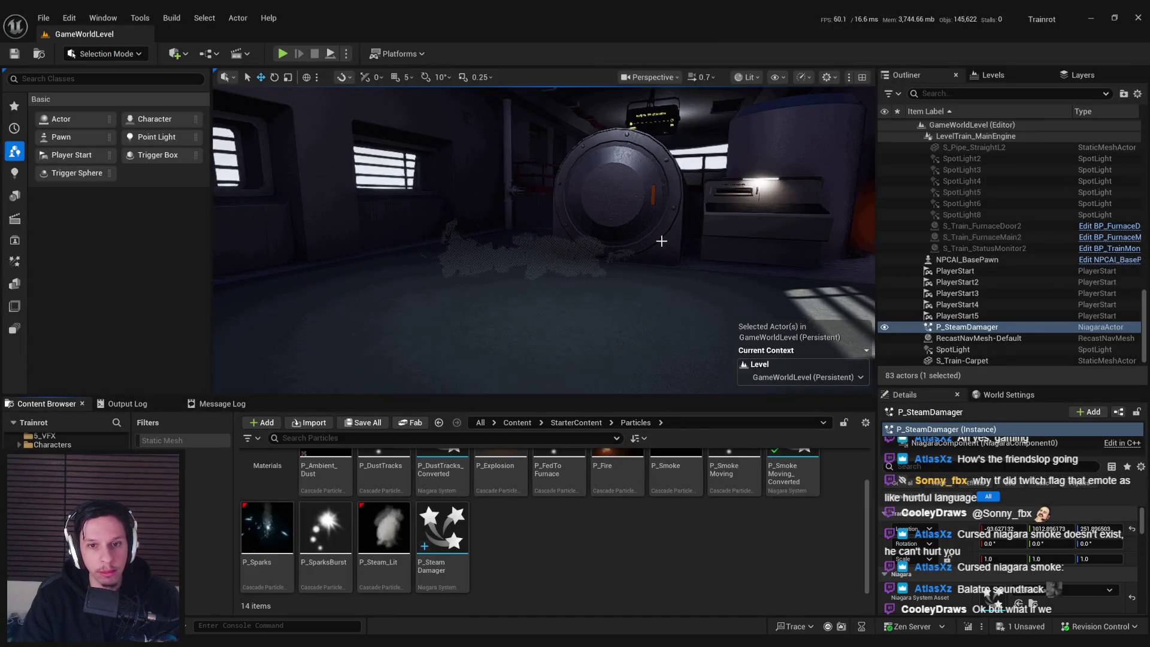
{"action": "mouse_move", "coordinate": [662, 241]}
{"action": "left_mouse_down"}
{"action": "mouse_move", "coordinate": [661, 218]}
{"action": "mouse_move", "coordinate": [662, 244]}
{"action": "left_mouse_up"}
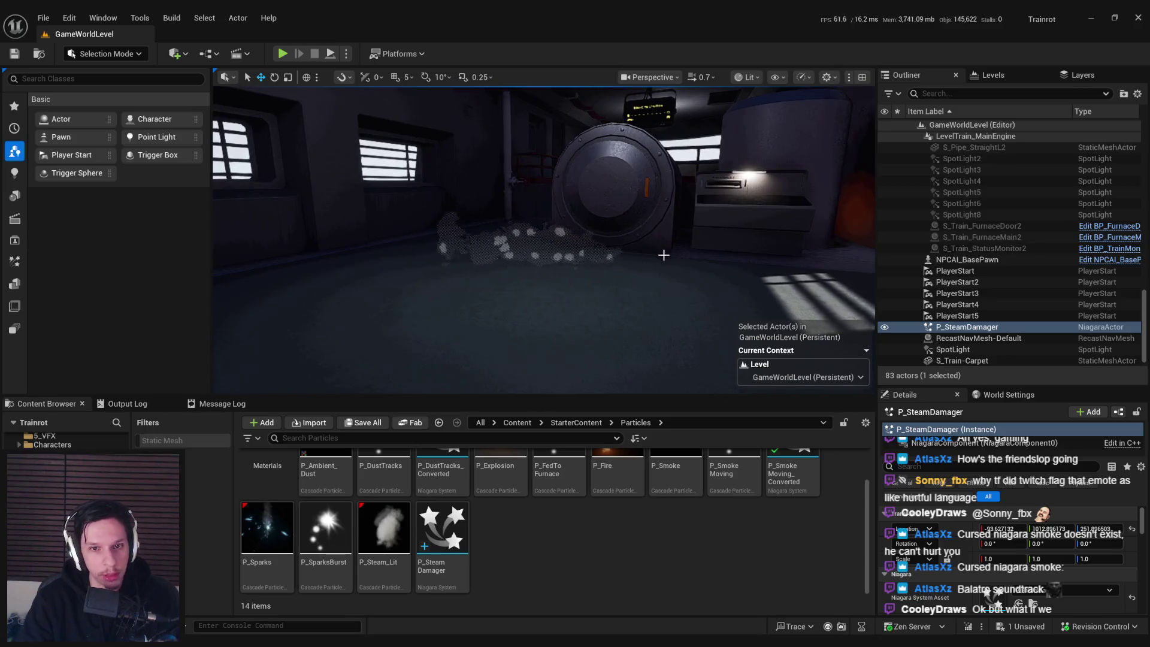
{"action": "left_click", "coordinate": [395, 611]}
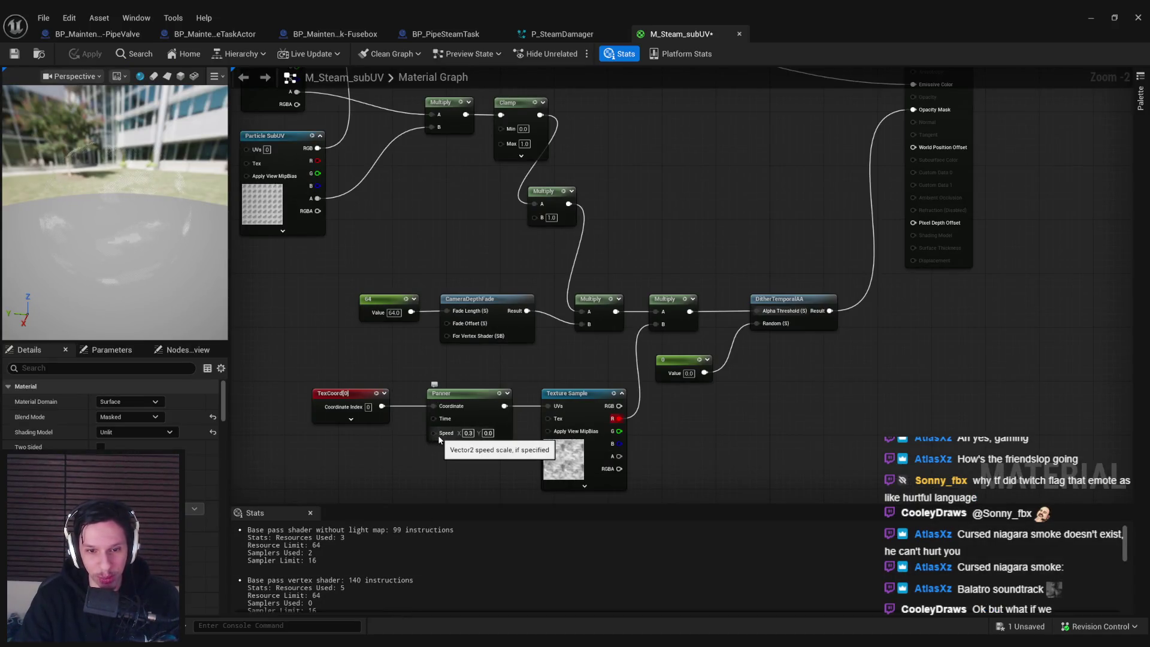
{"action": "key", "text": "ctrl+s"}
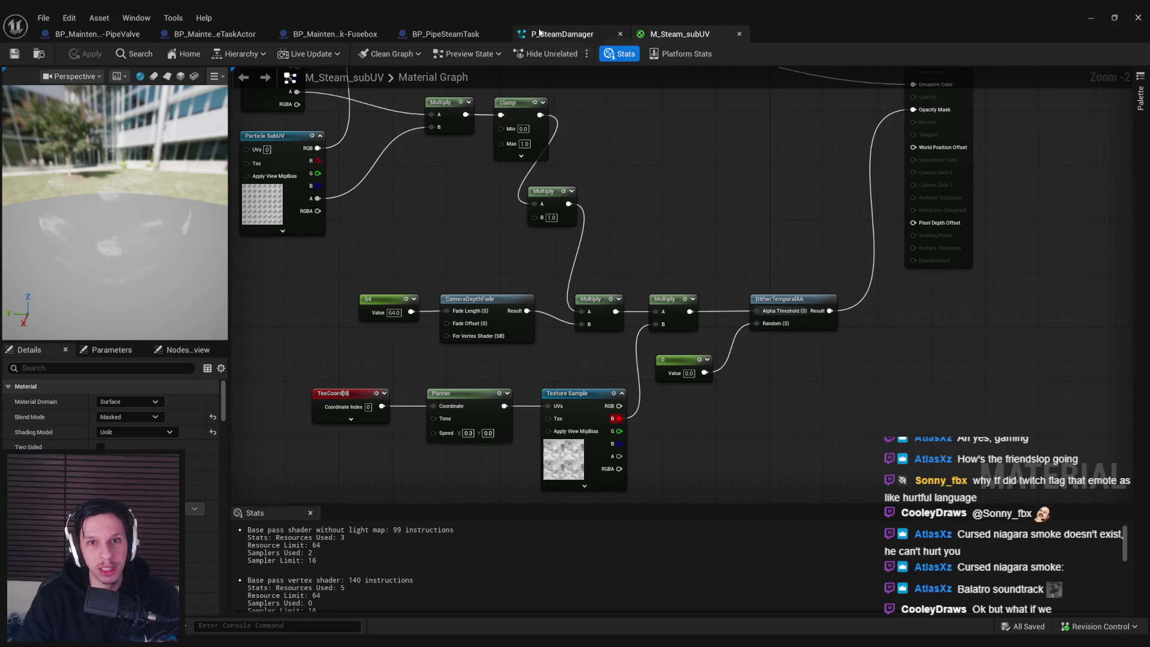
{"action": "left_click_drag", "start_coordinate": [425, 366], "coordinate": [536, 292]}
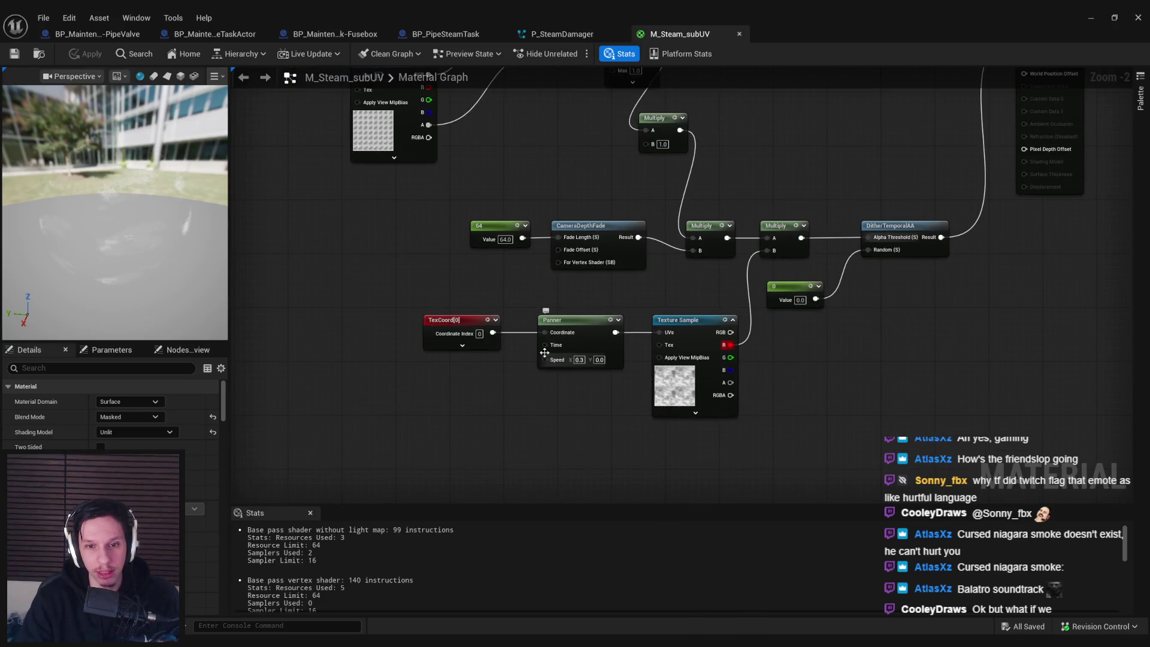
{"action": "mouse_move", "coordinate": [547, 362]}
{"action": "left_mouse_down"}
{"action": "mouse_move", "coordinate": [483, 466]}
{"action": "mouse_move", "coordinate": [525, 293]}
{"action": "left_mouse_up"}
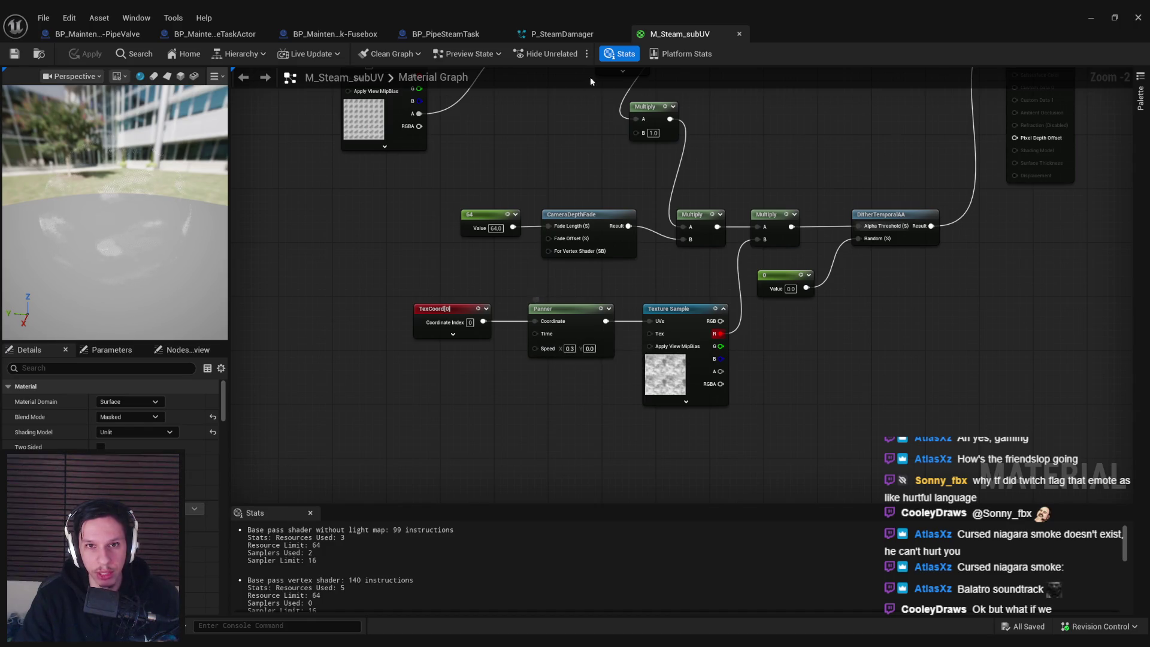
{"action": "left_click", "coordinate": [569, 35]}
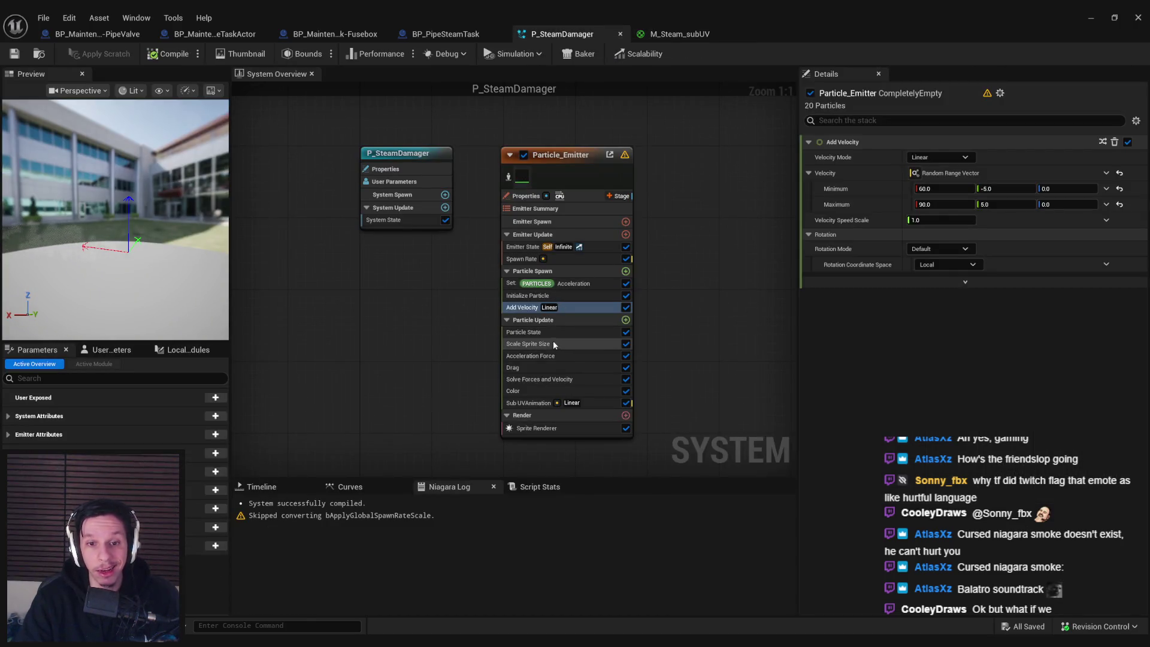
- Check Initialize Particle's minimum sprite rotation angle, view the level steam, and return to the material graph
{"action": "left_click", "coordinate": [540, 295]}
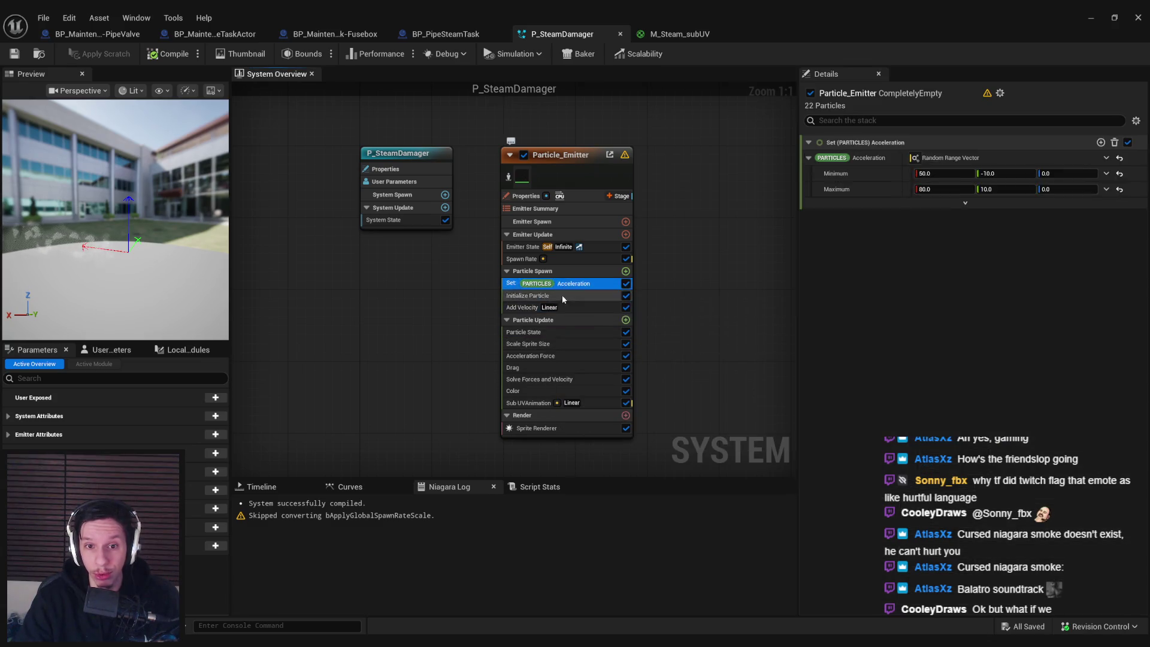
{"action": "left_click", "coordinate": [935, 454]}
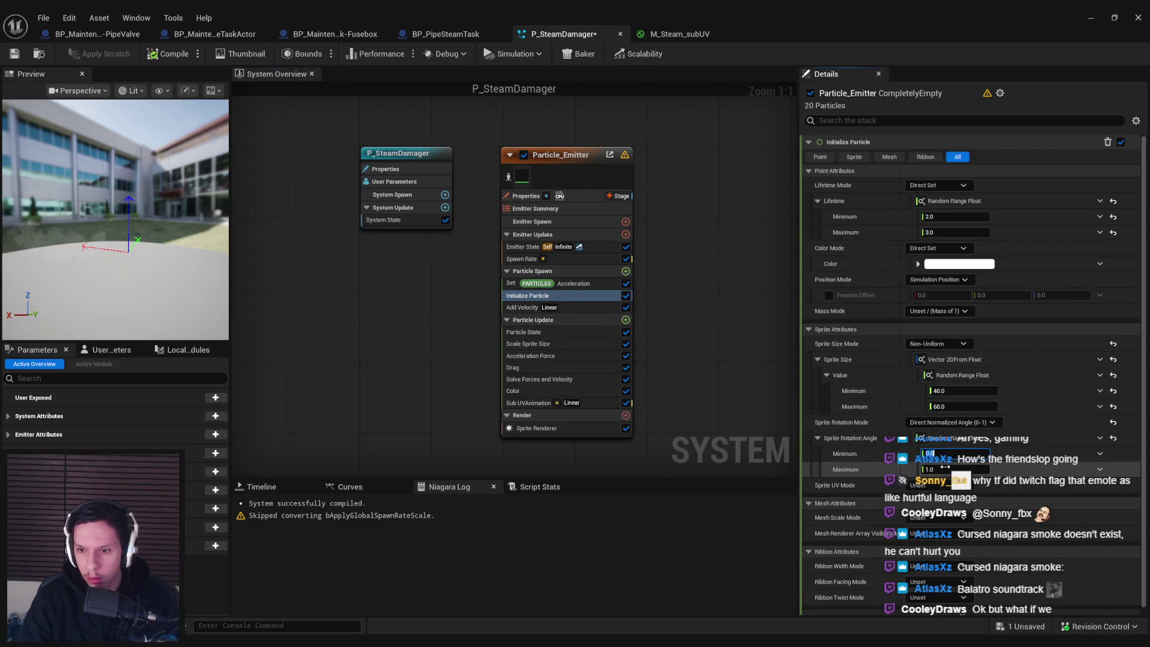
{"action": "left_click", "coordinate": [1091, 17]}
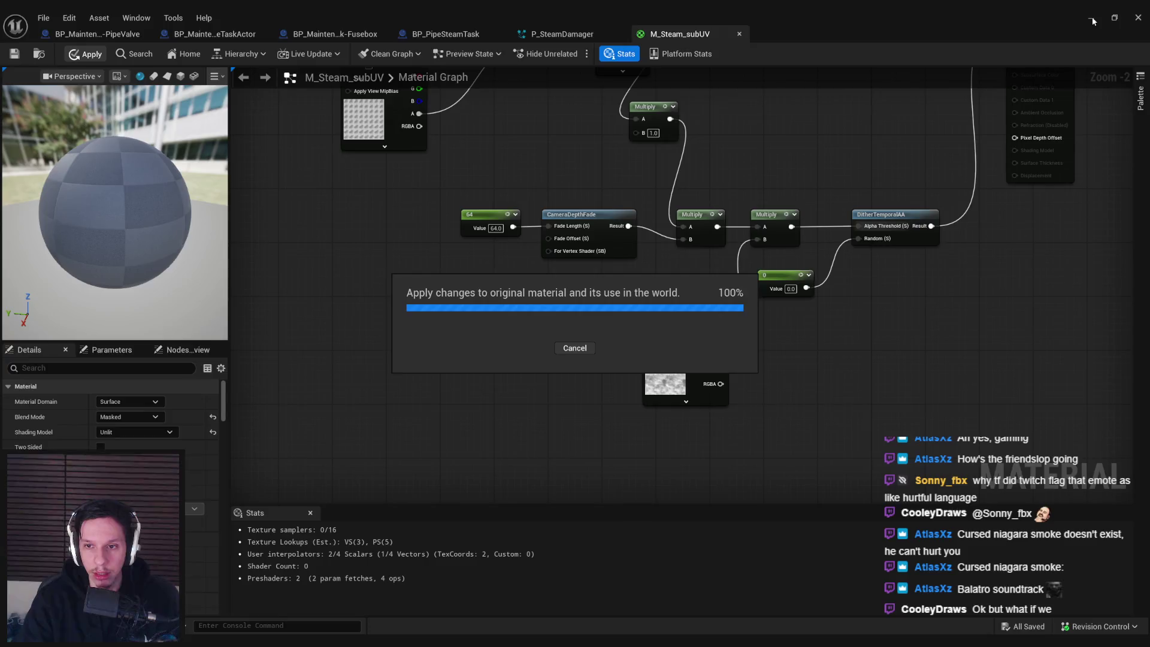
{"action": "left_click", "coordinate": [1090, 18]}
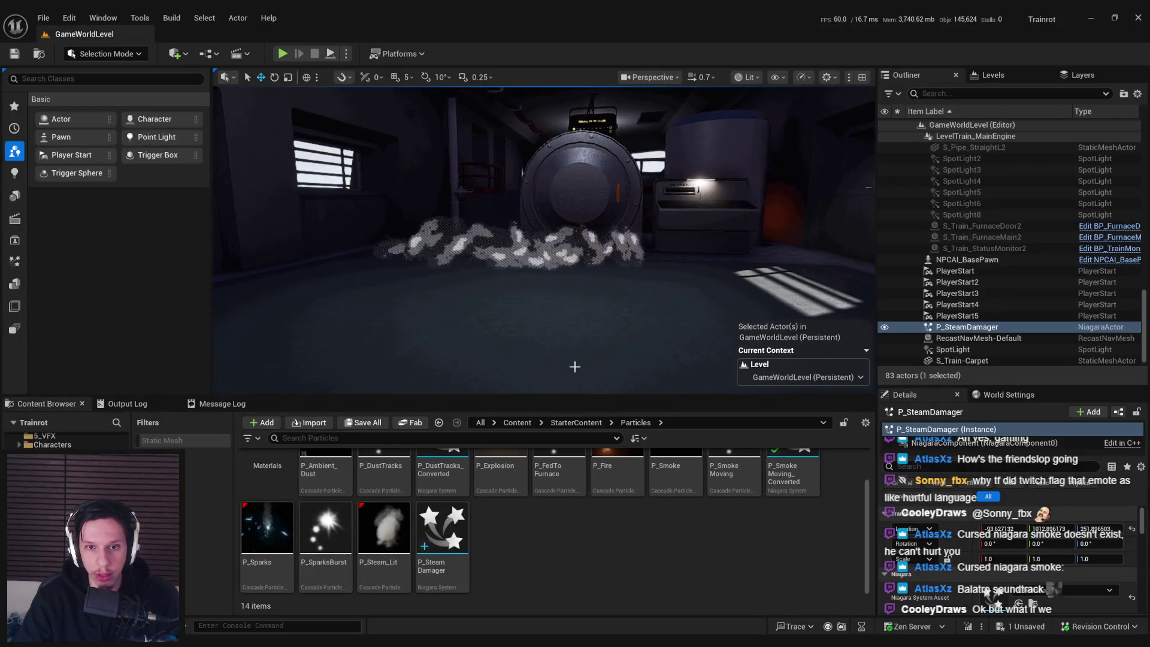
{"action": "key", "text": "alt+Tab"}
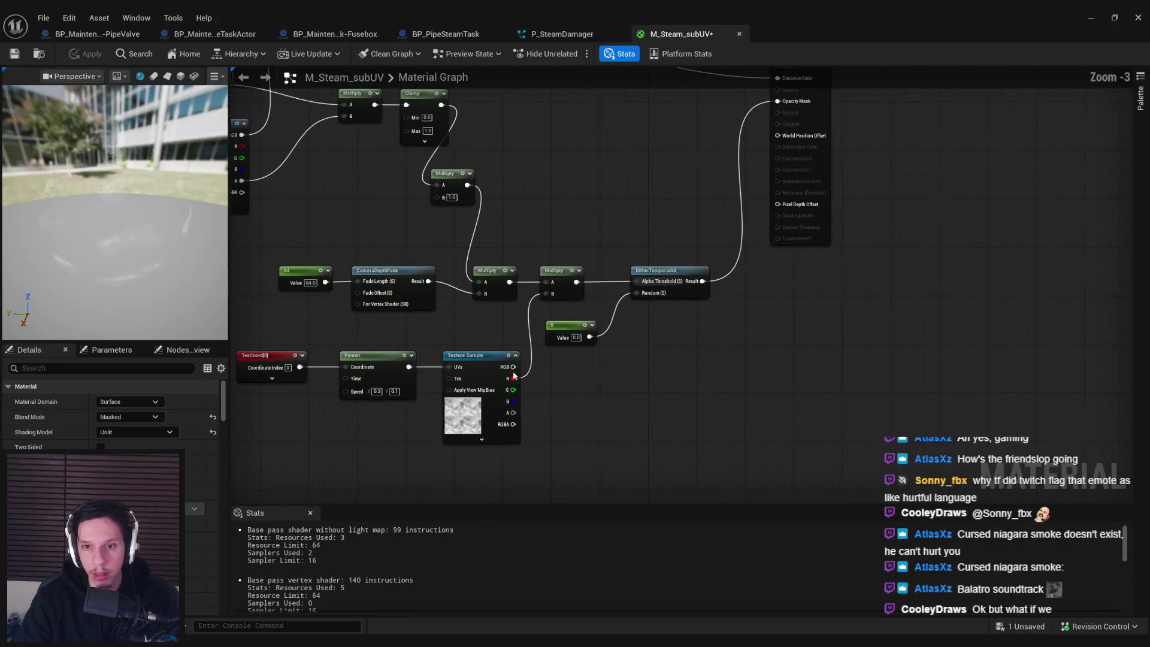
{"action": "left_click_drag", "start_coordinate": [645, 356], "coordinate": [785, 450]}
{"action": "mouse_move", "coordinate": [737, 377]}
{"action": "left_mouse_down"}
{"action": "mouse_move", "coordinate": [839, 377]}
{"action": "mouse_move", "coordinate": [543, 394]}
{"action": "mouse_move", "coordinate": [613, 366]}
{"action": "mouse_move", "coordinate": [745, 366]}
{"action": "left_mouse_up"}
{"action": "type", "text": "multiply"}
{"action": "left_click", "coordinate": [620, 469]}
{"action": "scroll", "coordinate": [595, 384], "scroll_direction": "up", "scroll_amount": 3}
{"action": "left_click", "coordinate": [605, 385]}
{"action": "type", "text": "3"}
{"action": "left_click", "coordinate": [659, 270]}
{"action": "key", "text": "ctrl+s"}
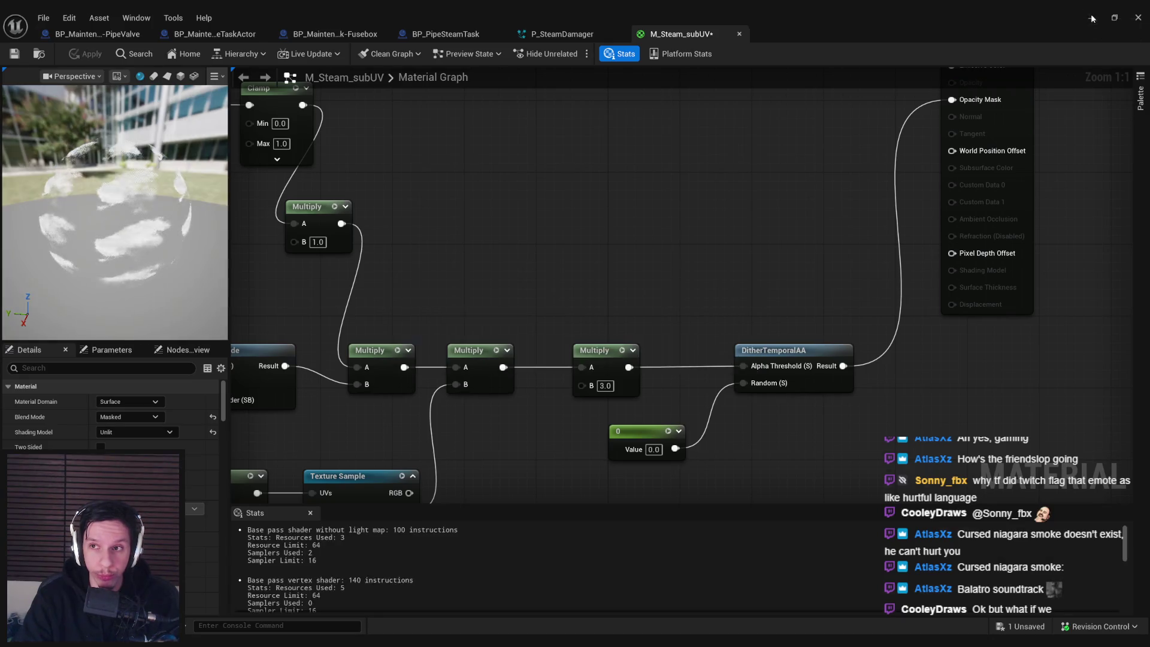
{"action": "left_click", "coordinate": [1092, 19]}
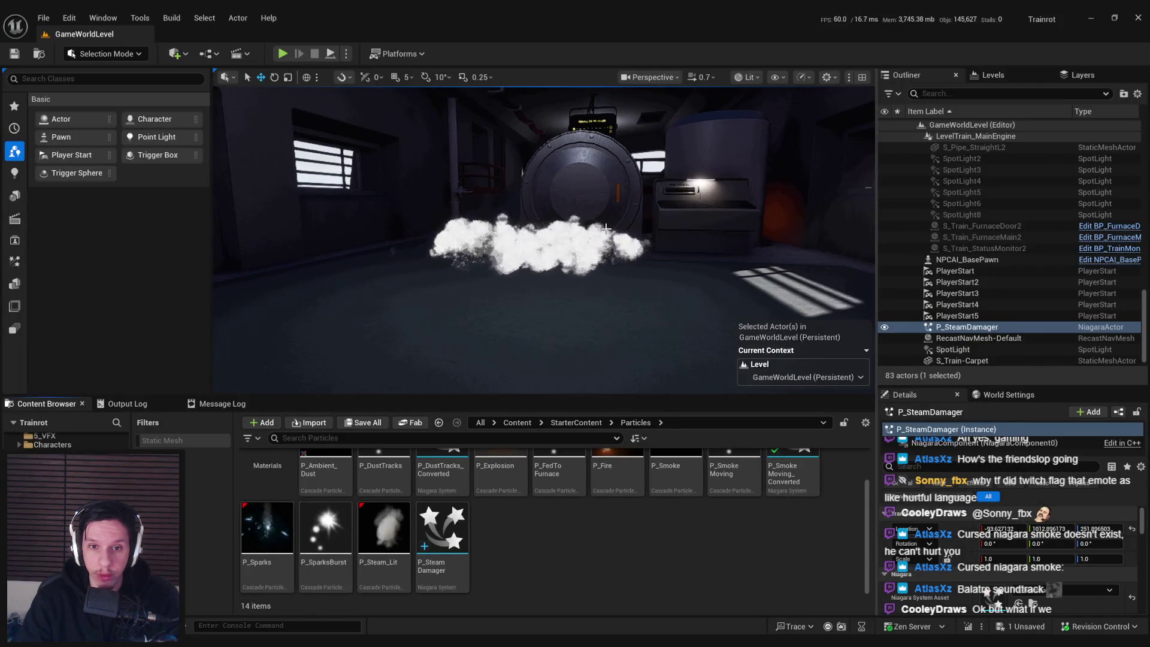
{"action": "mouse_move", "coordinate": [606, 228]}
{"action": "left_mouse_down"}
{"action": "mouse_move", "coordinate": [527, 231]}
{"action": "mouse_move", "coordinate": [599, 229]}
{"action": "mouse_move", "coordinate": [575, 228]}
{"action": "mouse_move", "coordinate": [566, 209]}
{"action": "mouse_move", "coordinate": [635, 209]}
{"action": "mouse_move", "coordinate": [766, 85]}
{"action": "left_mouse_up"}
- View the scene in Shader Complexity and then Quad Overdraw modes to check the steam's cost
{"action": "left_click", "coordinate": [776, 77]}
{"action": "mouse_move", "coordinate": [827, 229]}
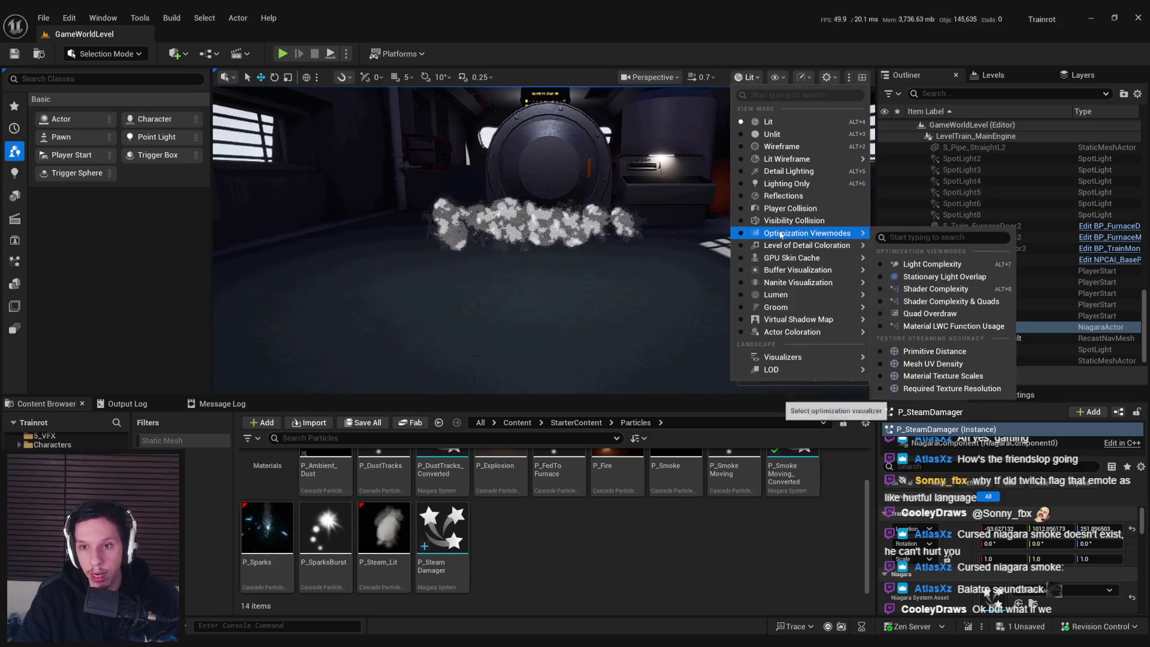
{"action": "left_click", "coordinate": [926, 292]}
{"action": "left_click", "coordinate": [544, 240]}
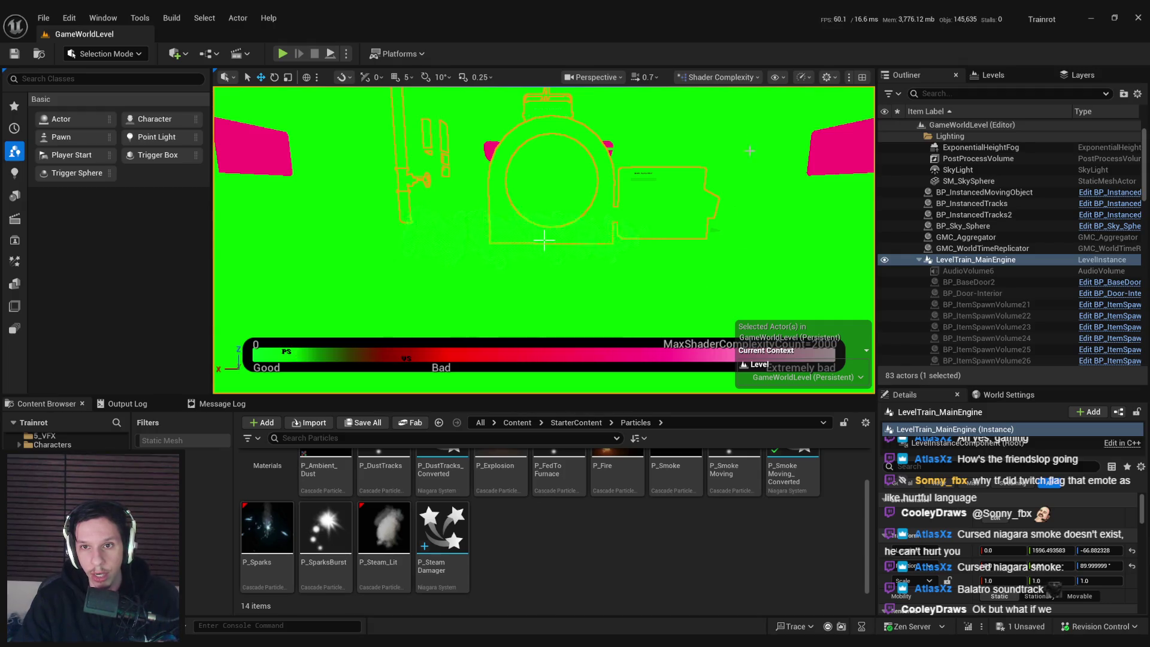
{"action": "left_click", "coordinate": [748, 78]}
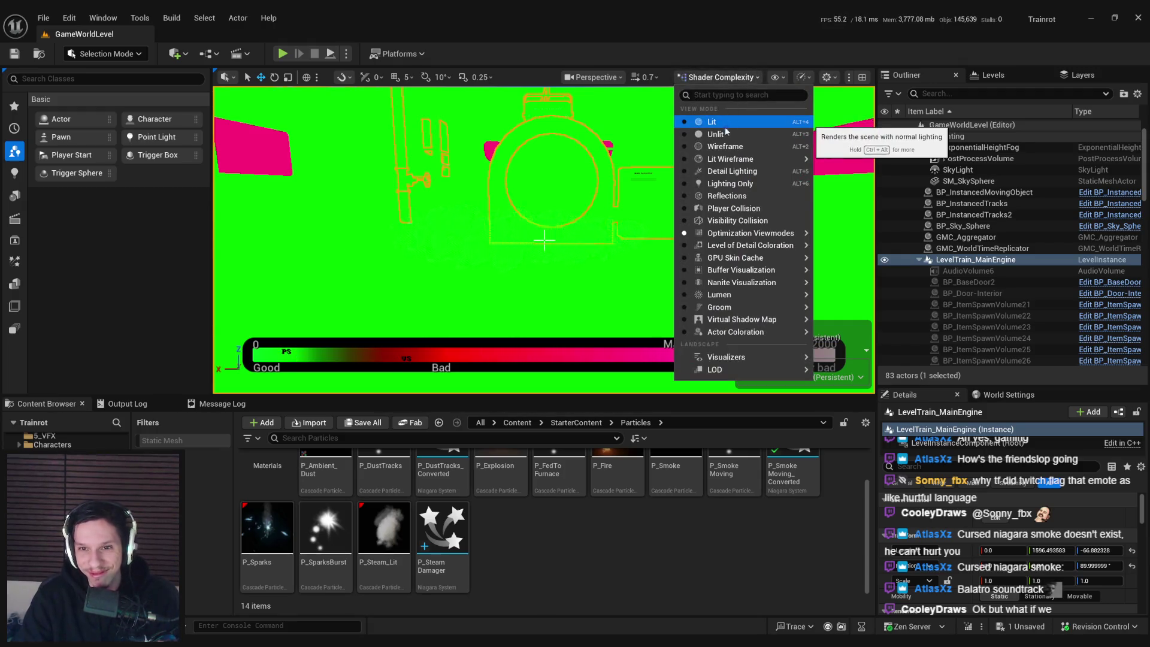
{"action": "mouse_move", "coordinate": [745, 233]}
{"action": "left_click", "coordinate": [866, 313]}
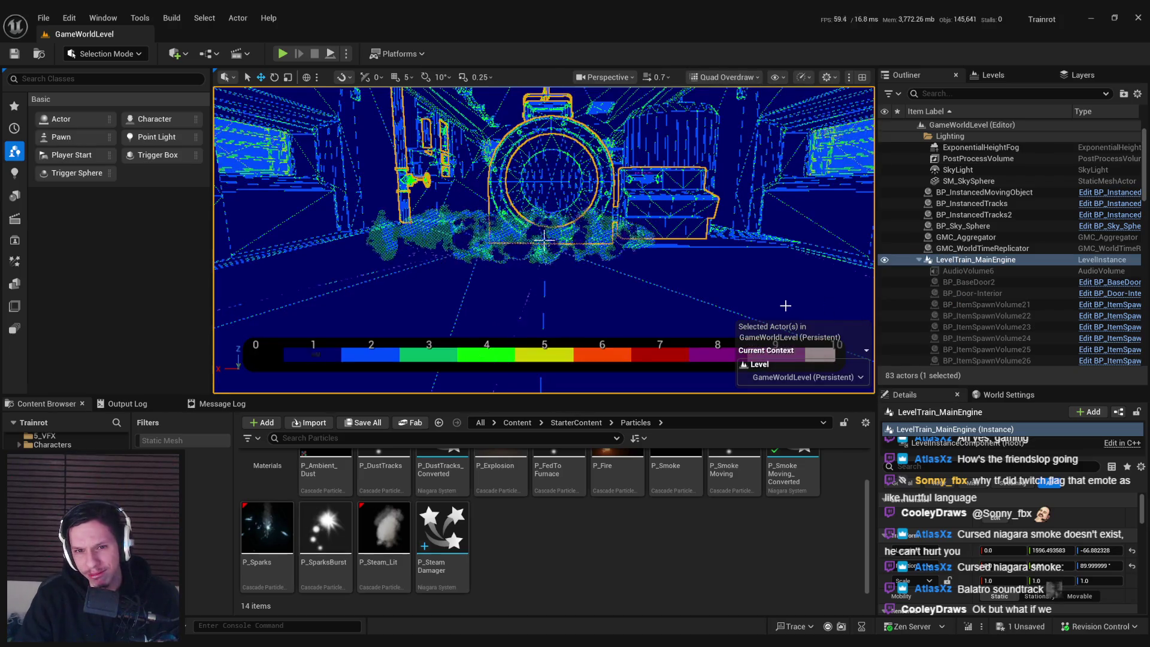
{"action": "left_click_drag", "start_coordinate": [544, 239], "coordinate": [544, 240]}
- Return the viewport to Lit and turn on game view with G
{"action": "left_click", "coordinate": [725, 77]}
{"action": "left_click", "coordinate": [736, 121]}
{"action": "key", "text": "g"}
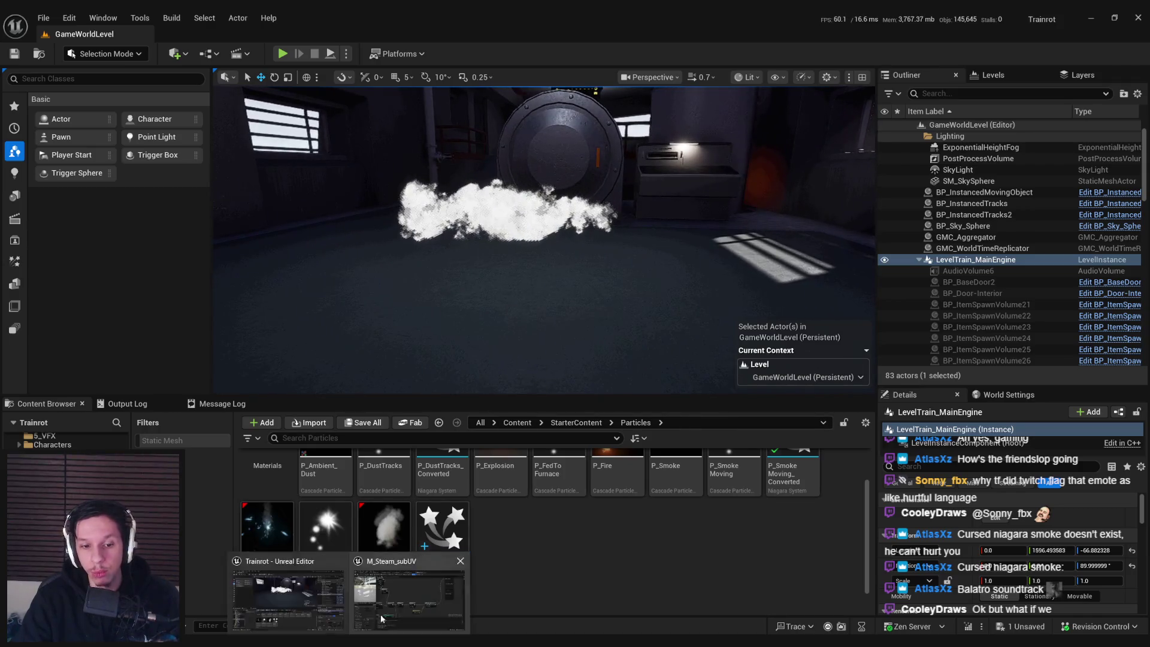
- Wire the depth-fade Multiply straight into Opacity Mask, apply, and check the level
{"action": "key", "text": "alt+Tab"}
{"action": "scroll", "coordinate": [564, 385], "scroll_direction": "down", "scroll_amount": 1}
{"action": "left_click", "coordinate": [520, 396]}
{"action": "left_click_drag", "start_coordinate": [545, 408], "coordinate": [789, 206]}
{"action": "left_click", "coordinate": [96, 55]}
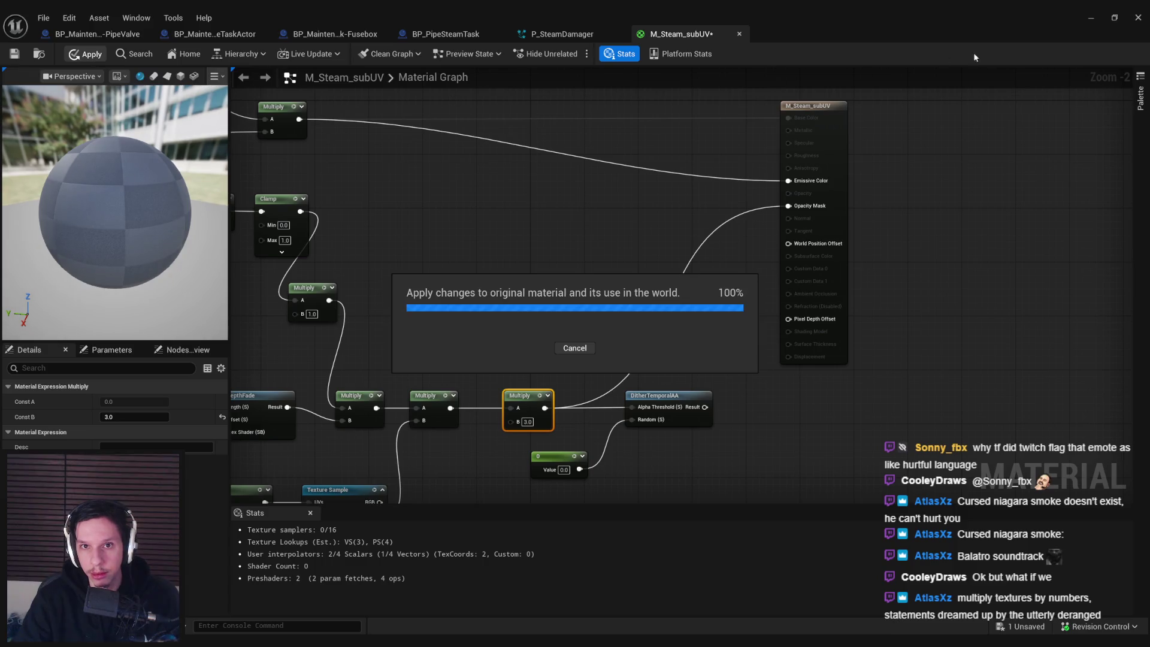
{"action": "left_click", "coordinate": [1092, 21]}
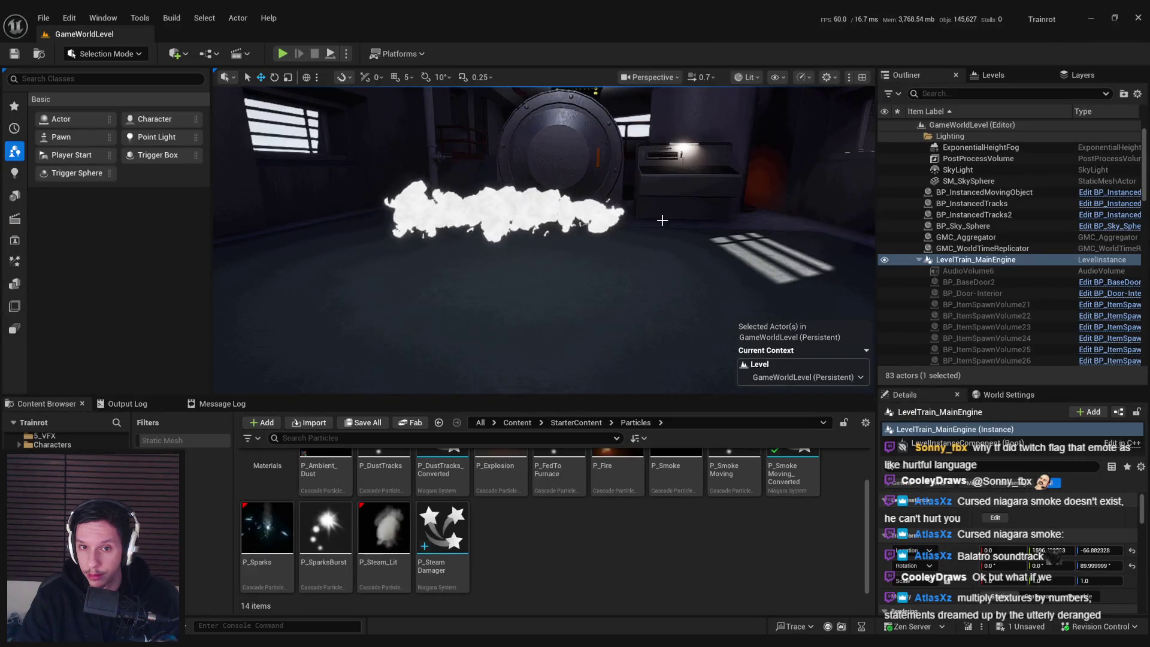
{"action": "mouse_move", "coordinate": [662, 220]}
{"action": "left_mouse_down"}
{"action": "mouse_move", "coordinate": [602, 220]}
{"action": "mouse_move", "coordinate": [602, 197]}
{"action": "mouse_move", "coordinate": [662, 197]}
{"action": "mouse_move", "coordinate": [662, 216]}
{"action": "mouse_move", "coordinate": [617, 231]}
{"action": "mouse_move", "coordinate": [602, 179]}
{"action": "left_mouse_up"}
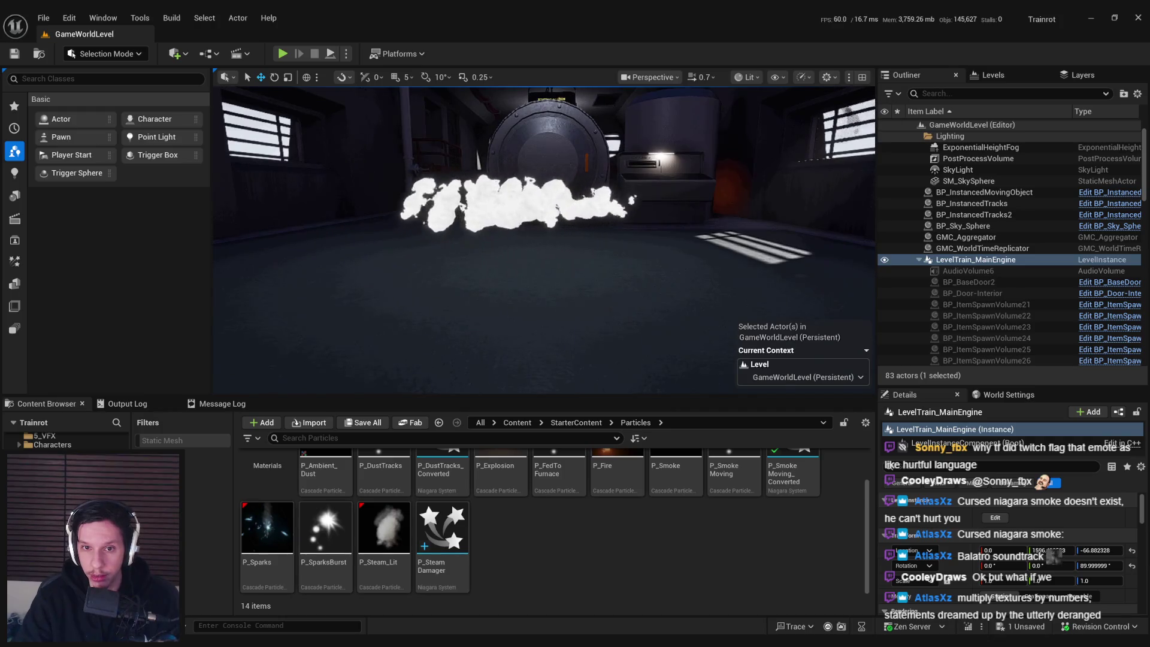
- Change the Panner's Y speed, save the material, and view the steam
{"action": "key", "text": "alt+Tab"}
{"action": "scroll", "coordinate": [562, 347], "scroll_direction": "up", "scroll_amount": 2}
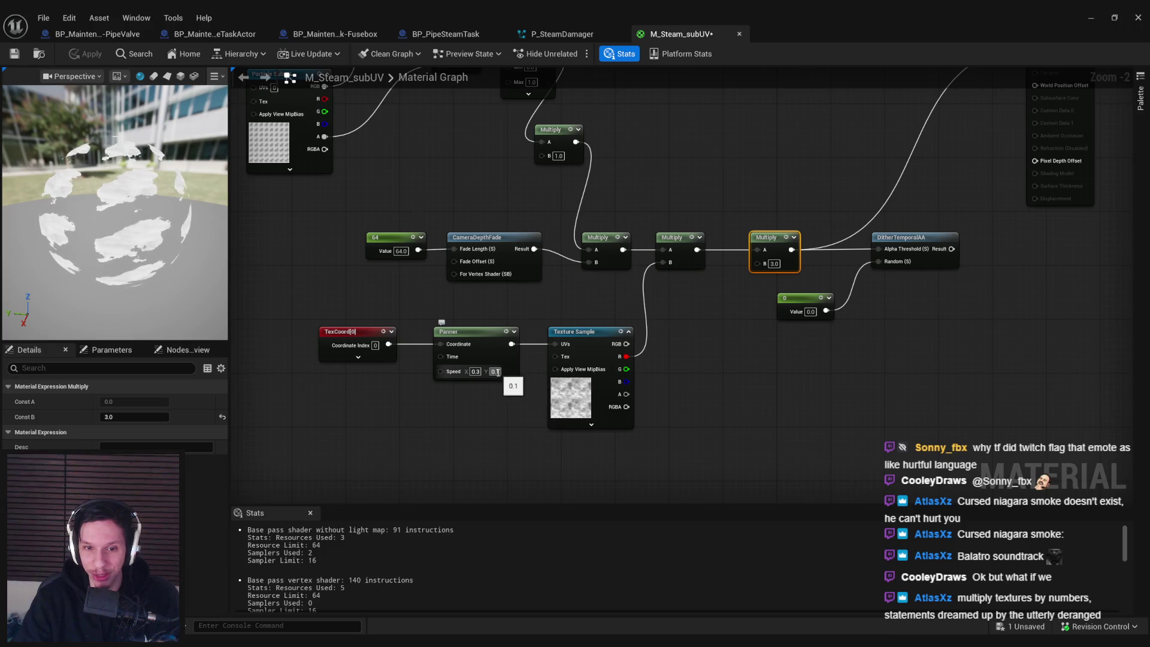
{"action": "left_click", "coordinate": [495, 402]}
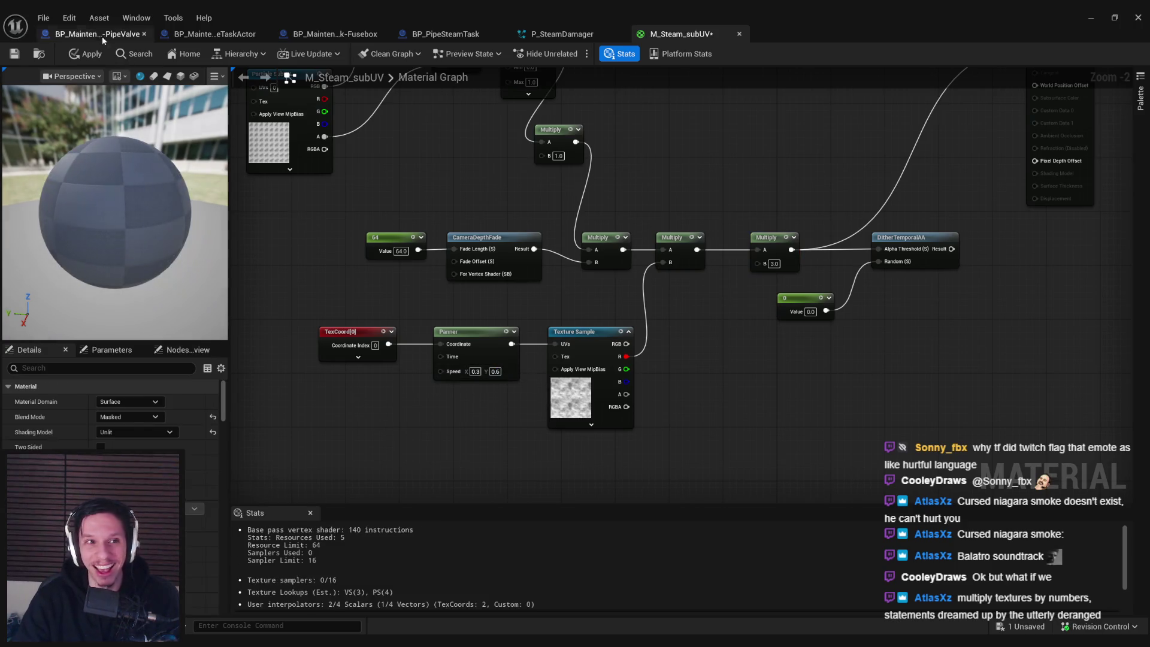
{"action": "key", "text": "ctrl+s"}
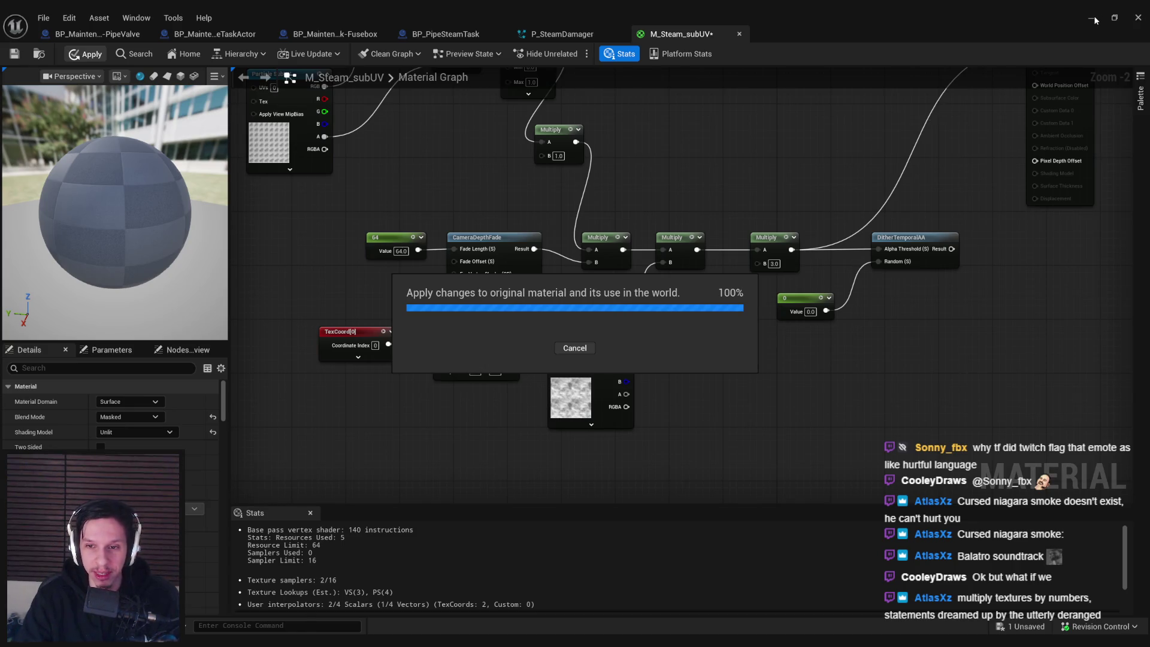
{"action": "left_click", "coordinate": [1094, 19]}
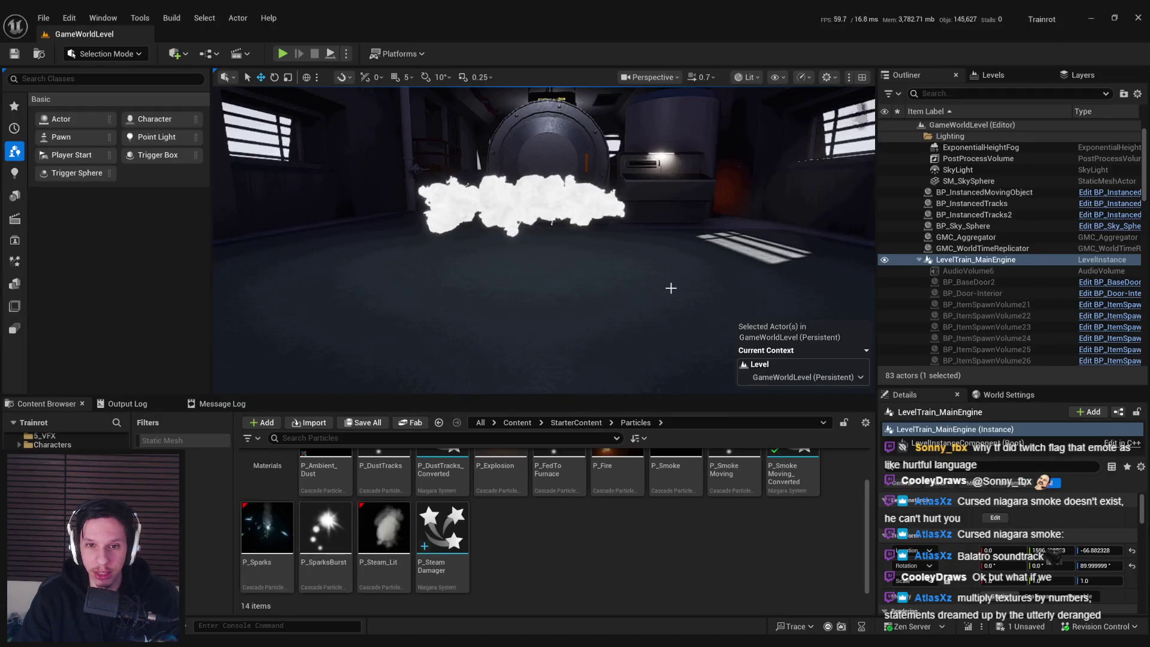
{"action": "scroll", "coordinate": [674, 288], "scroll_direction": "up", "scroll_amount": 3}
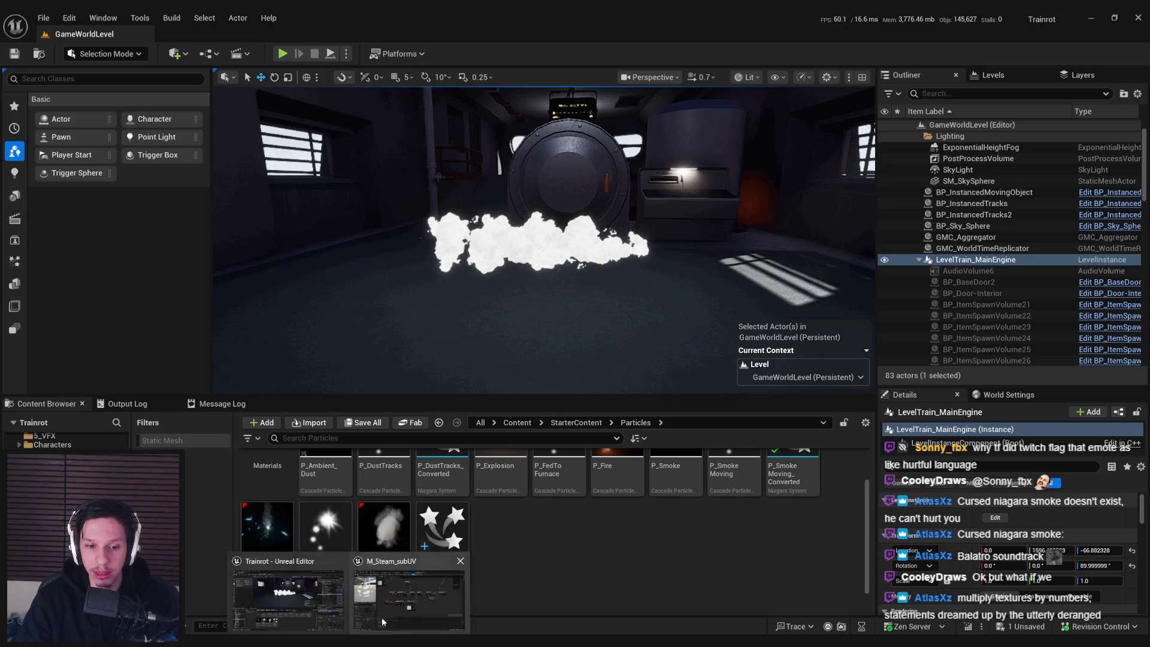
- Delete the TexCoord, Panner and Texture Sample nodes, reconnect the Multiplies, and apply
{"action": "key", "text": "alt+Tab"}
{"action": "left_click_drag", "start_coordinate": [644, 441], "coordinate": [311, 320]}
{"action": "mouse_move", "coordinate": [624, 257]}
{"action": "left_mouse_down"}
{"action": "mouse_move", "coordinate": [518, 330]}
{"action": "mouse_move", "coordinate": [653, 324]}
{"action": "left_mouse_up"}
{"action": "key", "text": "Delete"}
{"action": "left_click_drag", "start_coordinate": [558, 392], "coordinate": [257, 298]}
{"action": "left_click", "coordinate": [101, 53]}
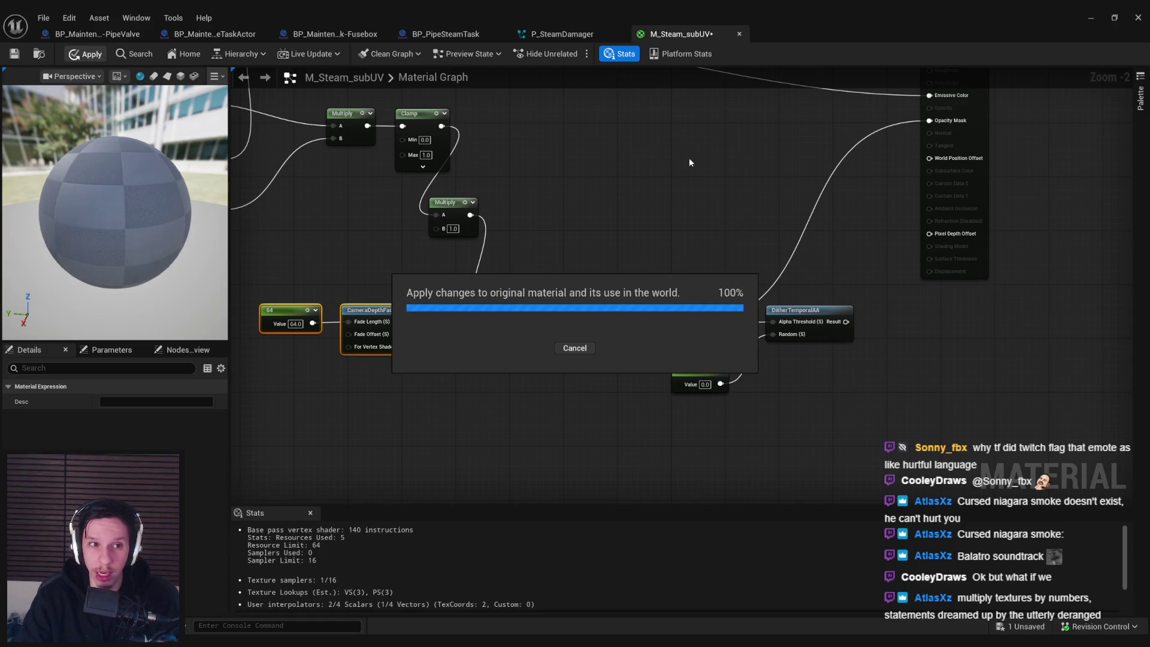
{"action": "left_click", "coordinate": [1093, 18]}
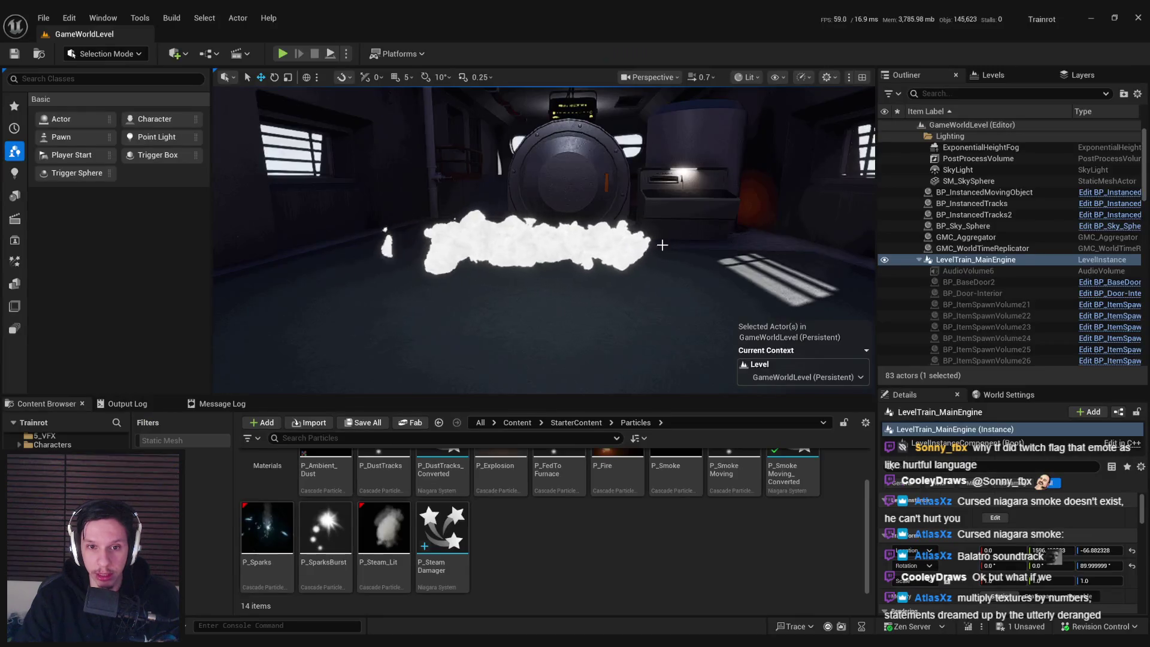
{"action": "mouse_move", "coordinate": [662, 245]}
{"action": "left_mouse_down"}
{"action": "mouse_move", "coordinate": [527, 246]}
{"action": "mouse_move", "coordinate": [599, 245]}
{"action": "left_mouse_up"}
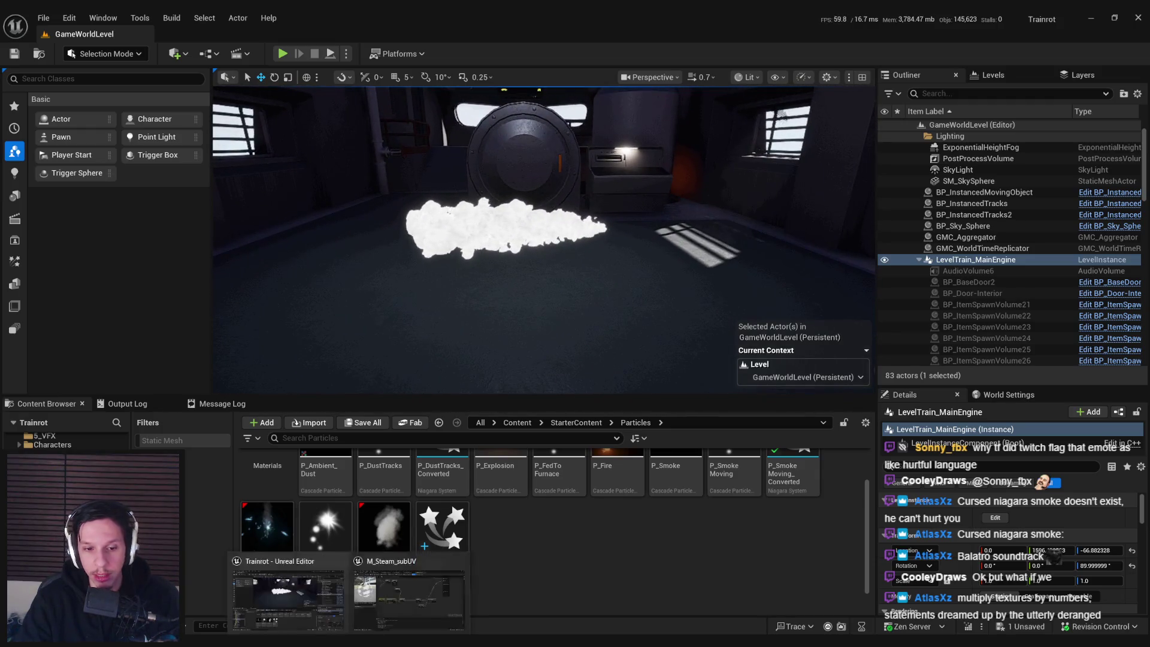
{"action": "key", "text": "alt+Tab"}
- Reconnect DitherTemporalAA's Result to Opacity Mask and nudge the dither nodes left
{"action": "left_click", "coordinate": [529, 399]}
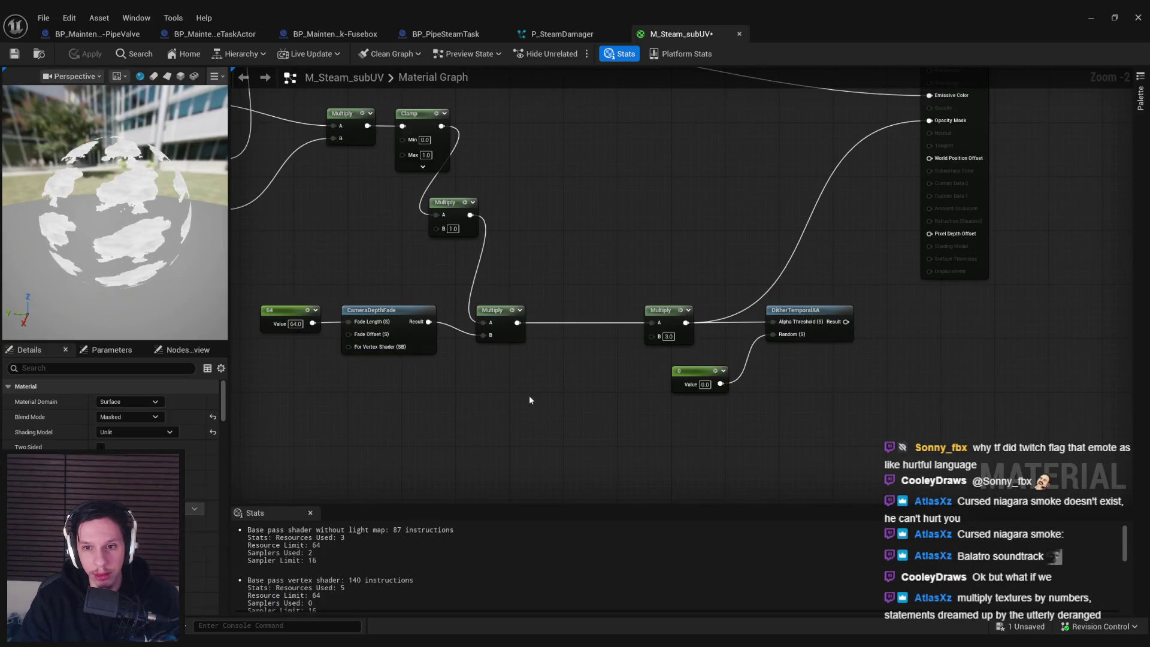
{"action": "mouse_move", "coordinate": [846, 321]}
{"action": "left_mouse_down"}
{"action": "mouse_move", "coordinate": [905, 174]}
{"action": "mouse_move", "coordinate": [945, 126]}
{"action": "left_mouse_up"}
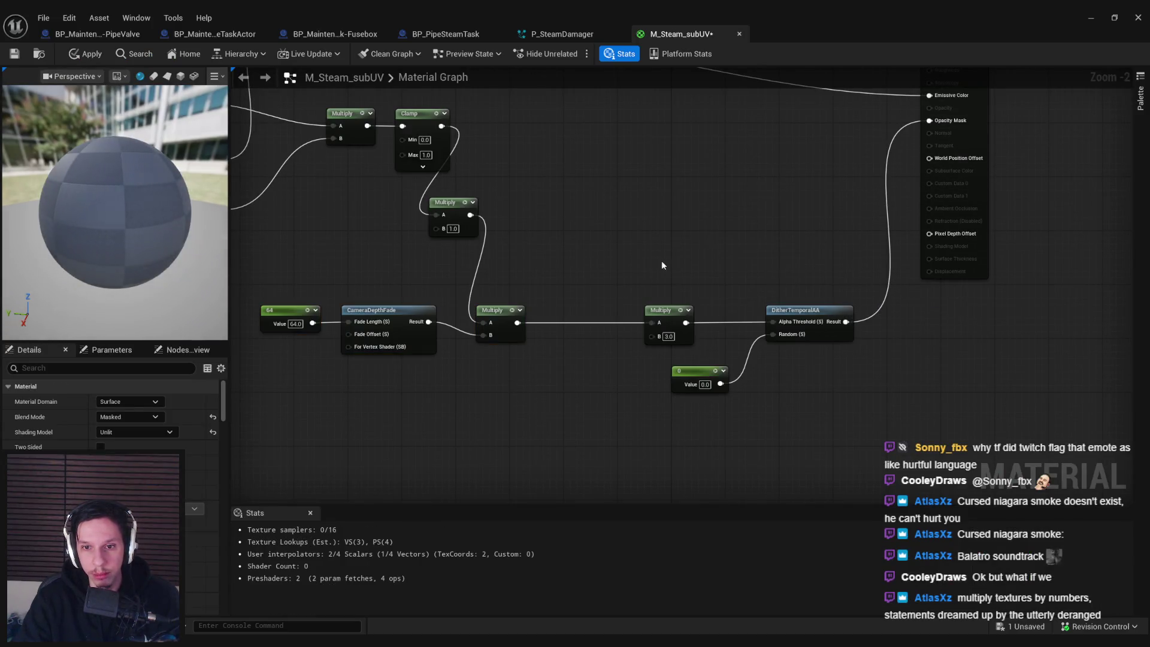
{"action": "left_click_drag", "start_coordinate": [635, 293], "coordinate": [863, 402]}
{"action": "left_click_drag", "start_coordinate": [809, 310], "coordinate": [795, 310]}
{"action": "left_click", "coordinate": [599, 252]}
- Apply and save M_Steam_subUV, then view the steam by the furnace door in the level
{"action": "left_click", "coordinate": [87, 54]}
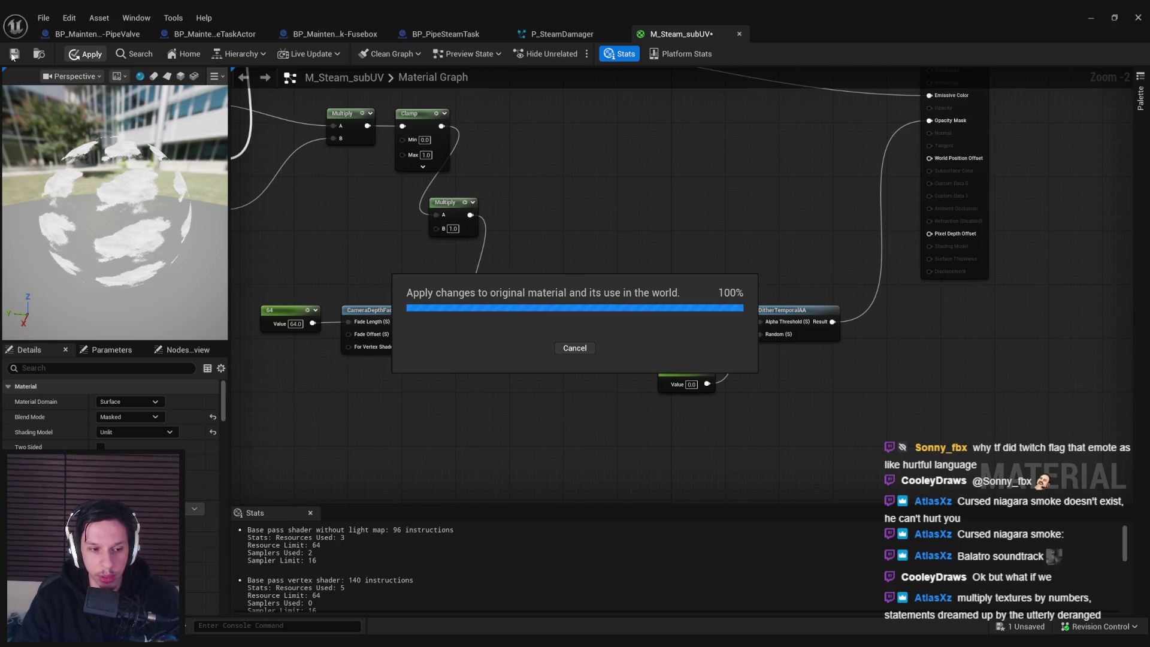
{"action": "left_click", "coordinate": [13, 55]}
{"action": "left_click", "coordinate": [1091, 17]}
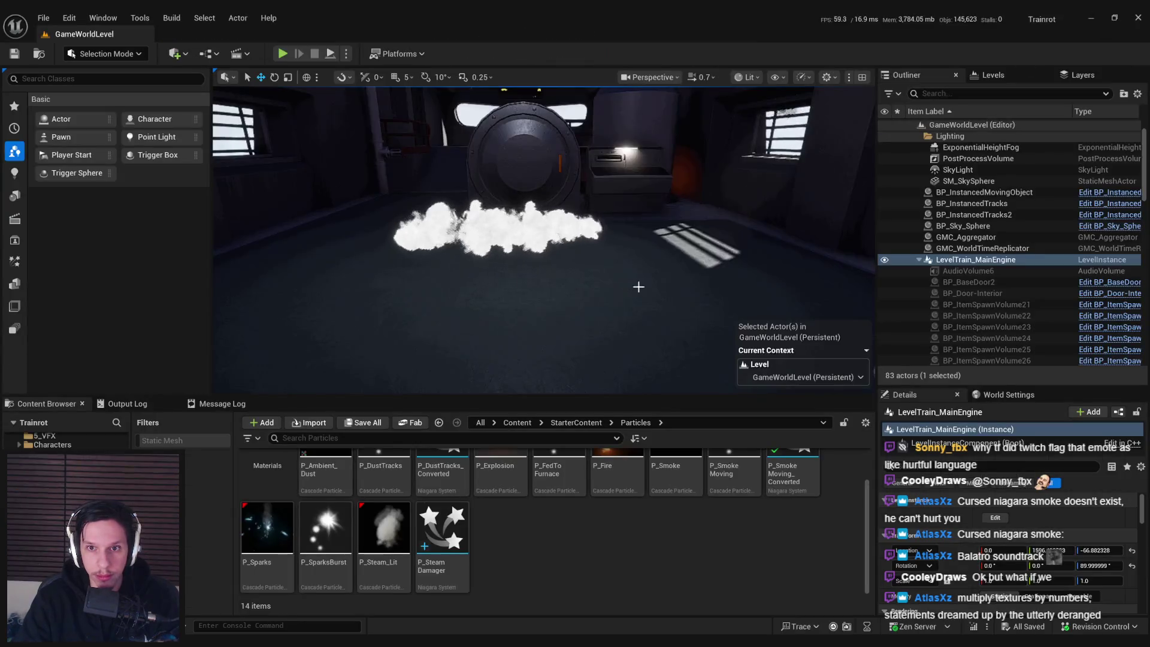
{"action": "left_click_drag", "start_coordinate": [611, 306], "coordinate": [665, 333]}
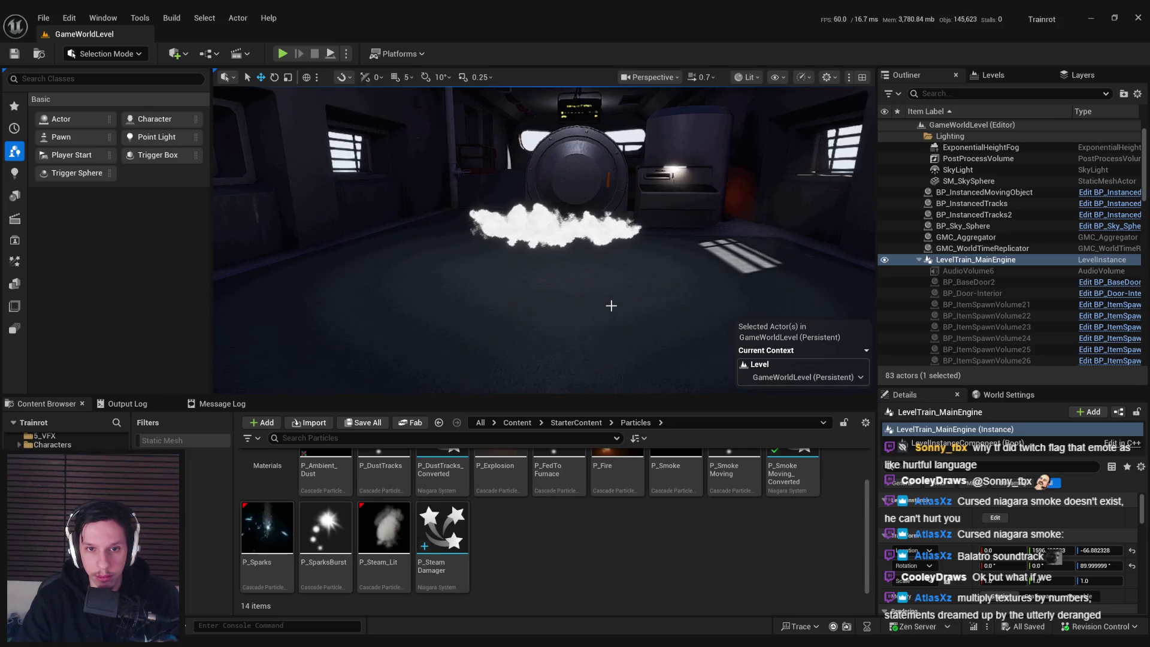
{"action": "mouse_move", "coordinate": [611, 305]}
{"action": "left_mouse_down"}
{"action": "mouse_move", "coordinate": [611, 270]}
{"action": "mouse_move", "coordinate": [611, 308]}
{"action": "mouse_move", "coordinate": [578, 312]}
{"action": "mouse_move", "coordinate": [685, 302]}
{"action": "mouse_move", "coordinate": [685, 282]}
{"action": "mouse_move", "coordinate": [622, 305]}
{"action": "left_mouse_up"}
- Select the P_SteamDamager effect in the level and bring up its Niagara system editor
{"action": "left_click", "coordinate": [685, 303]}
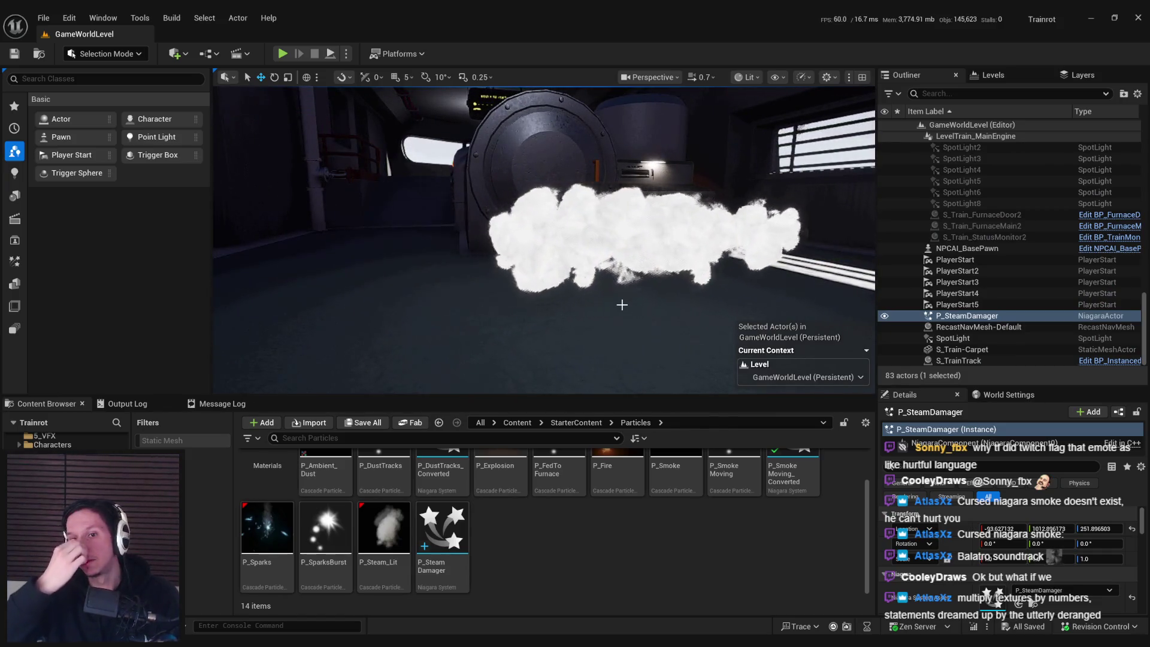
{"action": "left_click_drag", "start_coordinate": [693, 303], "coordinate": [660, 287]}
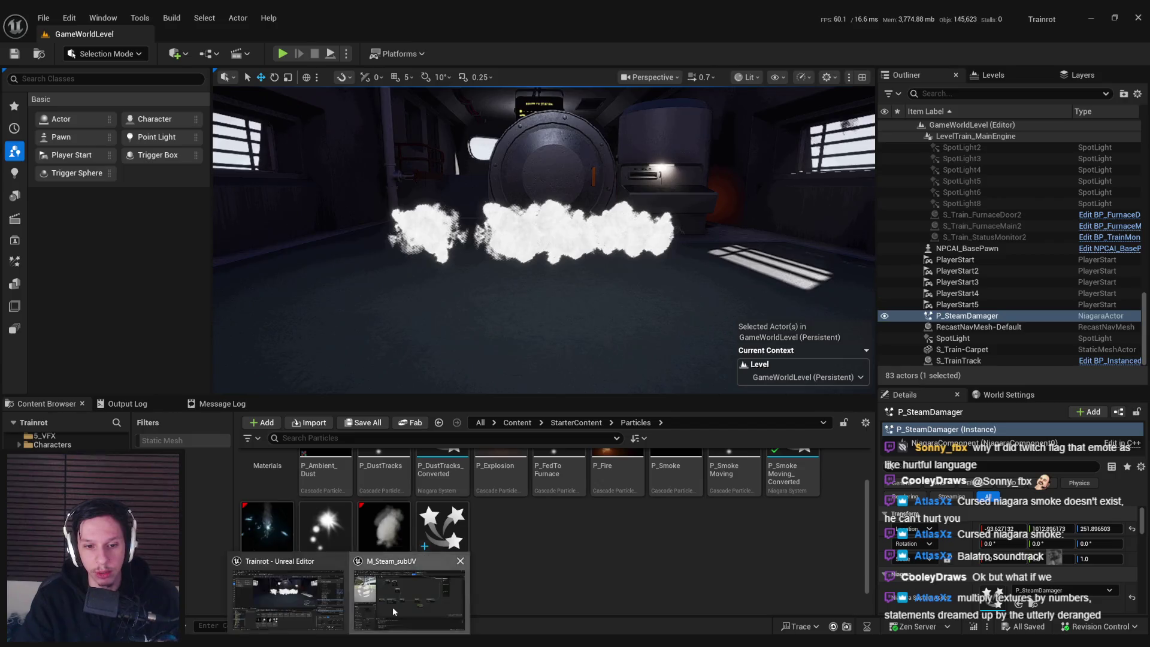
{"action": "key", "text": "alt+Tab"}
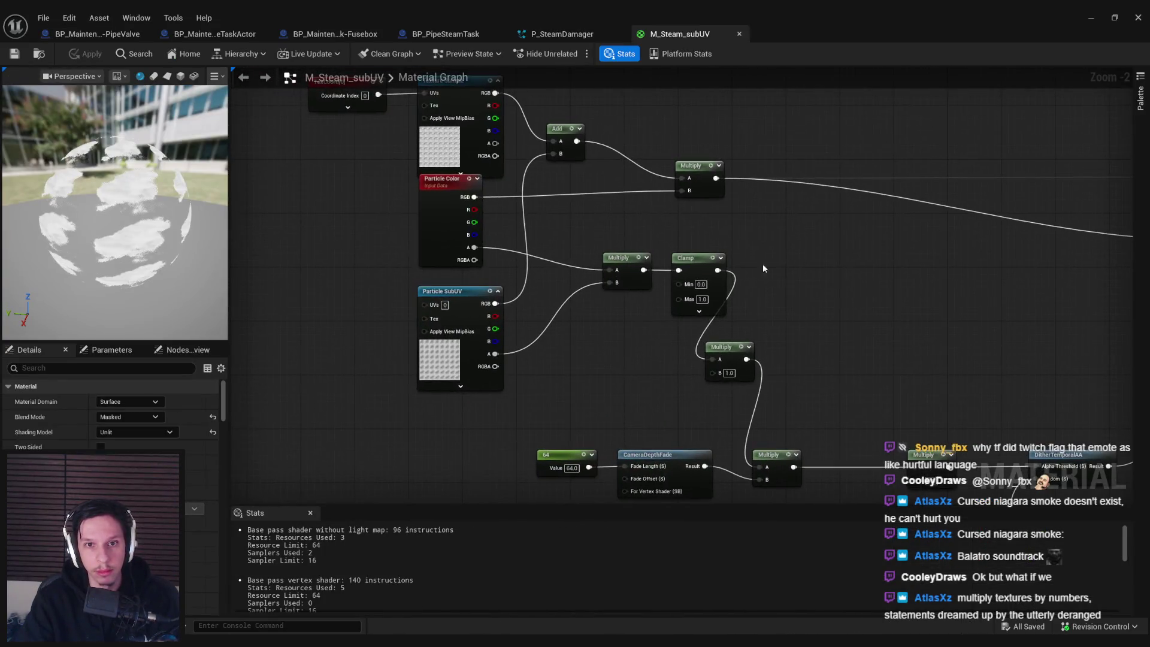
{"action": "left_click", "coordinate": [570, 40]}
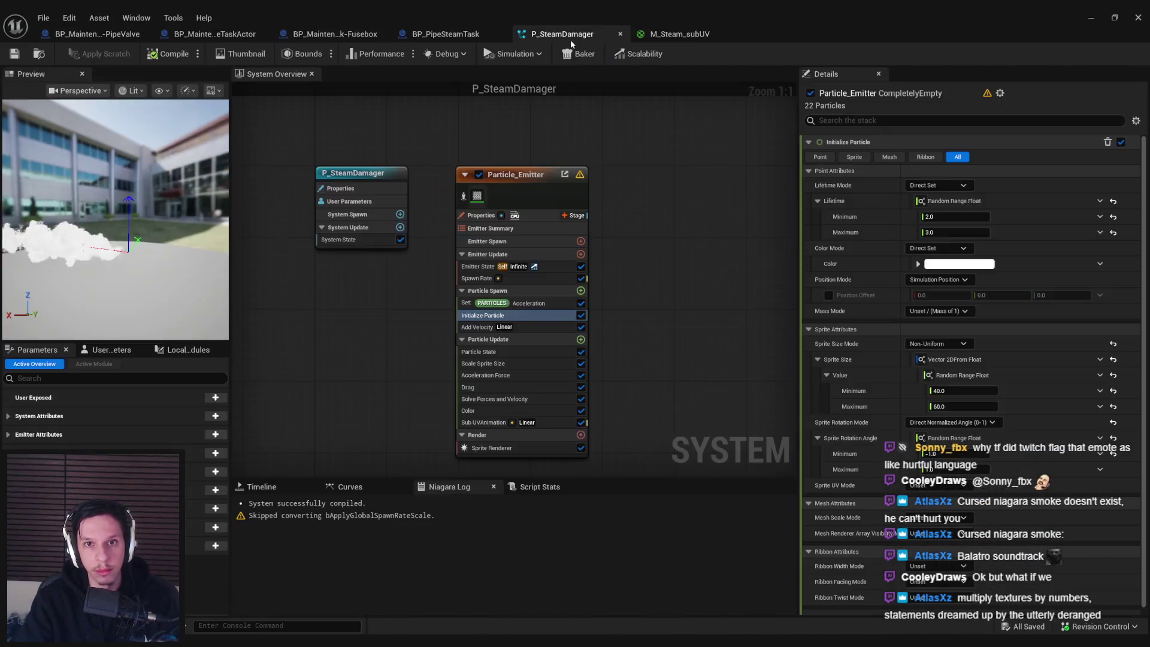
- Try a 0.43 grey, then a dark red spawn colour, previewing the steam in the level
{"action": "left_click", "coordinate": [952, 263]}
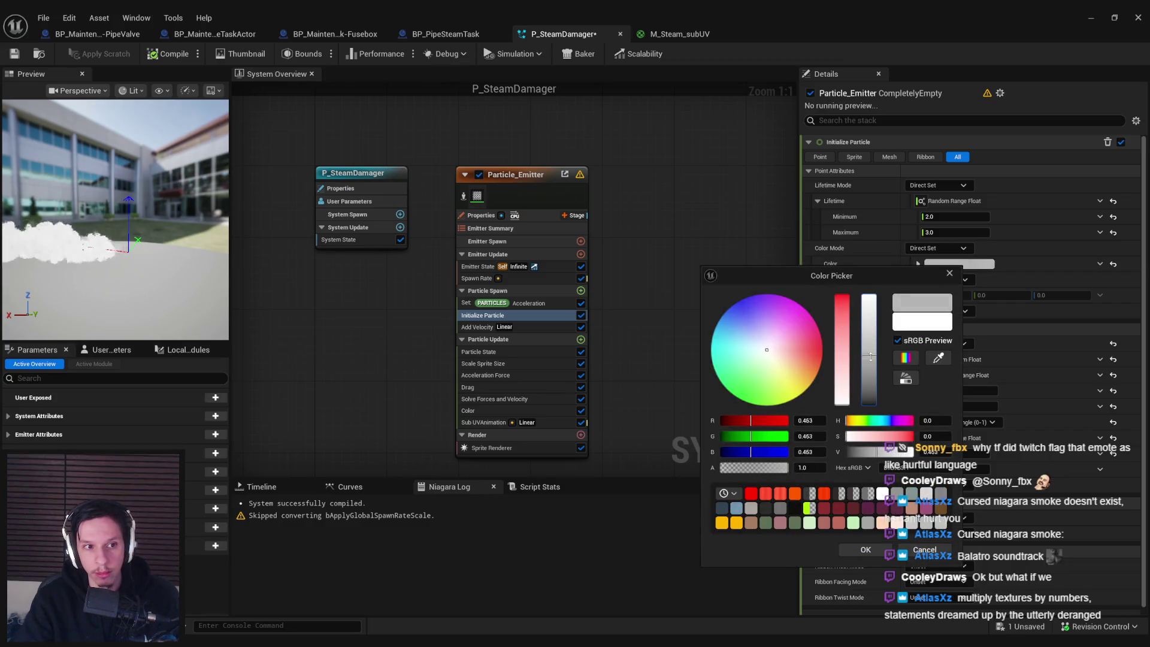
{"action": "left_click_drag", "start_coordinate": [873, 390], "coordinate": [869, 341]}
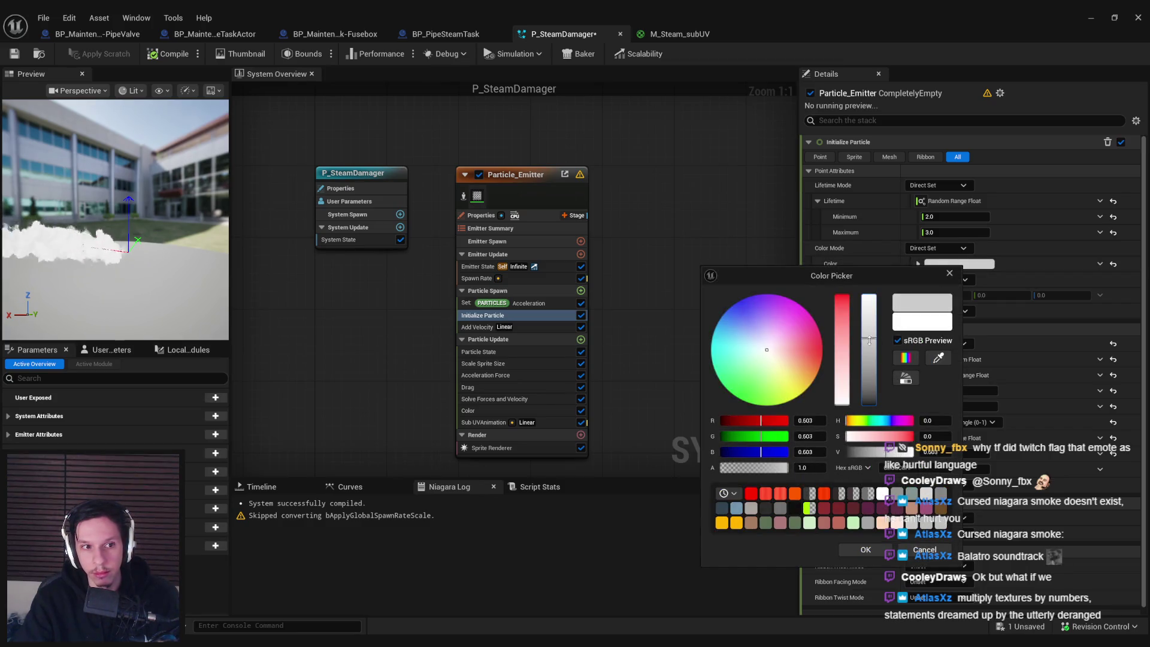
{"action": "left_click", "coordinate": [872, 550]}
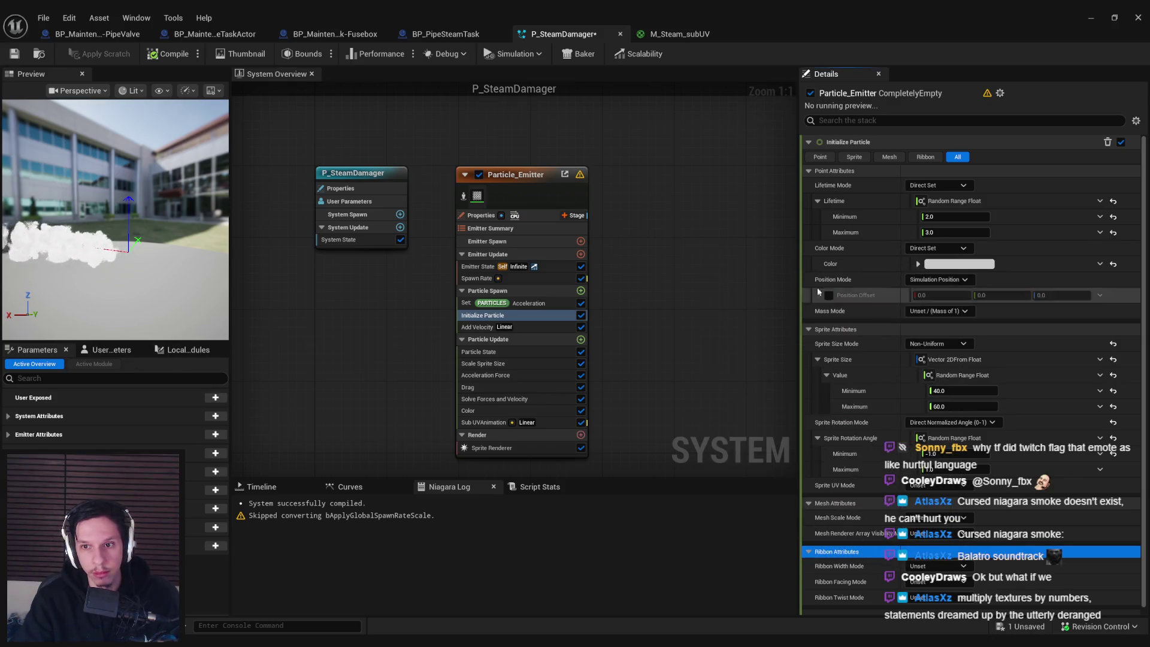
{"action": "left_click", "coordinate": [939, 268]}
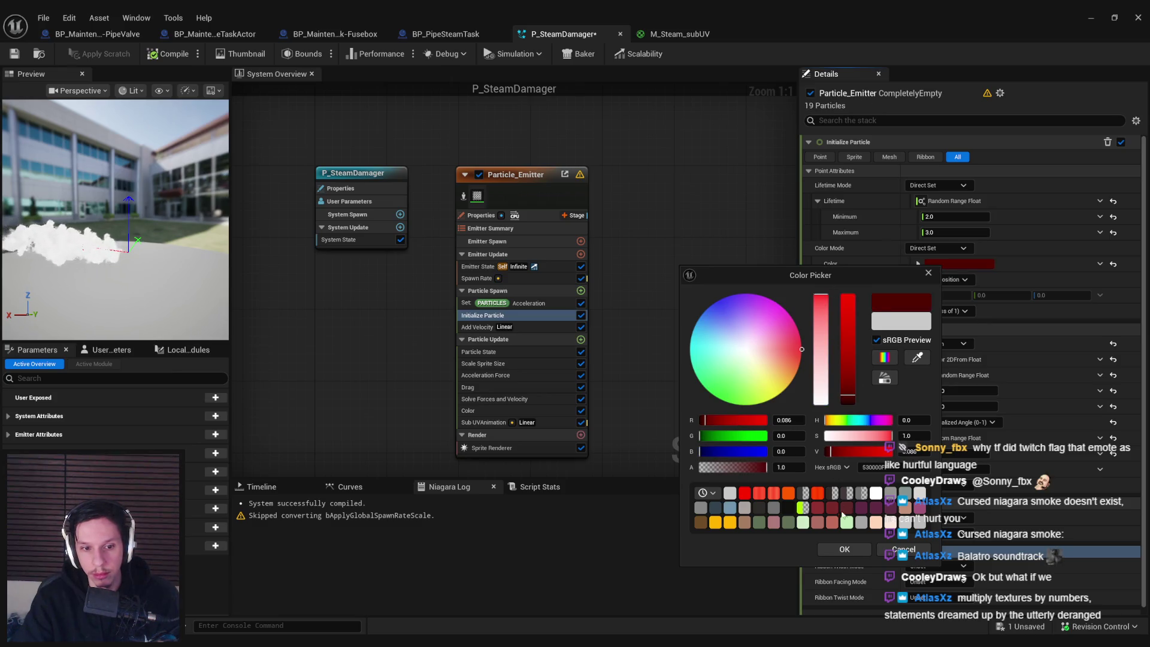
{"action": "left_click", "coordinate": [844, 549]}
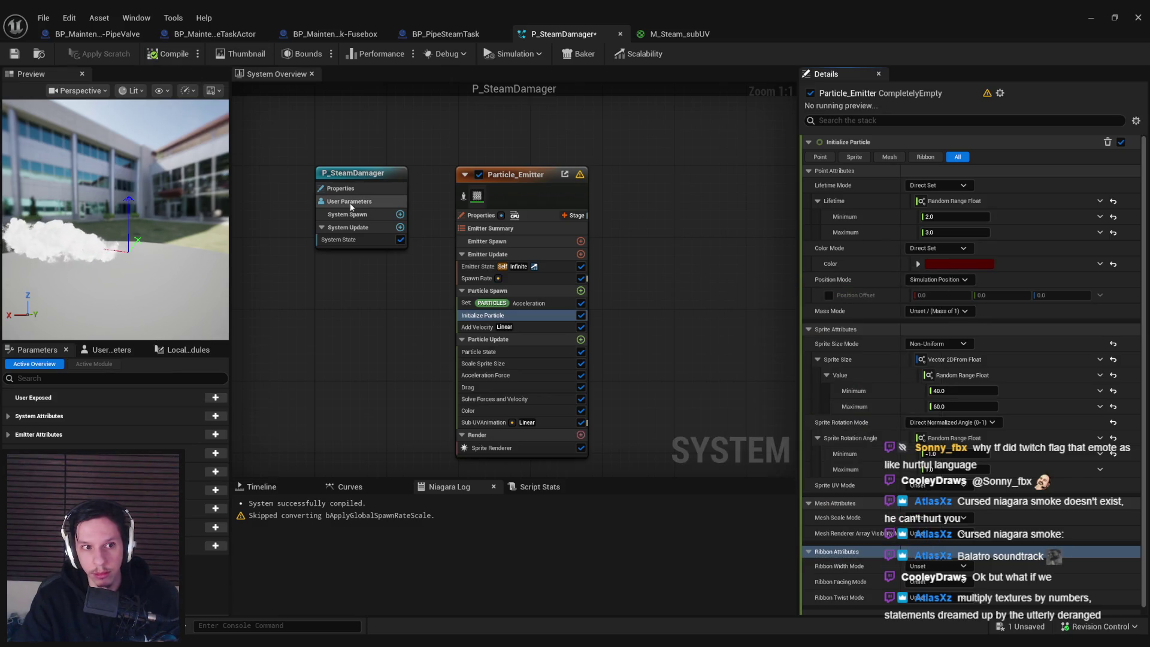
{"action": "left_click", "coordinate": [1091, 18]}
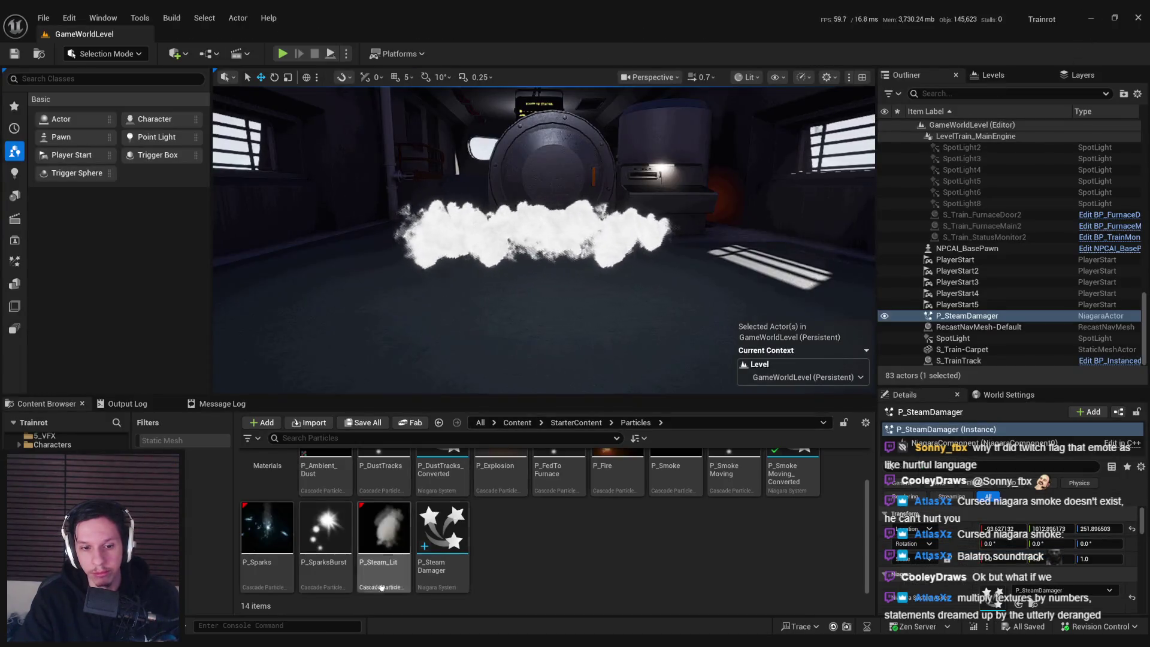
{"action": "double_click", "coordinate": [398, 602]}
- Desaturate and brighten the particle colour to light grey, then show the Color module settings
{"action": "left_click", "coordinate": [956, 264]}
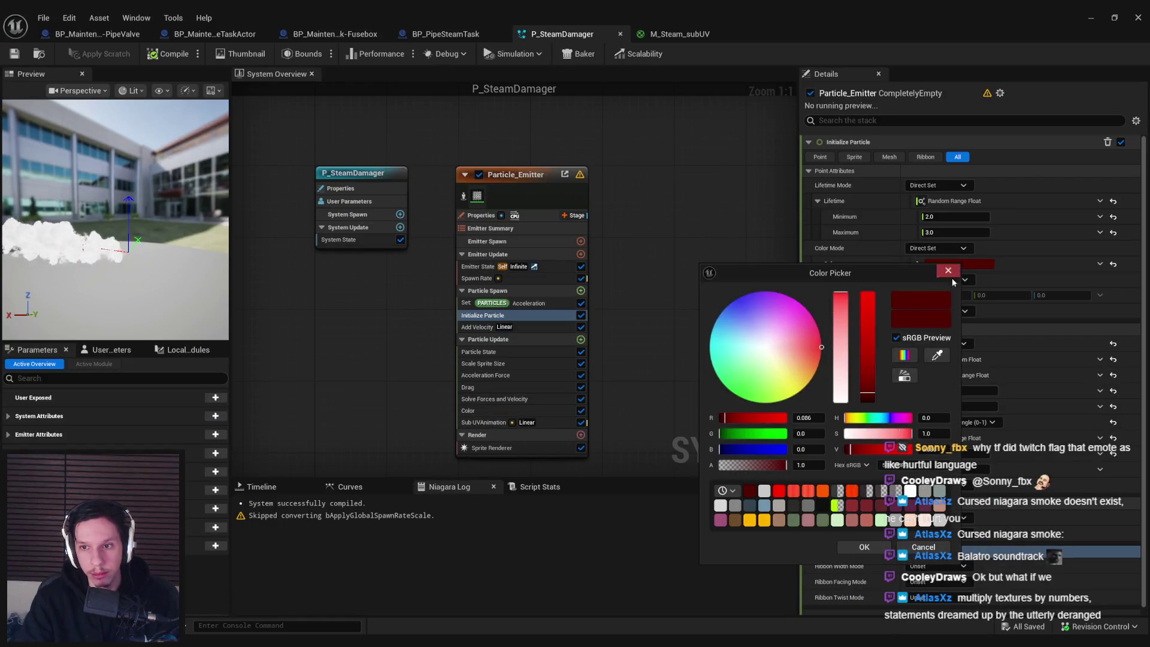
{"action": "left_click_drag", "start_coordinate": [846, 369], "coordinate": [841, 398]}
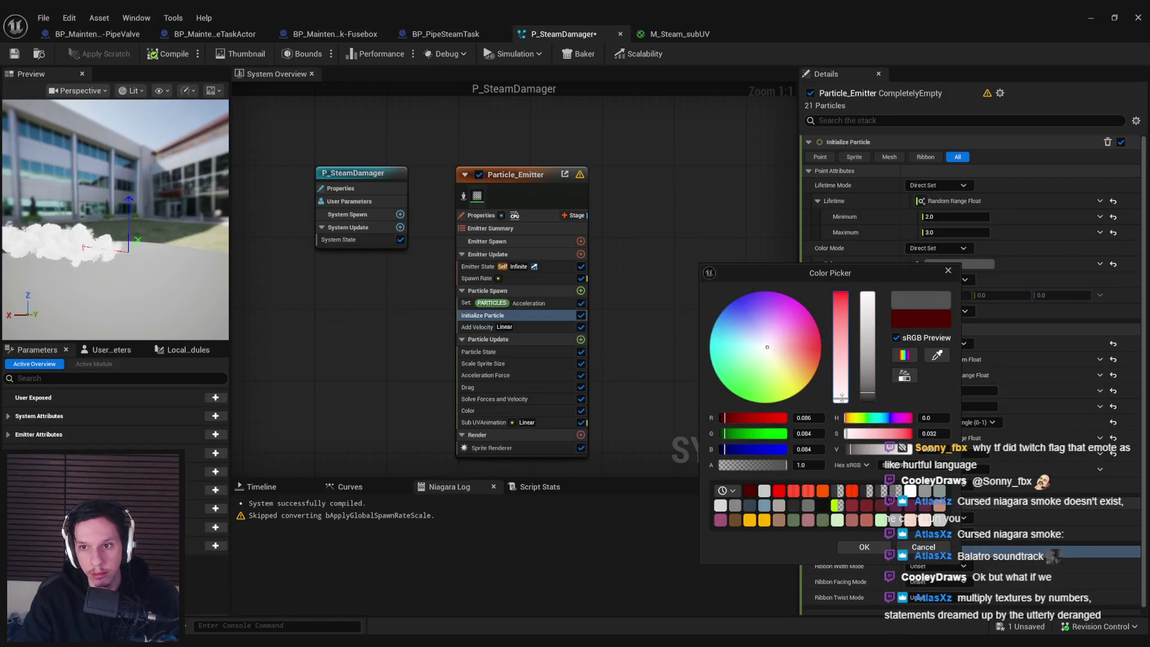
{"action": "left_click", "coordinate": [872, 310]}
{"action": "left_click", "coordinate": [858, 550]}
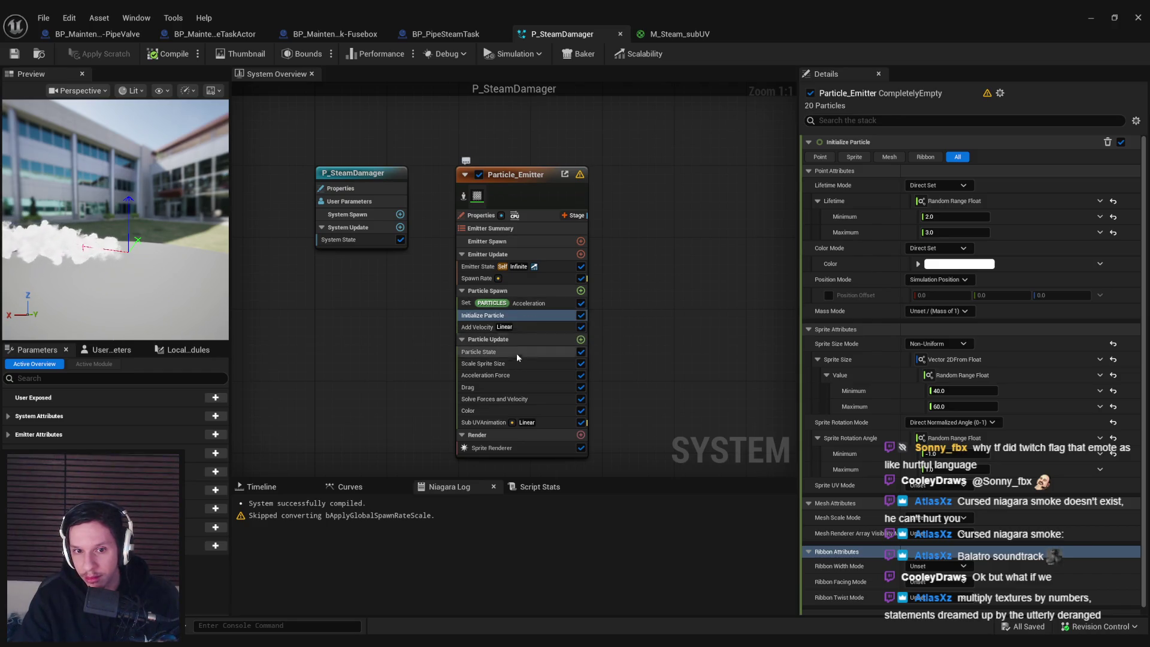
{"action": "left_click", "coordinate": [506, 411]}
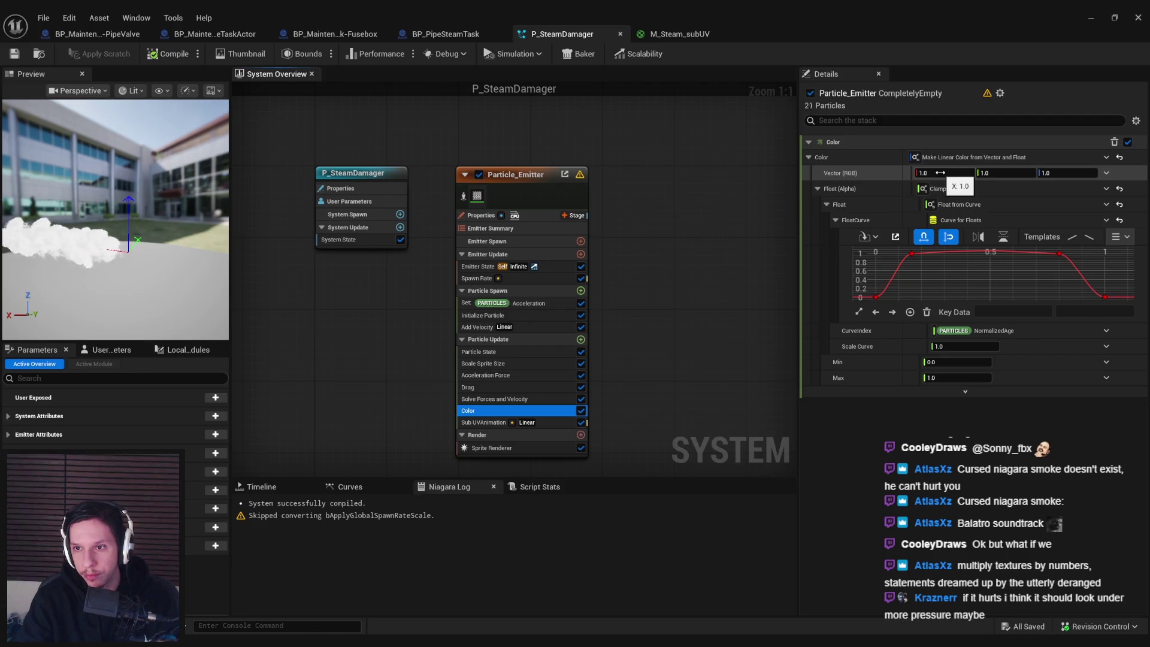
- Drive the Color module's RGB from Make Vector from Linear Color set to 0.316 grey
{"action": "left_click", "coordinate": [1106, 173]}
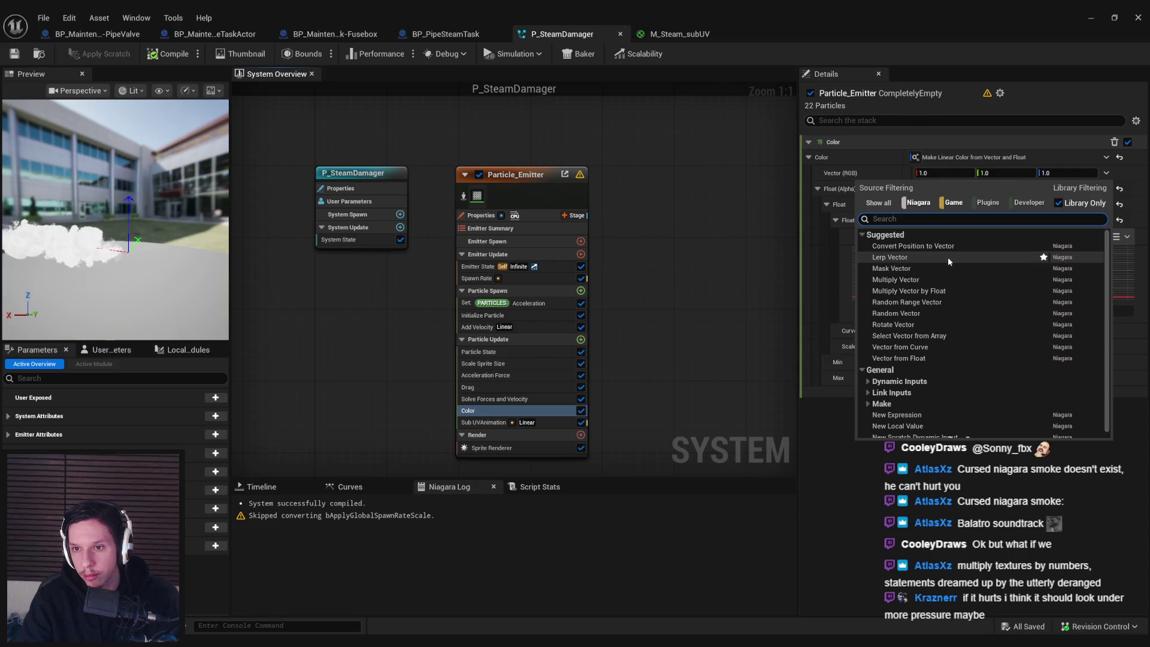
{"action": "scroll", "coordinate": [919, 326], "scroll_direction": "down", "scroll_amount": 1}
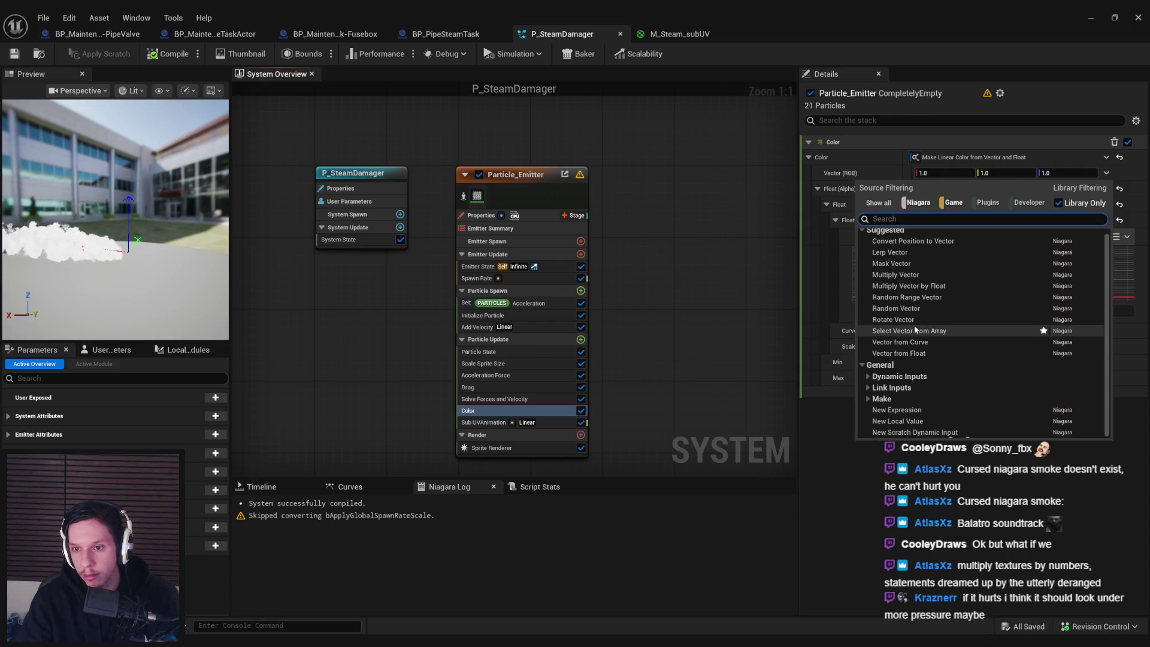
{"action": "type", "text": "rgb"}
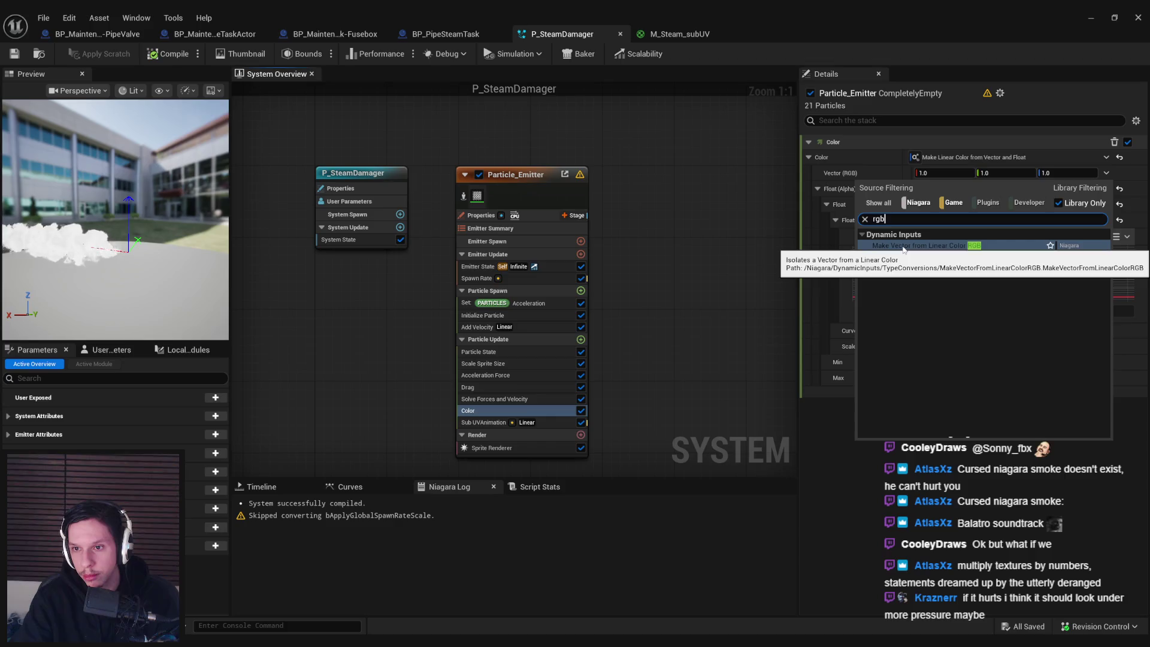
{"action": "left_click", "coordinate": [904, 247]}
{"action": "left_click", "coordinate": [969, 189]}
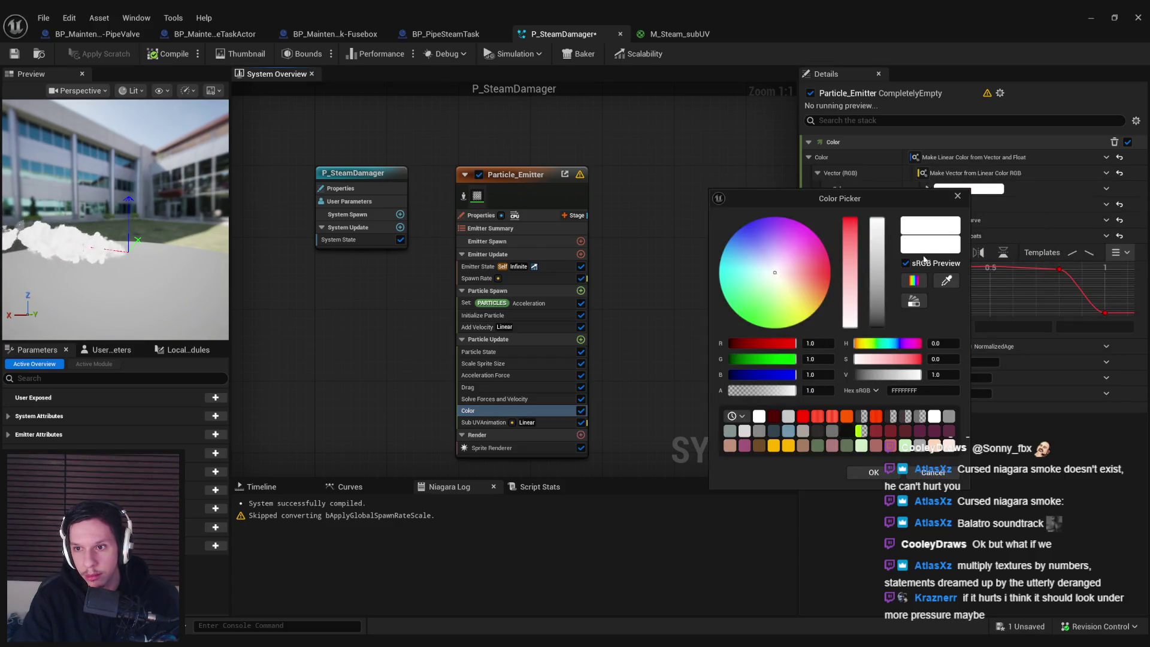
{"action": "left_click_drag", "start_coordinate": [877, 223], "coordinate": [877, 268]}
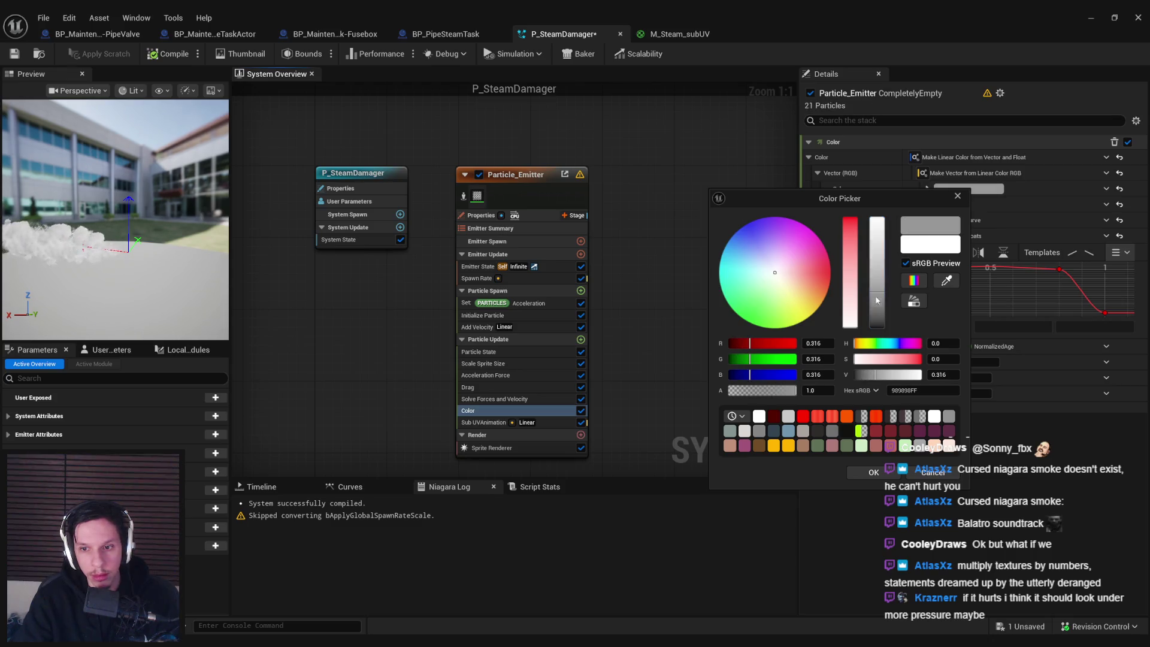
{"action": "left_click", "coordinate": [870, 473]}
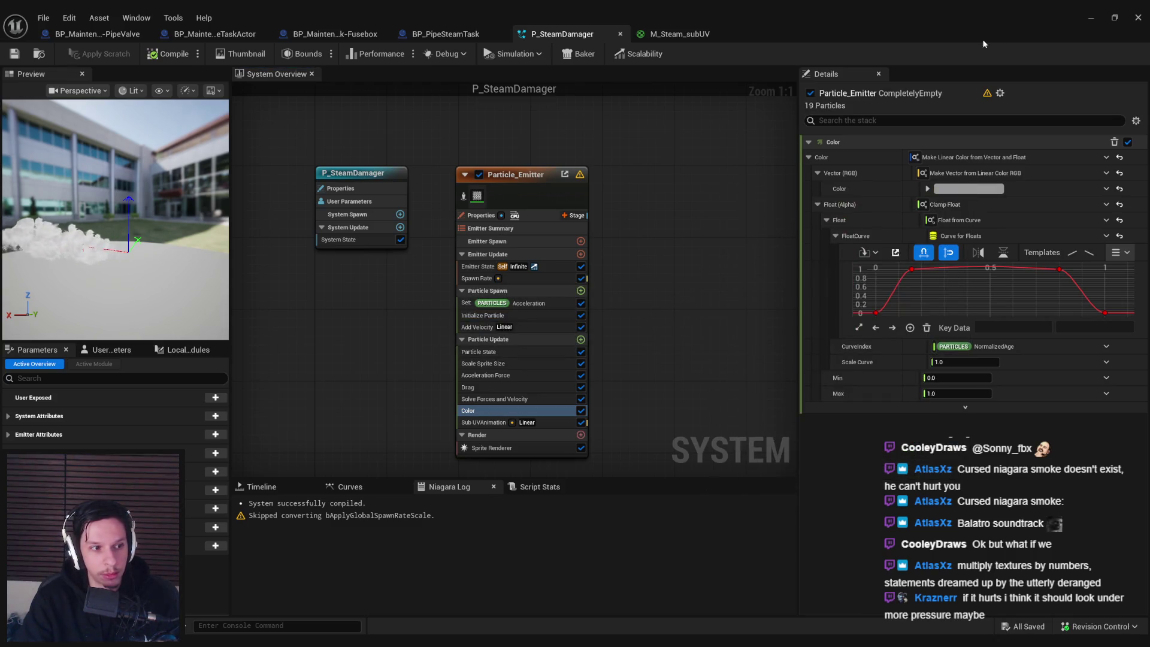
{"action": "left_click", "coordinate": [1091, 18]}
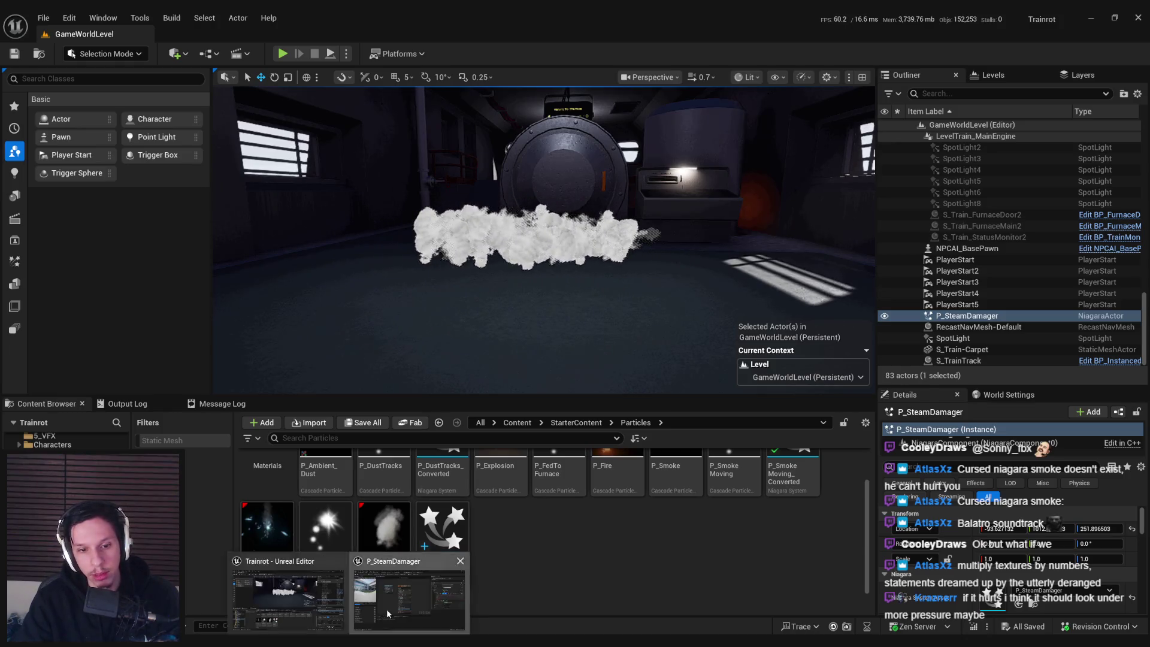
- In P_SteamDamager's Add Velocity, set Minimum X to 120 and Maximum X to 150
{"action": "double_click", "coordinate": [443, 534]}
{"action": "left_click", "coordinate": [486, 324]}
{"action": "type", "text": "120"}
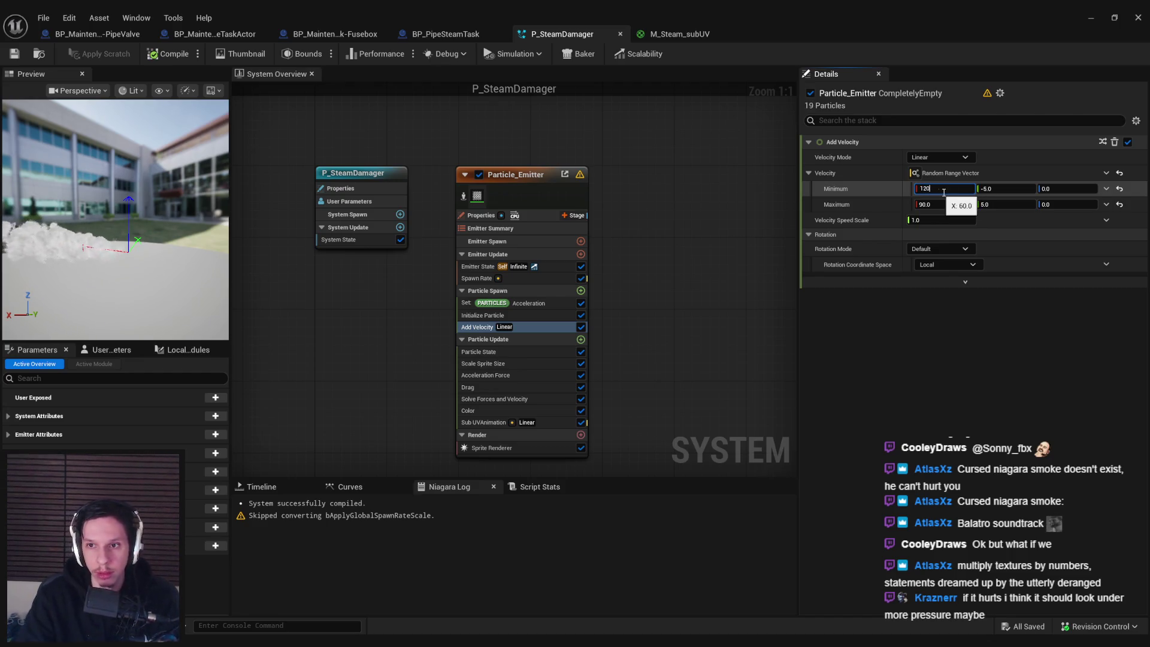
{"action": "left_click", "coordinate": [942, 202]}
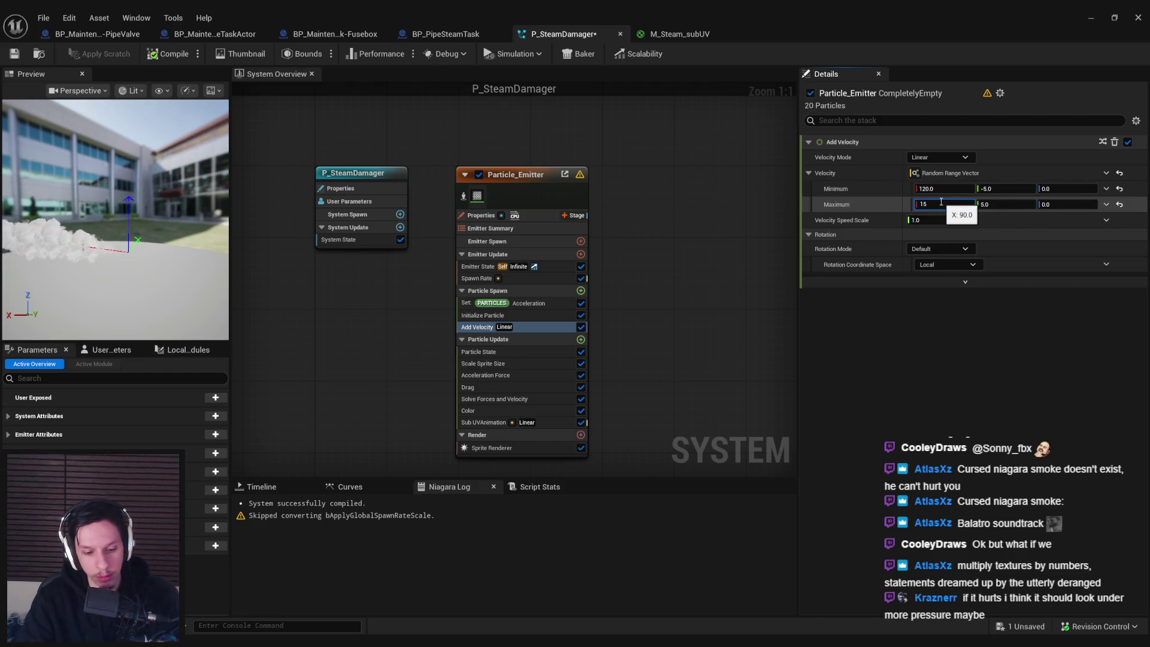
- Check the faster steam in the level, save all assets, and return to the Niagara editor
{"action": "left_click", "coordinate": [1097, 20]}
{"action": "mouse_move", "coordinate": [704, 271]}
{"action": "left_mouse_down"}
{"action": "mouse_move", "coordinate": [632, 251]}
{"action": "mouse_move", "coordinate": [681, 252]}
{"action": "mouse_move", "coordinate": [671, 282]}
{"action": "mouse_move", "coordinate": [659, 273]}
{"action": "mouse_move", "coordinate": [665, 251]}
{"action": "mouse_move", "coordinate": [611, 248]}
{"action": "mouse_move", "coordinate": [650, 250]}
{"action": "left_mouse_up"}
{"action": "key", "text": "ctrl+s"}
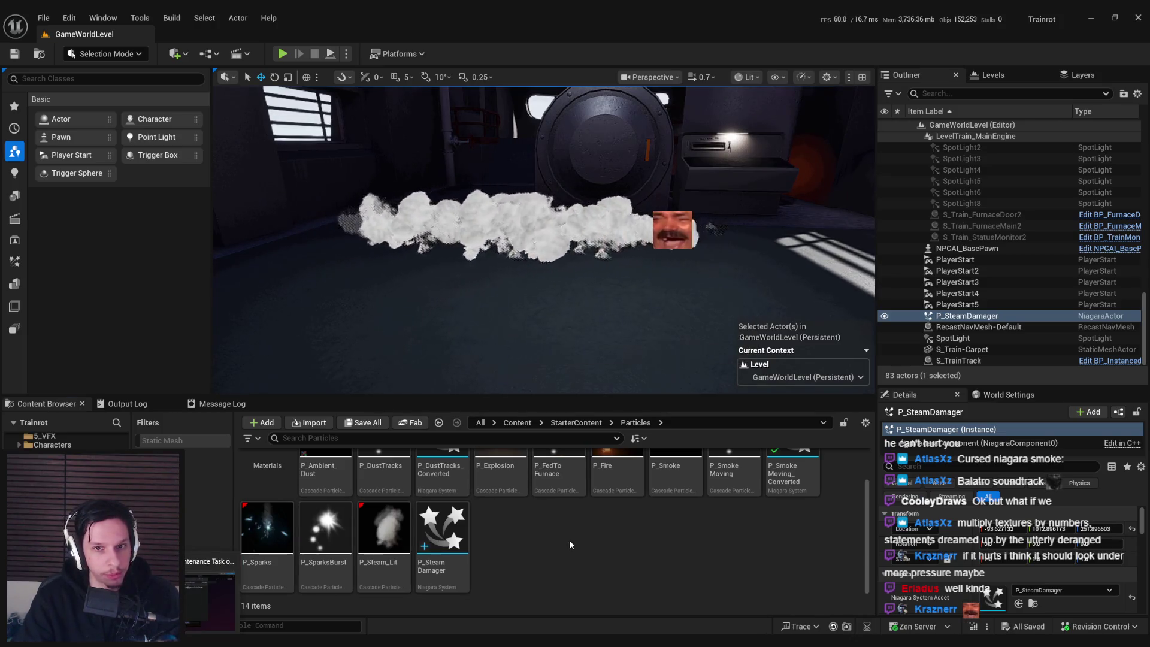
{"action": "left_click_drag", "start_coordinate": [544, 240], "coordinate": [544, 239]}
{"action": "left_click", "coordinate": [409, 599]}
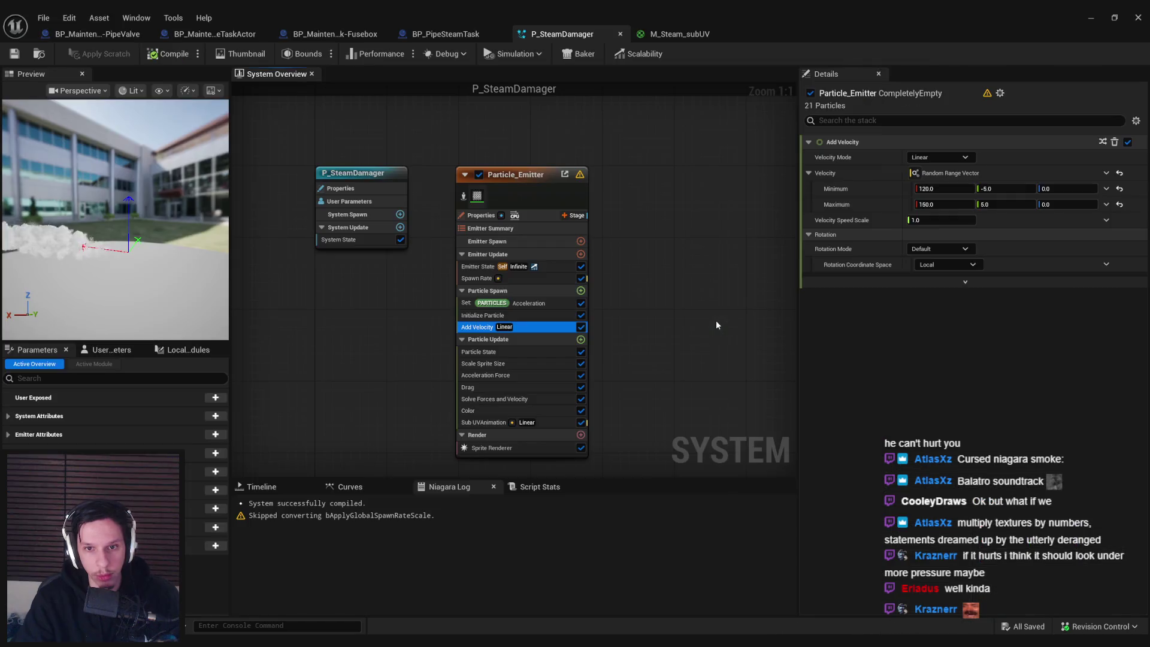
- Set M_Steam_subUV's Multiply factor to 2.0, apply, and check the steam in the level
{"action": "left_click", "coordinate": [653, 34]}
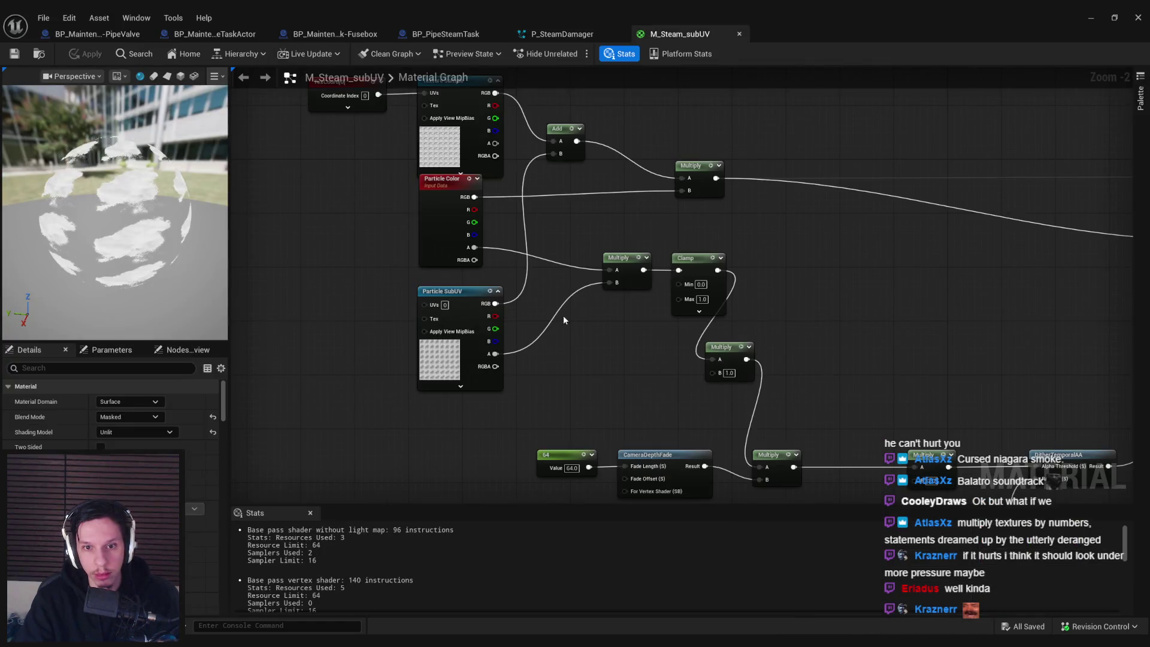
{"action": "scroll", "coordinate": [659, 360], "scroll_direction": "up", "scroll_amount": 2}
{"action": "type", "text": "2"}
{"action": "key", "text": "Return"}
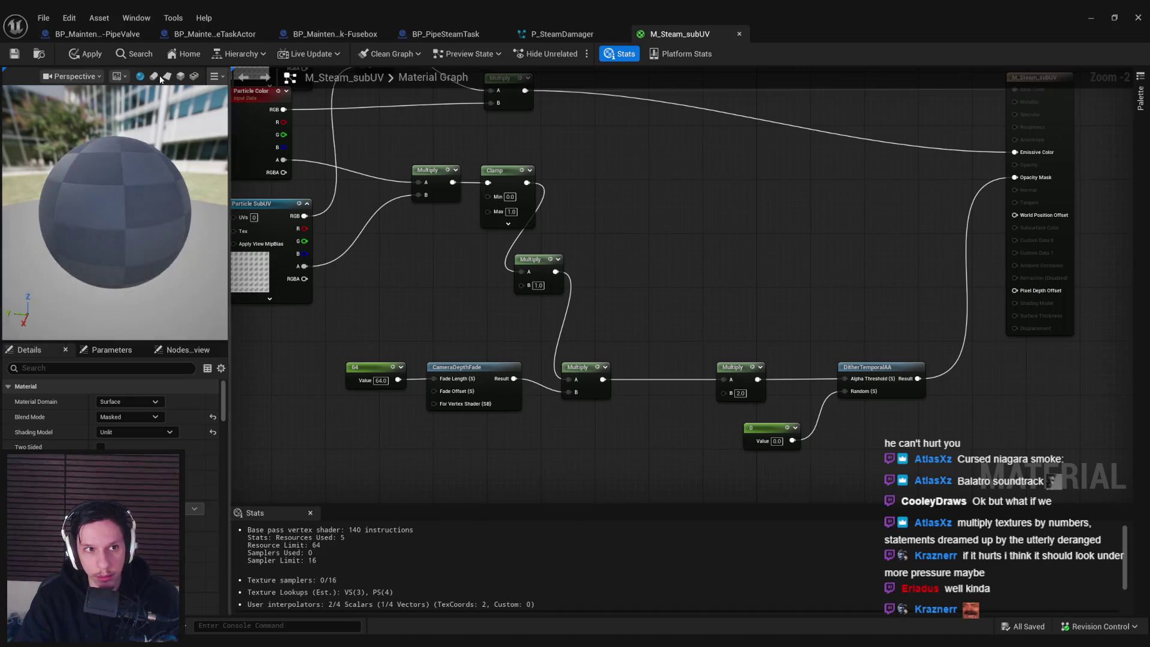
{"action": "left_click", "coordinate": [84, 53]}
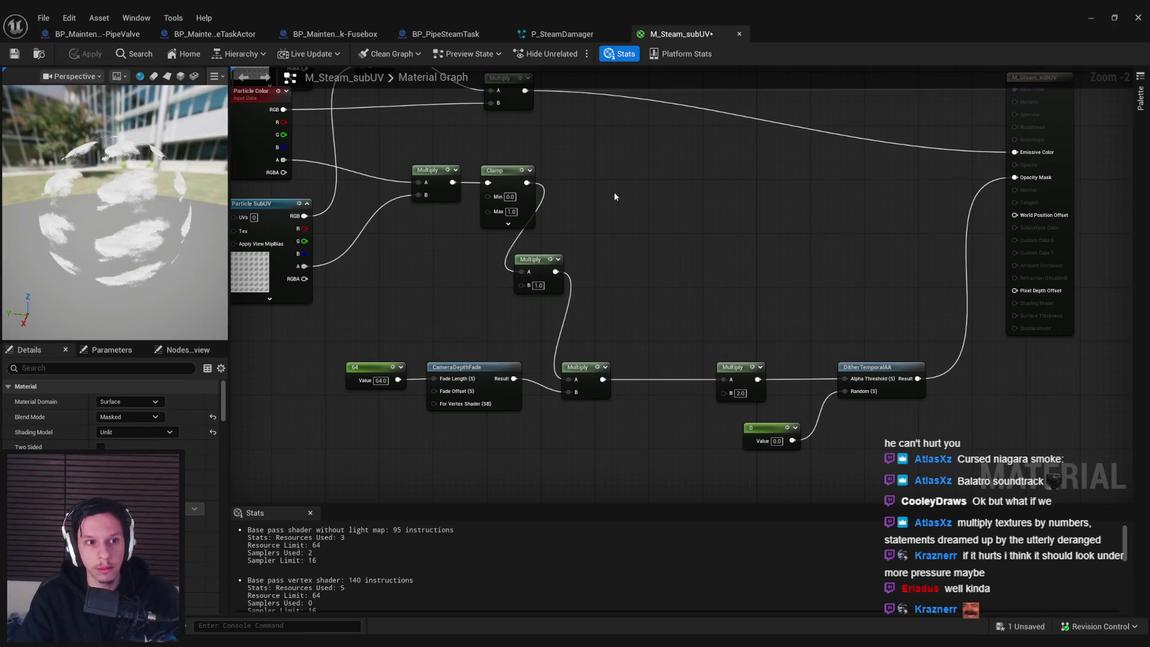
{"action": "left_click", "coordinate": [1091, 17]}
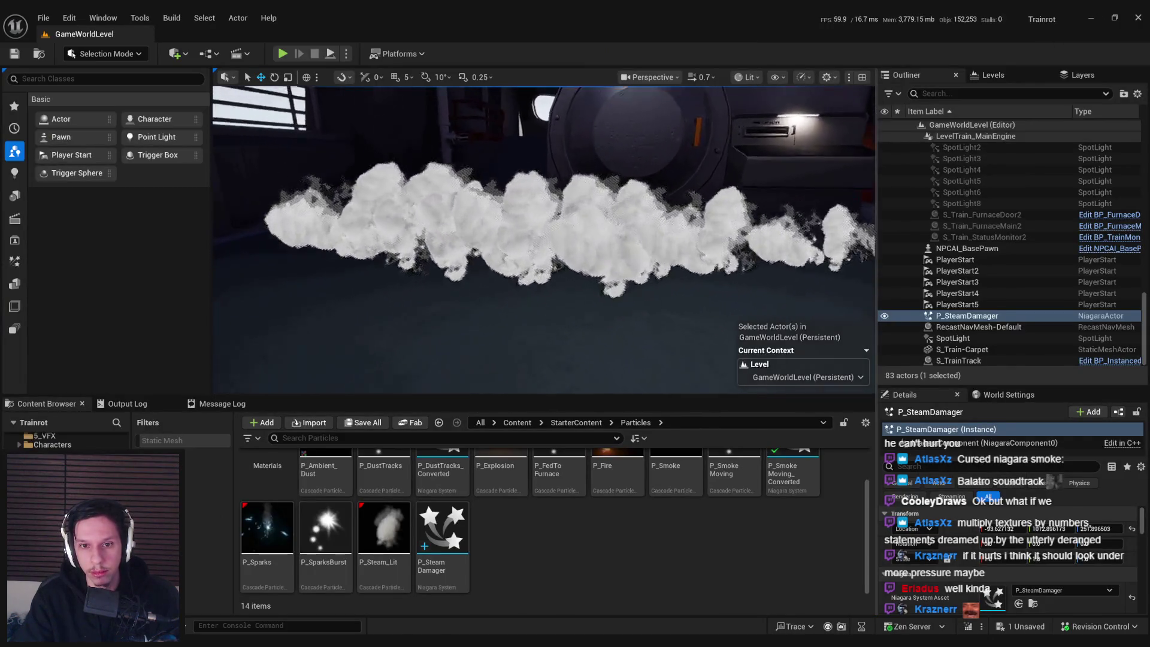
{"action": "mouse_move", "coordinate": [697, 272]}
{"action": "left_mouse_down"}
{"action": "mouse_move", "coordinate": [712, 271]}
{"action": "mouse_move", "coordinate": [698, 273]}
{"action": "left_mouse_up"}
- Delete the Particle Color Multiply node, wire Particle Color RGB into Emissive, and apply
{"action": "left_click", "coordinate": [393, 617]}
{"action": "mouse_move", "coordinate": [749, 384]}
{"action": "left_mouse_down"}
{"action": "mouse_move", "coordinate": [719, 367]}
{"action": "mouse_move", "coordinate": [715, 378]}
{"action": "mouse_move", "coordinate": [860, 362]}
{"action": "left_mouse_up"}
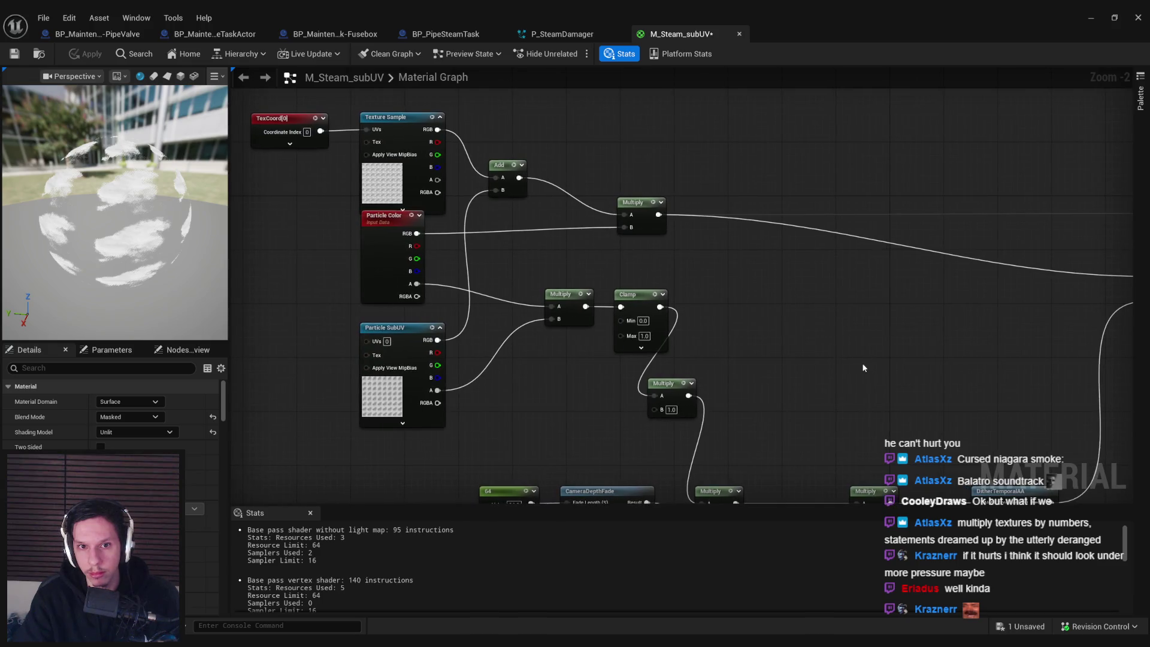
{"action": "left_click", "coordinate": [642, 222]}
{"action": "key", "text": "Delete"}
{"action": "left_click_drag", "start_coordinate": [371, 229], "coordinate": [1100, 271]}
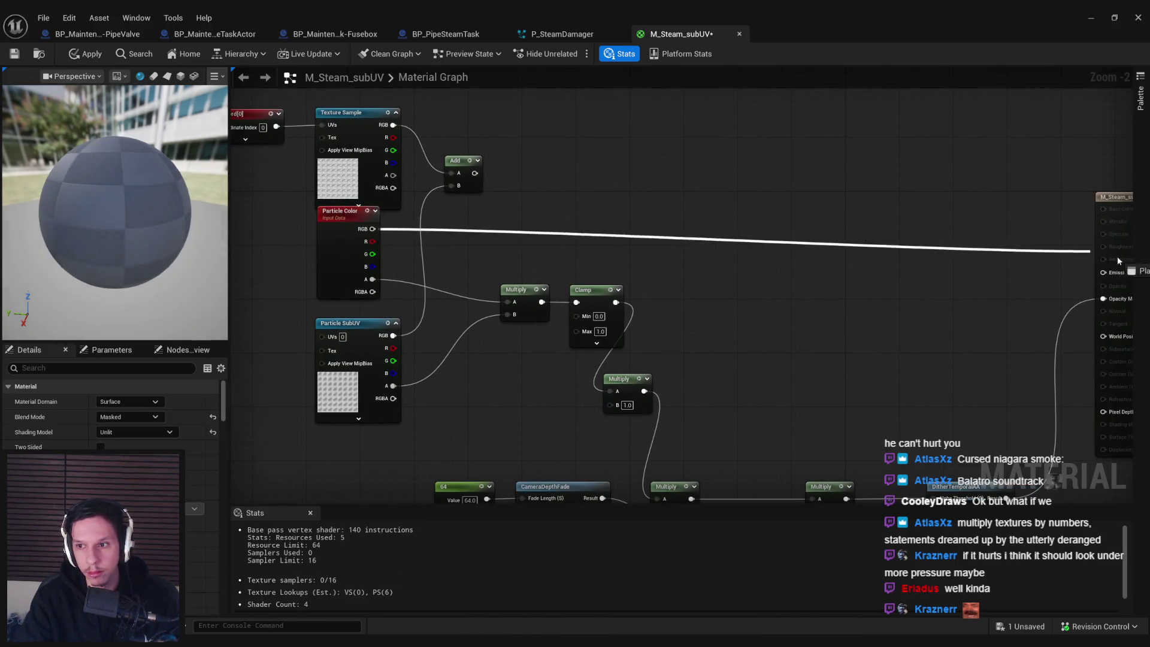
{"action": "left_click", "coordinate": [86, 54]}
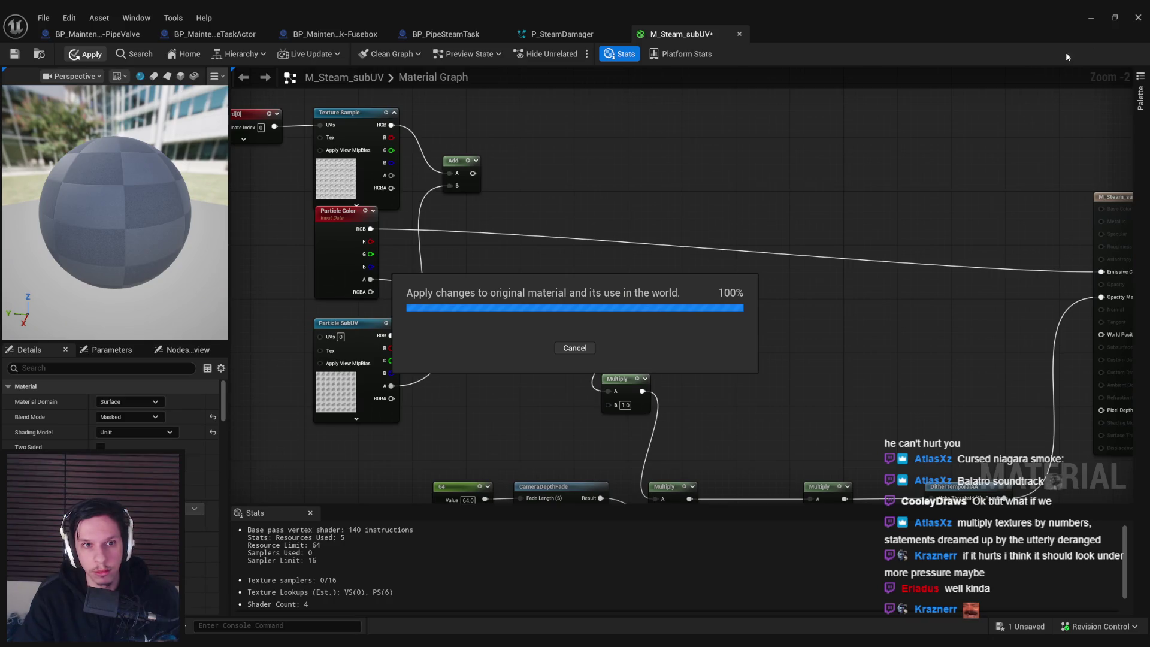
{"action": "left_click", "coordinate": [1093, 22]}
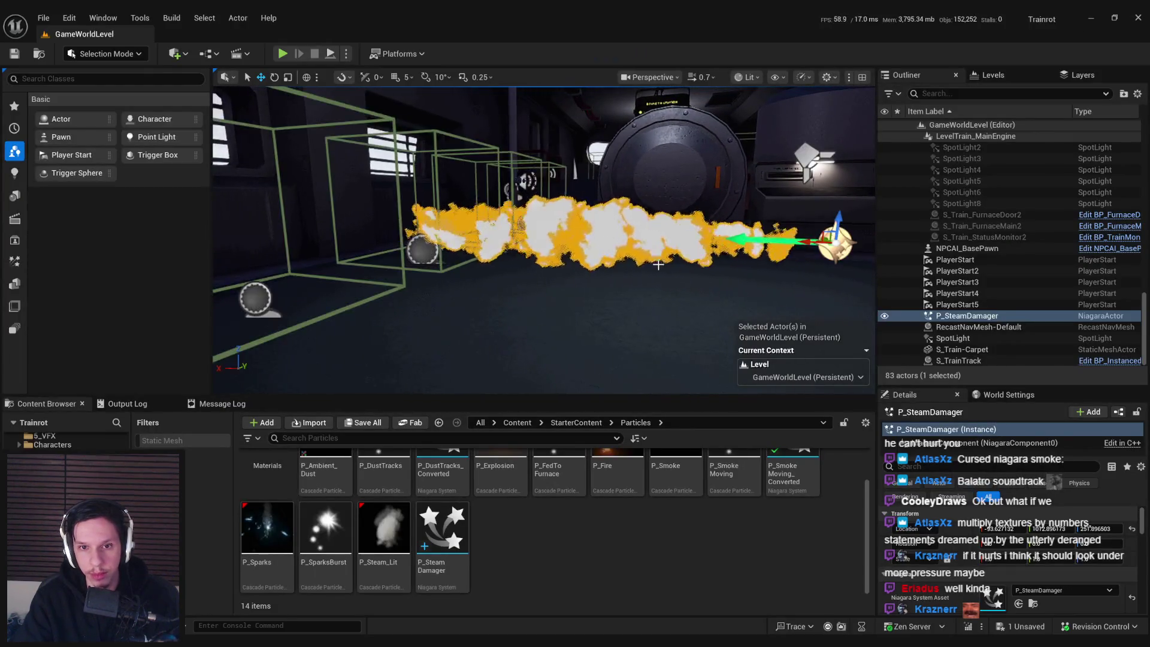
{"action": "mouse_move", "coordinate": [544, 240]}
{"action": "left_mouse_down"}
{"action": "mouse_move", "coordinate": [508, 249]}
{"action": "mouse_move", "coordinate": [514, 230]}
{"action": "left_mouse_up"}
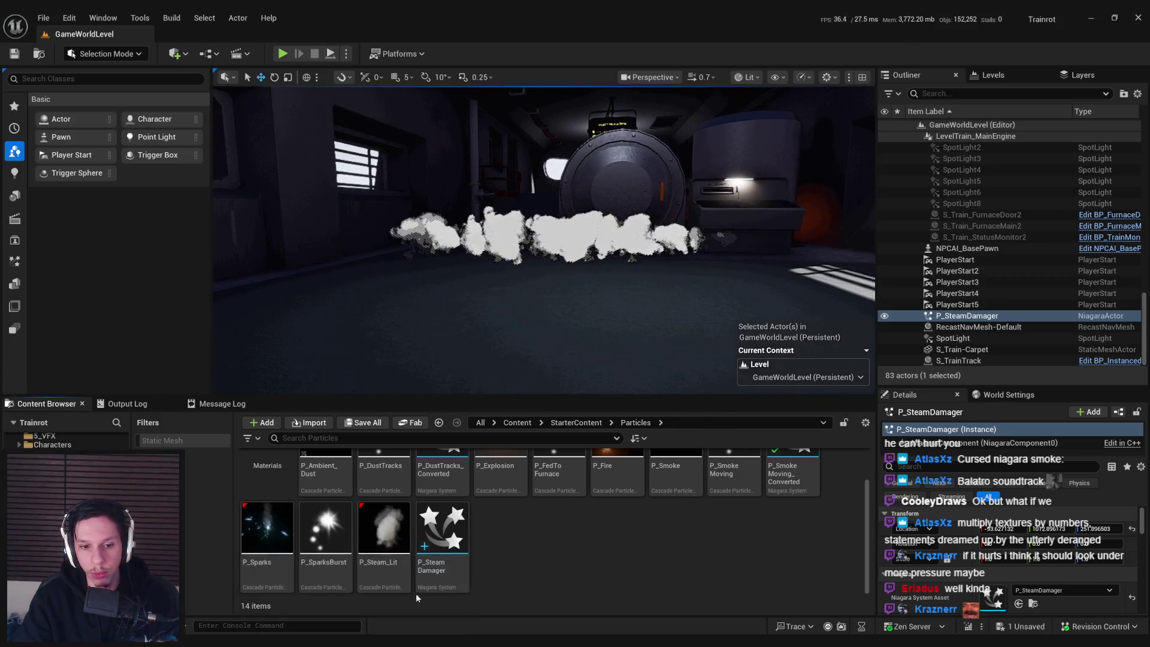
{"action": "key", "text": "alt+Tab"}
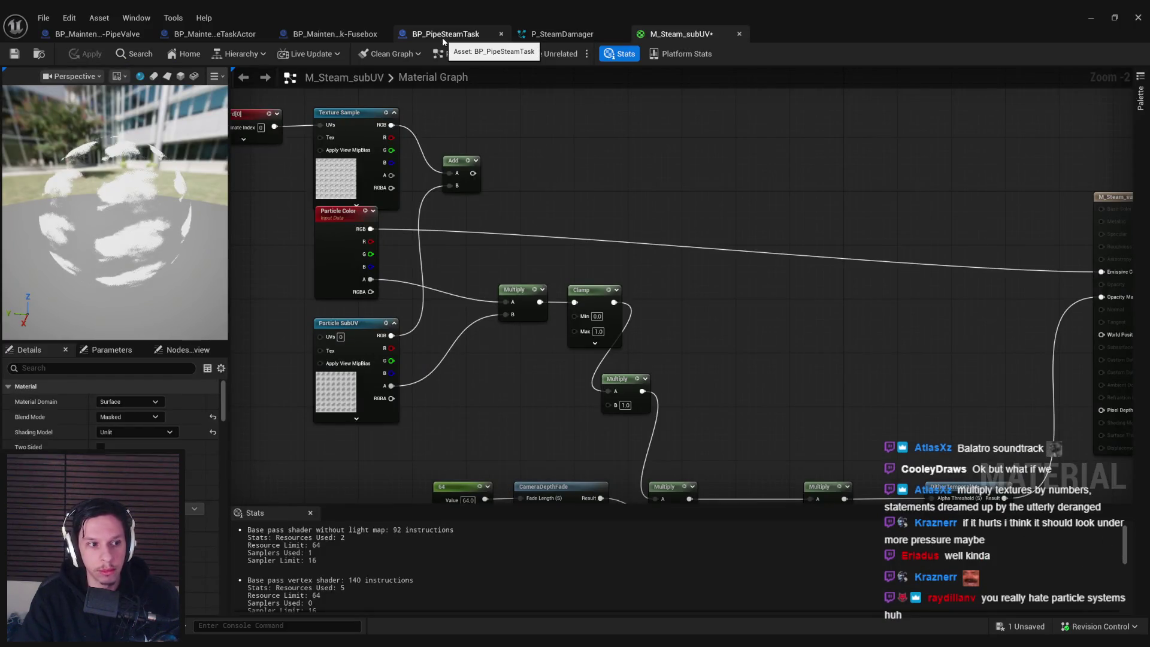
{"action": "left_click", "coordinate": [524, 36]}
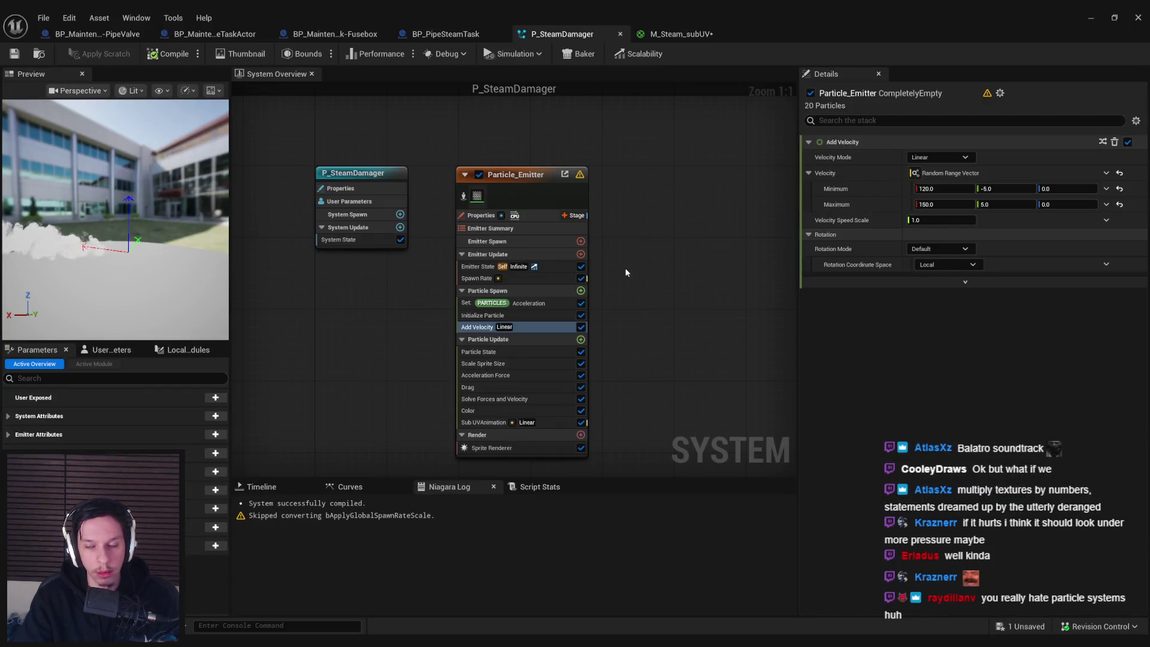
{"action": "left_click", "coordinate": [493, 316]}
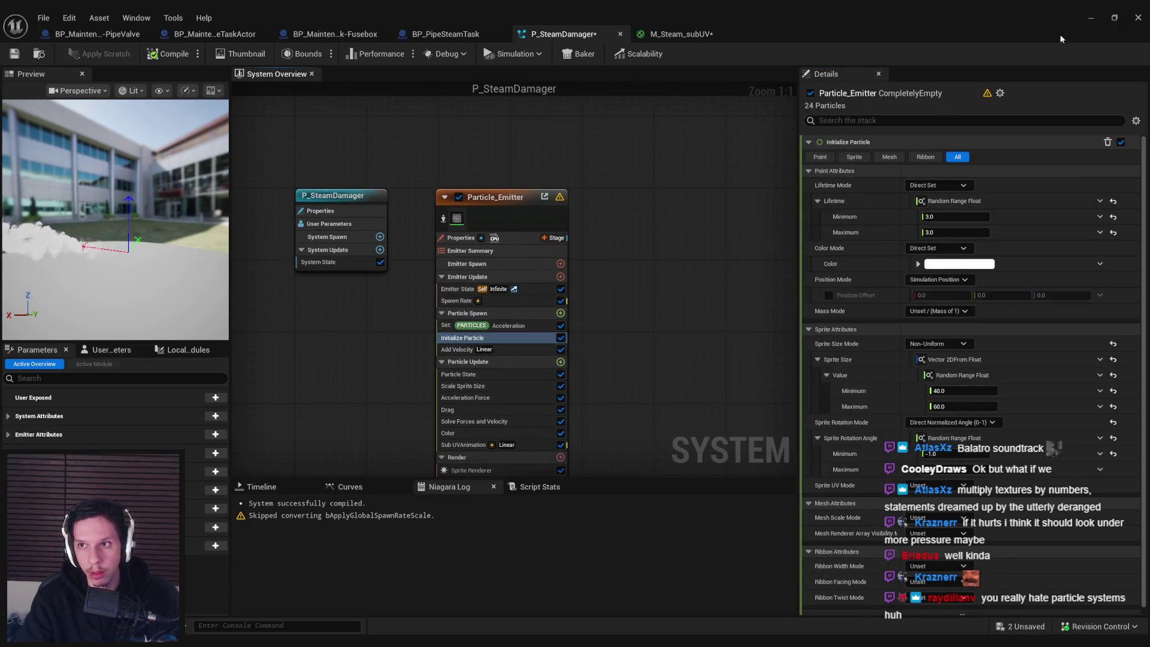
{"action": "key", "text": "alt+Tab"}
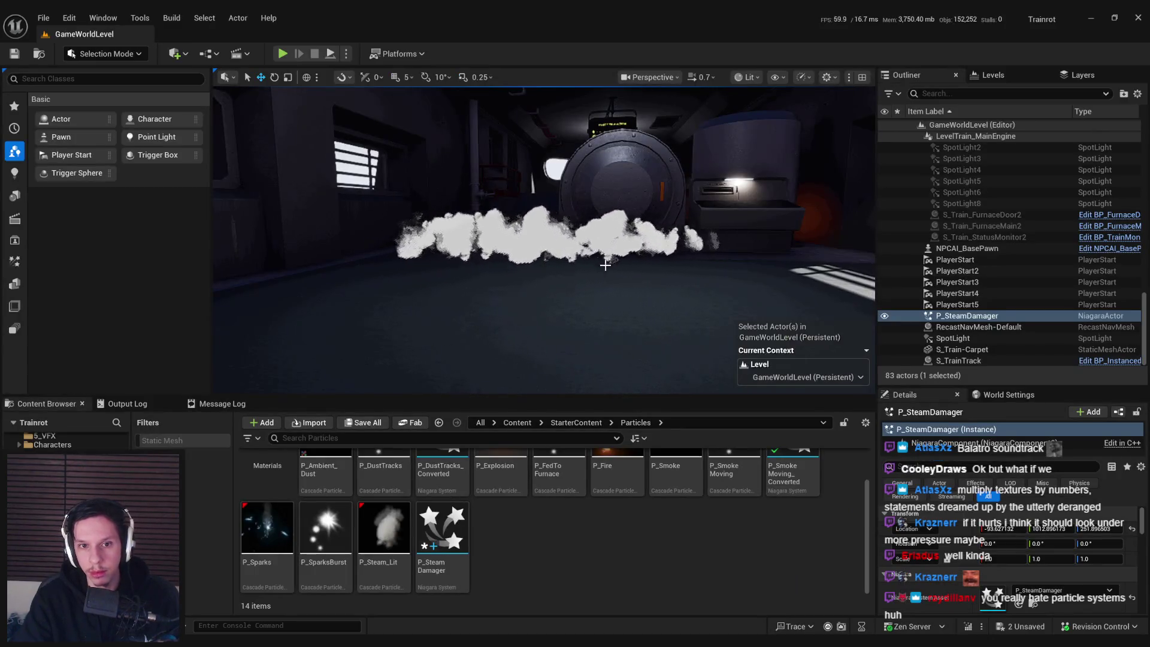
{"action": "scroll", "coordinate": [670, 202], "scroll_direction": "up", "scroll_amount": 2}
{"action": "scroll", "coordinate": [599, 204], "scroll_direction": "up", "scroll_amount": 2}
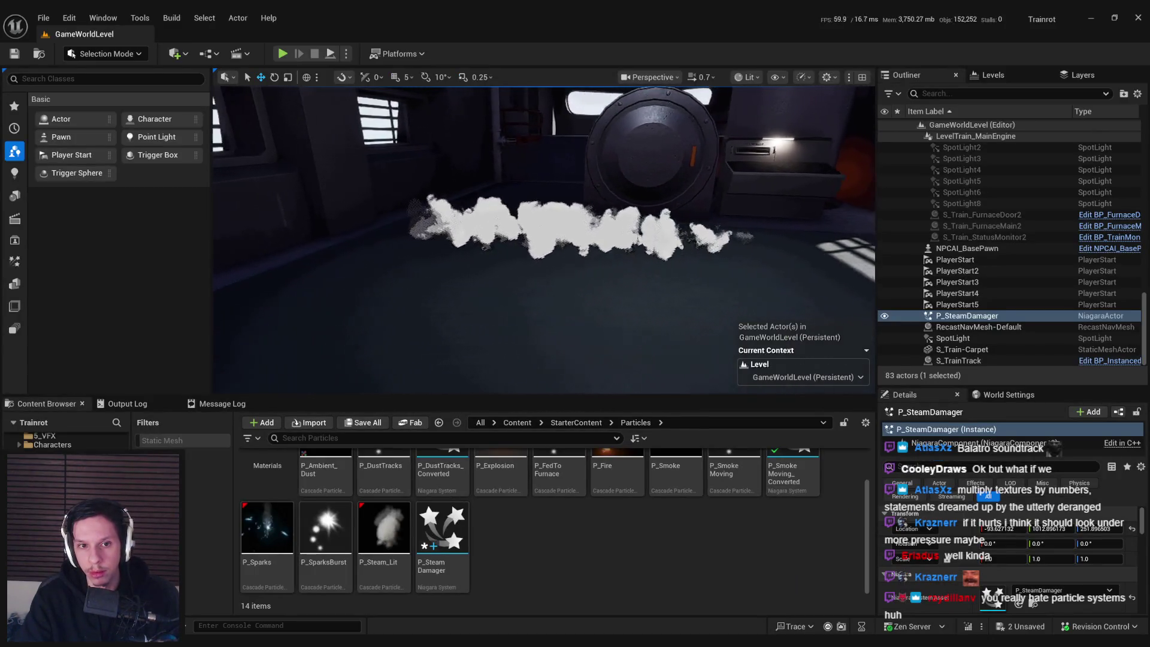
{"action": "scroll", "coordinate": [599, 204], "scroll_direction": "down", "scroll_amount": 3}
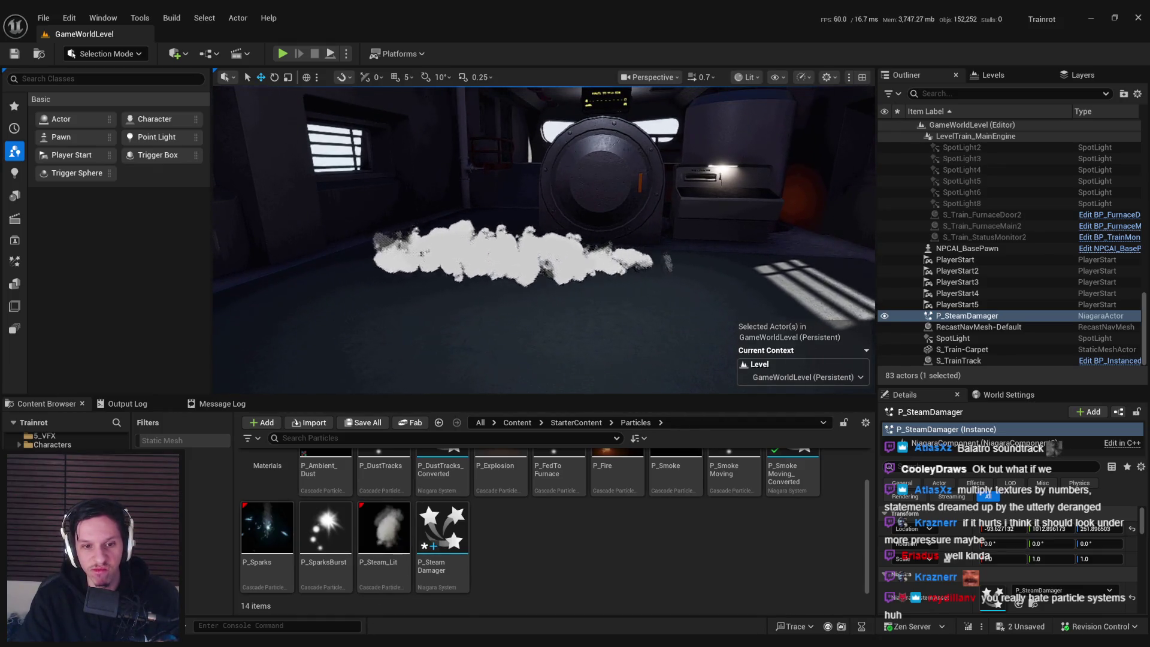
{"action": "mouse_move", "coordinate": [348, 645]}
{"action": "mouse_move", "coordinate": [539, 312]}
{"action": "left_mouse_down"}
{"action": "mouse_move", "coordinate": [510, 273]}
{"action": "mouse_move", "coordinate": [508, 313]}
{"action": "left_mouse_up"}
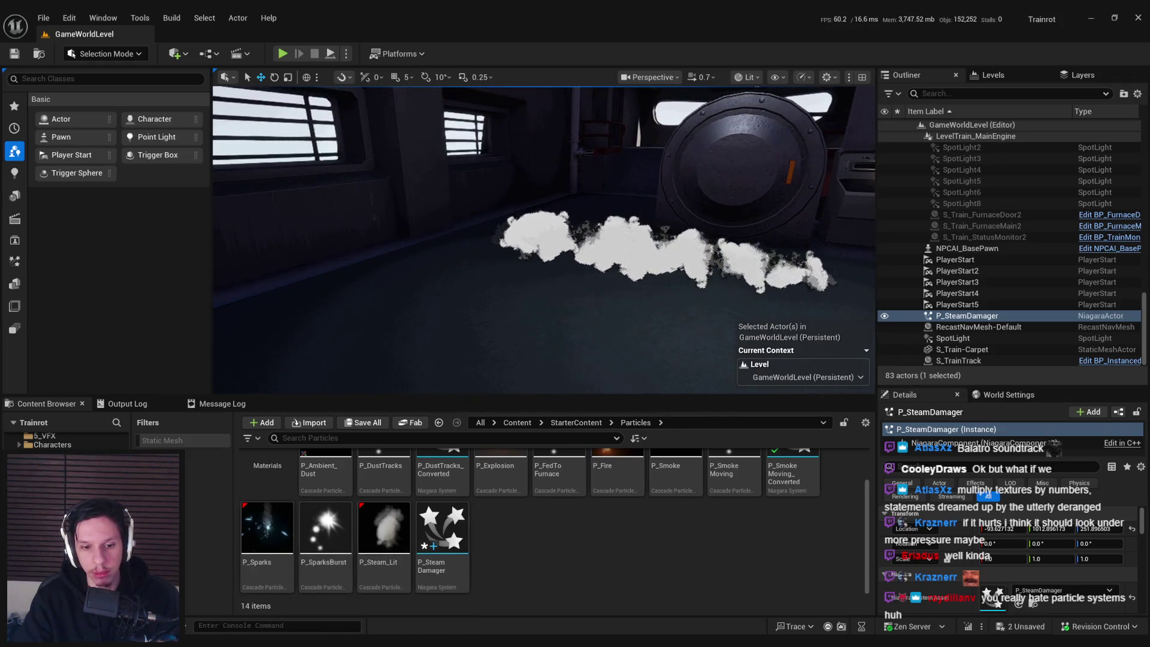
{"action": "double_click", "coordinate": [442, 530]}
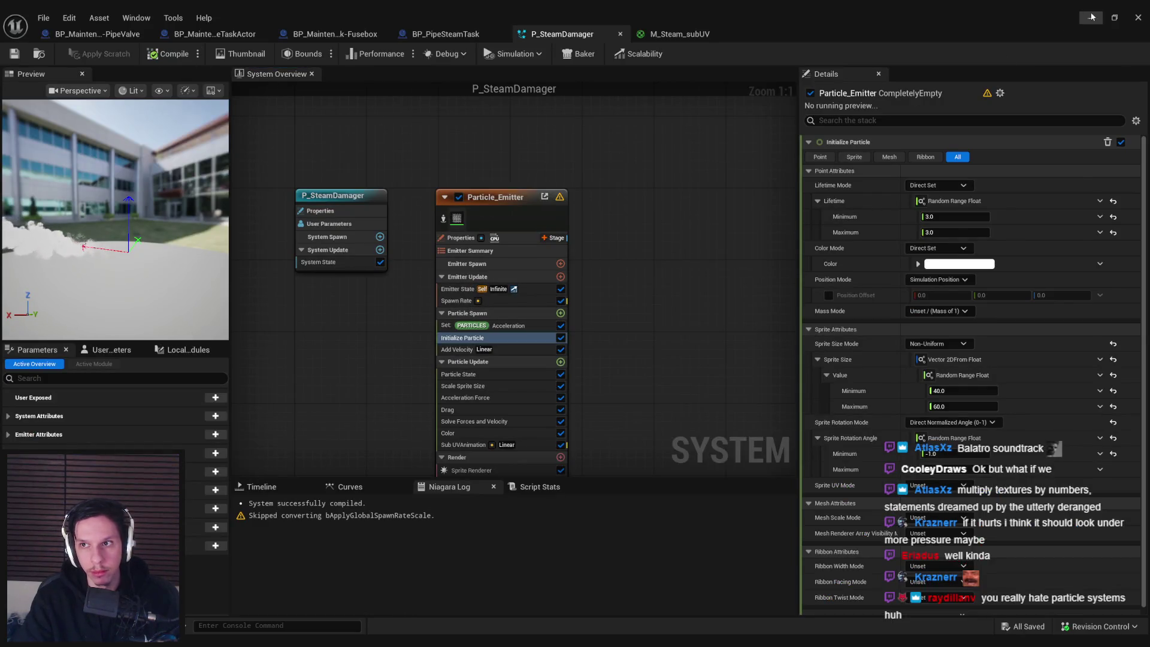
{"action": "left_click", "coordinate": [1092, 17]}
{"action": "mouse_move", "coordinate": [734, 220]}
{"action": "left_mouse_down"}
{"action": "mouse_move", "coordinate": [767, 240]}
{"action": "mouse_move", "coordinate": [843, 241]}
{"action": "mouse_move", "coordinate": [584, 252]}
{"action": "left_mouse_up"}
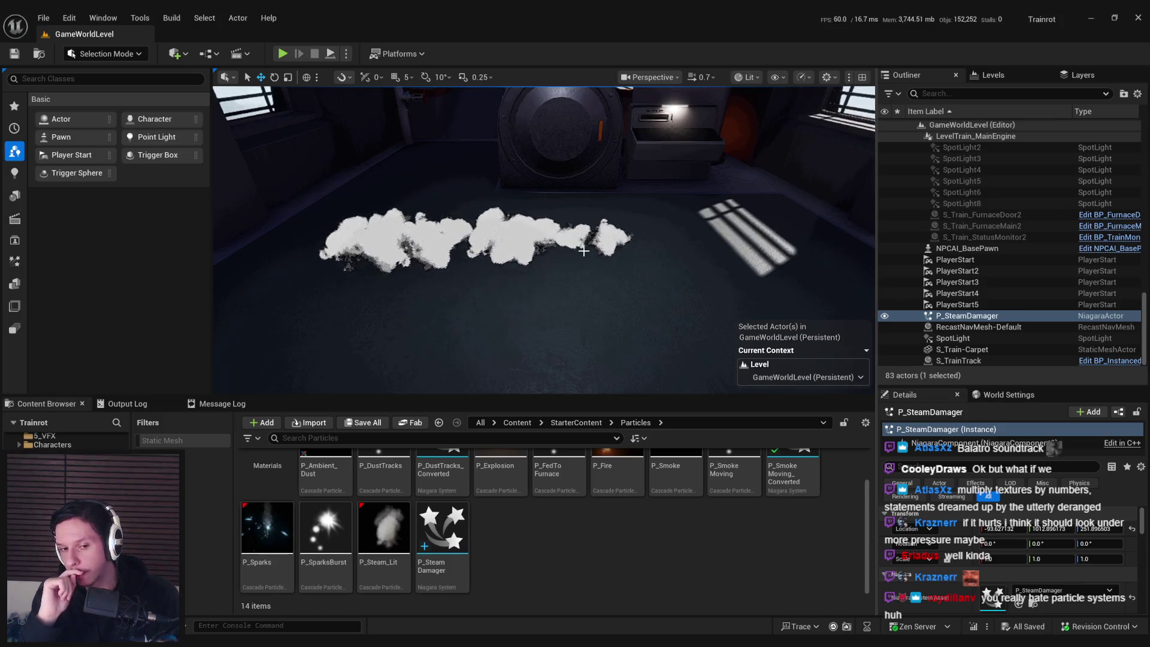
{"action": "mouse_move", "coordinate": [584, 252]}
{"action": "left_mouse_down"}
{"action": "mouse_move", "coordinate": [567, 222]}
{"action": "mouse_move", "coordinate": [508, 256]}
{"action": "mouse_move", "coordinate": [626, 264]}
{"action": "mouse_move", "coordinate": [626, 235]}
{"action": "left_mouse_up"}
- Delete the test P_SteamDamager actor from the level and close the M_Steam_subUV editor
{"action": "key", "text": "Delete"}
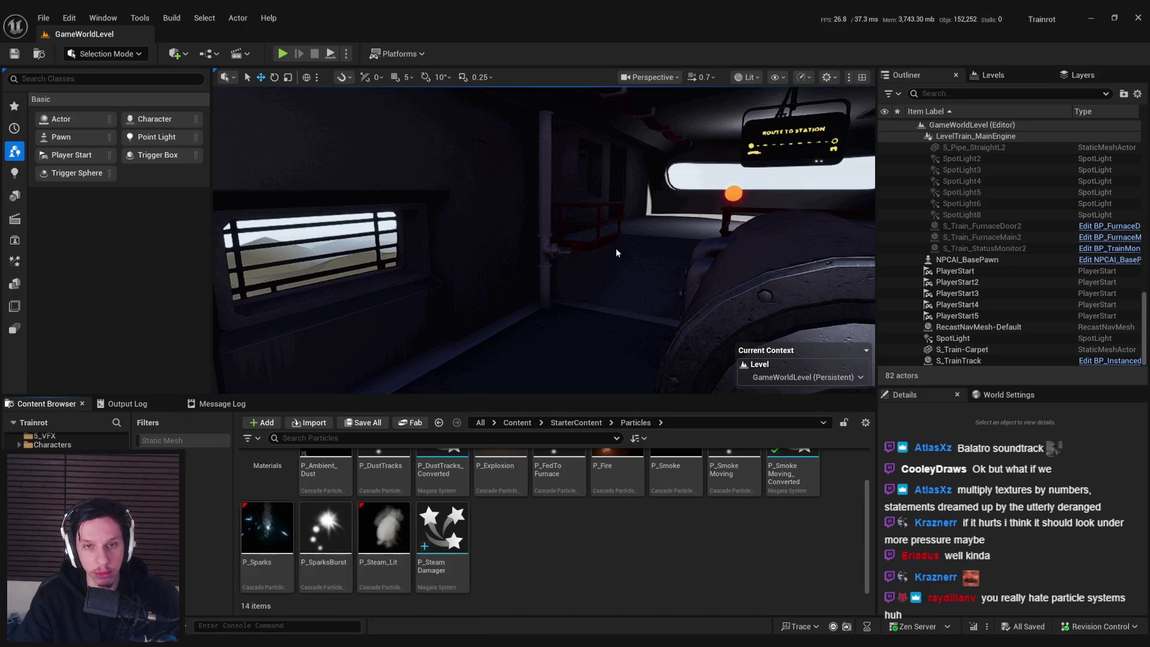
{"action": "key", "text": "alt+Tab"}
{"action": "left_click", "coordinate": [574, 37]}
{"action": "middle_click", "coordinate": [571, 33]}
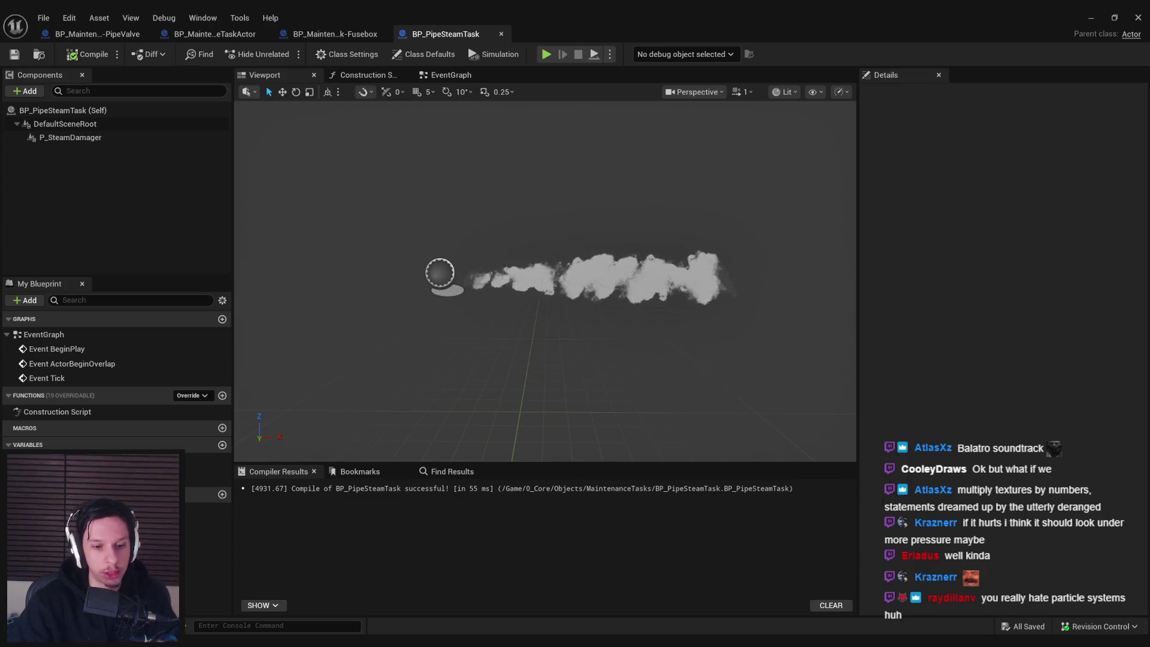
- Preview the steam in the BP_PipeSteamTask viewport and return to its blueprint tab
{"action": "left_click_drag", "start_coordinate": [0, 71], "coordinate": [0, 157]}
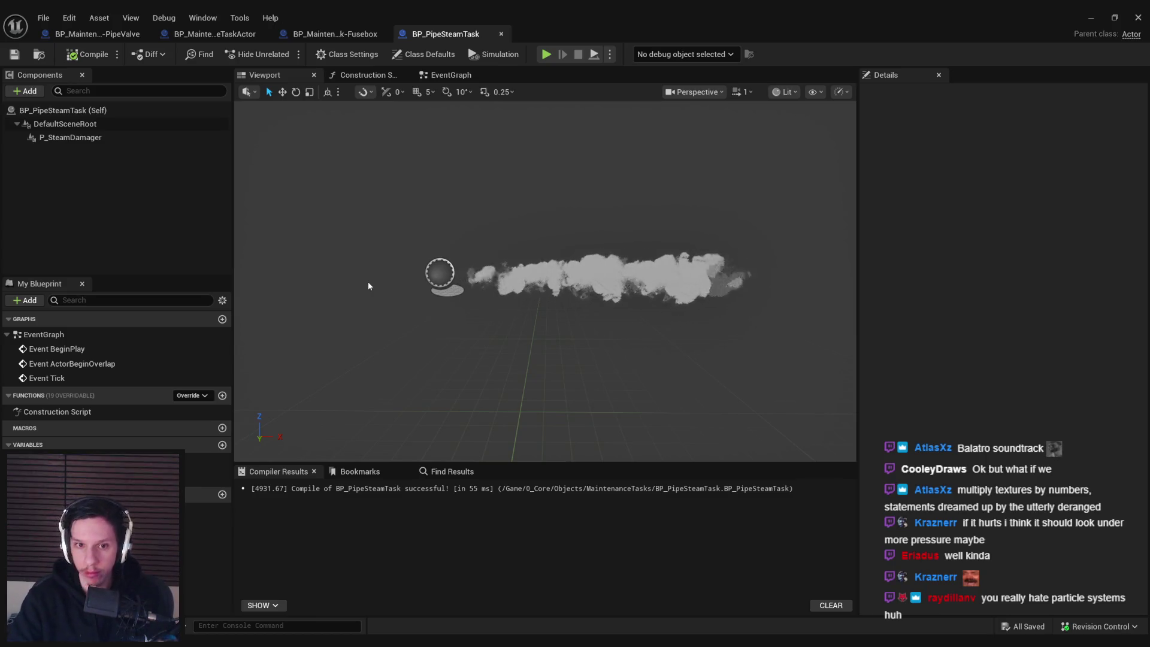
{"action": "left_click_drag", "start_coordinate": [390, 275], "coordinate": [389, 261]}
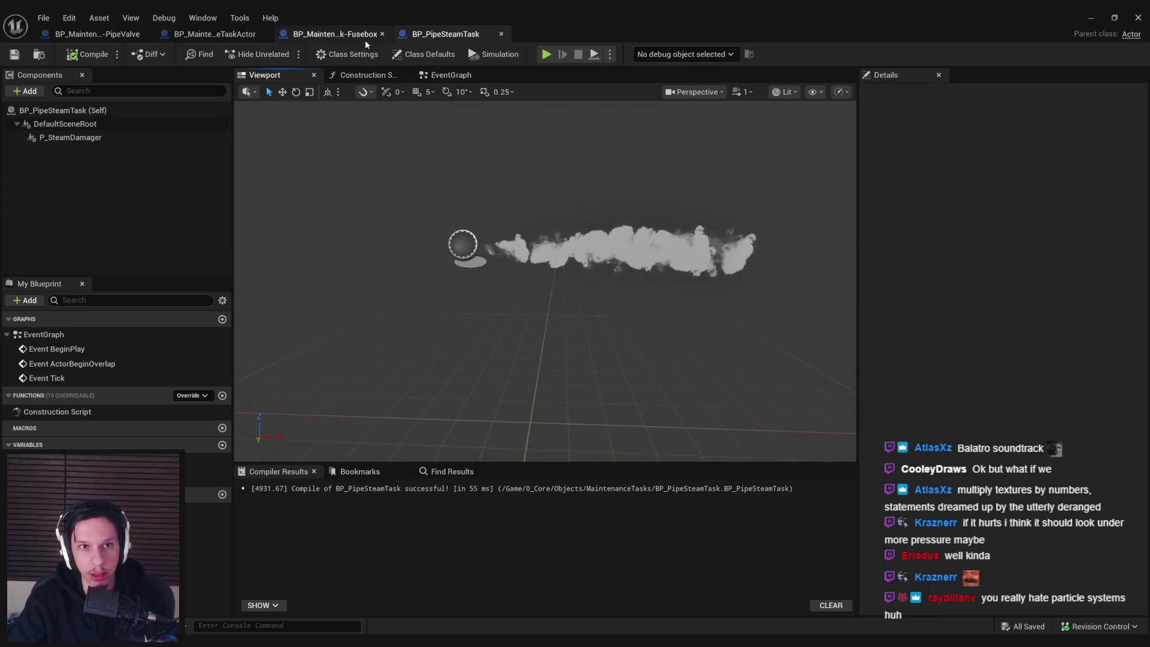
{"action": "left_click", "coordinate": [354, 33]}
{"action": "left_click", "coordinate": [469, 35]}
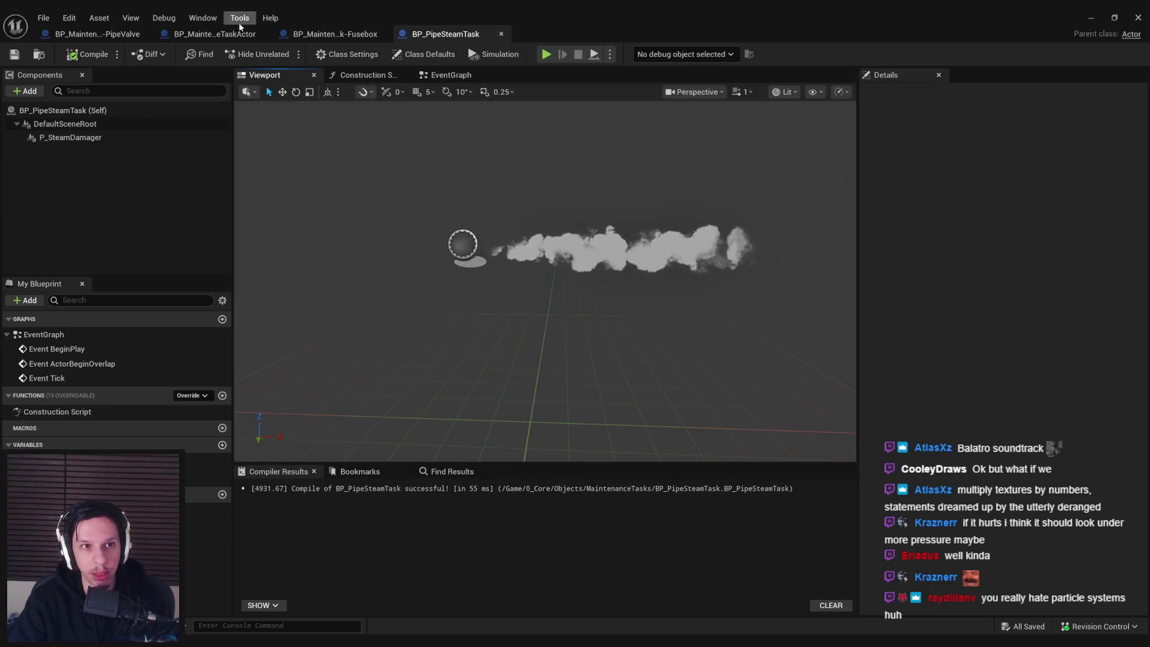
- In BP_PipeSteamTask class defaults, enable Replicates, set Net Update Frequency 5.0, and compile
{"action": "left_click", "coordinate": [426, 54]}
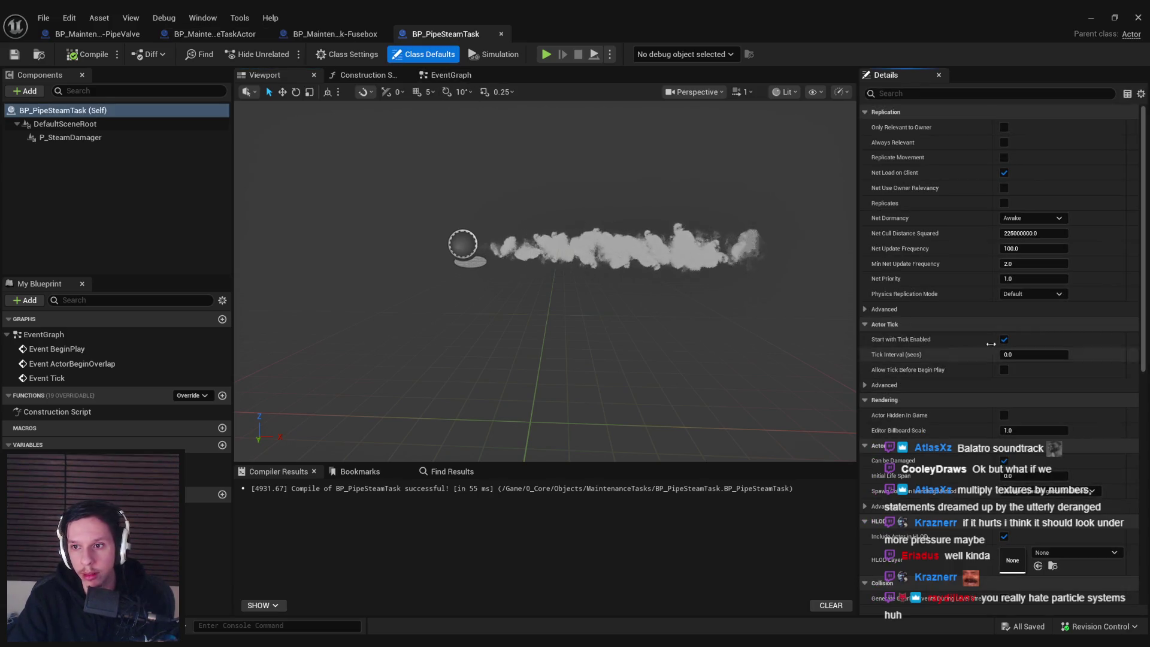
{"action": "left_click", "coordinate": [96, 55]}
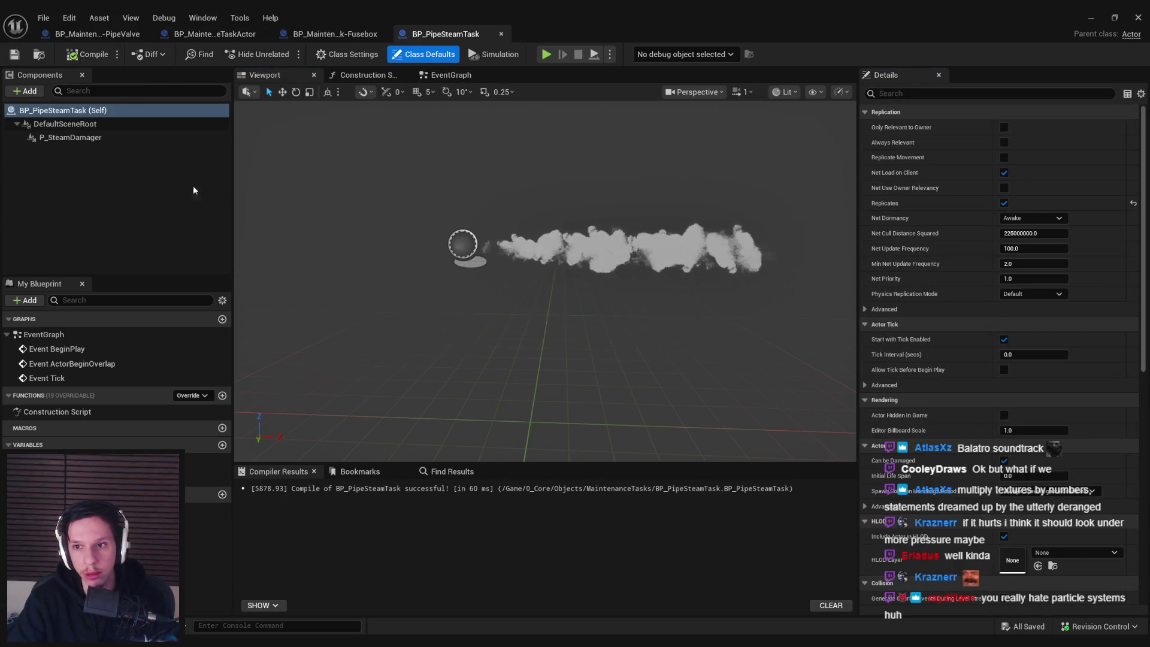
{"action": "key", "text": "Return"}
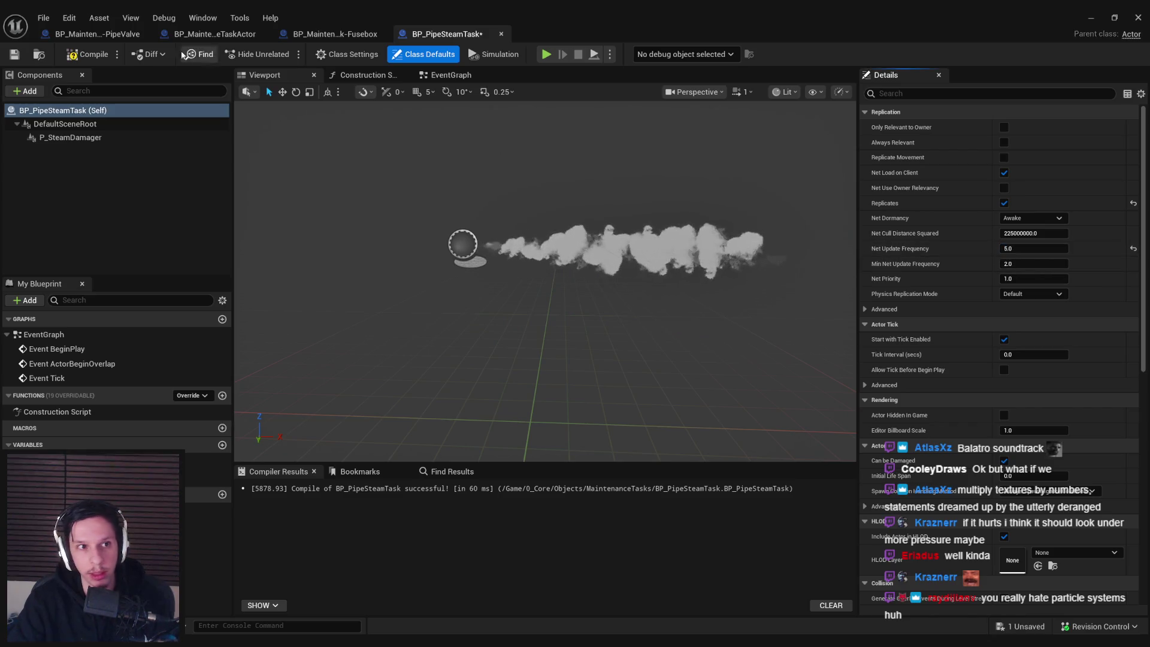
{"action": "key", "text": "F7"}
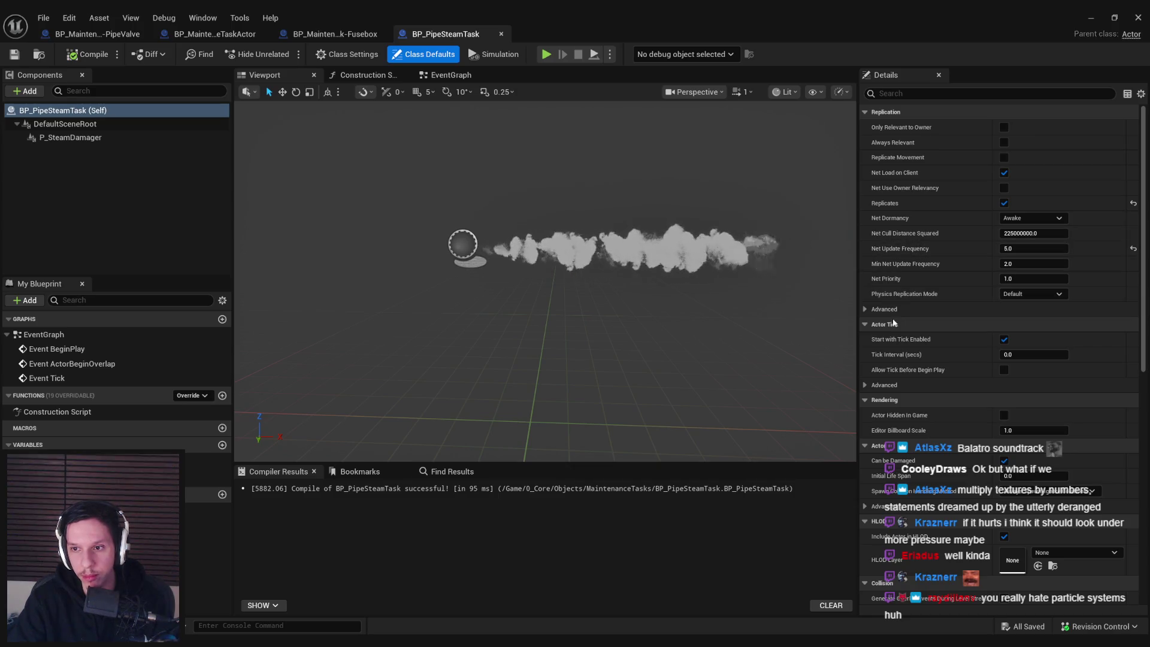
{"action": "scroll", "coordinate": [887, 310], "scroll_direction": "down", "scroll_amount": 3}
{"action": "scroll", "coordinate": [886, 308], "scroll_direction": "up", "scroll_amount": 3}
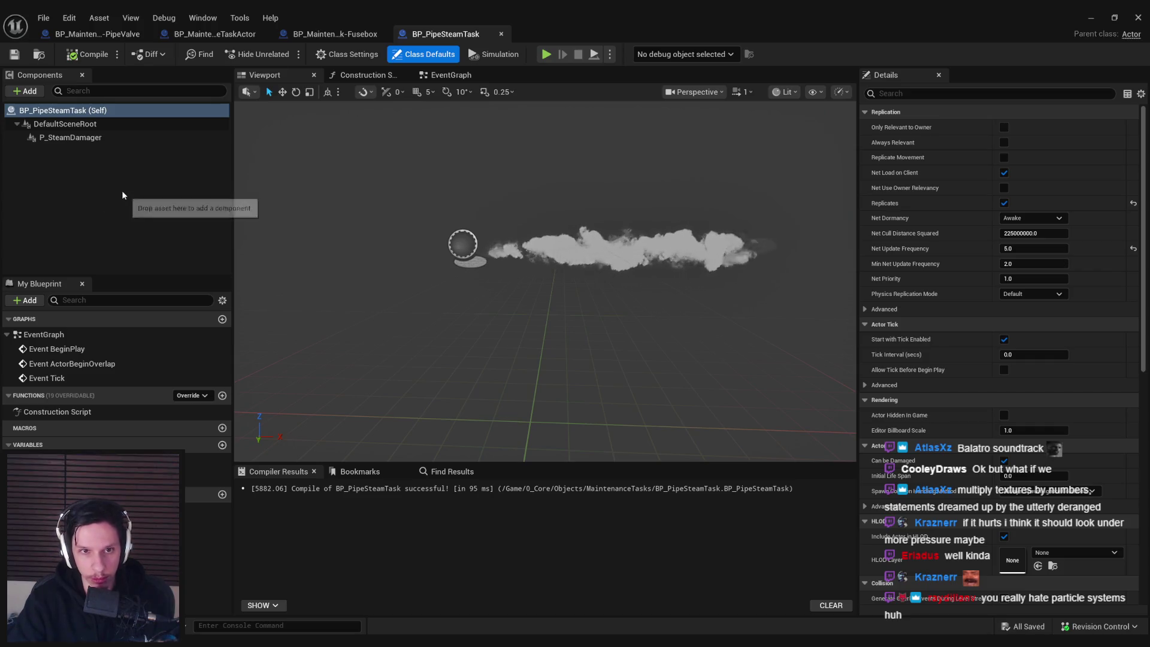
- Add a Box Collision component and switch its collision preset to Custom
{"action": "left_click", "coordinate": [25, 91]}
{"action": "type", "text": "box"}
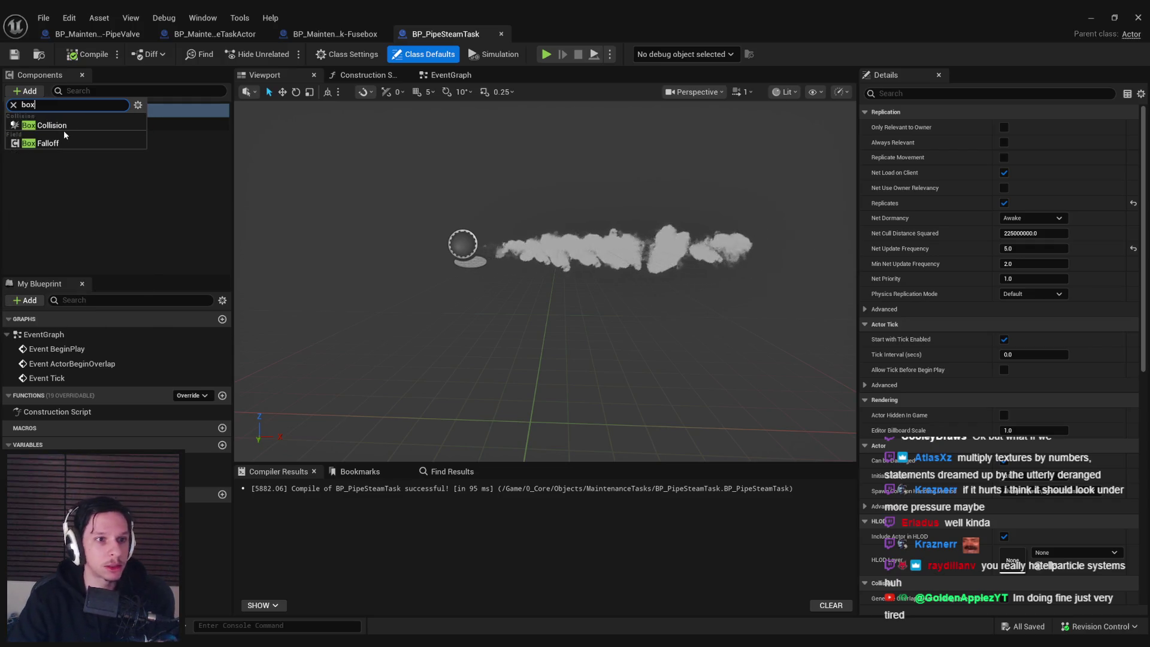
{"action": "left_click", "coordinate": [60, 125]}
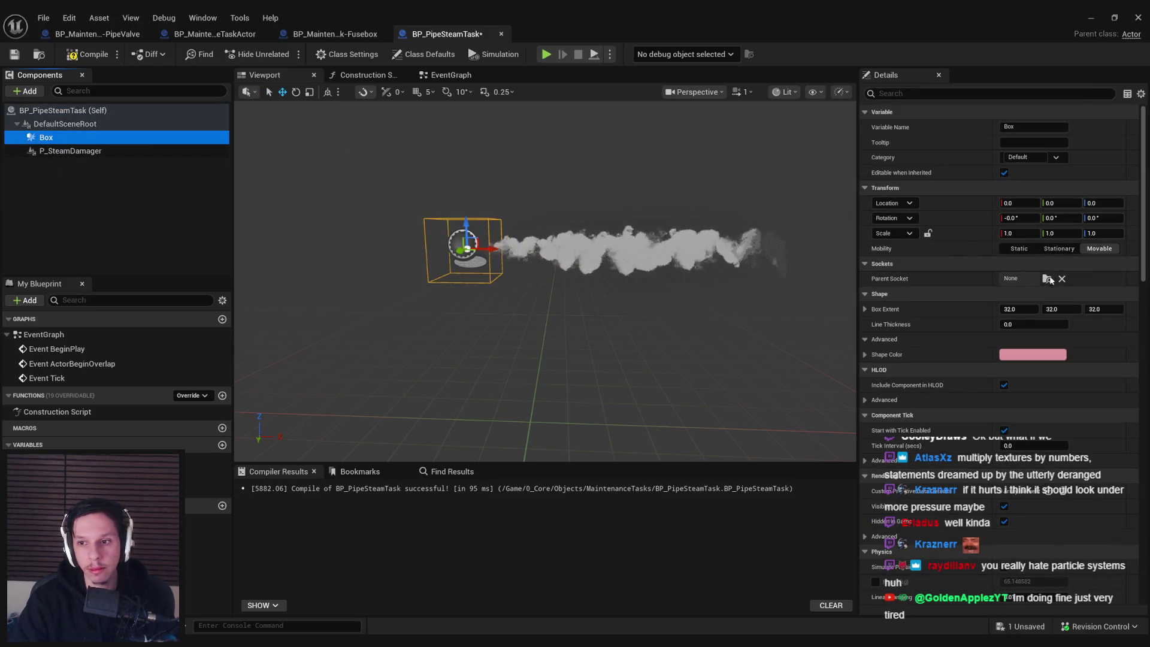
{"action": "scroll", "coordinate": [1070, 393], "scroll_direction": "down", "scroll_amount": 15}
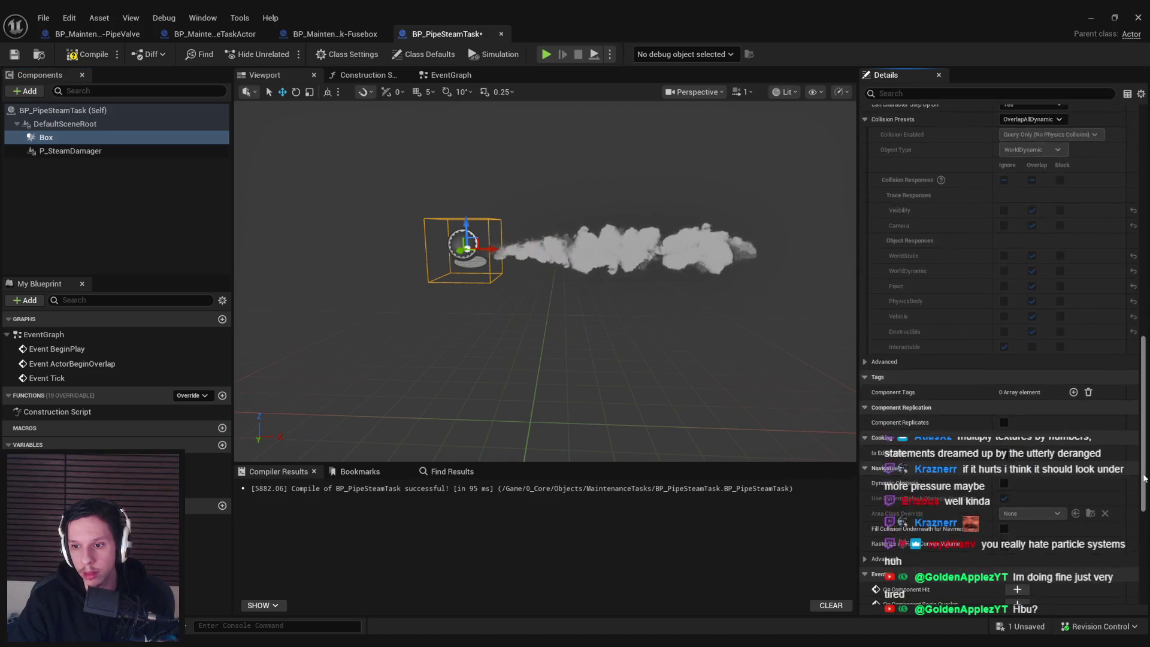
{"action": "left_click", "coordinate": [1029, 233]}
{"action": "left_click", "coordinate": [1019, 235]}
{"action": "left_click", "coordinate": [1017, 235]}
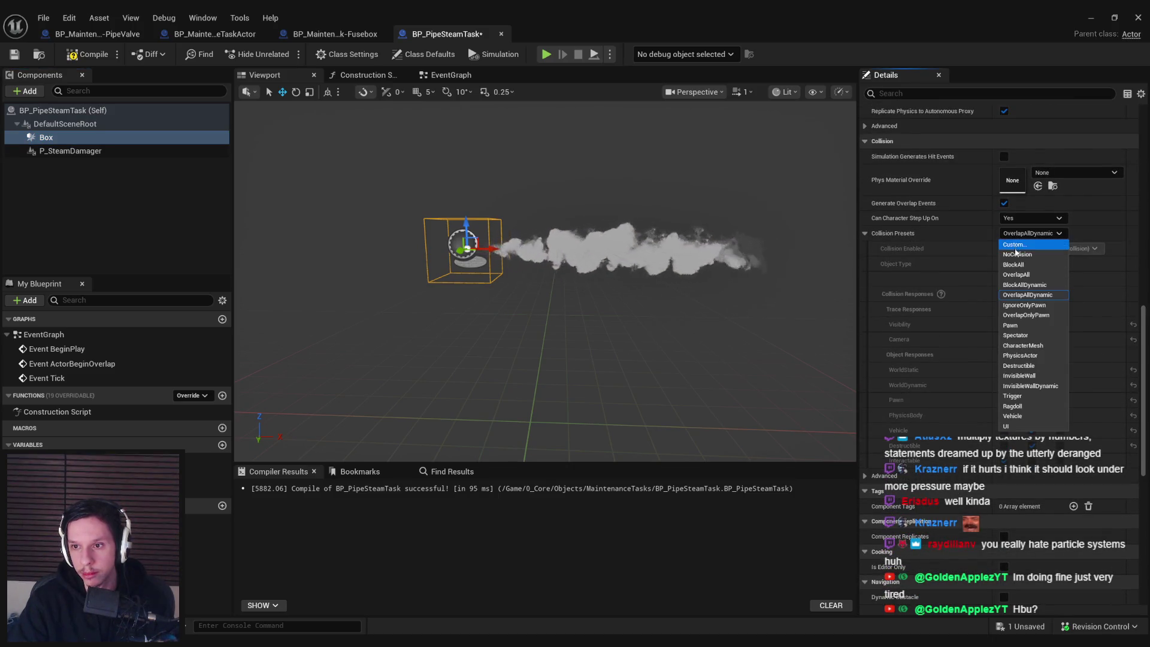
{"action": "left_click", "coordinate": [1012, 245]}
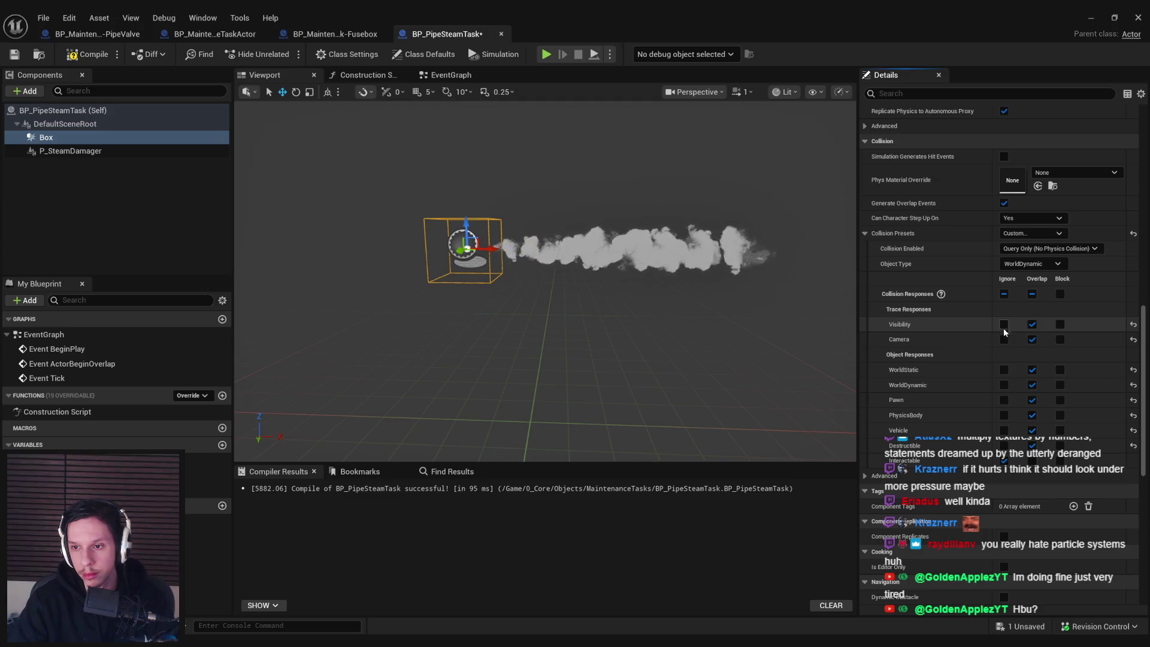
- Make the box ignore Visibility, Camera, WorldStatic, WorldDynamic, Destructible and Interactable
{"action": "left_click", "coordinate": [1004, 339]}
{"action": "left_click", "coordinate": [1004, 324]}
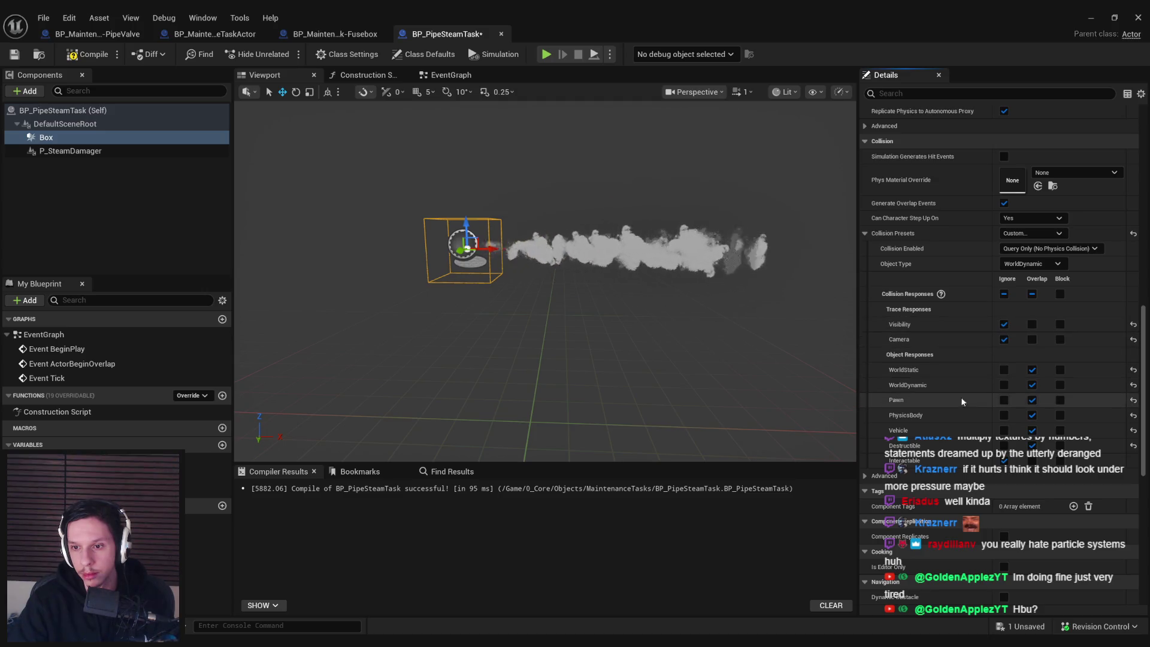
{"action": "left_click", "coordinate": [1004, 370]}
{"action": "left_click", "coordinate": [1004, 384]}
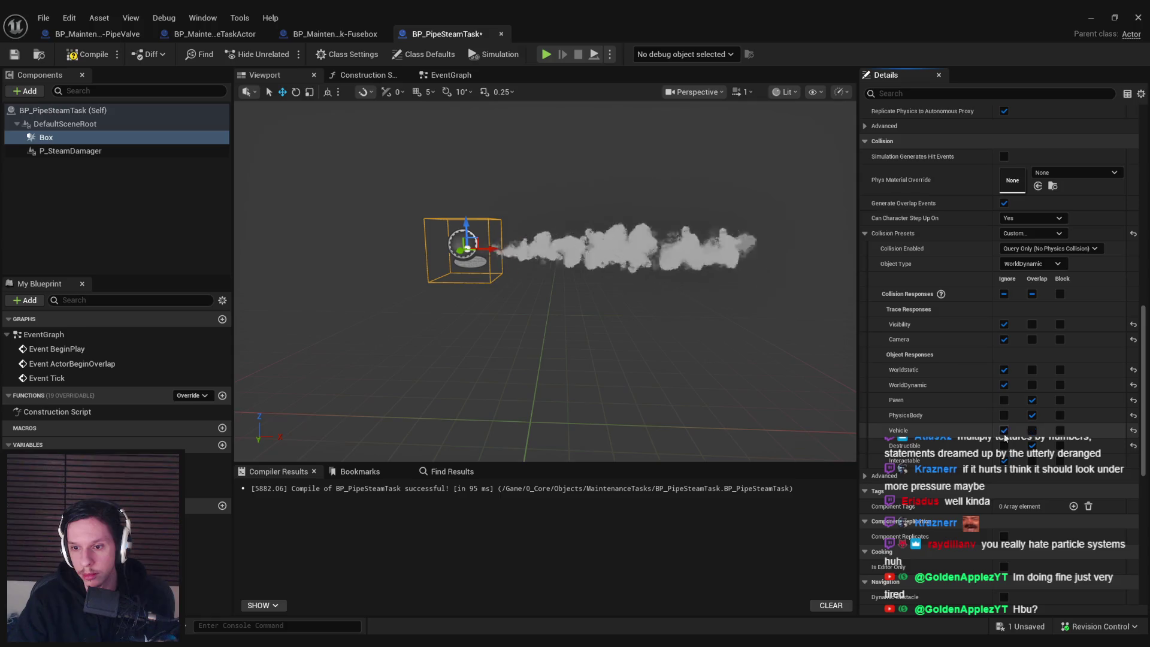
{"action": "left_click", "coordinate": [1004, 445]}
{"action": "left_click", "coordinate": [1004, 460]}
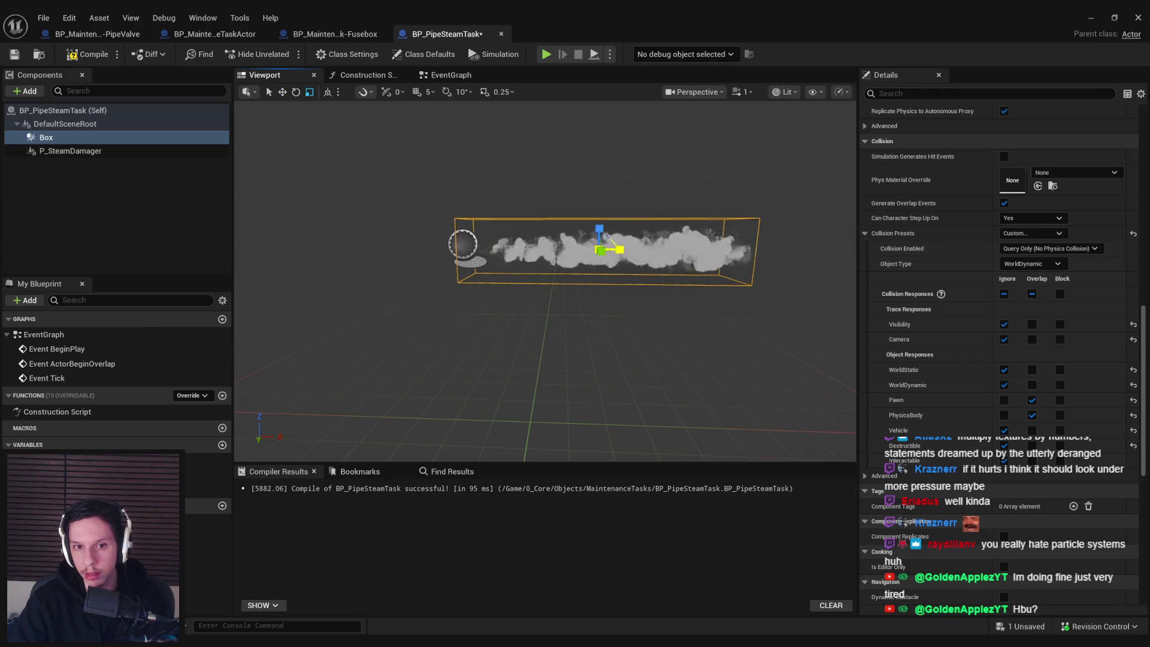
- Frame the Box in the preview, orbit to check it covers the steam, and compile
{"action": "key", "text": "w"}
{"action": "key", "text": "f"}
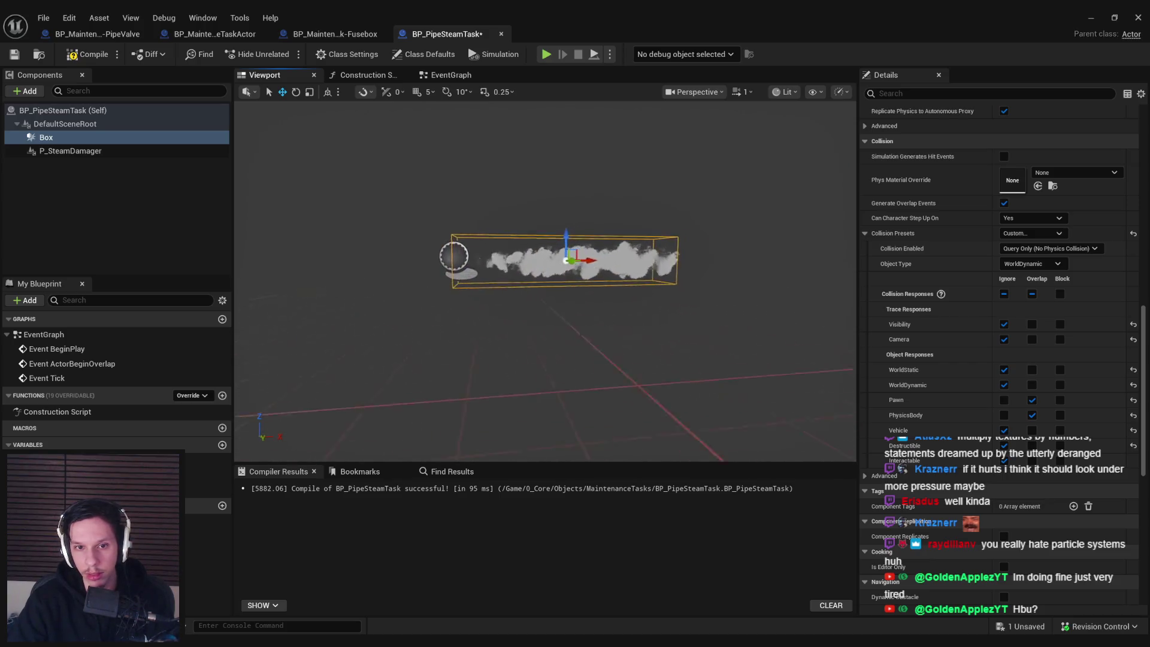
{"action": "left_click_drag", "start_coordinate": [576, 276], "coordinate": [635, 278]}
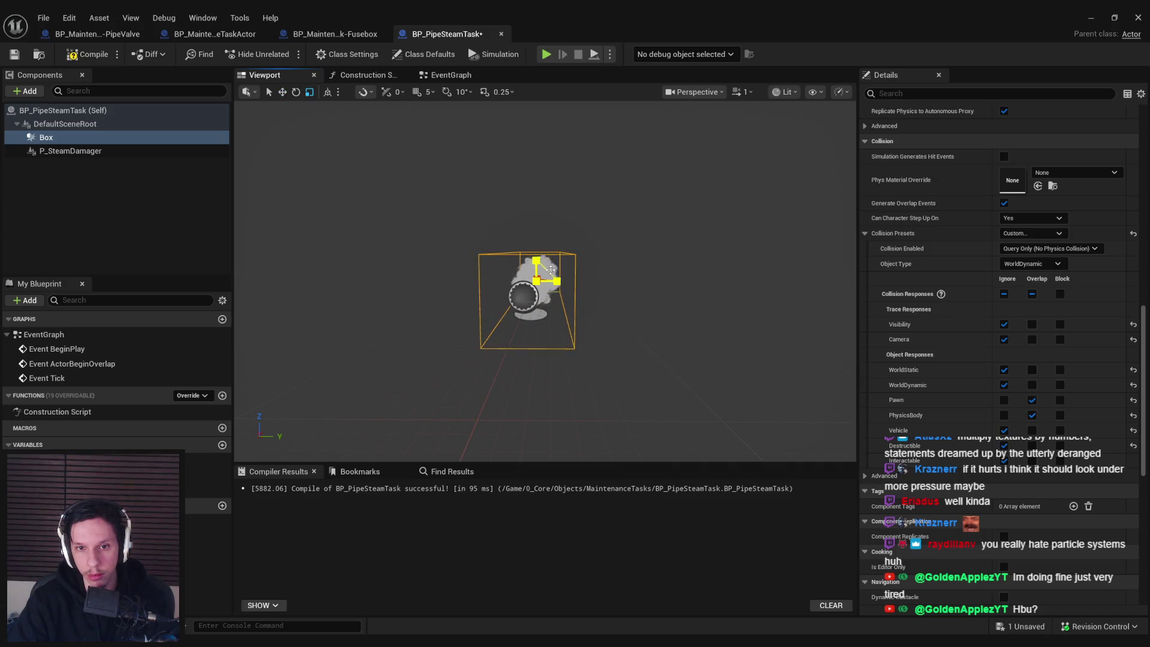
{"action": "left_click_drag", "start_coordinate": [635, 278], "coordinate": [665, 278]}
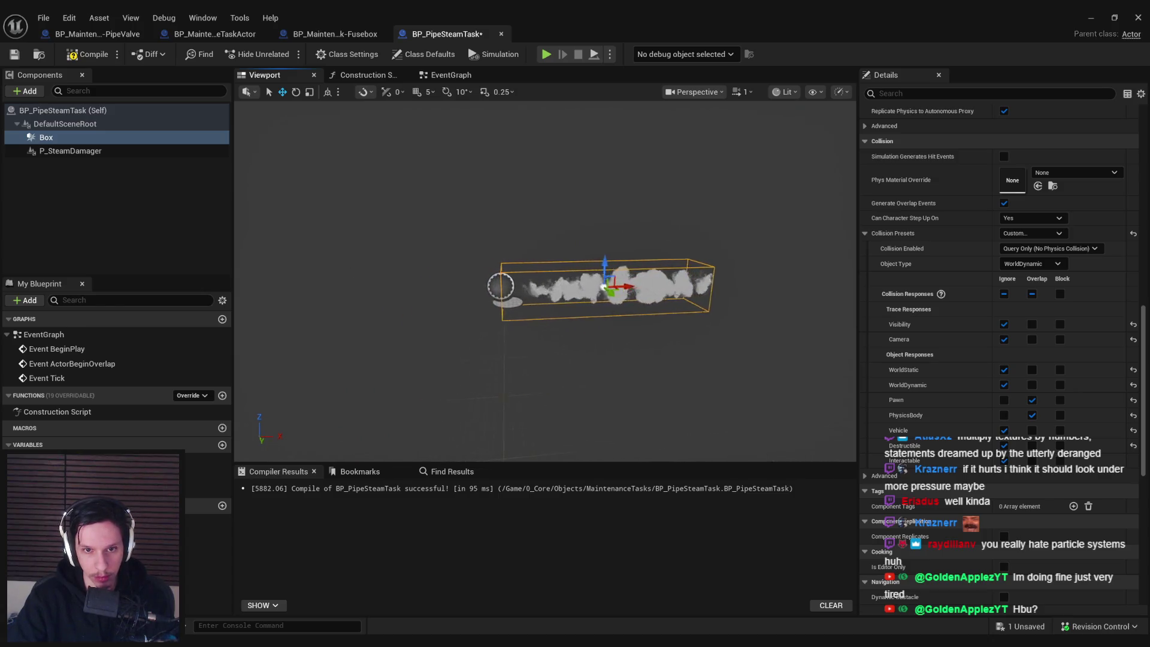
{"action": "left_click", "coordinate": [90, 54]}
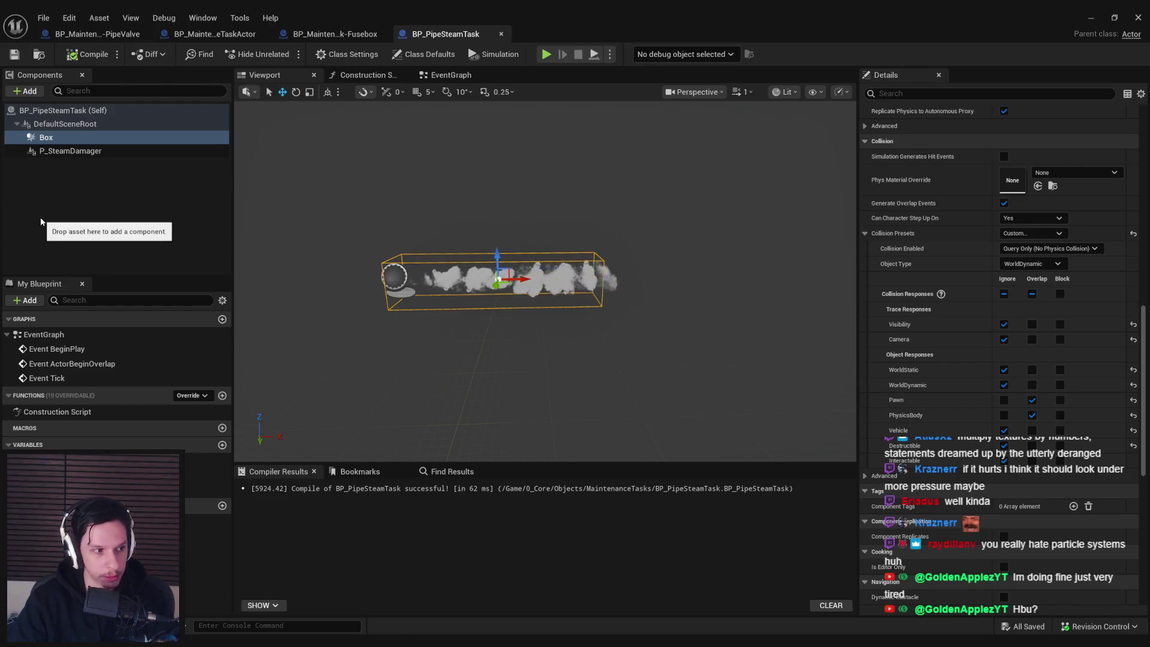
- Inspect the Box around the steam up close and select the P_SteamDamager component
{"action": "left_click_drag", "start_coordinate": [599, 360], "coordinate": [880, 359]}
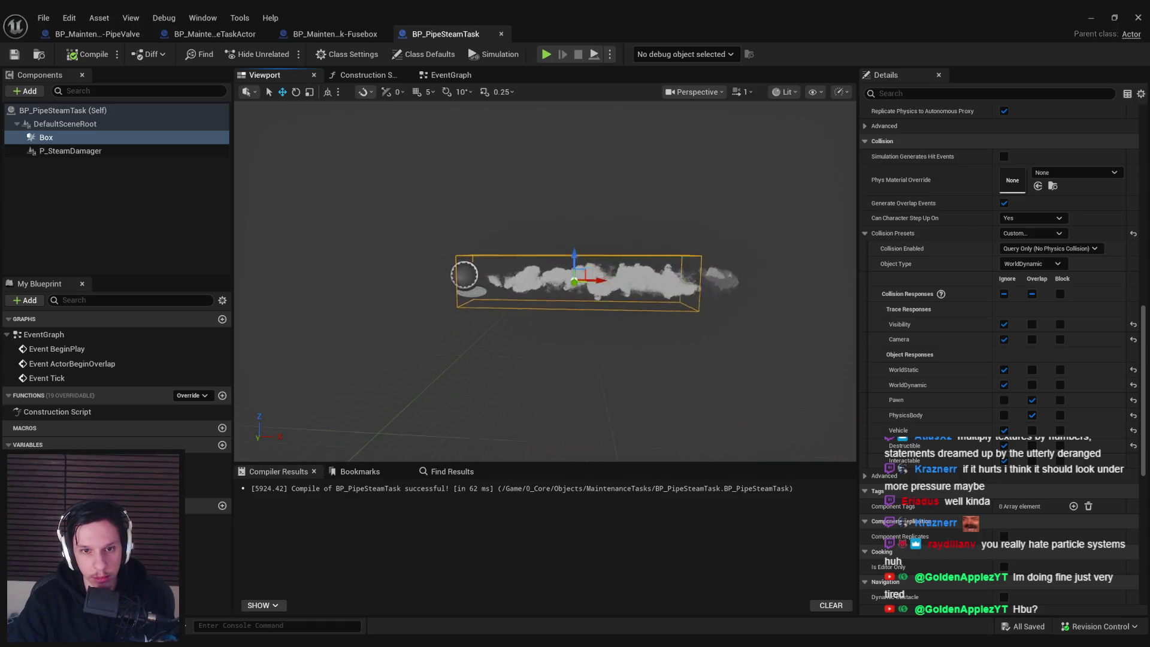
{"action": "scroll", "coordinate": [575, 281], "scroll_direction": "up", "scroll_amount": 5}
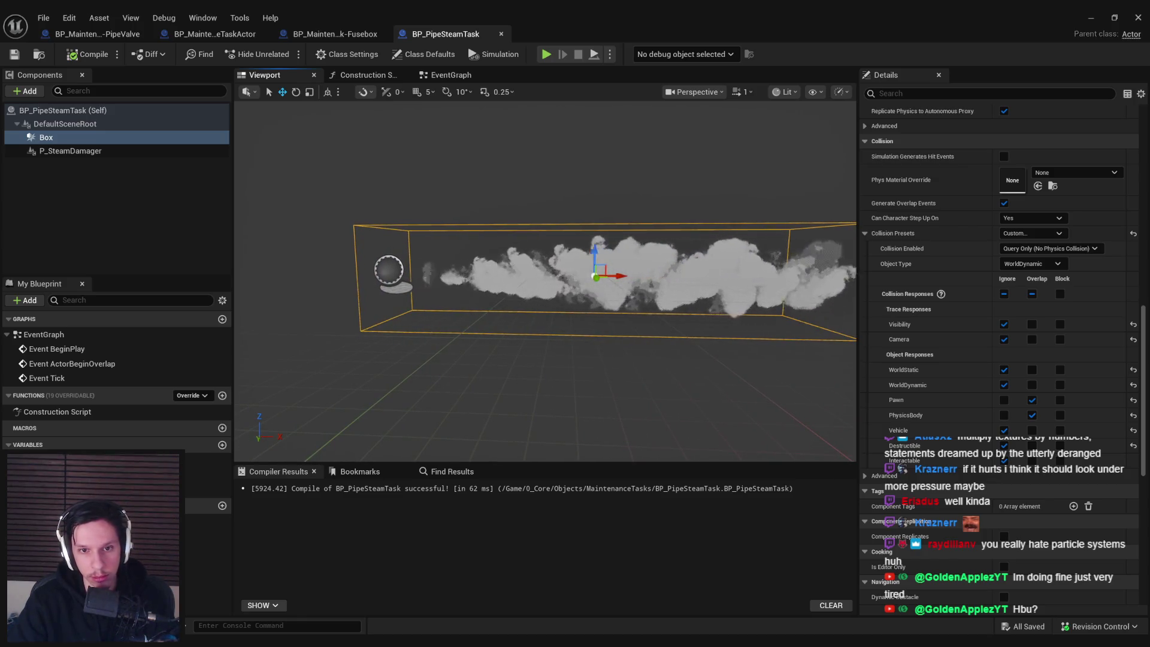
{"action": "scroll", "coordinate": [575, 282], "scroll_direction": "down", "scroll_amount": 5}
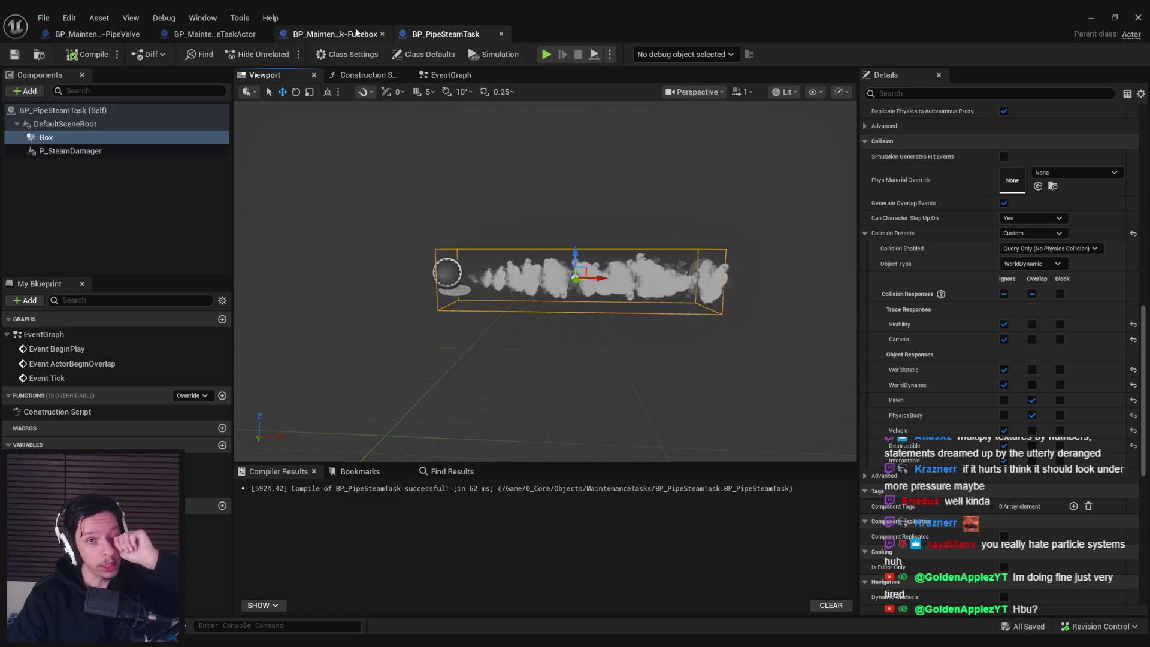
{"action": "left_click", "coordinate": [548, 284]}
{"action": "scroll", "coordinate": [977, 306], "scroll_direction": "up", "scroll_amount": 10}
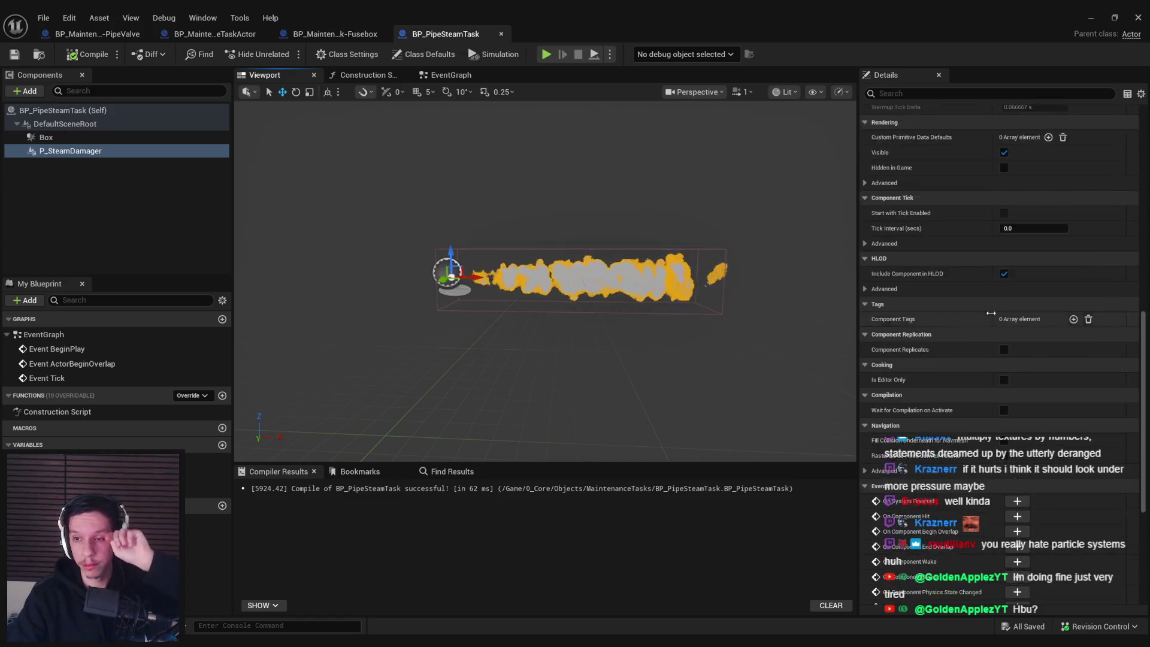
- Bind P_SteamDamager's Sub UV Animation to the Sprite Renderer, then return to the level
{"action": "double_click", "coordinate": [1013, 295]}
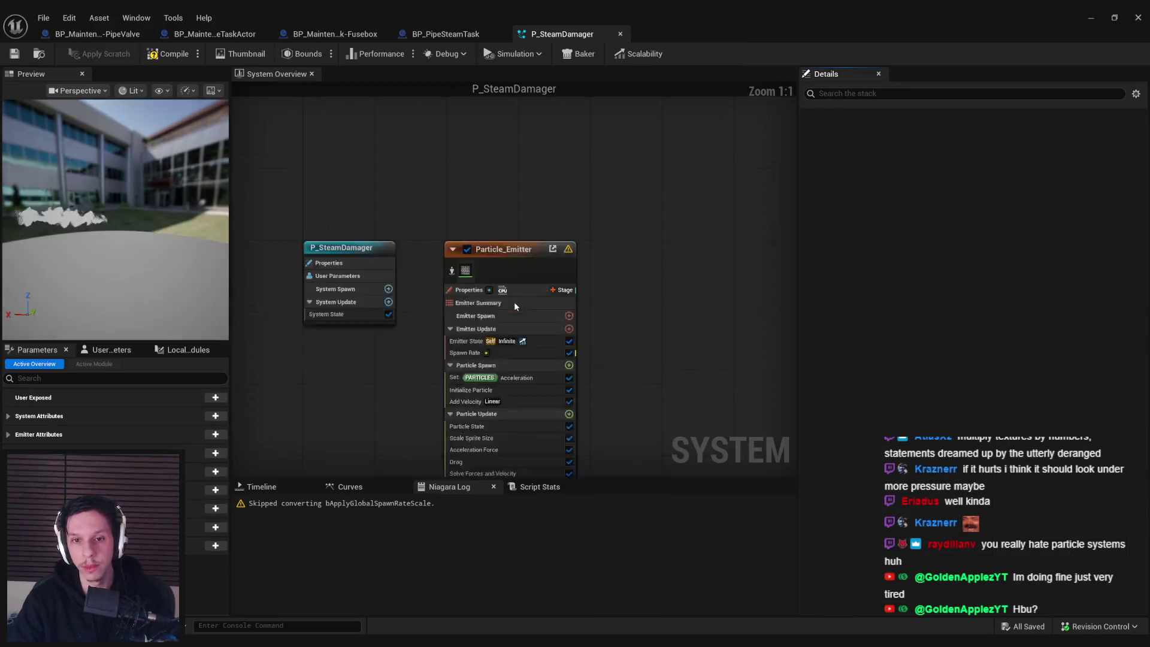
{"action": "left_click", "coordinate": [542, 383]}
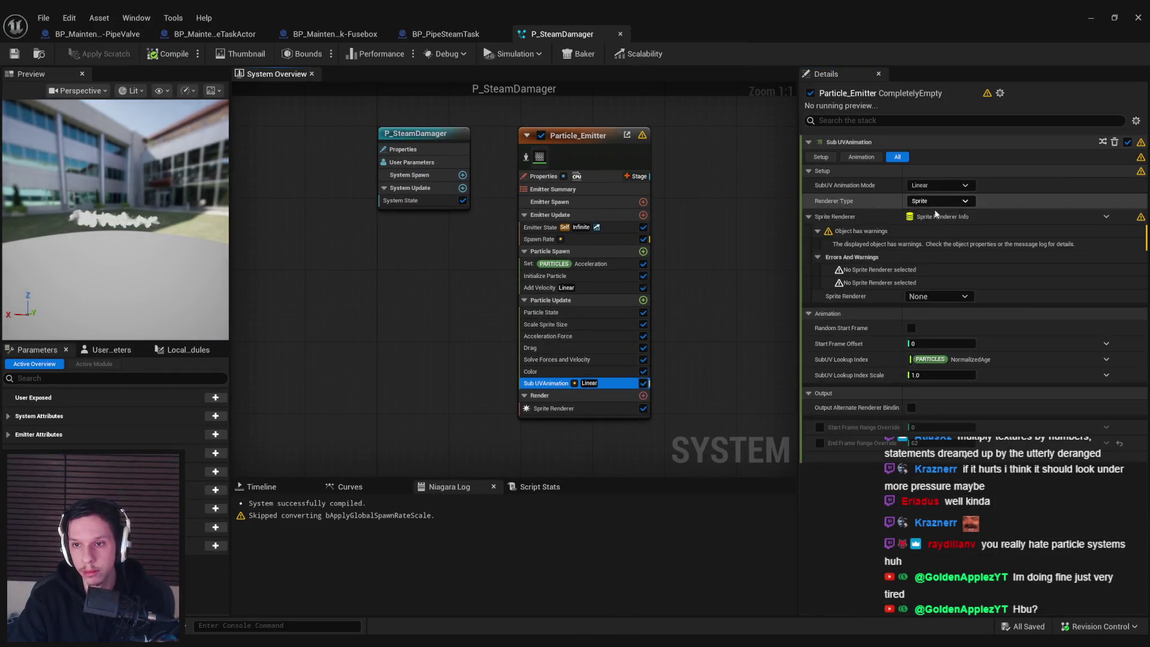
{"action": "left_click", "coordinate": [925, 296]}
{"action": "left_click", "coordinate": [926, 309]}
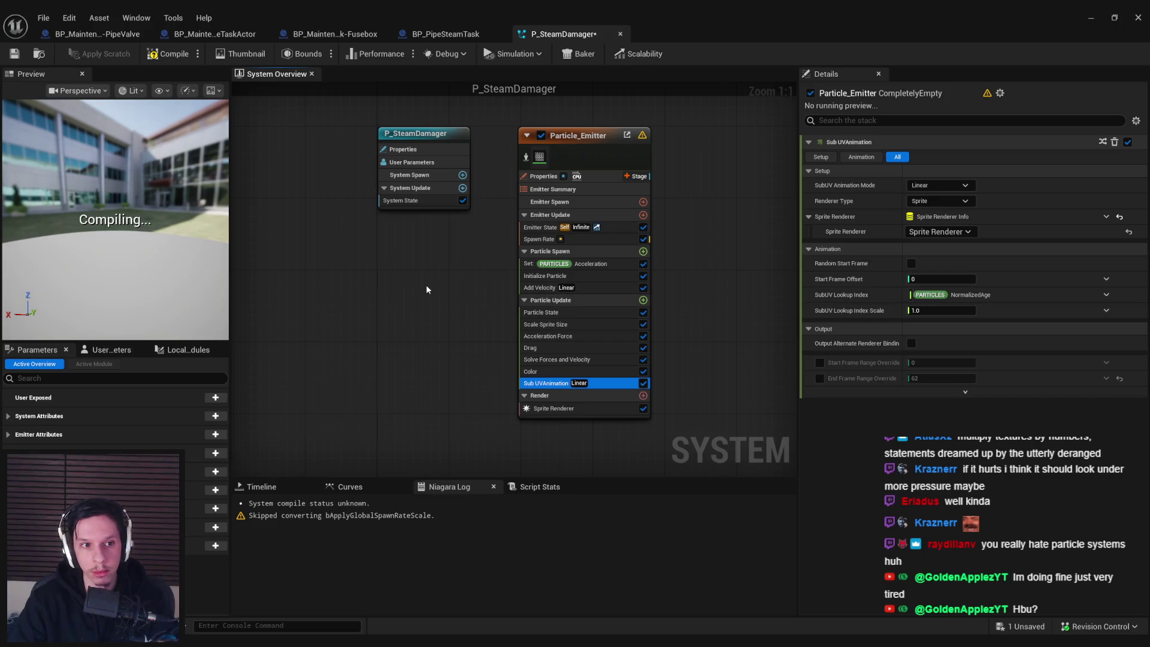
{"action": "left_click", "coordinate": [1088, 18]}
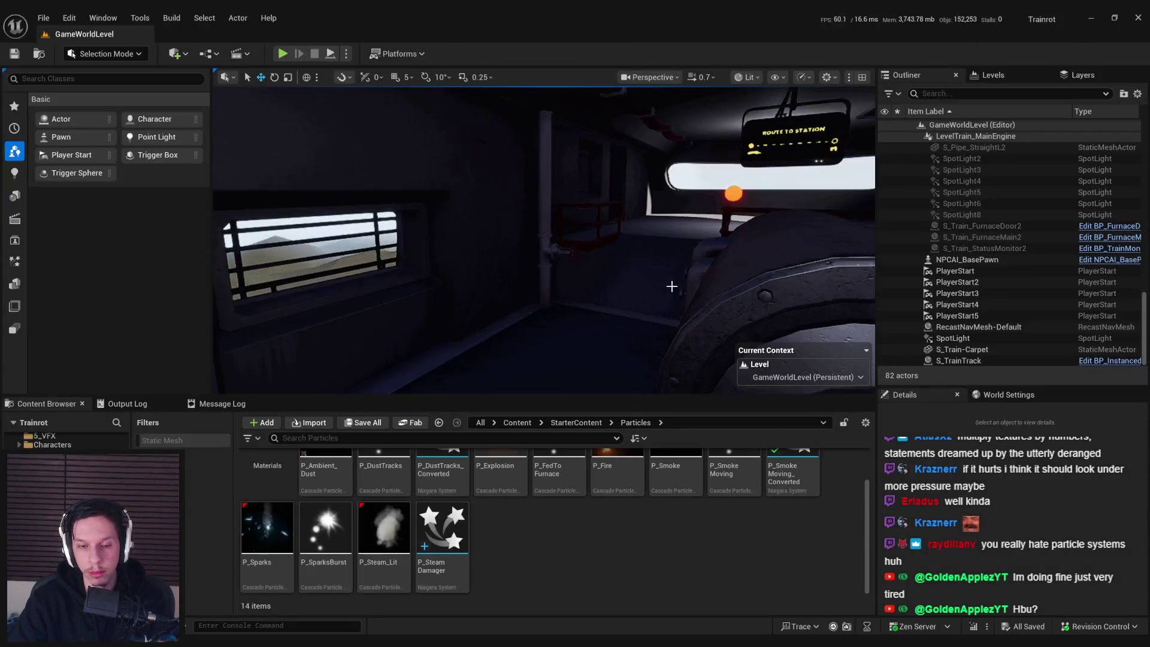
- Drop P_SteamDamager into the engine room and view its steam plume in Unlit mode
{"action": "left_click_drag", "start_coordinate": [605, 275], "coordinate": [606, 257]}
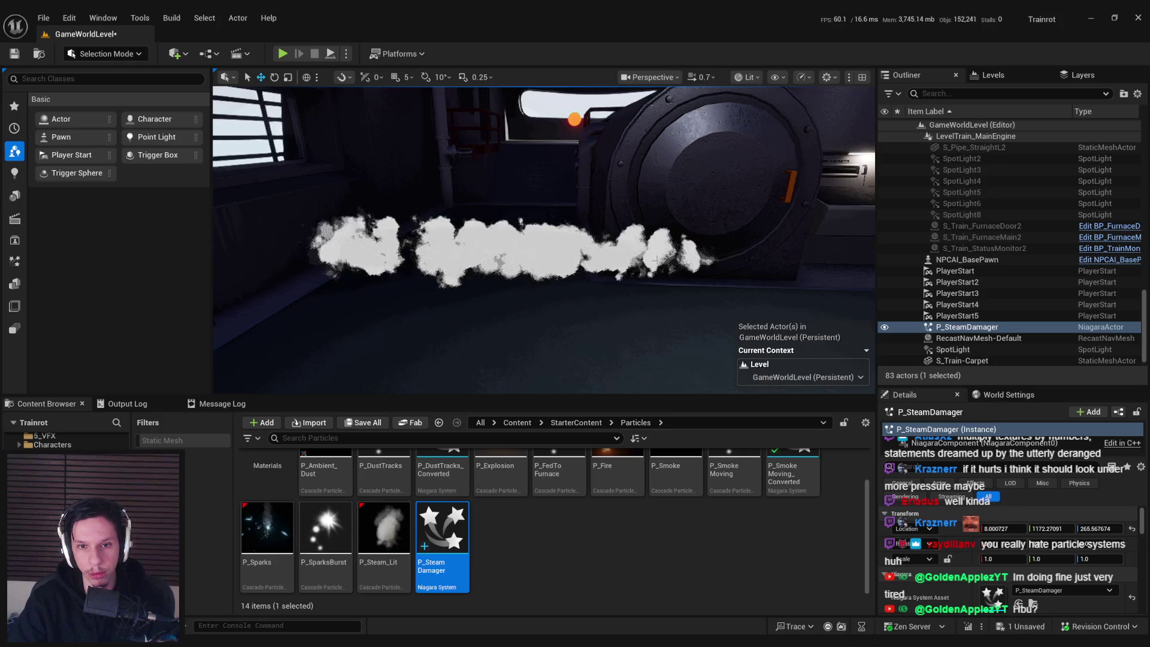
{"action": "left_click_drag", "start_coordinate": [647, 301], "coordinate": [648, 301]}
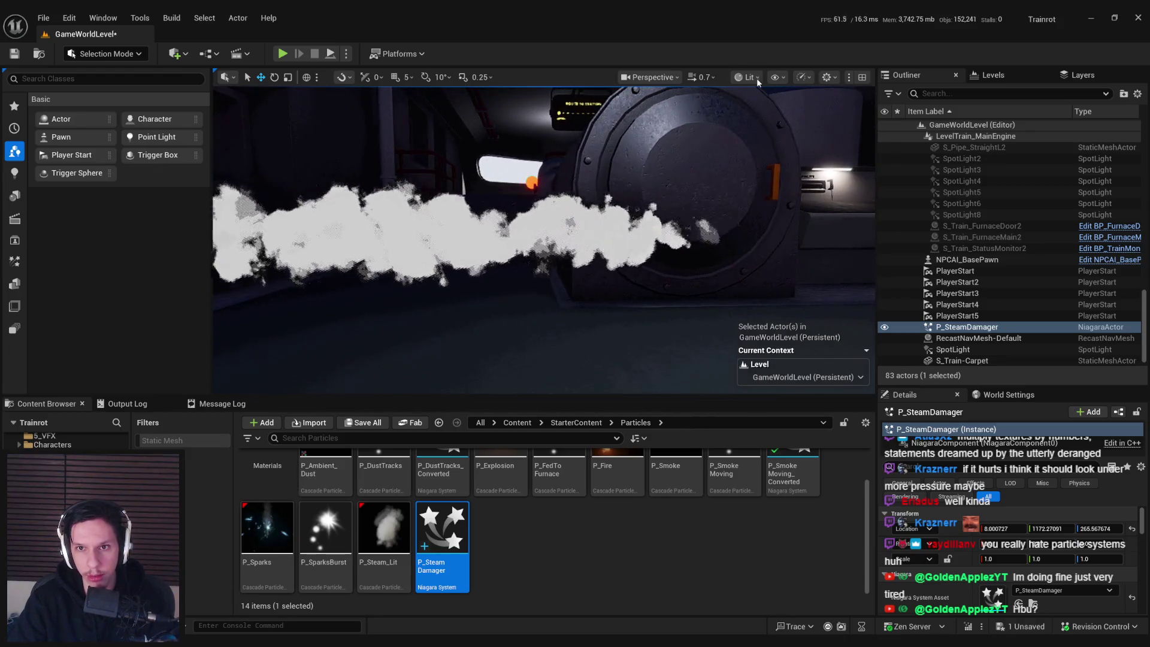
{"action": "left_click", "coordinate": [748, 77]}
{"action": "left_click", "coordinate": [764, 129]}
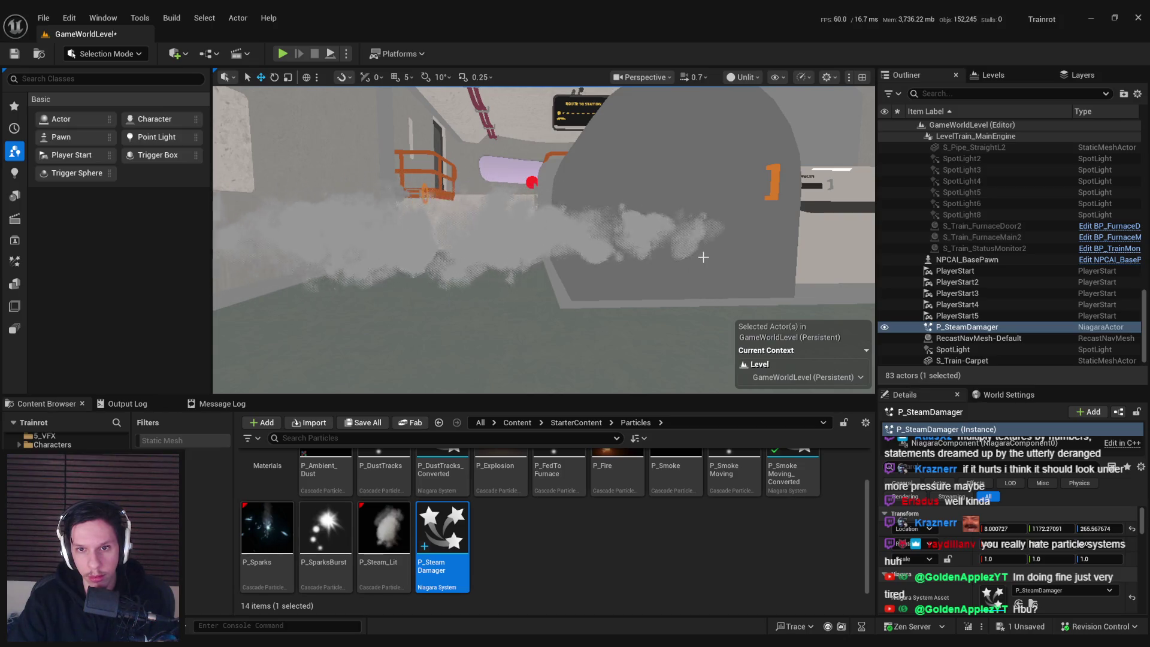
- Switch the viewport back to Lit and reopen the P_SteamDamager system
{"action": "left_click", "coordinate": [743, 77]}
{"action": "left_click", "coordinate": [750, 122]}
{"action": "double_click", "coordinate": [443, 539]}
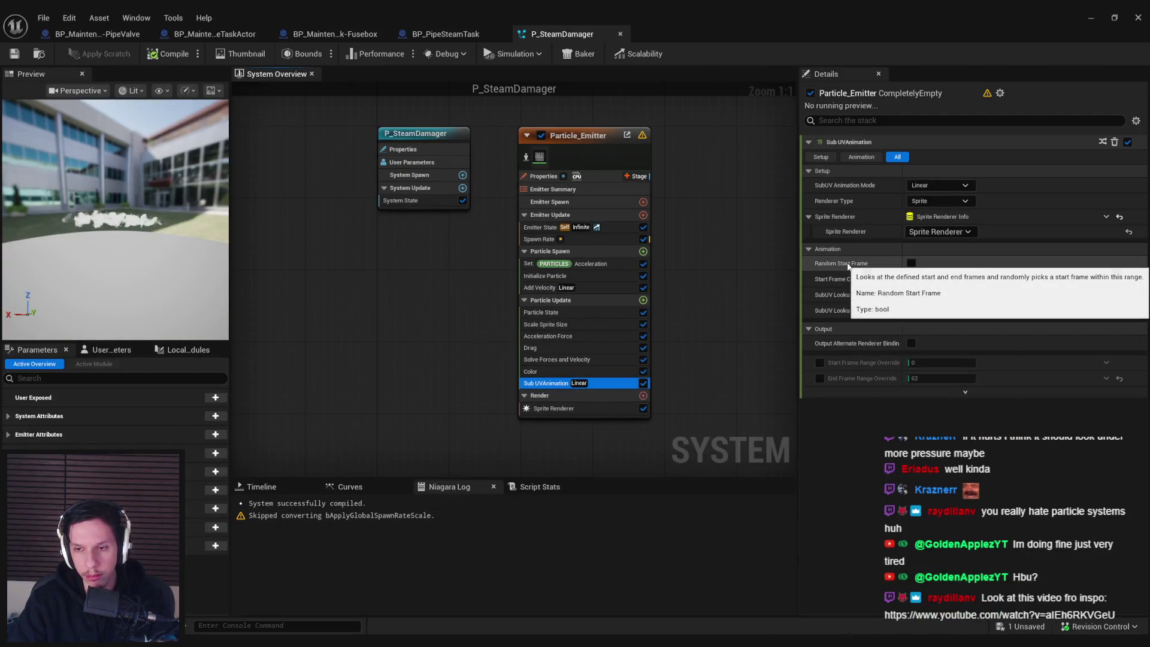
- Check the SubUV Animation mode options, keep it at Linear, and orbit the preview
{"action": "mouse_move", "coordinate": [848, 343]}
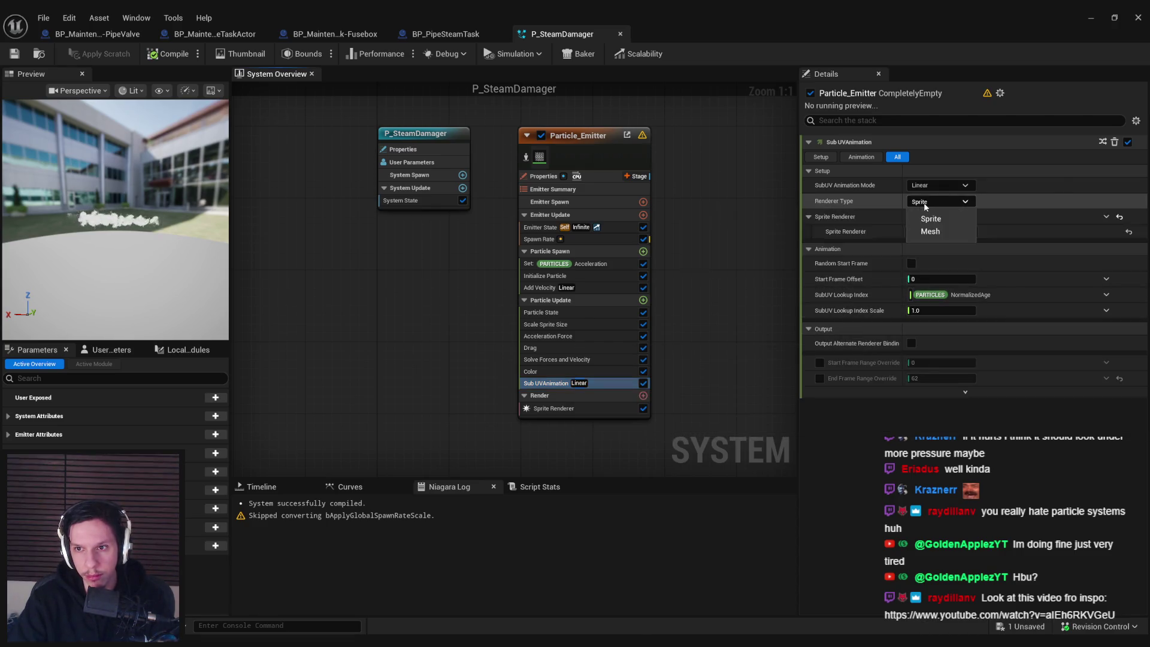
{"action": "mouse_move", "coordinate": [932, 204]}
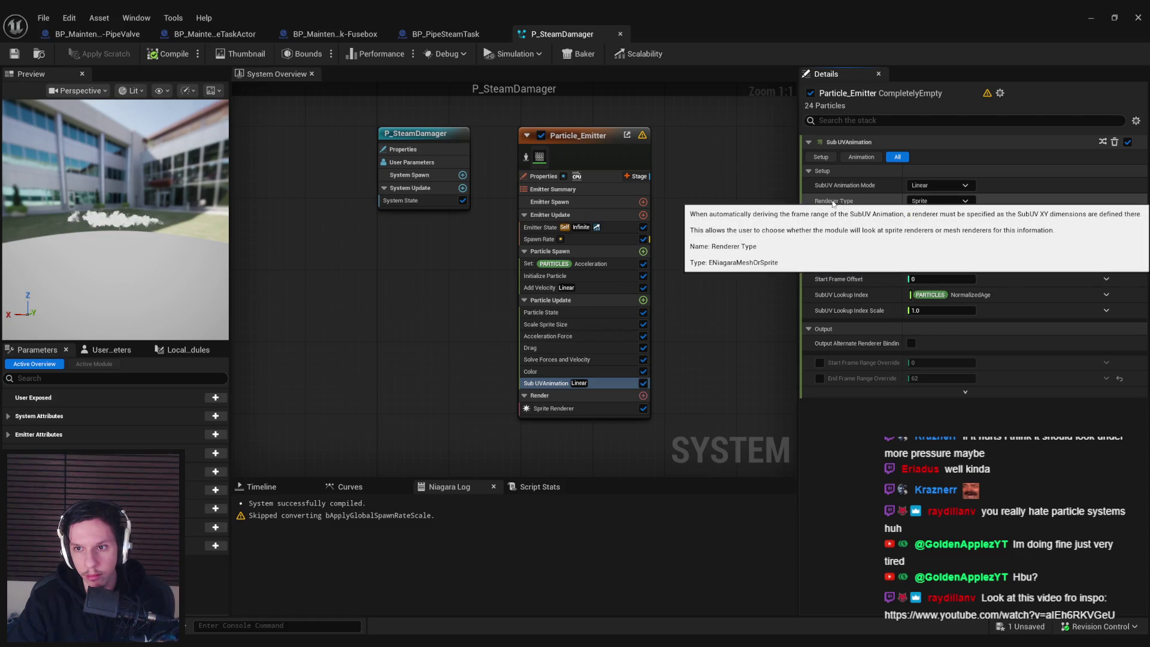
{"action": "left_click", "coordinate": [939, 186]}
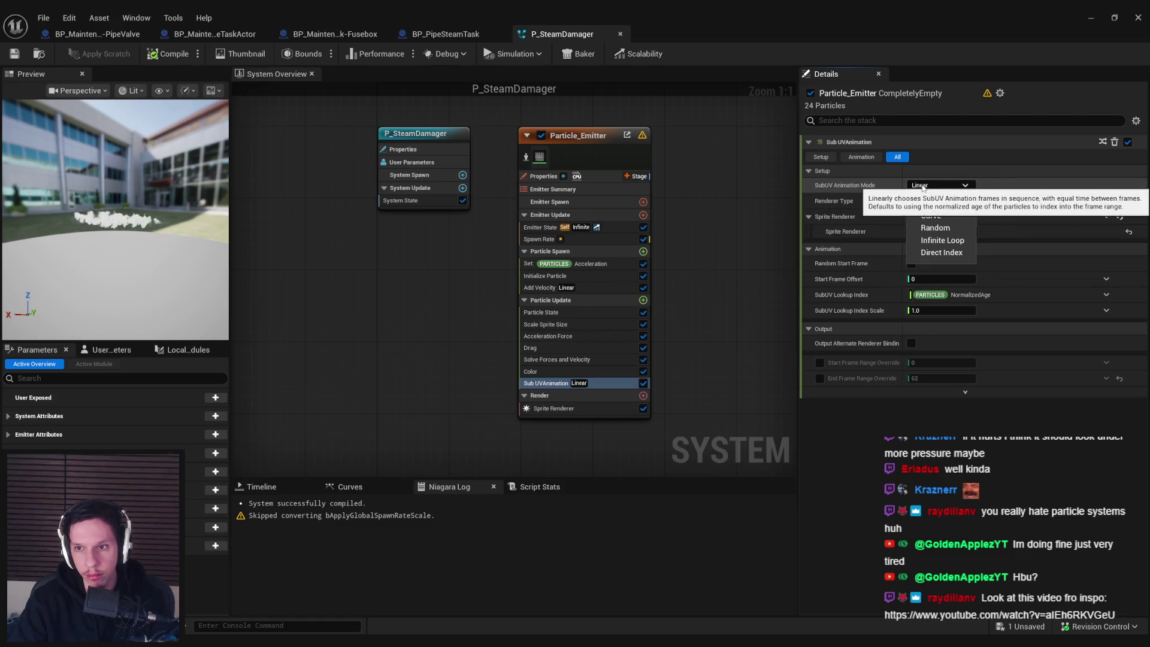
{"action": "left_click", "coordinate": [932, 203]}
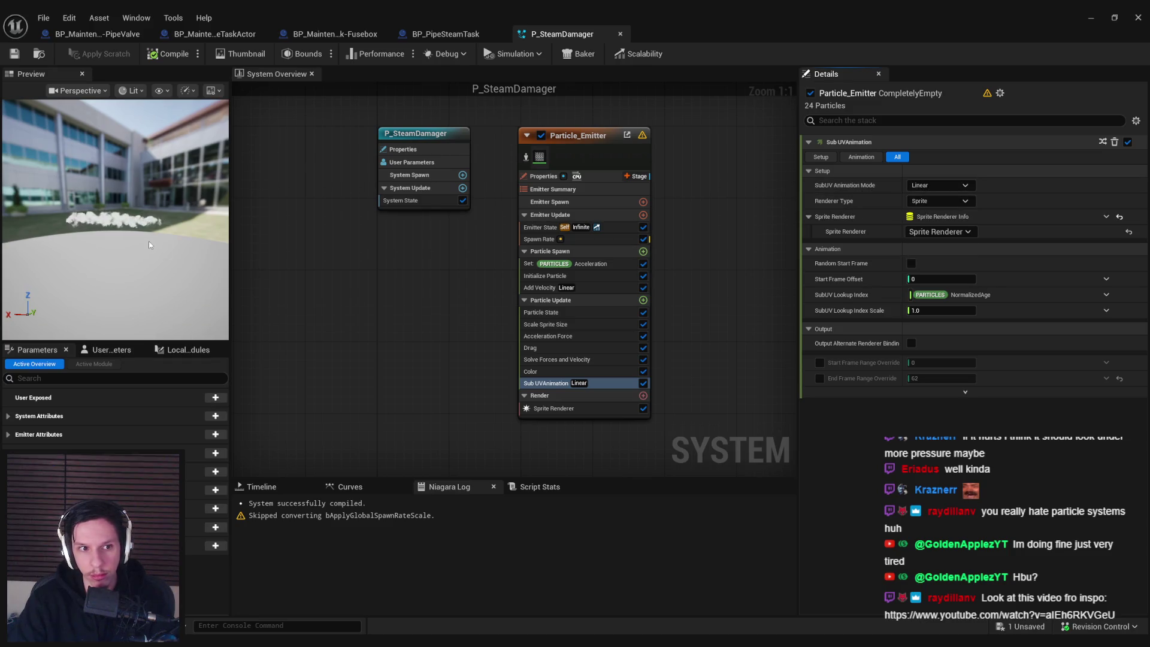
{"action": "left_click_drag", "start_coordinate": [150, 245], "coordinate": [185, 244]}
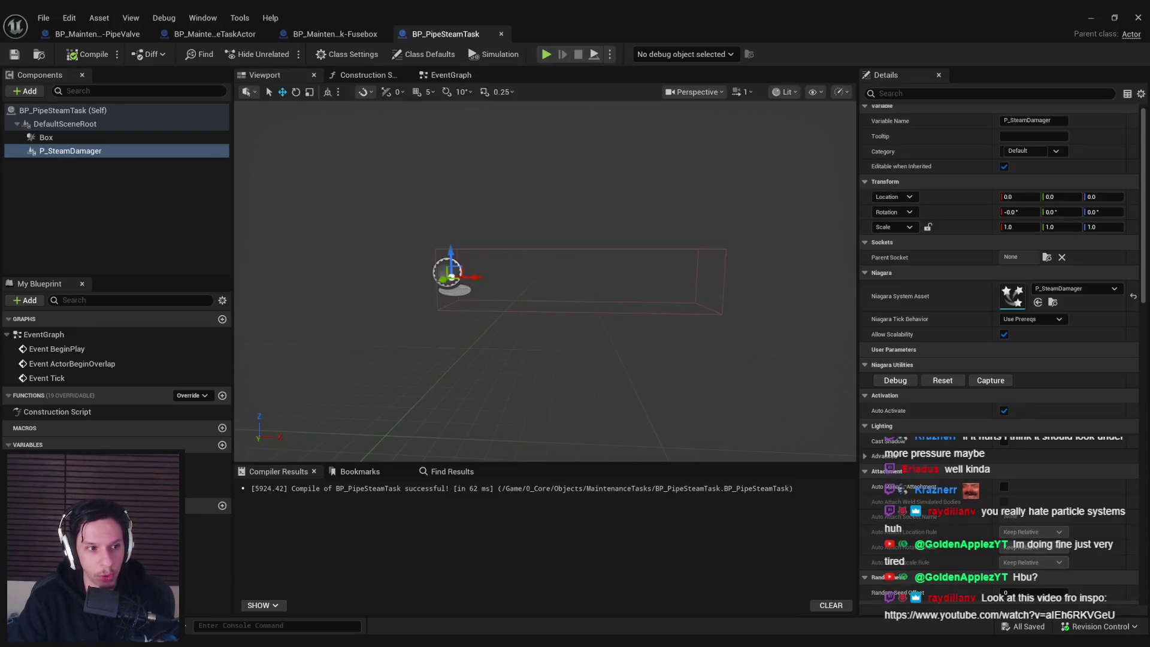
- Close the P_SteamDamager editor and bring up the maximized YouTube safety-valve video
{"action": "left_click", "coordinate": [620, 34]}
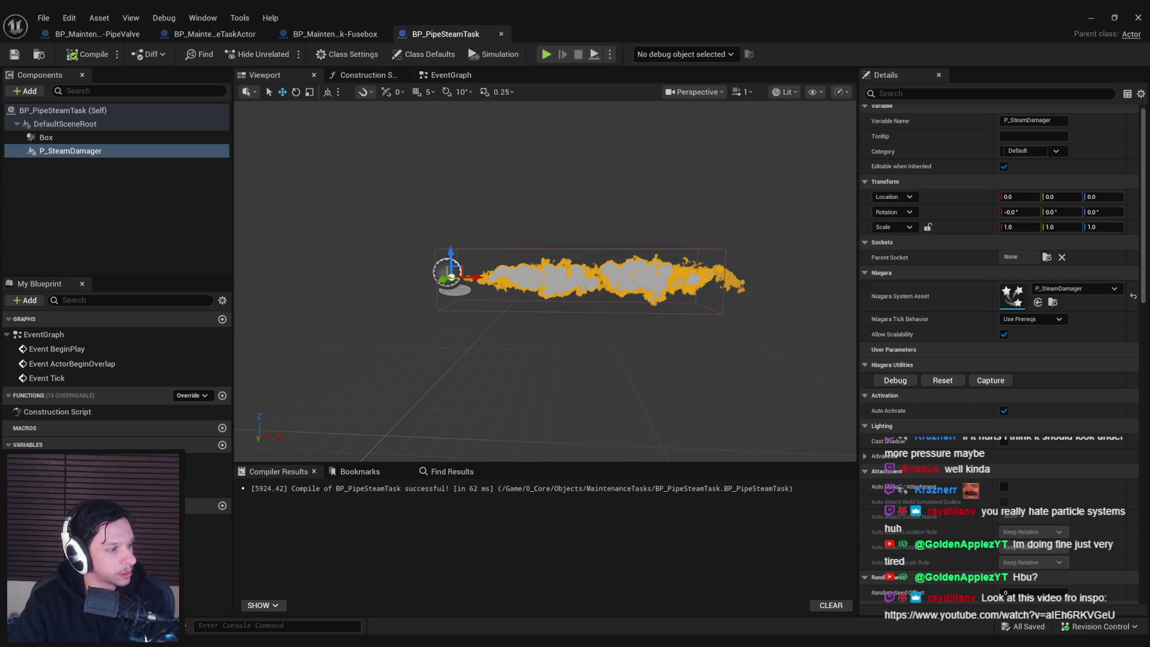
{"action": "left_click", "coordinate": [146, 638]}
{"action": "double_click", "coordinate": [434, 190]}
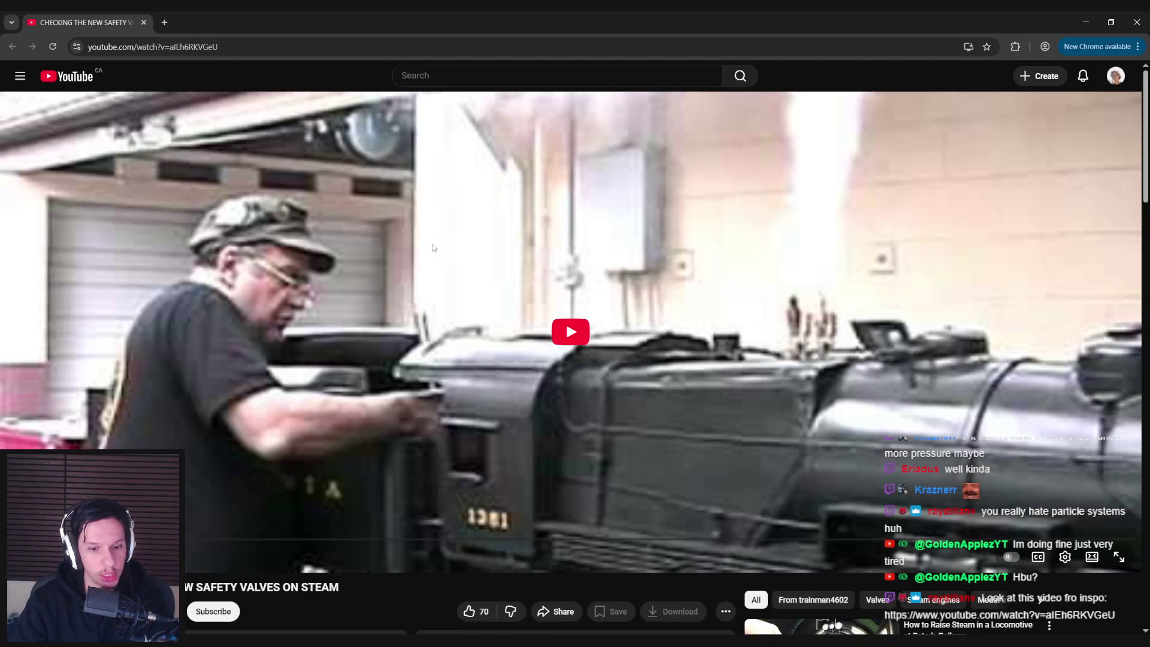
- Play the safety-valve video, skip ahead through the train steam footage, and return to Unreal
{"action": "left_click", "coordinate": [595, 320]}
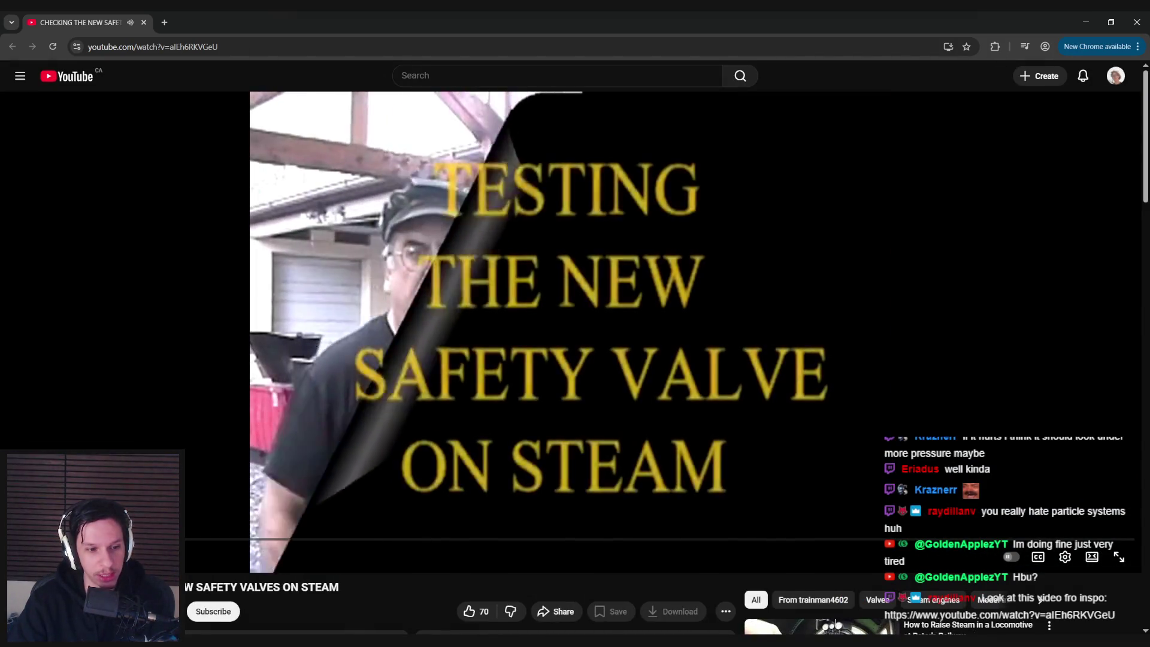
{"action": "left_click_drag", "start_coordinate": [135, 538], "coordinate": [274, 539]}
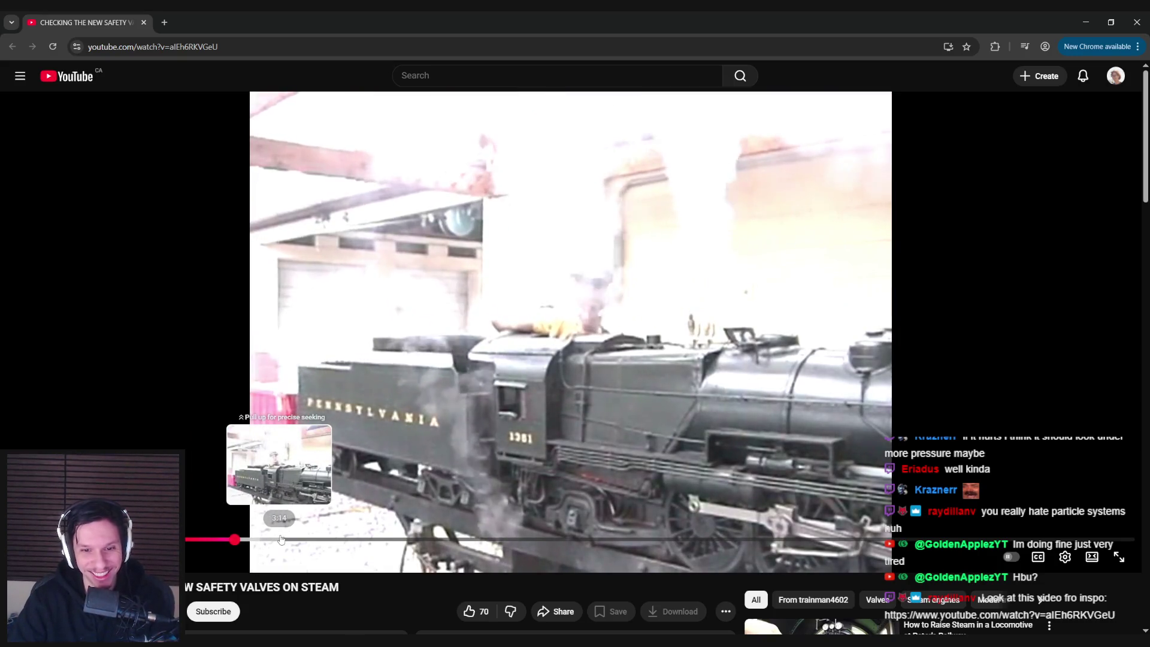
{"action": "left_click", "coordinate": [276, 539]}
{"action": "left_click", "coordinate": [326, 540]}
{"action": "left_click", "coordinate": [413, 539]}
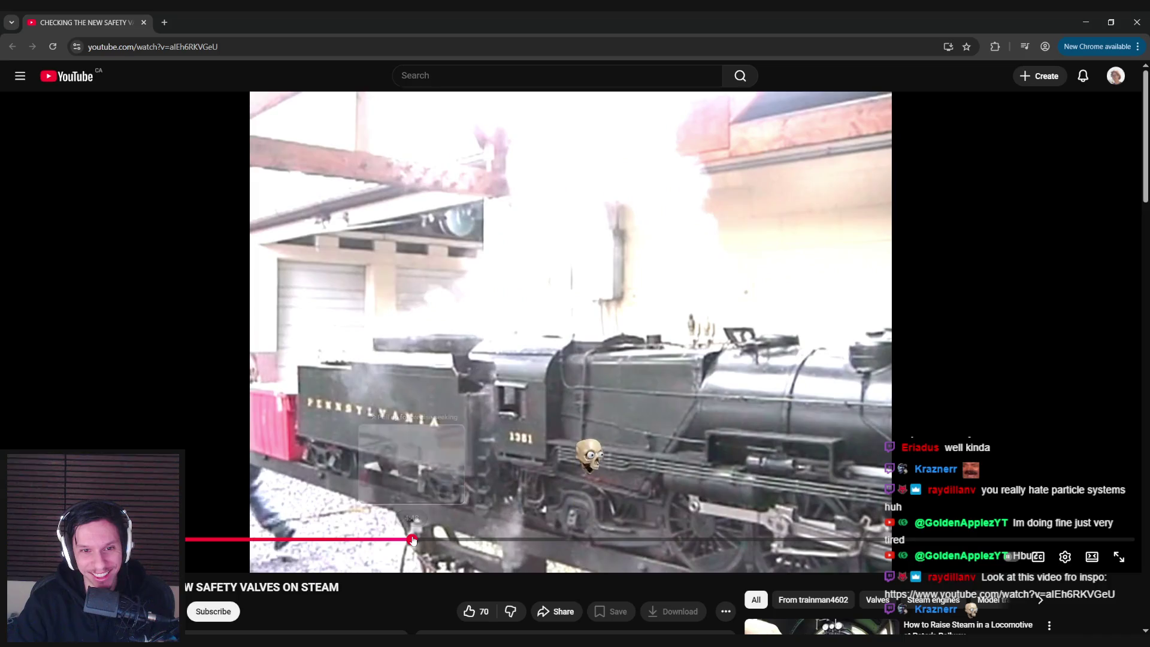
{"action": "left_click", "coordinate": [451, 540]}
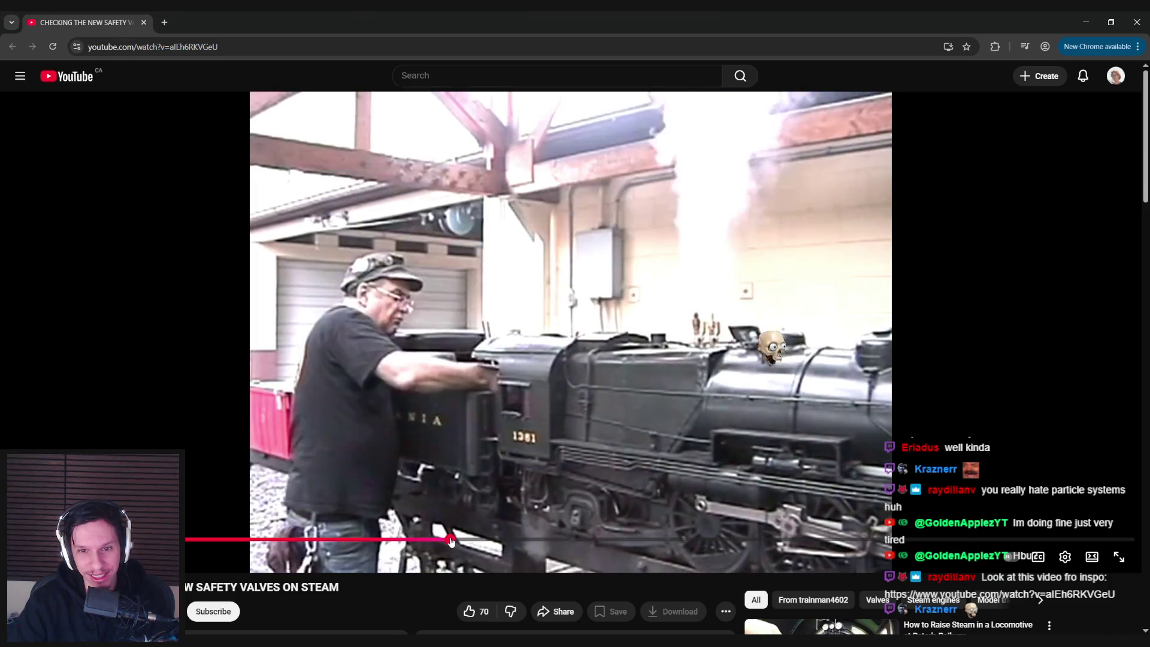
{"action": "left_click", "coordinate": [491, 540]}
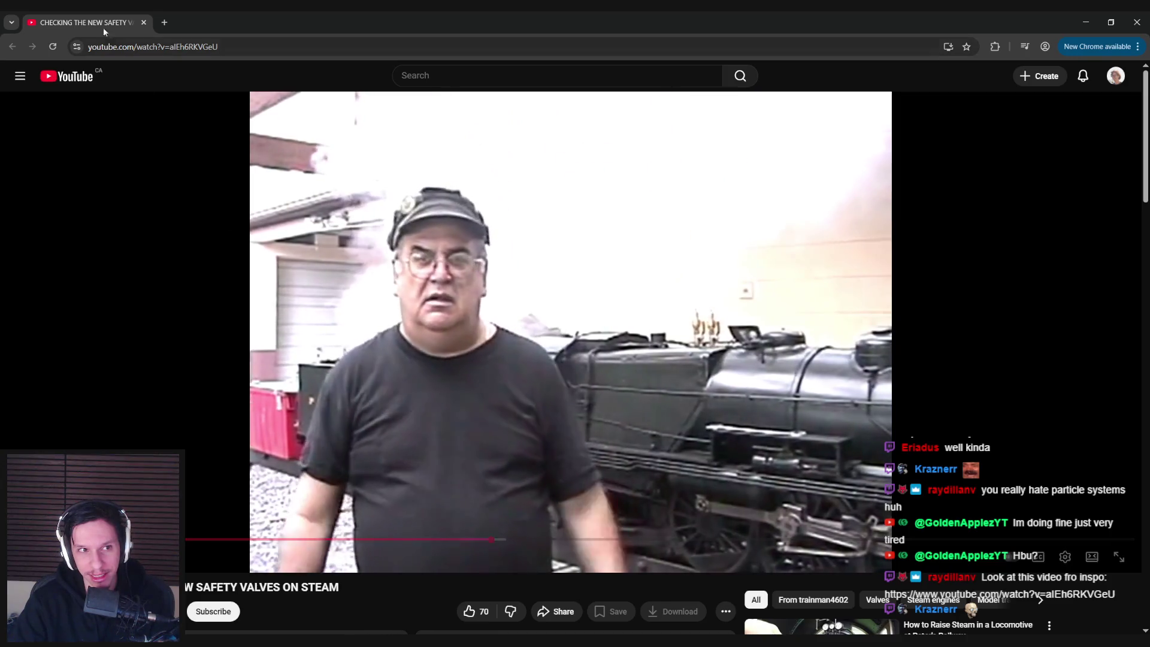
{"action": "key", "text": "alt+Tab"}
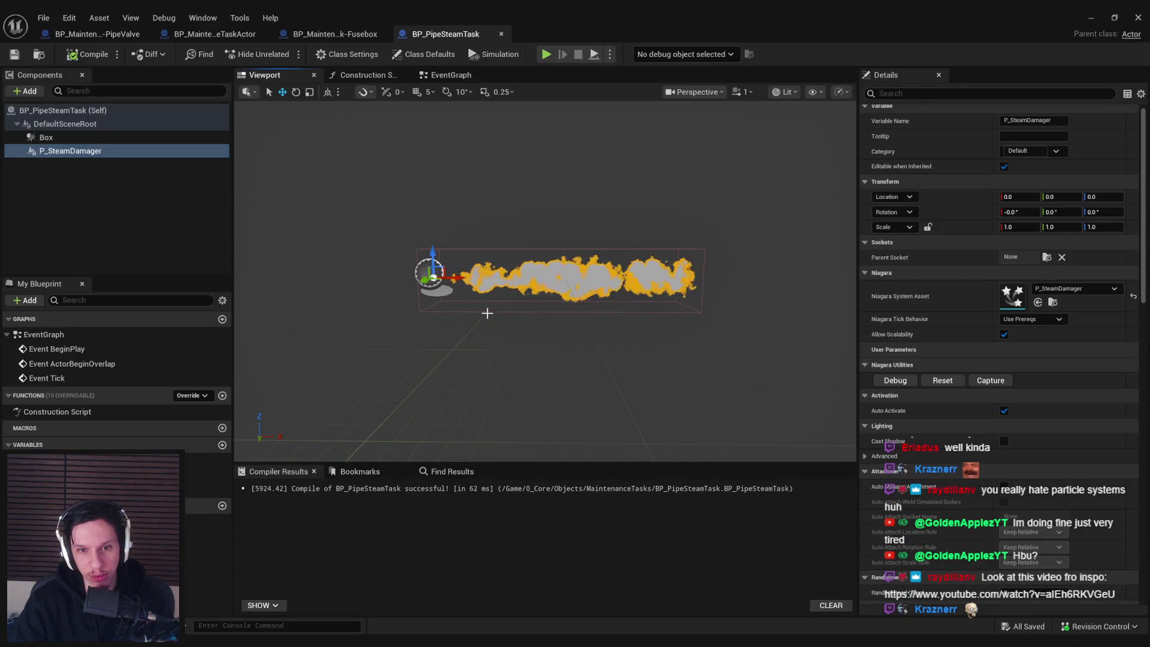
- Cycle through the PipeValve and Fusebox blueprints, then open P_SteamDamager from BP_PipeSteamTask
{"action": "left_click", "coordinate": [136, 203]}
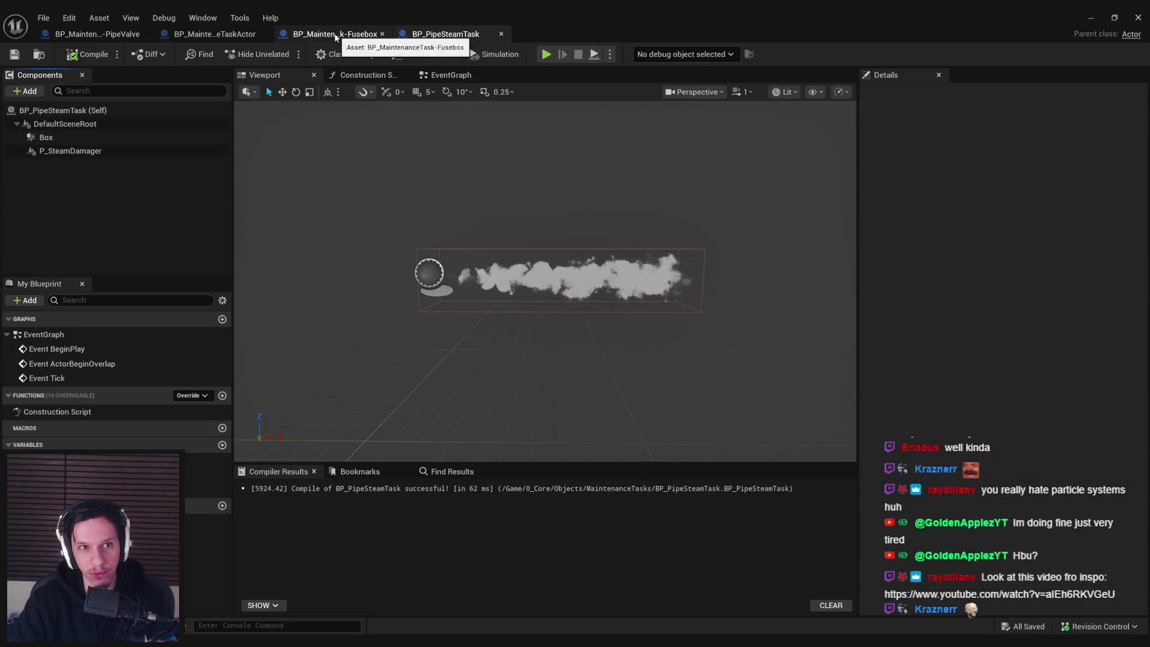
{"action": "left_click", "coordinate": [97, 34]}
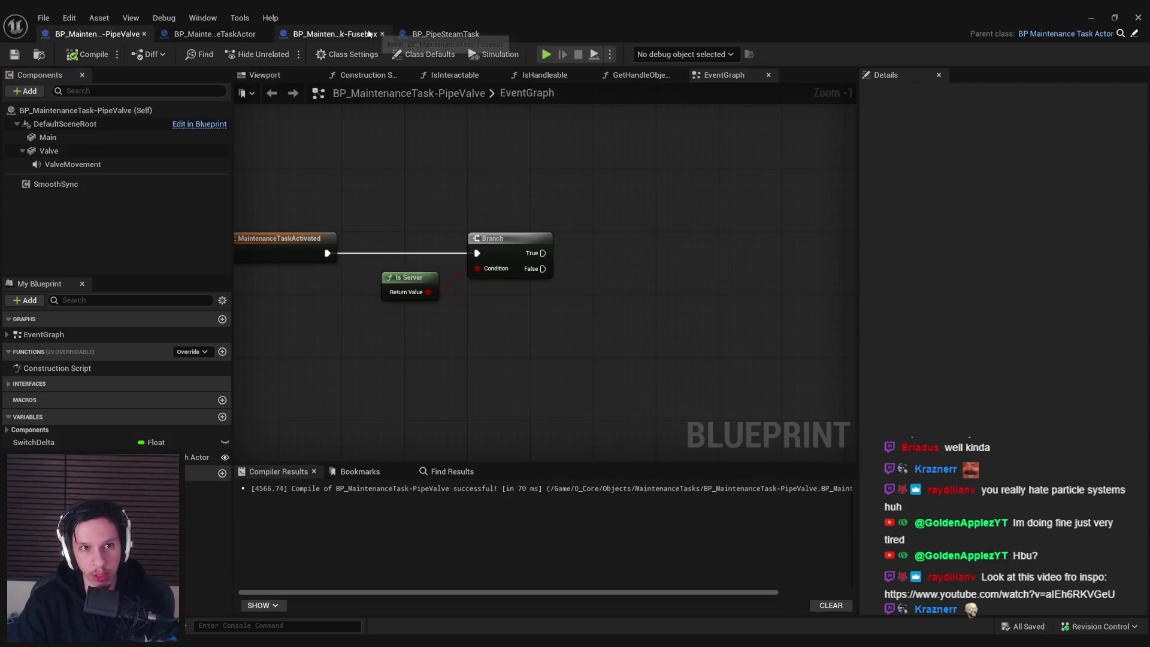
{"action": "left_click", "coordinate": [335, 34]}
{"action": "left_click", "coordinate": [446, 35]}
{"action": "double_click", "coordinate": [70, 151]}
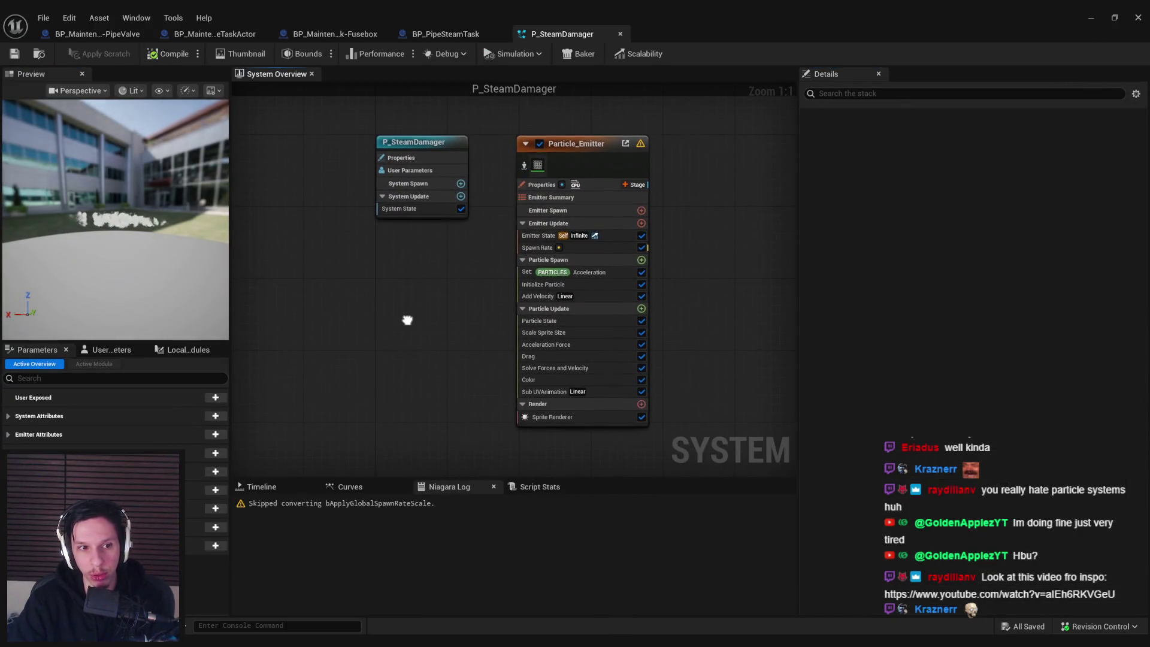
- Set the emitter's Spawn Rate to 16
{"action": "left_click", "coordinate": [538, 249]}
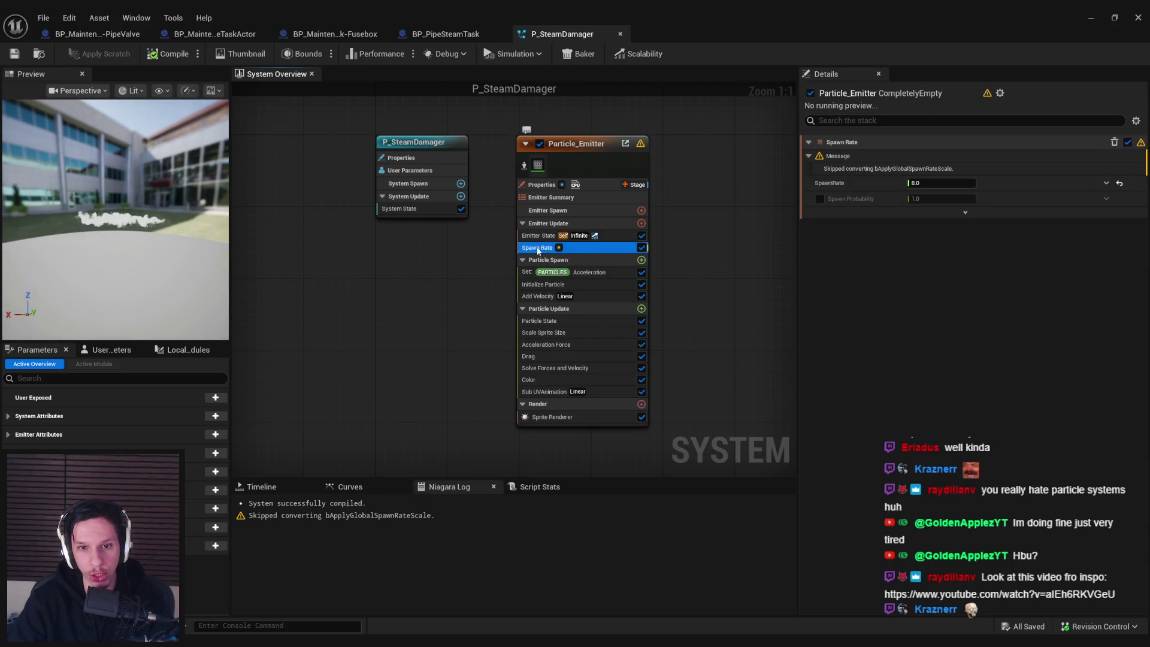
{"action": "left_click", "coordinate": [935, 183]}
{"action": "type", "text": "16"}
{"action": "key", "text": "Return"}
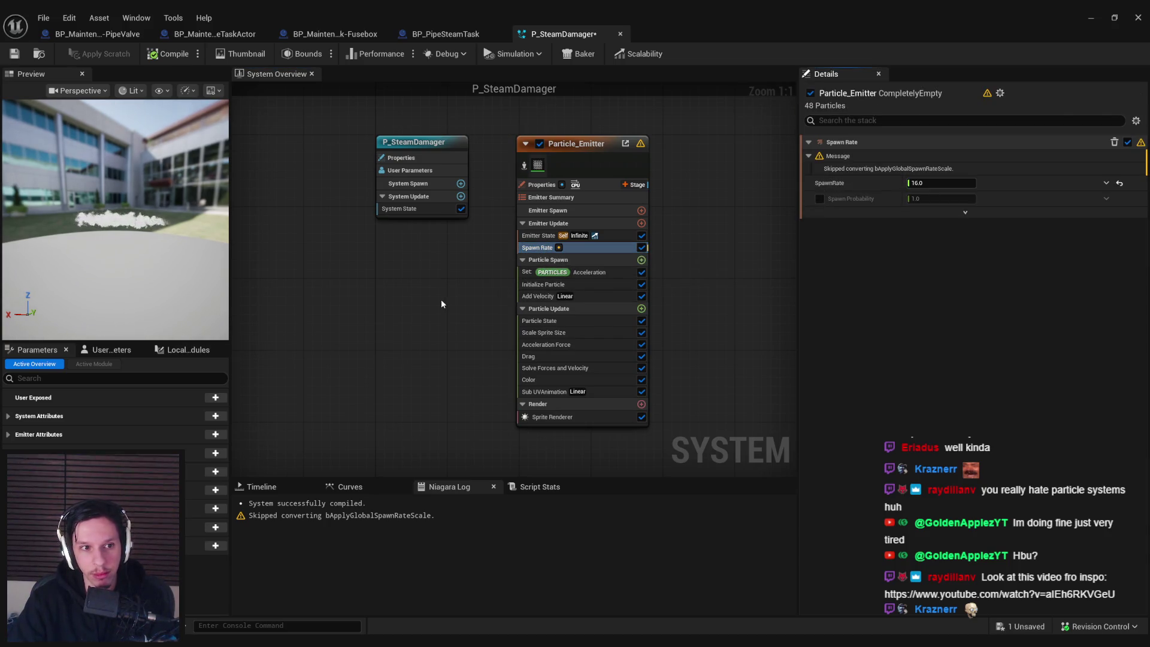
- Review Add Velocity (minimum X 120) and the particle Acceleration minimum and maximum values
{"action": "left_click", "coordinate": [537, 296]}
{"action": "left_click", "coordinate": [947, 190]}
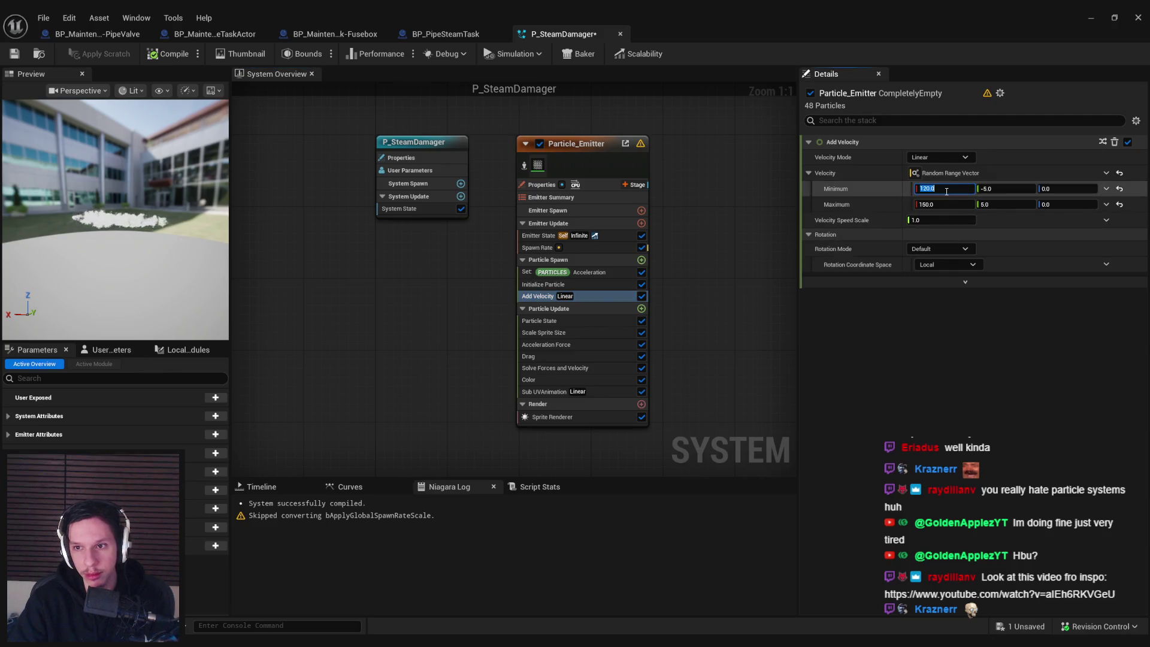
{"action": "key", "text": "Escape"}
{"action": "key", "text": "Up"}
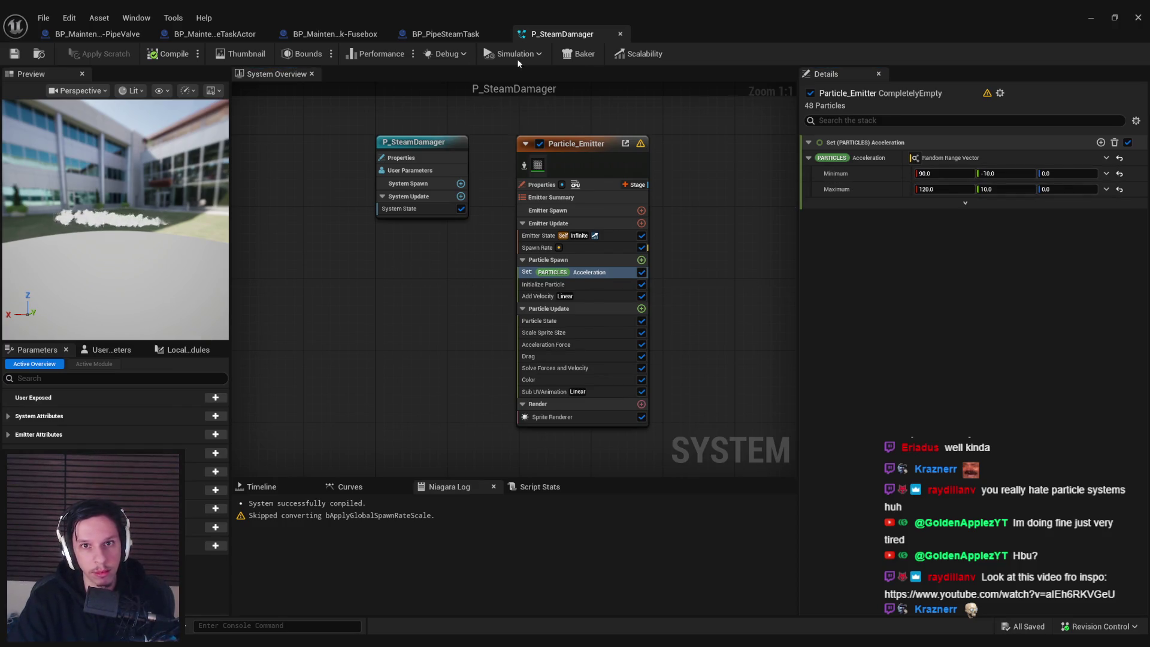
- Check the updated steam in the BP_PipeSteamTask preview, zooming out and back in
{"action": "left_click", "coordinate": [451, 35]}
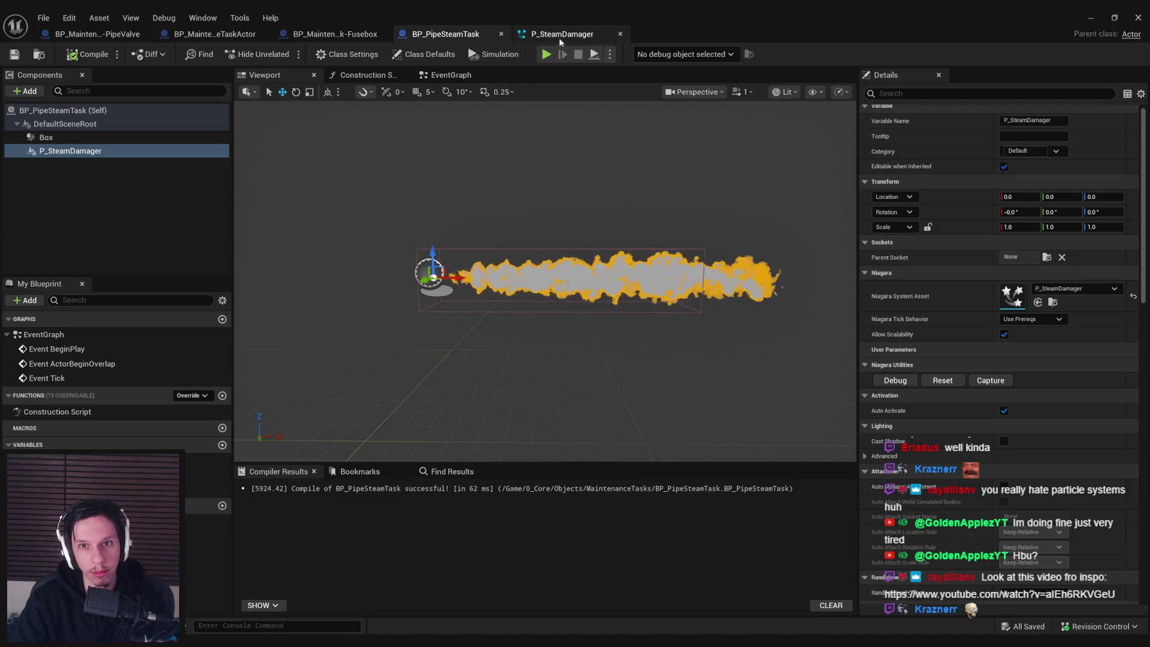
{"action": "left_click", "coordinate": [506, 187]}
{"action": "scroll", "coordinate": [505, 186], "scroll_direction": "down", "scroll_amount": 2}
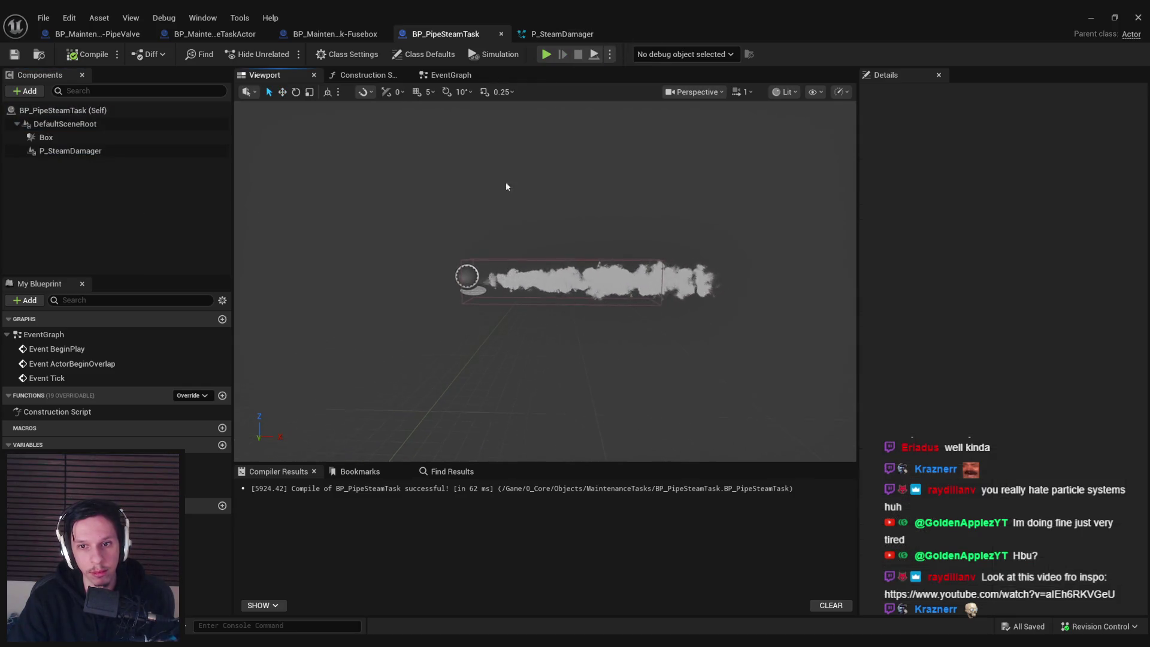
{"action": "scroll", "coordinate": [555, 206], "scroll_direction": "up", "scroll_amount": 2}
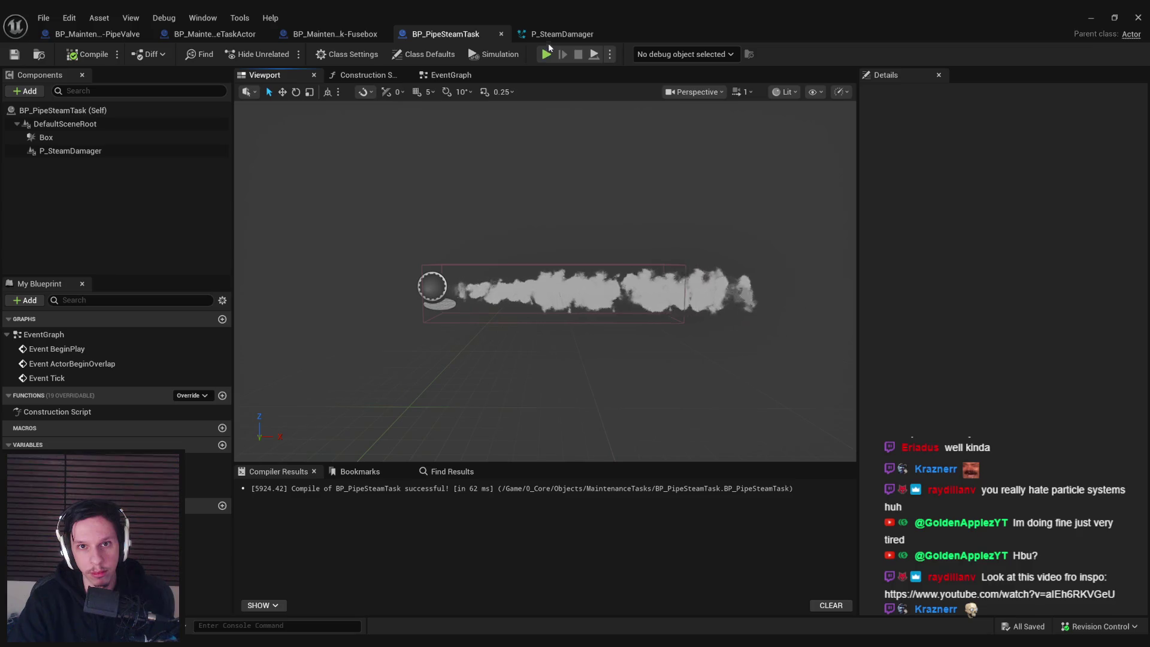
{"action": "left_click", "coordinate": [548, 36]}
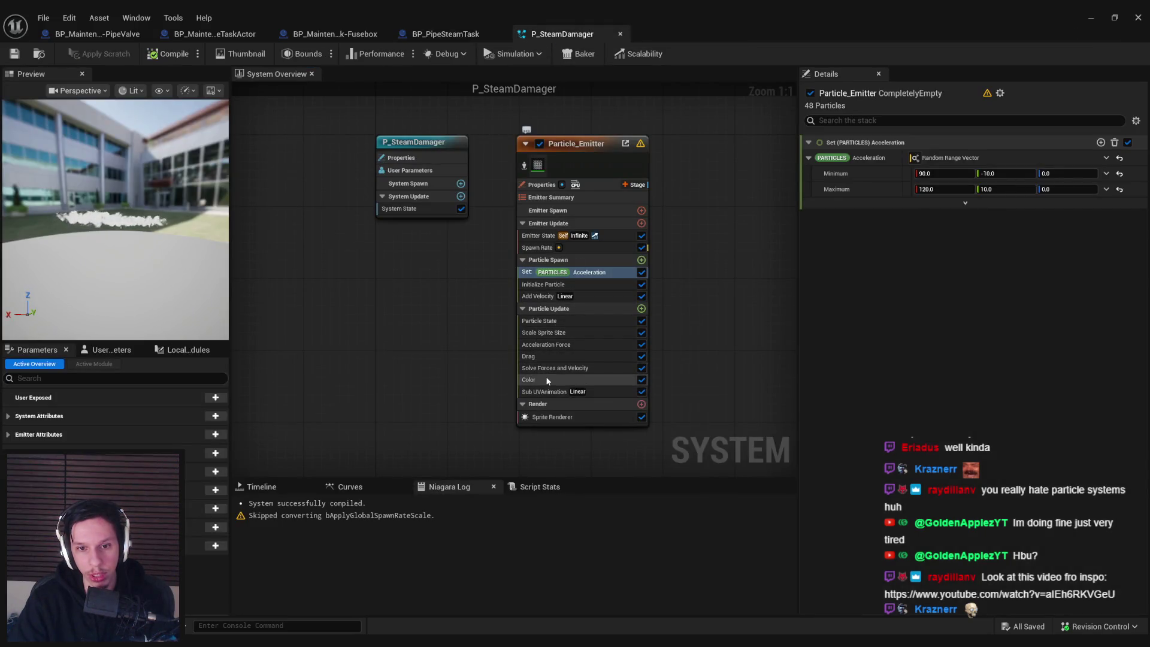
- Set the Color module's first alpha curve key to 0.1 and save P_SteamDamager
{"action": "left_click", "coordinate": [547, 381]}
{"action": "left_click", "coordinate": [875, 315]}
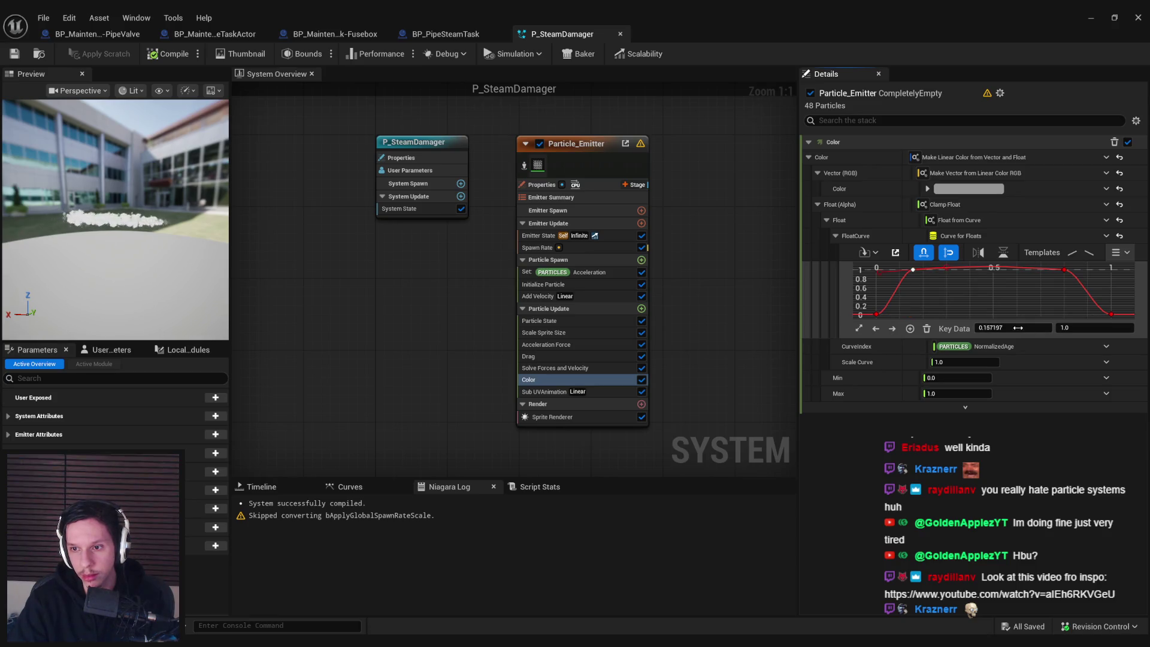
{"action": "type", "text": ".1"}
{"action": "key", "text": "Return"}
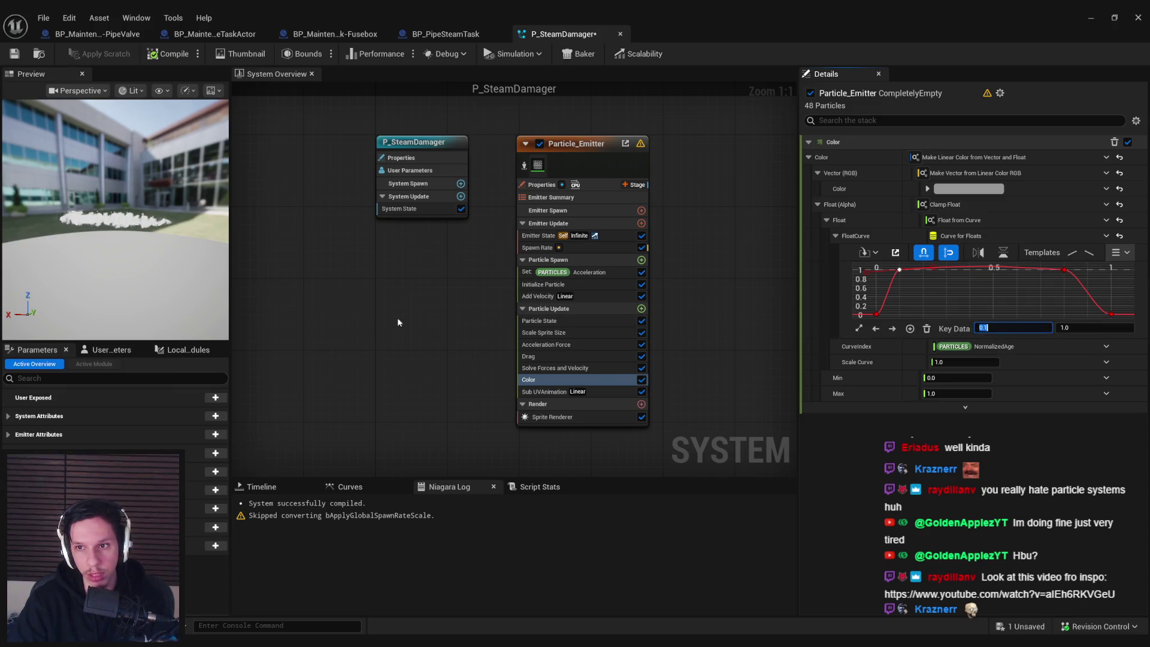
{"action": "key", "text": "ctrl+s"}
- Set Initialize Particle lifetime minimum to 2.5 and compare the shorter plume in BP_PipeSteamTask
{"action": "left_click", "coordinate": [1087, 19]}
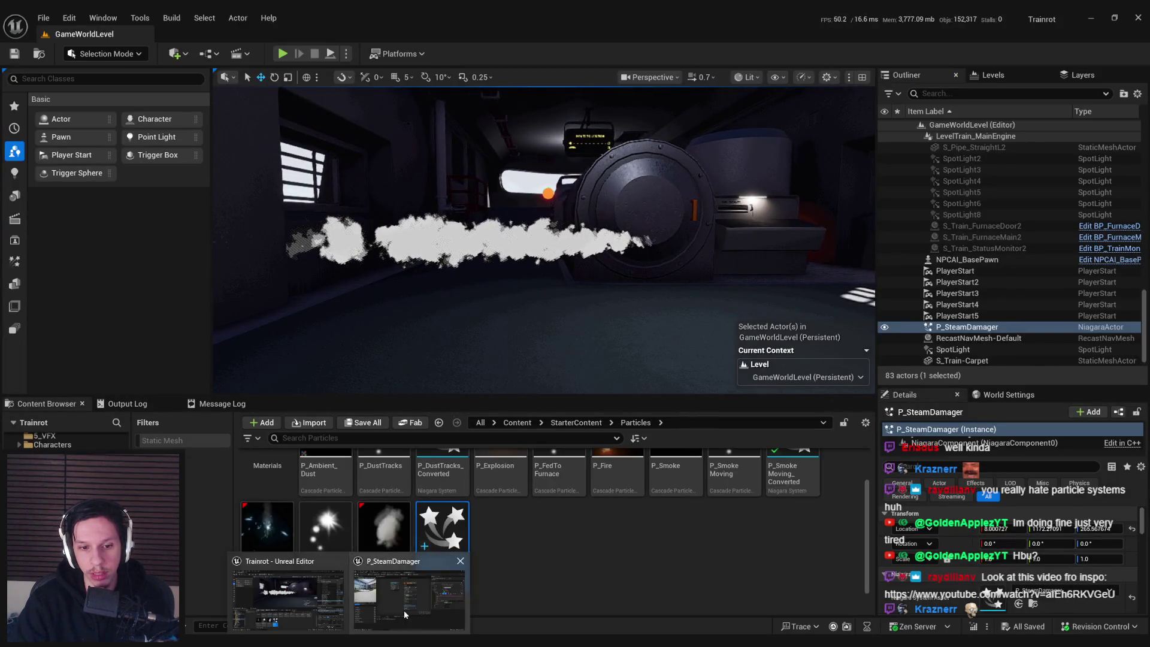
{"action": "double_click", "coordinate": [442, 539]}
{"action": "left_click", "coordinate": [540, 289]}
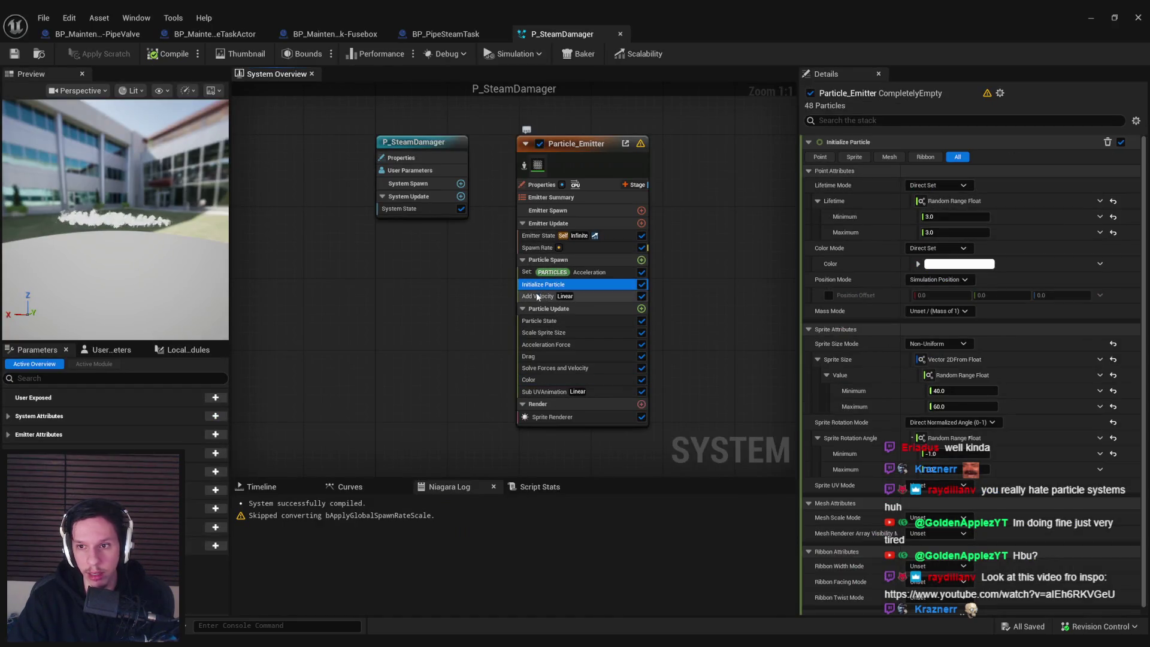
{"action": "left_click", "coordinate": [456, 35]}
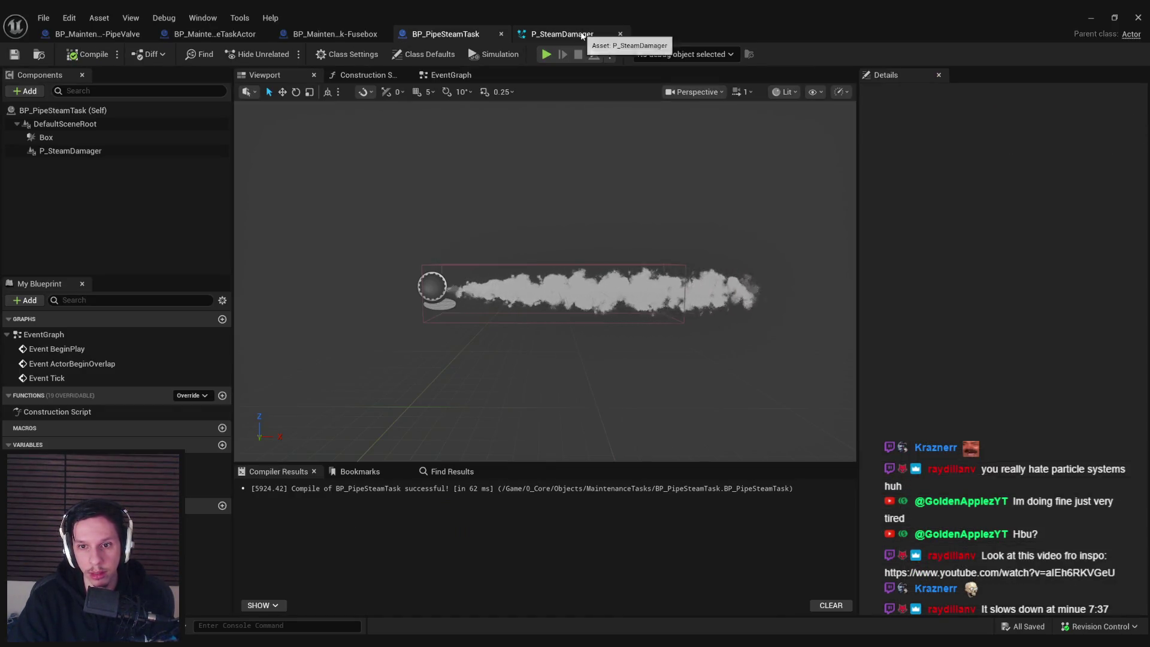
{"action": "left_click", "coordinate": [562, 34]}
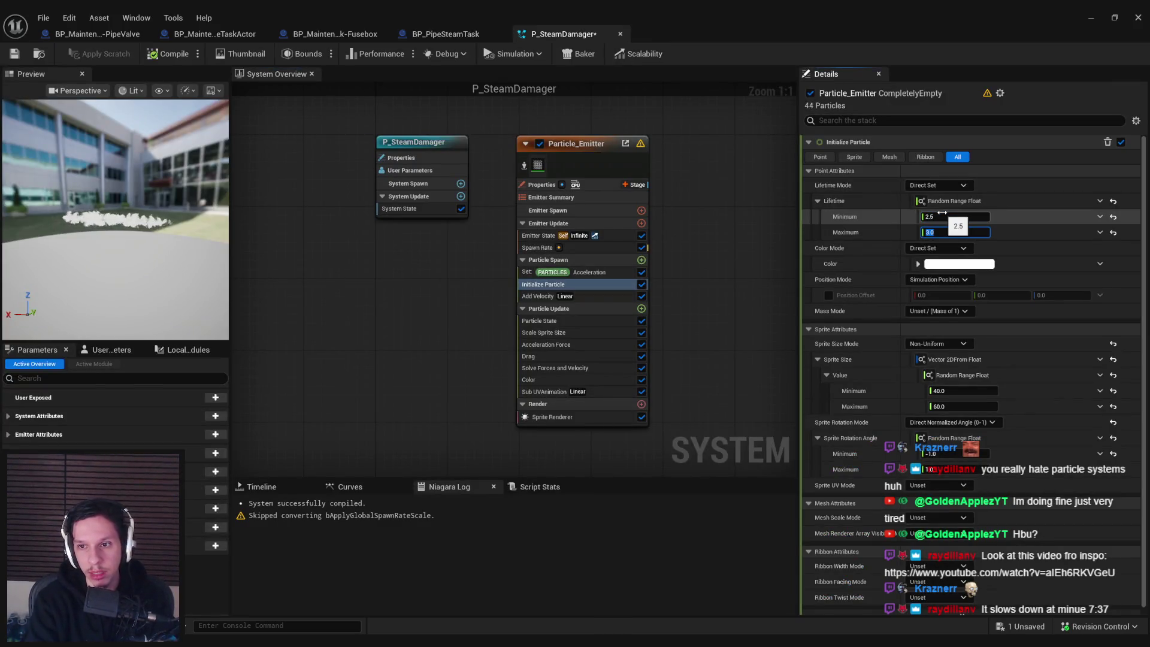
{"action": "left_click", "coordinate": [483, 34]}
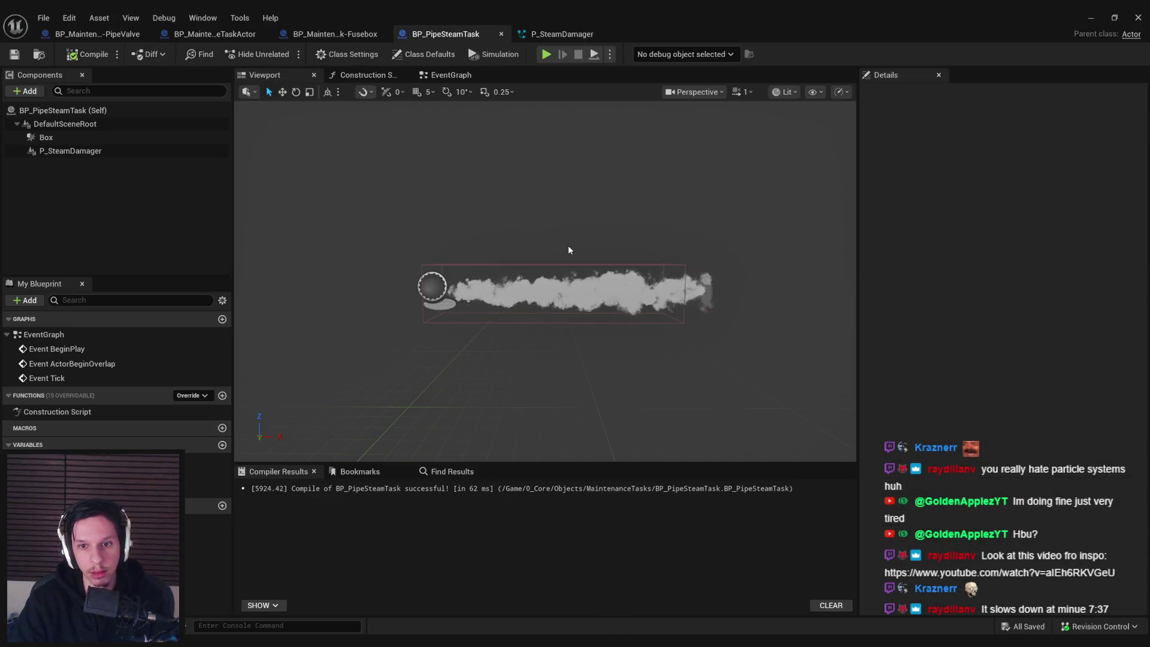
- Orbit and zoom around the shortened steam jet, then show P_SteamDamager's Particle_Emitter properties
{"action": "mouse_move", "coordinate": [569, 250]}
{"action": "left_mouse_down"}
{"action": "mouse_move", "coordinate": [539, 250]}
{"action": "mouse_move", "coordinate": [605, 246]}
{"action": "mouse_move", "coordinate": [527, 252]}
{"action": "left_mouse_up"}
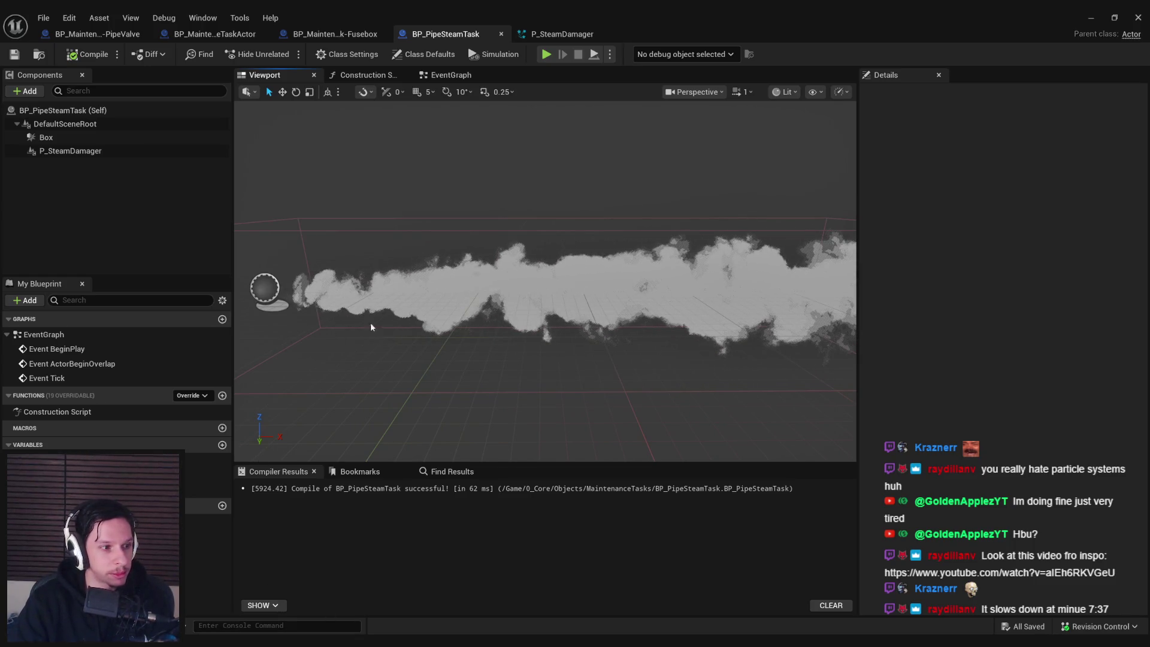
{"action": "scroll", "coordinate": [370, 327], "scroll_direction": "down", "scroll_amount": 5}
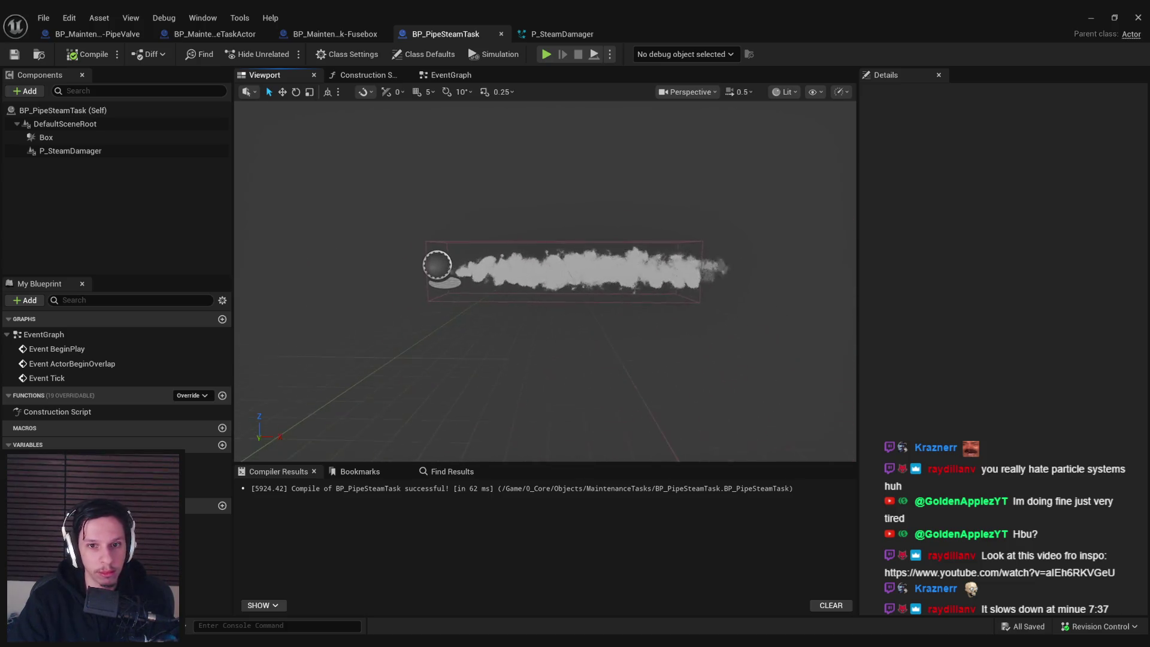
{"action": "scroll", "coordinate": [462, 280], "scroll_direction": "up", "scroll_amount": 2}
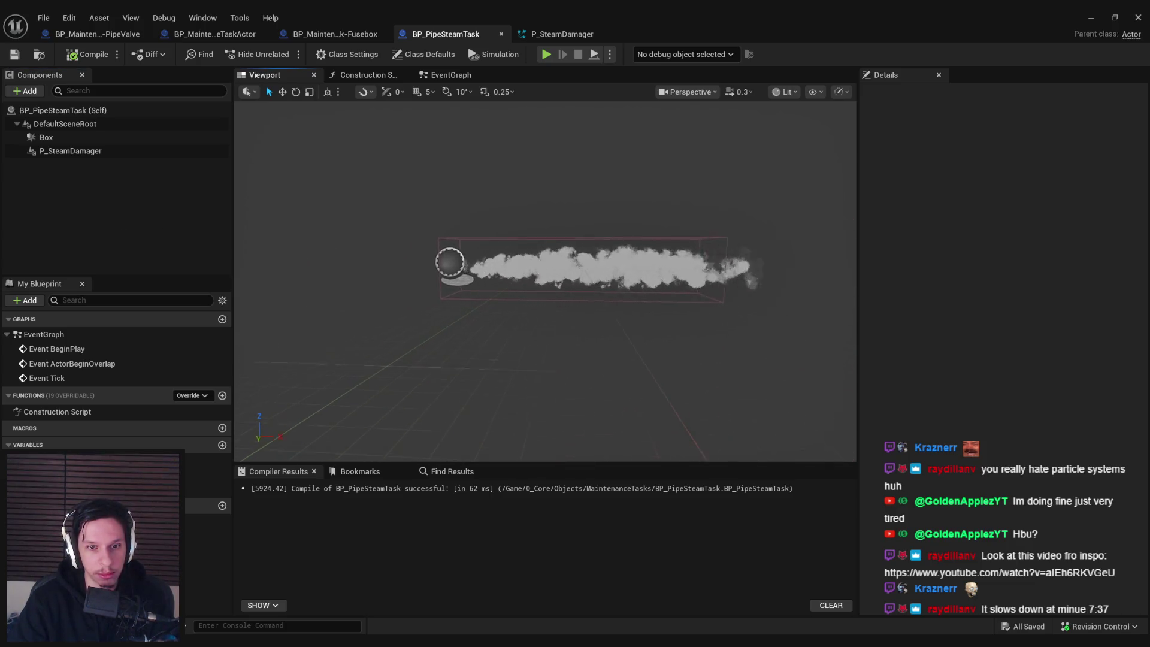
{"action": "left_click_drag", "start_coordinate": [440, 258], "coordinate": [462, 250]}
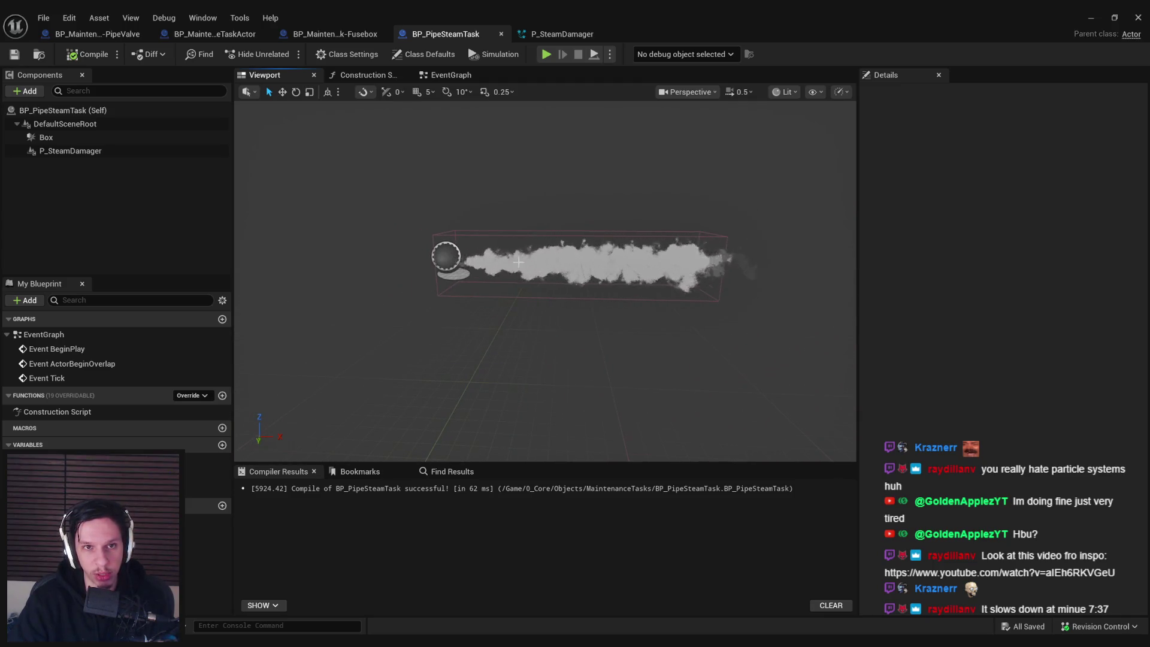
{"action": "left_click", "coordinate": [561, 34]}
{"action": "left_click", "coordinate": [546, 185]}
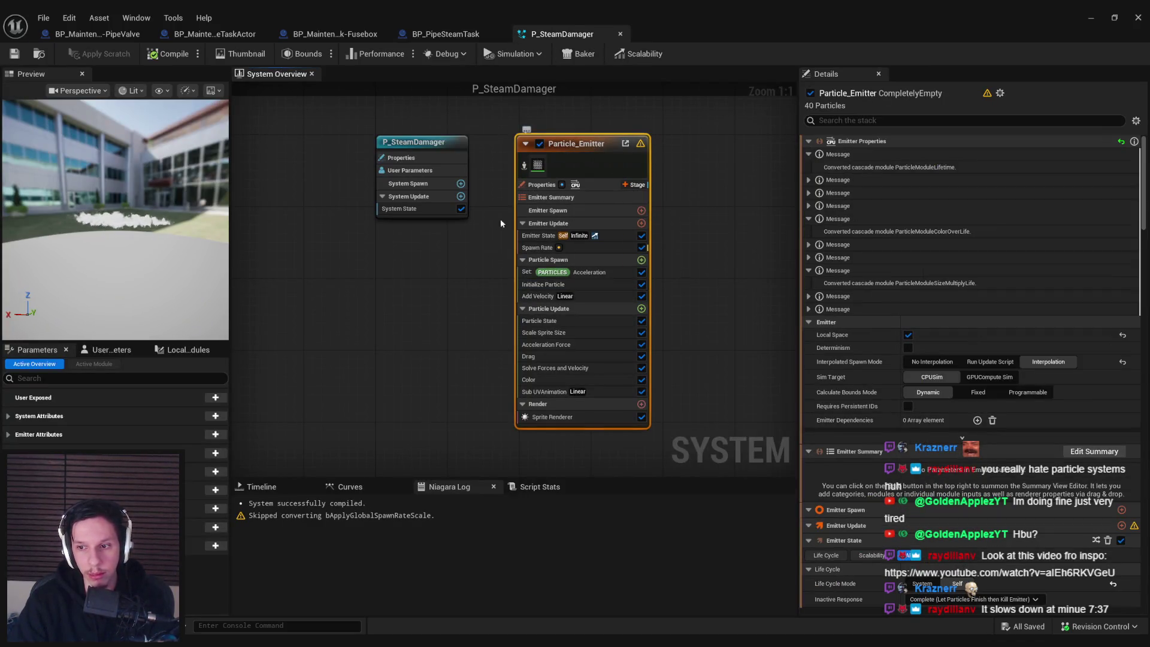
- Inspect the Spawn Rate module and its script graph, leaving spawn rate at 16.0
{"action": "left_click_drag", "start_coordinate": [466, 238], "coordinate": [442, 231]}
{"action": "left_click", "coordinate": [1134, 526]}
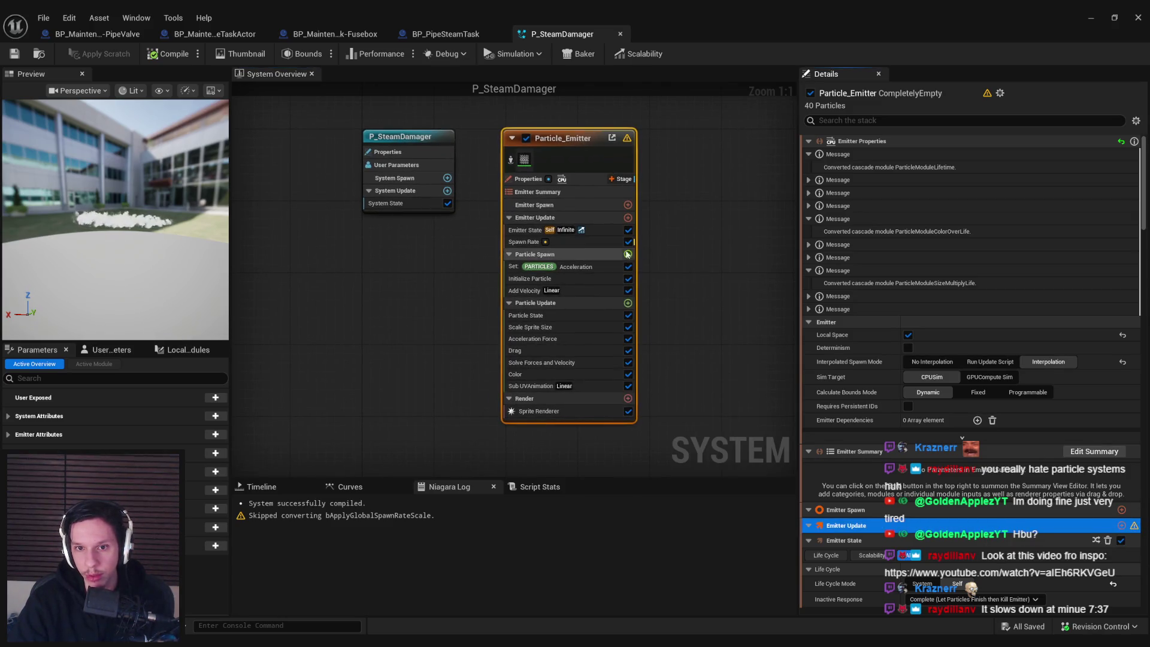
{"action": "left_click", "coordinate": [587, 243]}
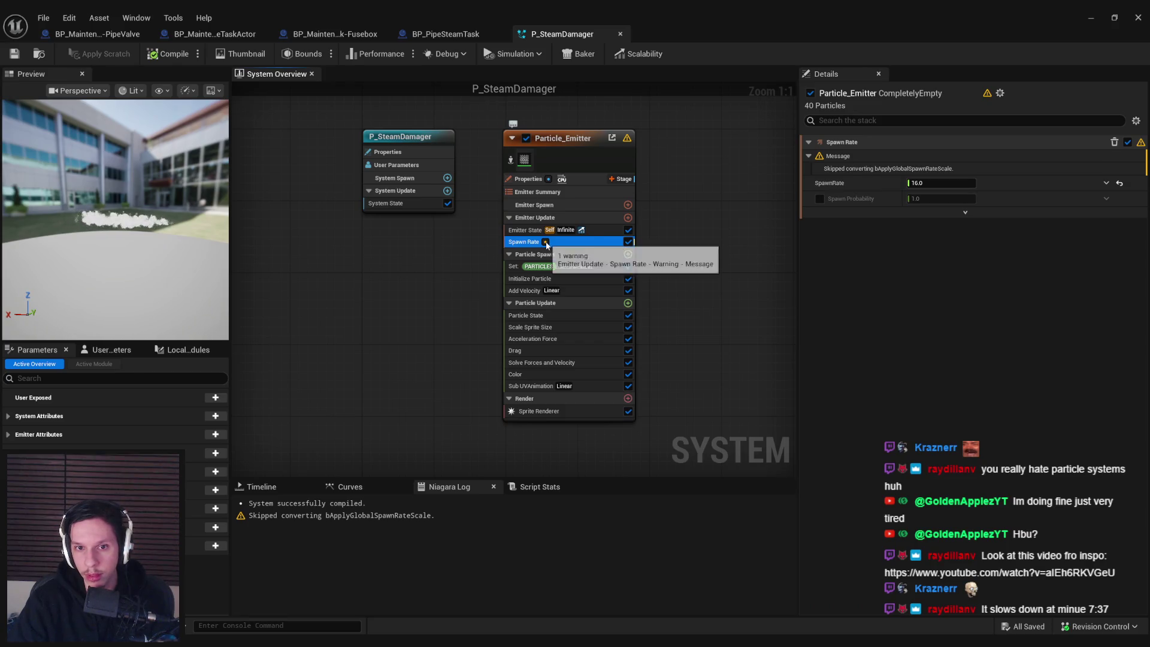
{"action": "double_click", "coordinate": [926, 158]}
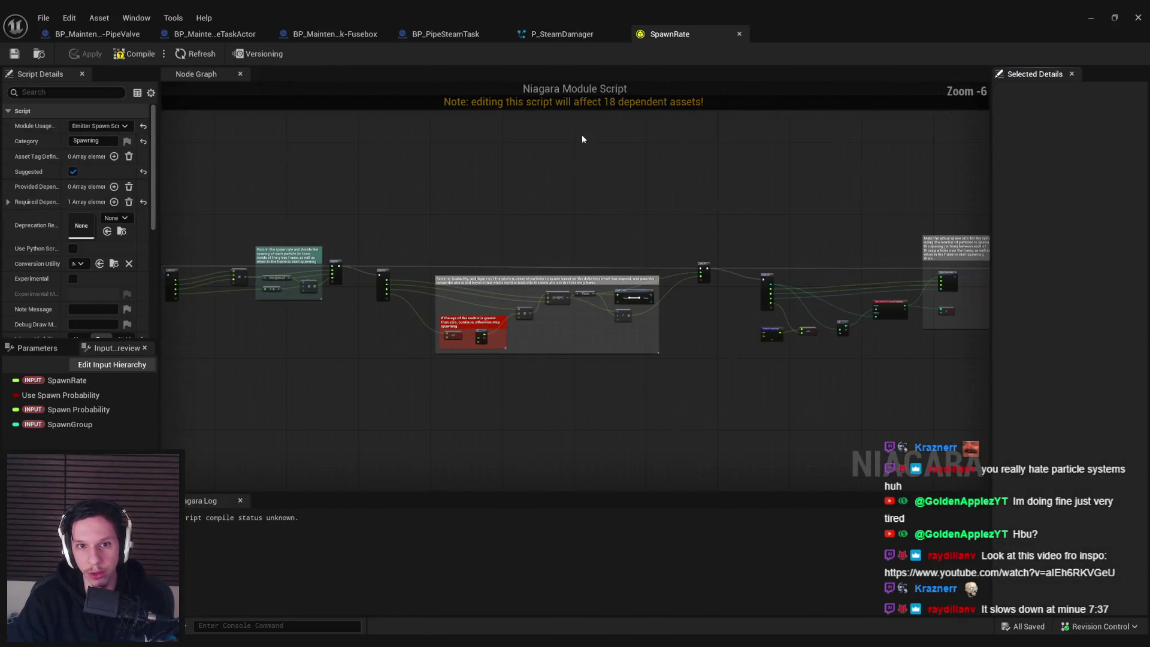
{"action": "left_click", "coordinate": [740, 33]}
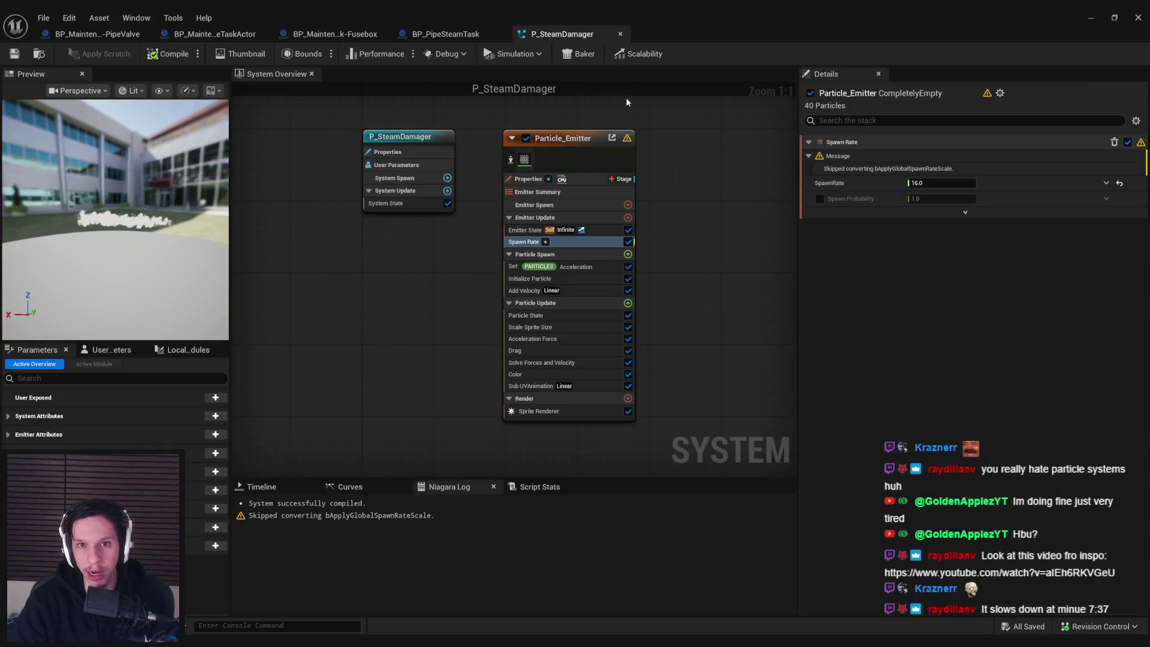
- Check the skipped-conversion warning and Spawn Rate stack options without changing anything
{"action": "left_click", "coordinate": [839, 169]}
{"action": "right_click", "coordinate": [839, 169]}
{"action": "left_click", "coordinate": [835, 164]}
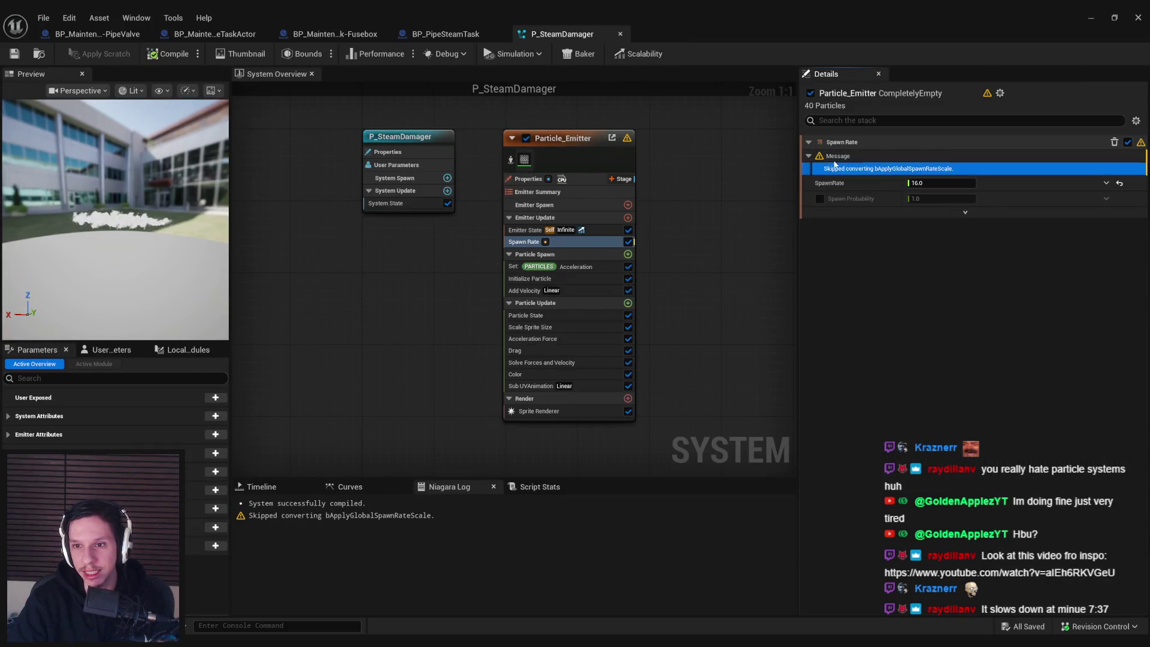
{"action": "left_click", "coordinate": [838, 157]}
{"action": "right_click", "coordinate": [911, 158]}
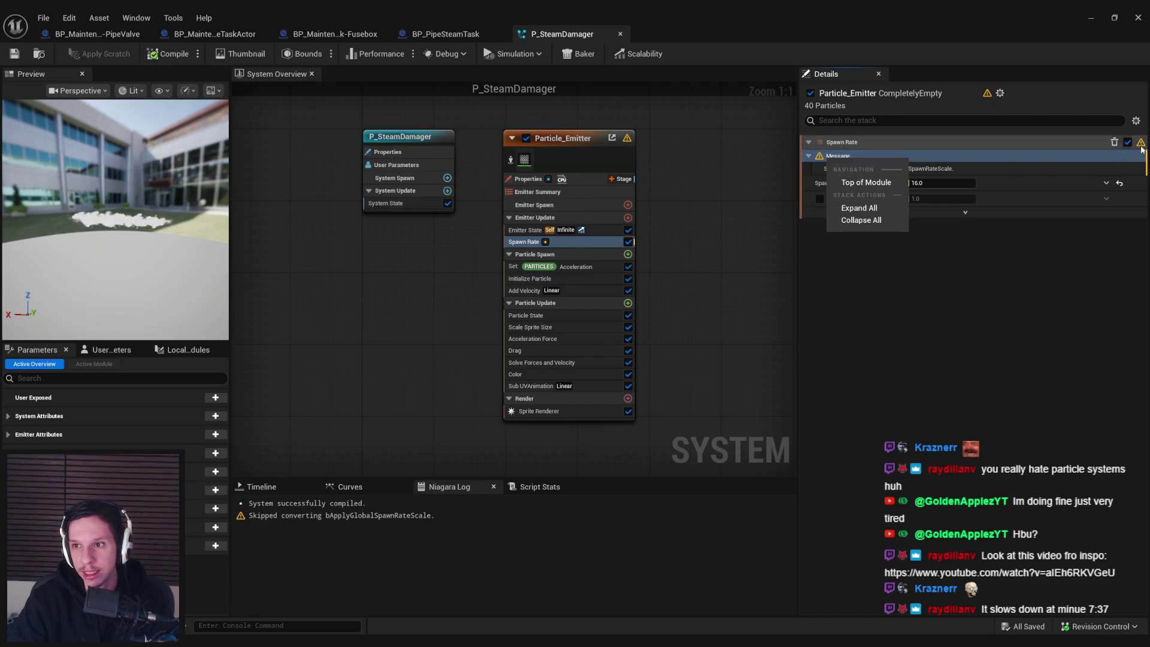
{"action": "left_click", "coordinate": [926, 178]}
{"action": "right_click", "coordinate": [998, 156]}
{"action": "left_click", "coordinate": [934, 156]}
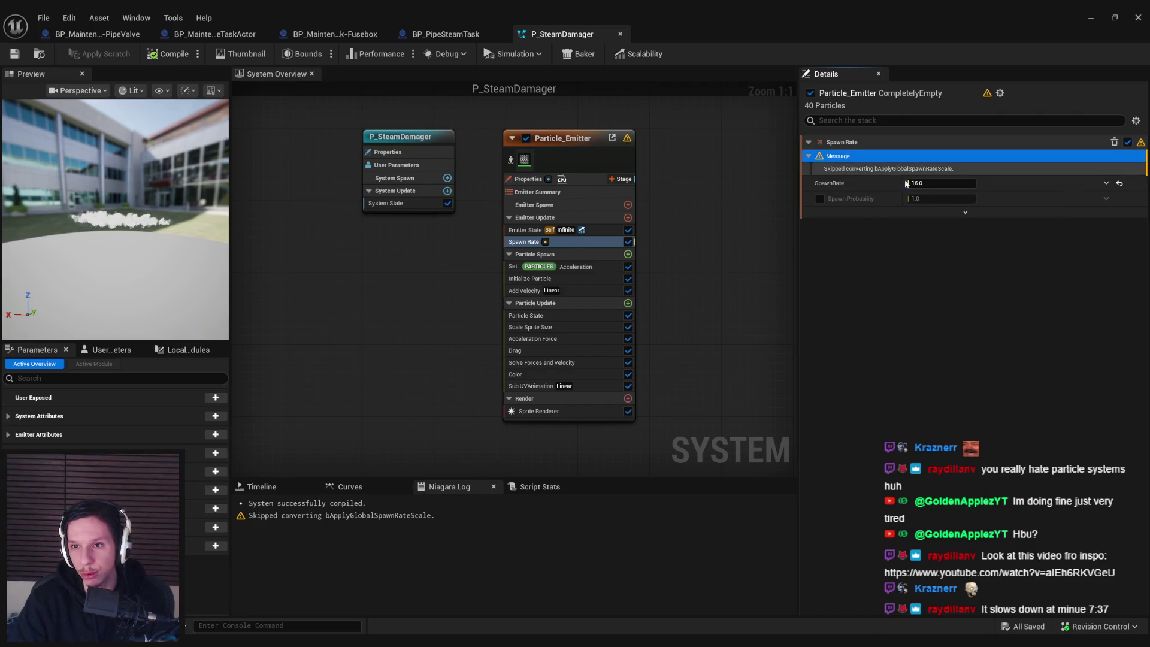
- Toggle Spawn Rate's advanced SpawnGroup settings and close the P_SteamDamager editor
{"action": "left_click", "coordinate": [941, 212]}
{"action": "left_click", "coordinate": [965, 228]}
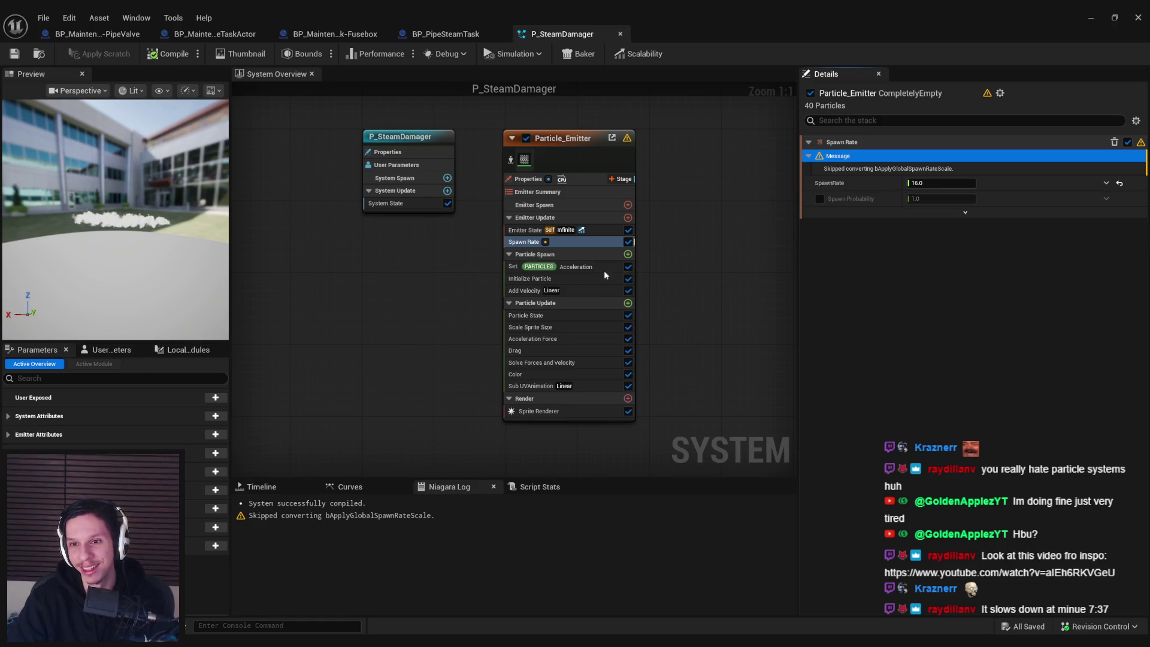
{"action": "left_click", "coordinate": [620, 33]}
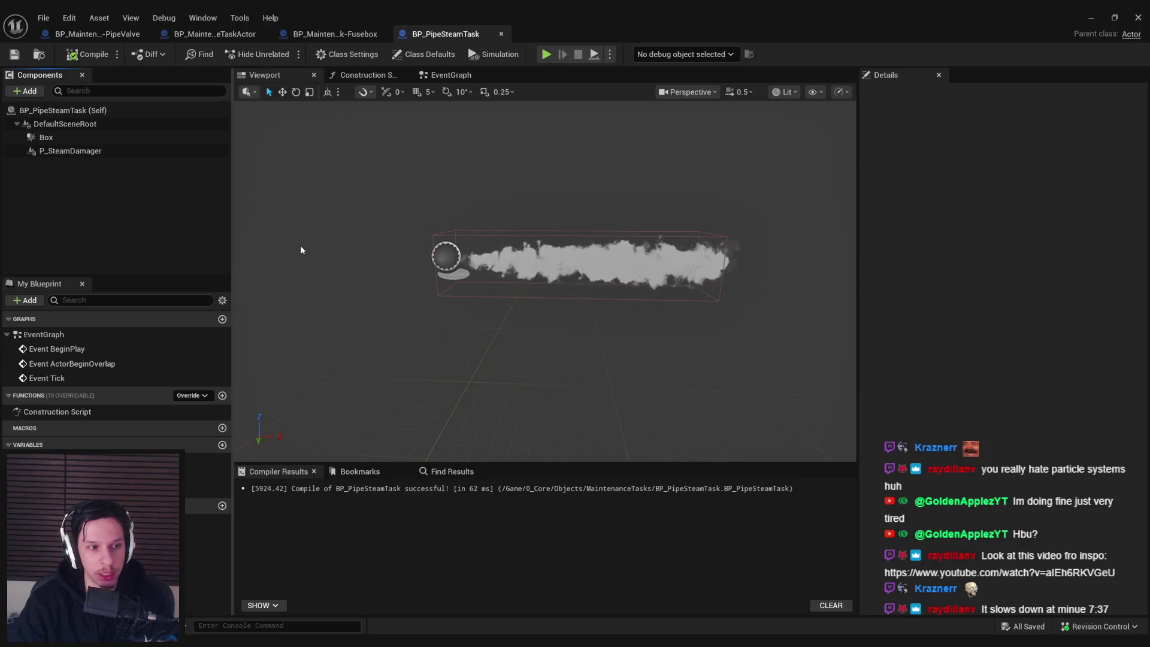
{"action": "left_click", "coordinate": [453, 77]}
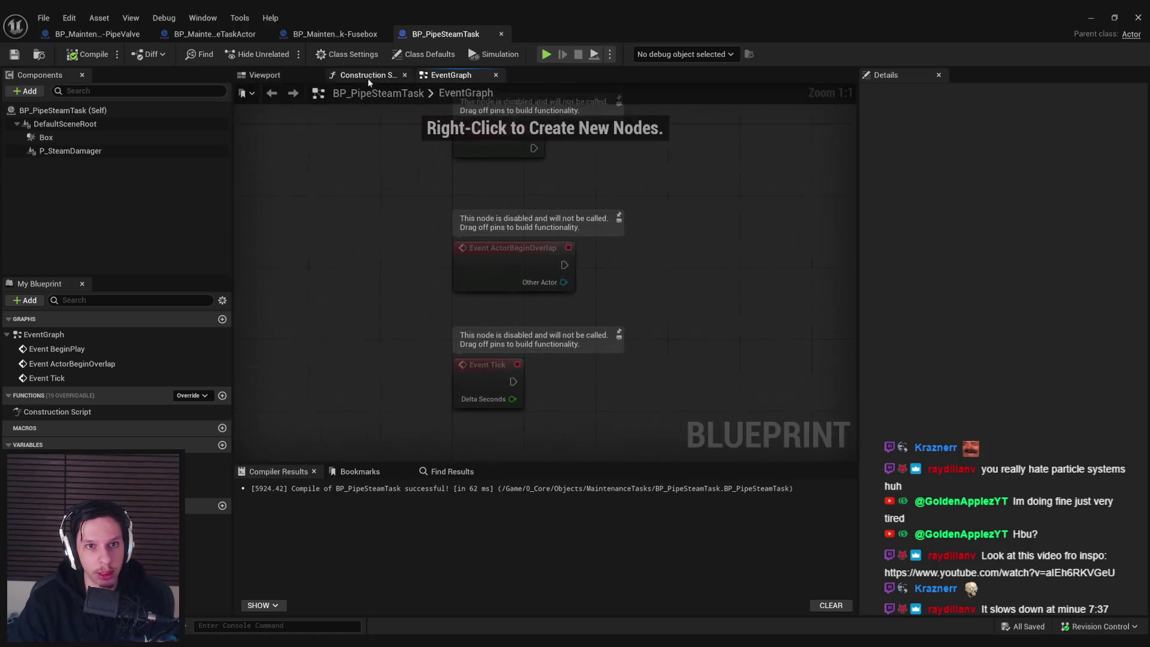
{"action": "left_click", "coordinate": [264, 75]}
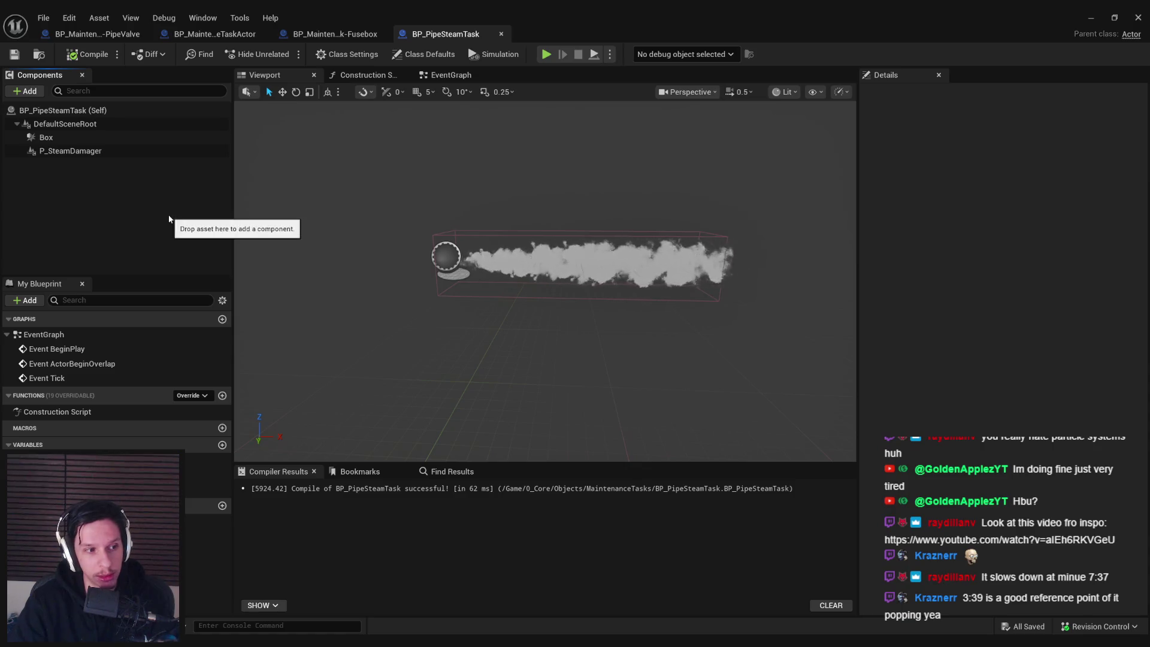
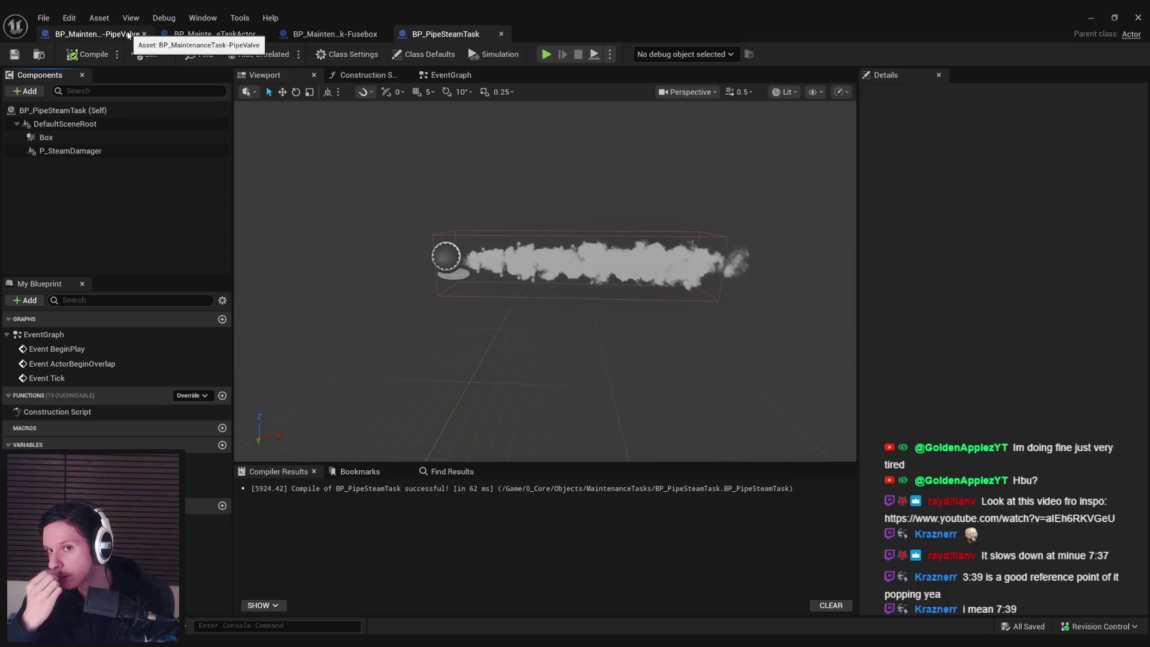
- In the PipeValve EventGraph, add a PipeReferences getter feeding a Random Array Item node
{"action": "left_click", "coordinate": [132, 34]}
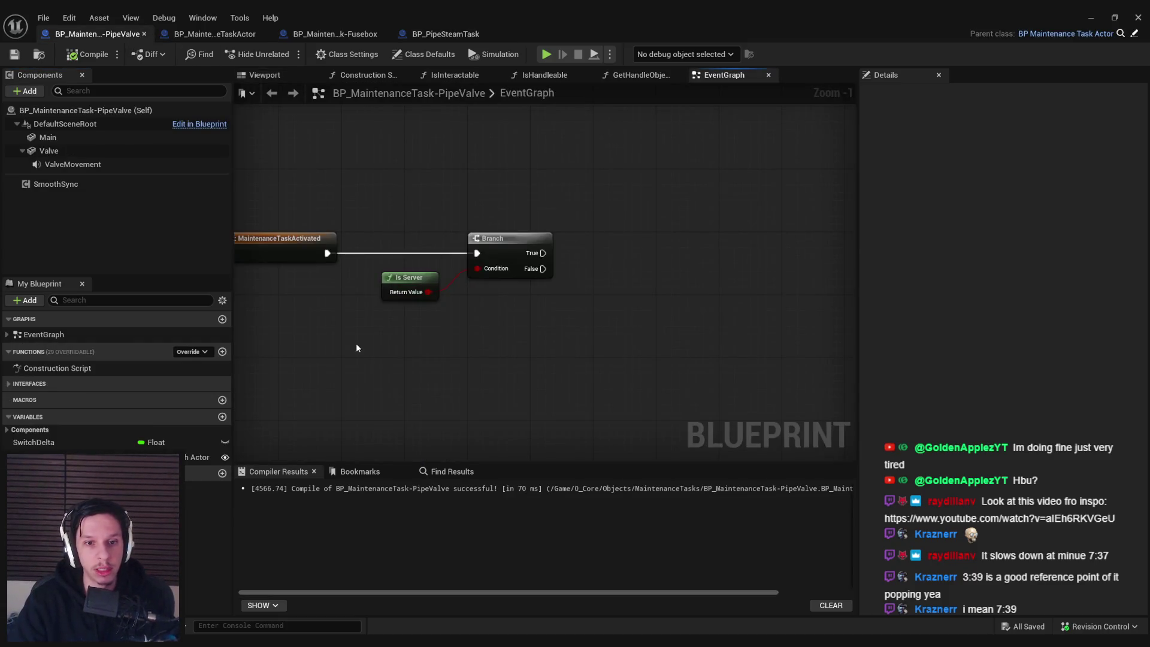
{"action": "scroll", "coordinate": [446, 121], "scroll_direction": "down", "scroll_amount": 2}
{"action": "mouse_move", "coordinate": [455, 239]}
{"action": "left_mouse_down"}
{"action": "mouse_move", "coordinate": [408, 275]}
{"action": "mouse_move", "coordinate": [469, 249]}
{"action": "left_mouse_up"}
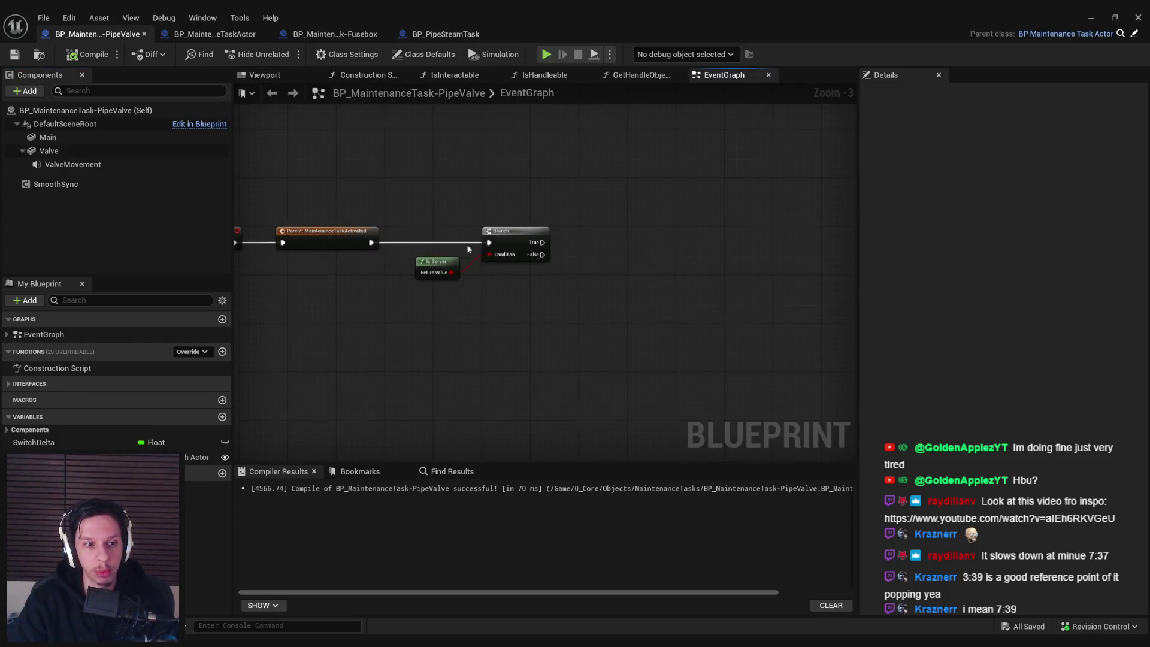
{"action": "mouse_move", "coordinate": [198, 457]}
{"action": "left_mouse_down"}
{"action": "mouse_move", "coordinate": [496, 374]}
{"action": "mouse_move", "coordinate": [476, 347]}
{"action": "mouse_move", "coordinate": [552, 345]}
{"action": "left_mouse_up"}
{"action": "left_click", "coordinate": [524, 363]}
{"action": "type", "text": "random"}
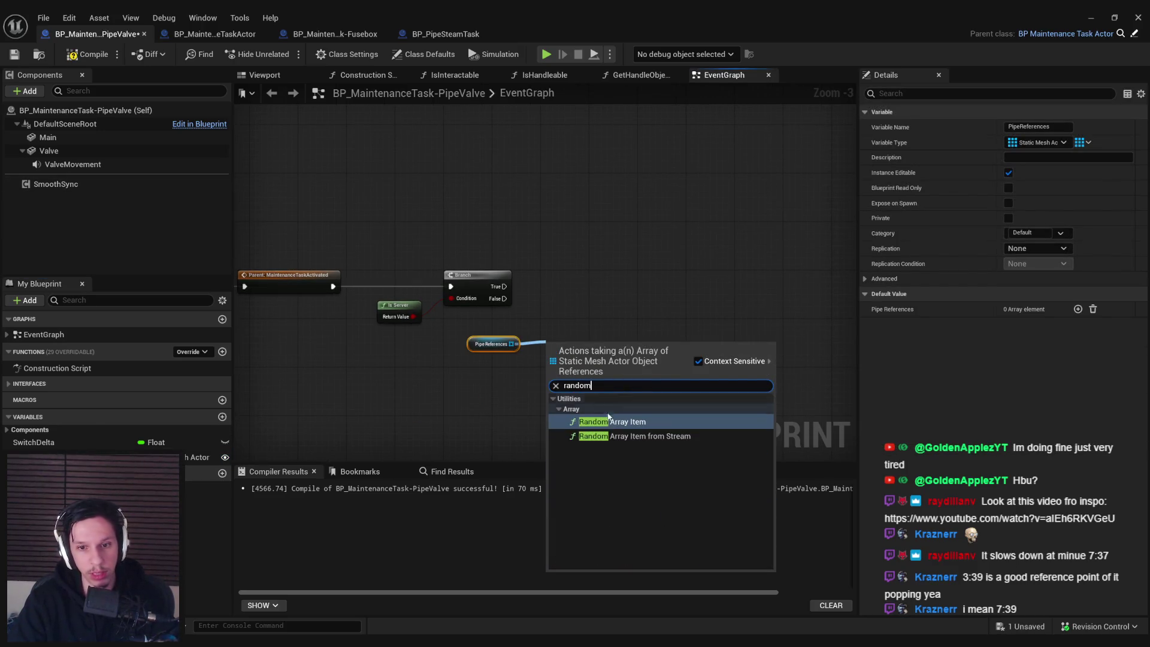
{"action": "left_click", "coordinate": [611, 421]}
{"action": "left_click_drag", "start_coordinate": [472, 331], "coordinate": [472, 331]}
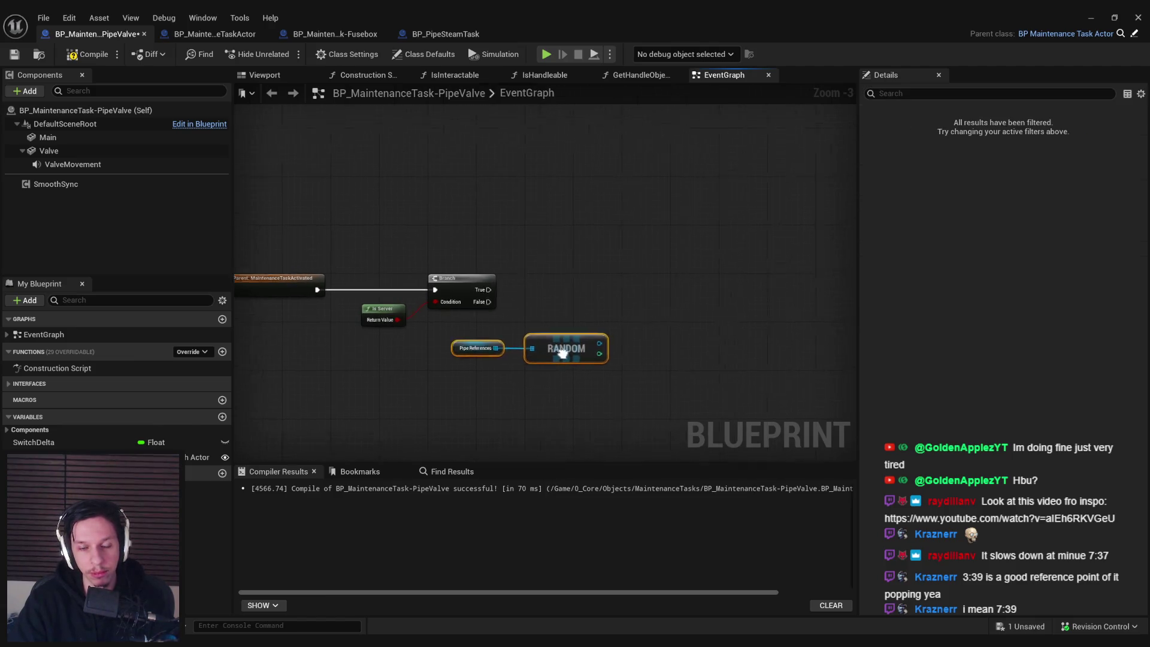
{"action": "left_click", "coordinate": [547, 290]}
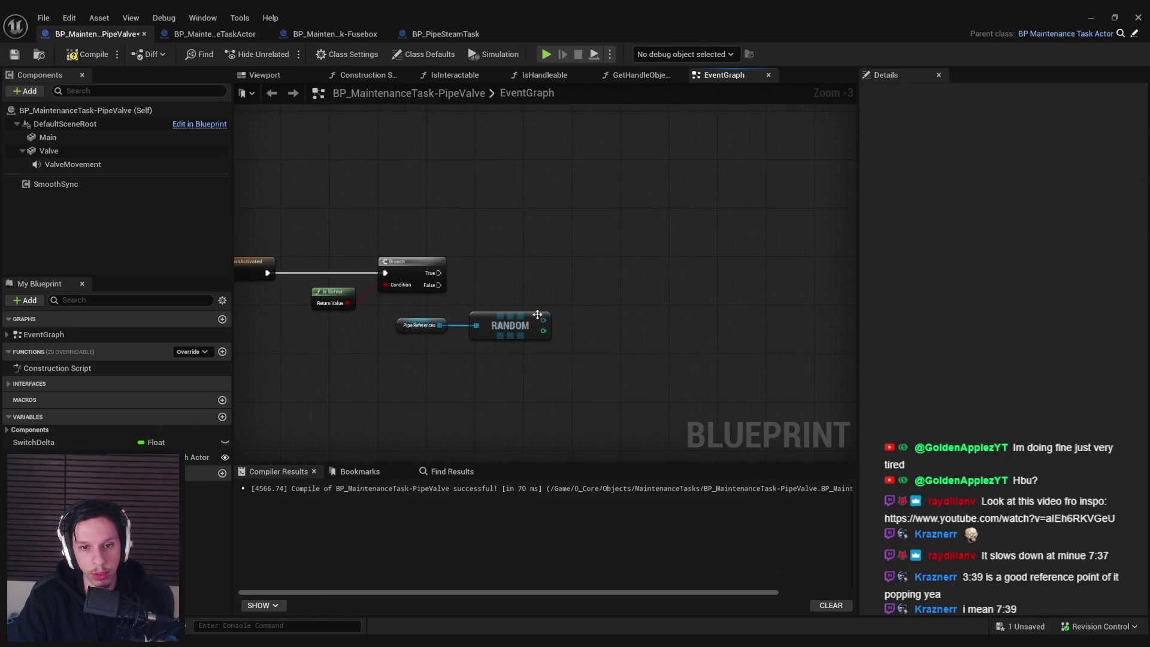
- Chain Get Static Mesh Component and Get Component Bounds off the random pipe item
{"action": "left_click_drag", "start_coordinate": [543, 320], "coordinate": [611, 310]}
{"action": "type", "text": "get bound"}
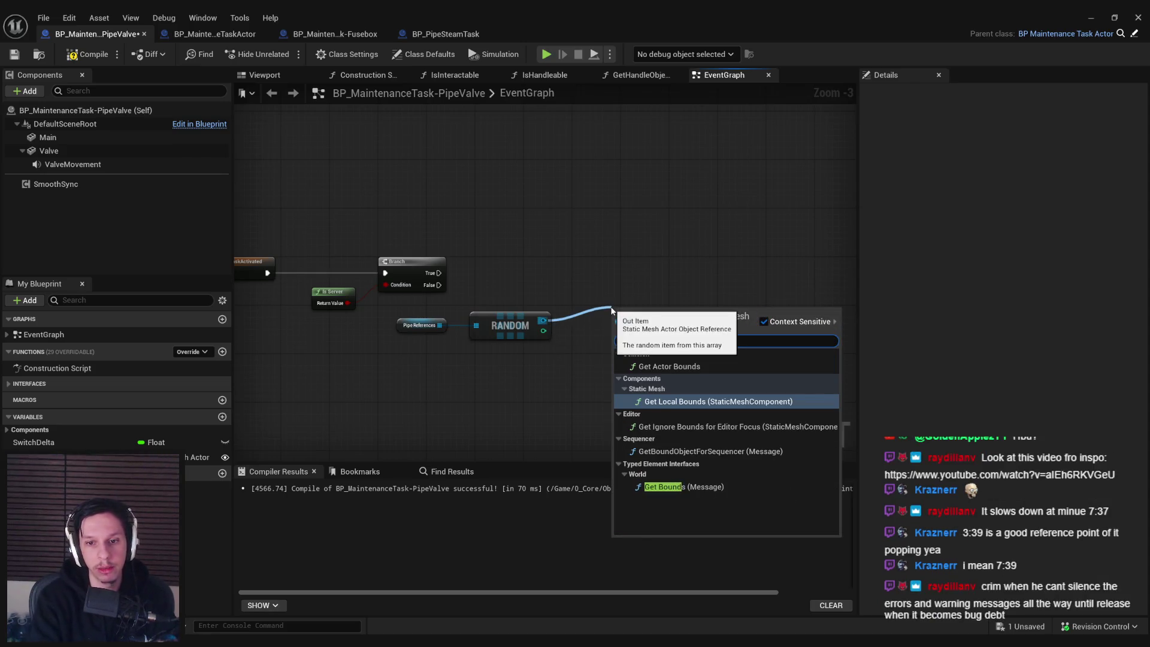
{"action": "key", "text": "Escape"}
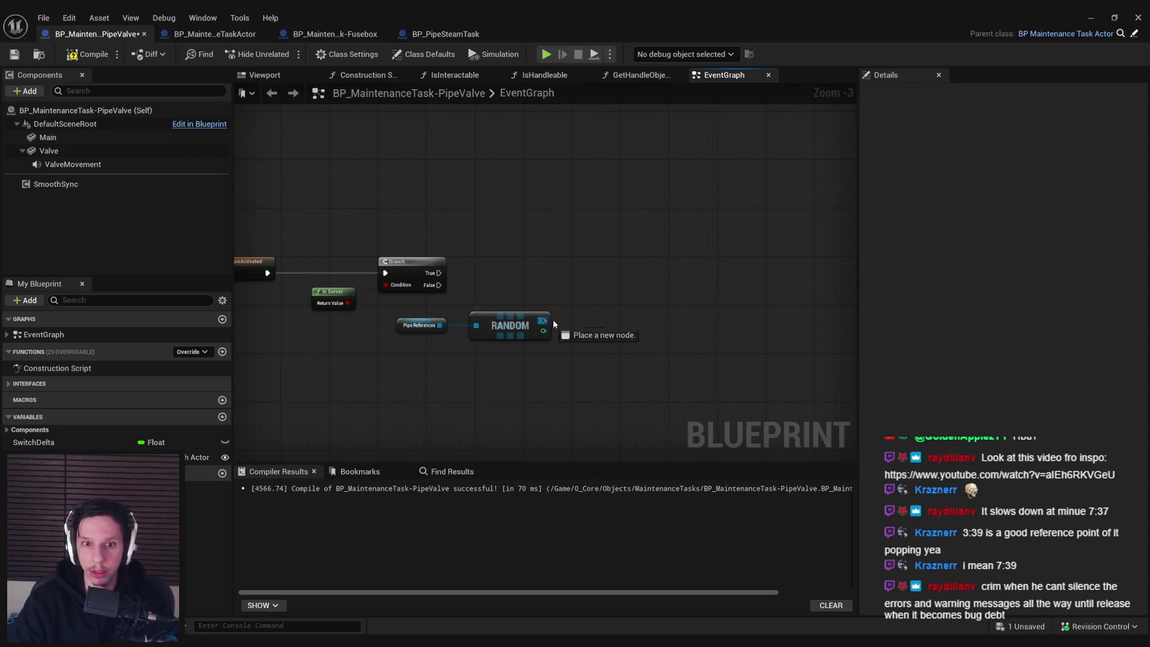
{"action": "left_click_drag", "start_coordinate": [554, 324], "coordinate": [581, 321]}
{"action": "type", "text": "get static mesh"}
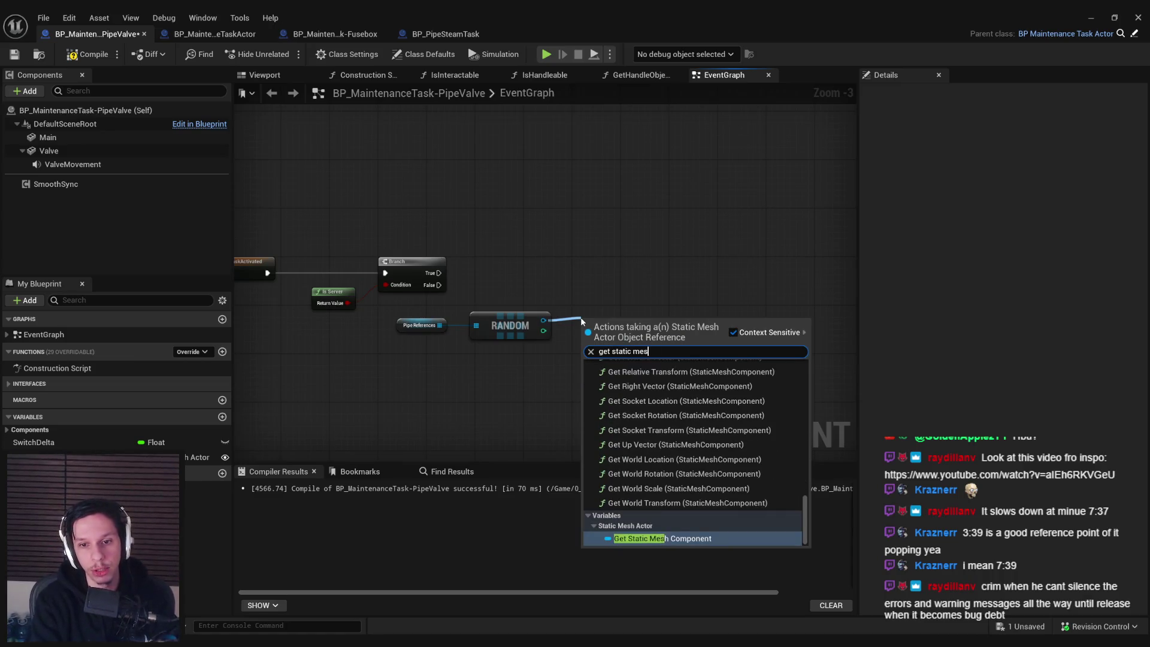
{"action": "key", "text": "Return"}
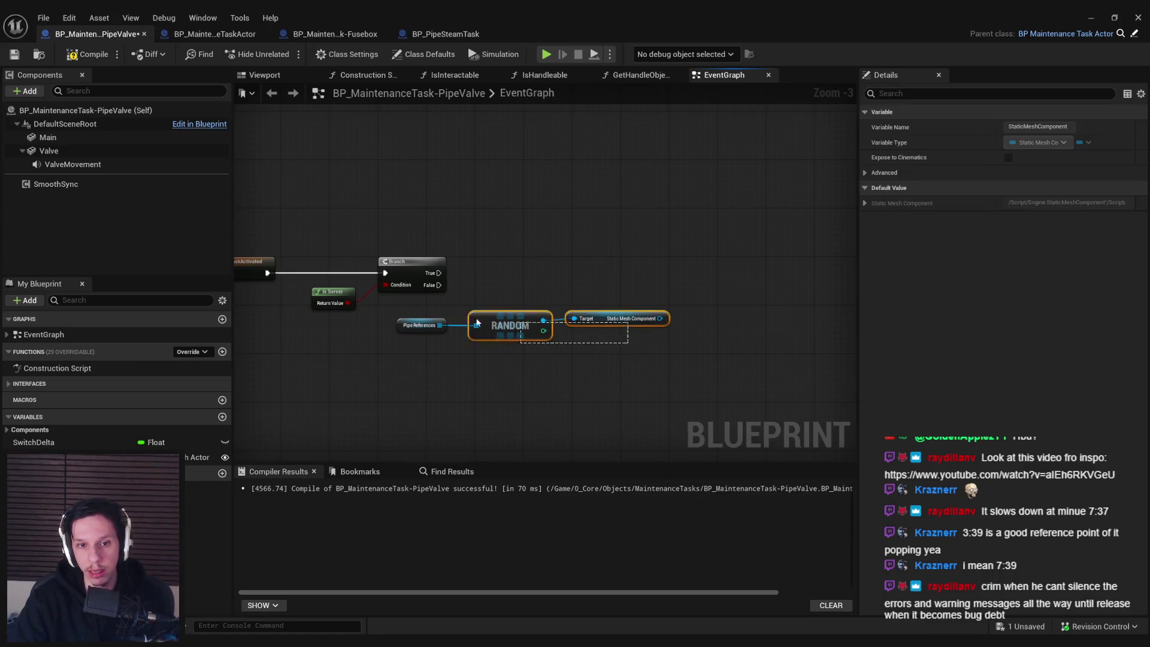
{"action": "left_click", "coordinate": [665, 352]}
{"action": "left_click_drag", "start_coordinate": [668, 320], "coordinate": [692, 293]}
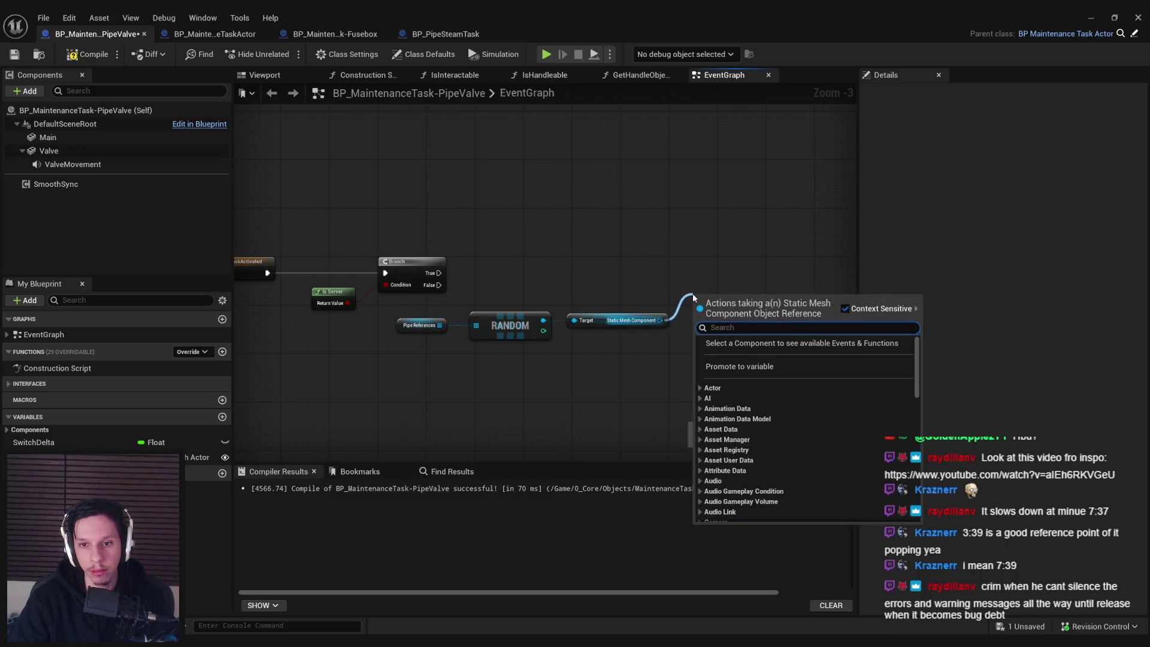
{"action": "type", "text": "get boun"}
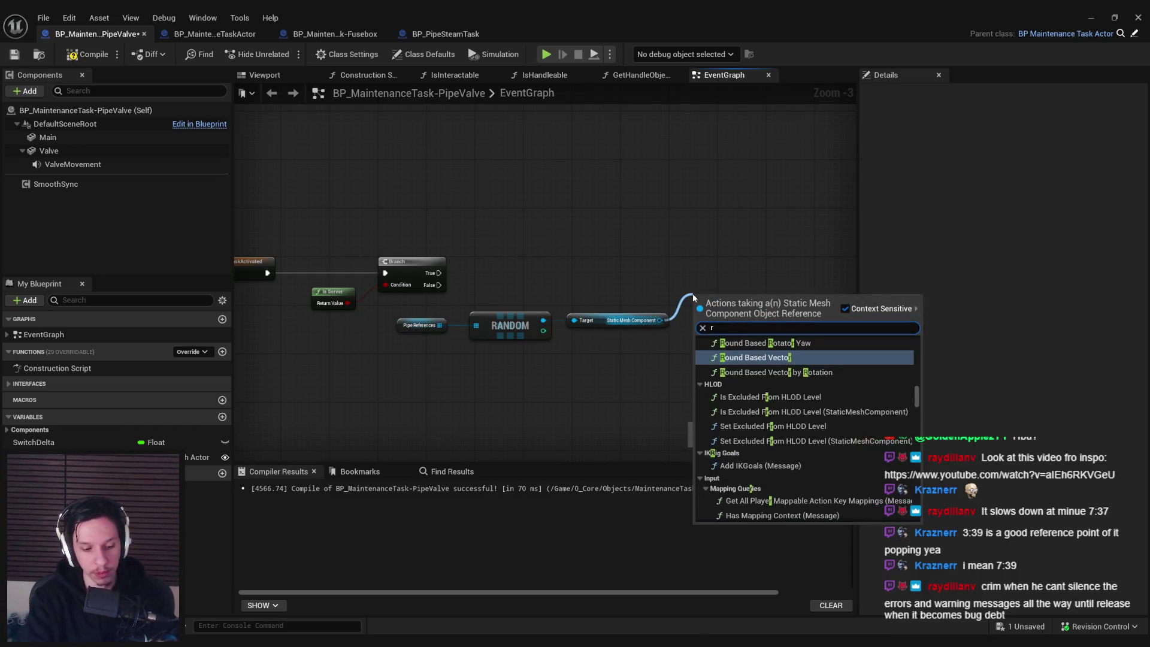
{"action": "type", "text": "d"}
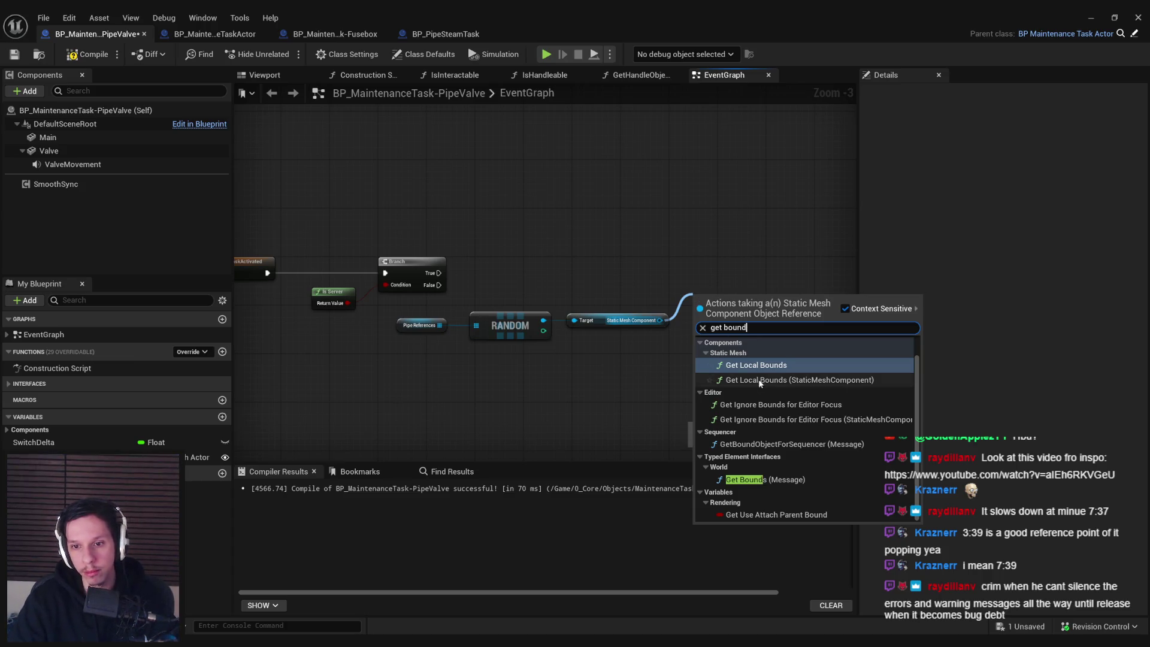
{"action": "left_click", "coordinate": [755, 363]}
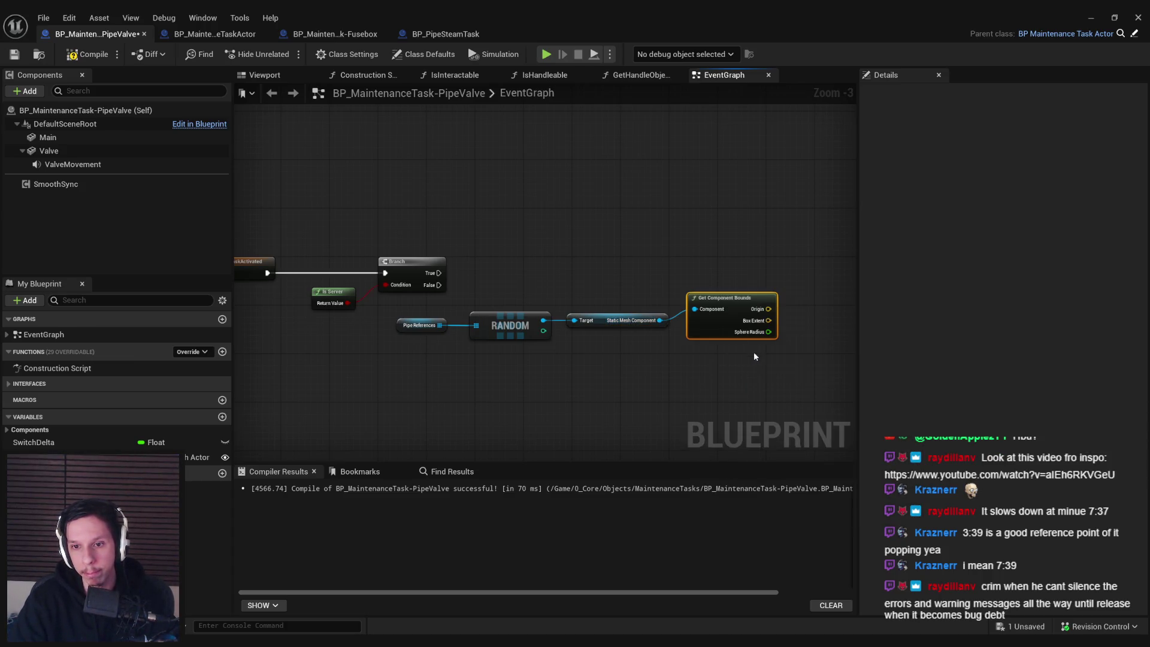
- Move the new bottom row of nodes left and down in the graph
{"action": "left_click_drag", "start_coordinate": [719, 363], "coordinate": [396, 311]}
{"action": "mouse_move", "coordinate": [612, 323]}
{"action": "left_mouse_down"}
{"action": "mouse_move", "coordinate": [512, 358]}
{"action": "mouse_move", "coordinate": [304, 357]}
{"action": "left_mouse_up"}
{"action": "left_click", "coordinate": [333, 406]}
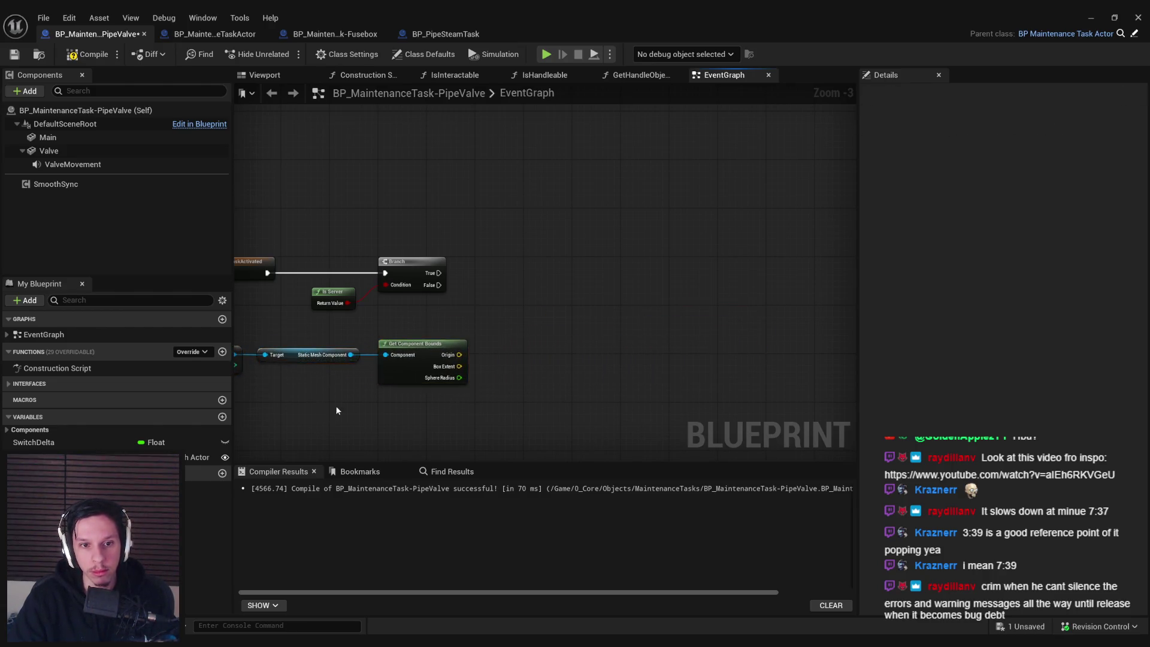
{"action": "left_click_drag", "start_coordinate": [468, 360], "coordinate": [578, 332]}
- Add Random Point in Bounding Box from Box Extent and wire Origin into Center
{"action": "left_click_drag", "start_coordinate": [569, 337], "coordinate": [618, 296]}
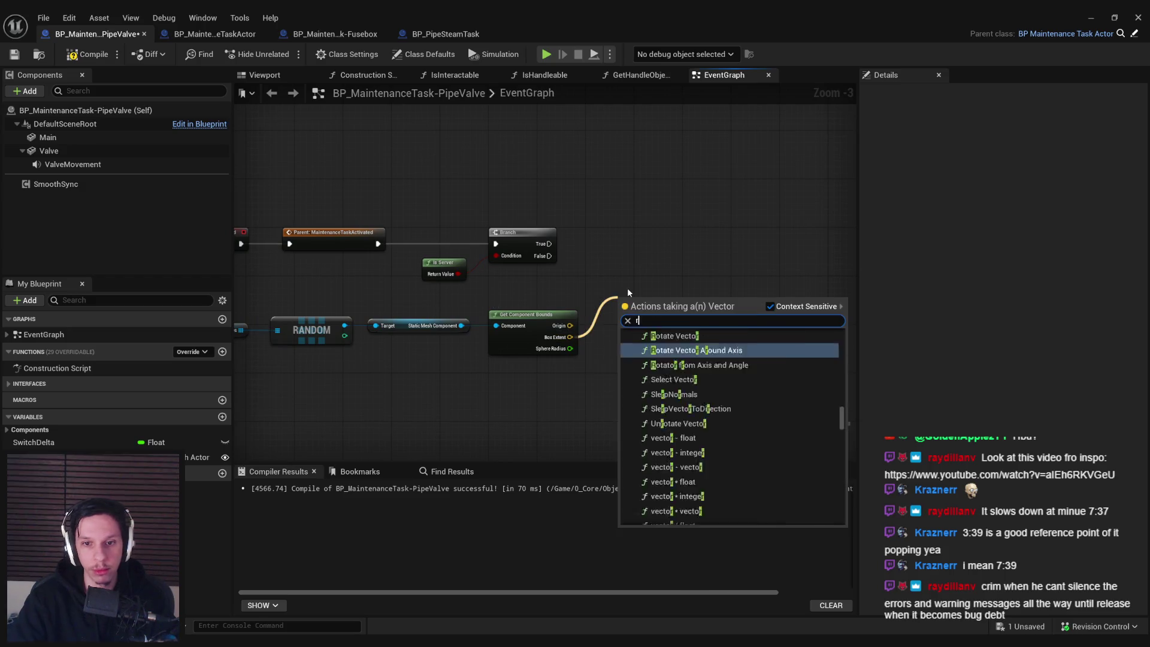
{"action": "type", "text": "random box"}
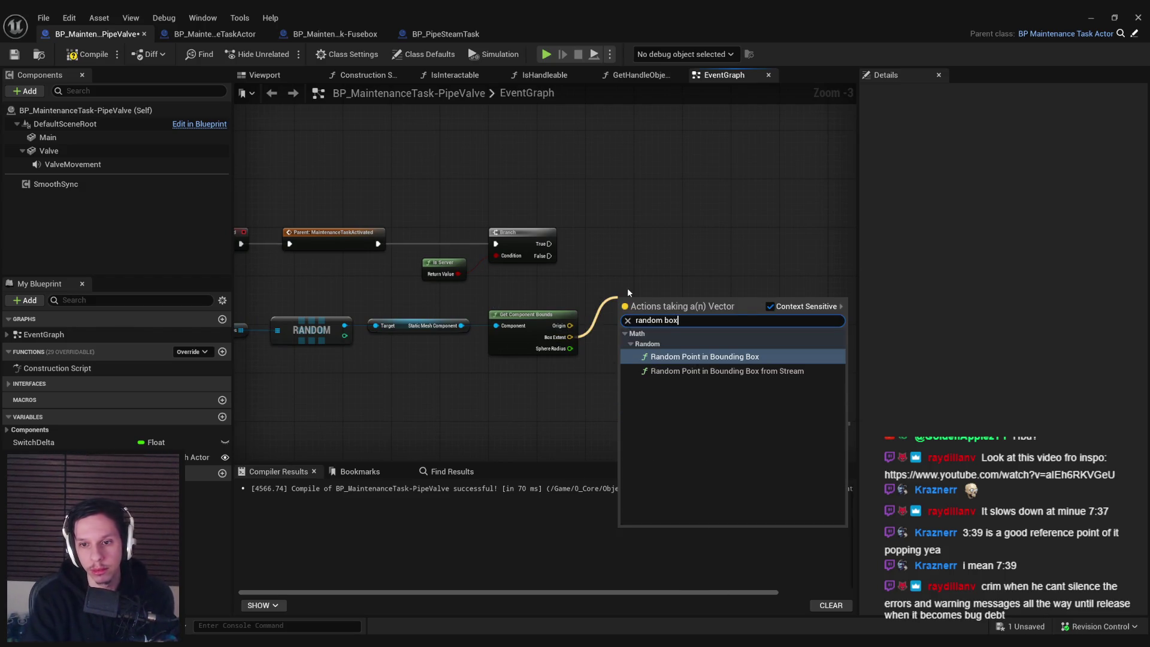
{"action": "key", "text": "Return"}
{"action": "left_click_drag", "start_coordinate": [660, 308], "coordinate": [691, 303]}
{"action": "mouse_move", "coordinate": [570, 326]}
{"action": "left_mouse_down"}
{"action": "mouse_move", "coordinate": [650, 306]}
{"action": "mouse_move", "coordinate": [663, 309]}
{"action": "mouse_move", "coordinate": [654, 329]}
{"action": "mouse_move", "coordinate": [677, 334]}
{"action": "left_mouse_up"}
- Tidy the layout so the Random Point node sits neatly after the bounds chain
{"action": "left_click_drag", "start_coordinate": [324, 360], "coordinate": [625, 311]}
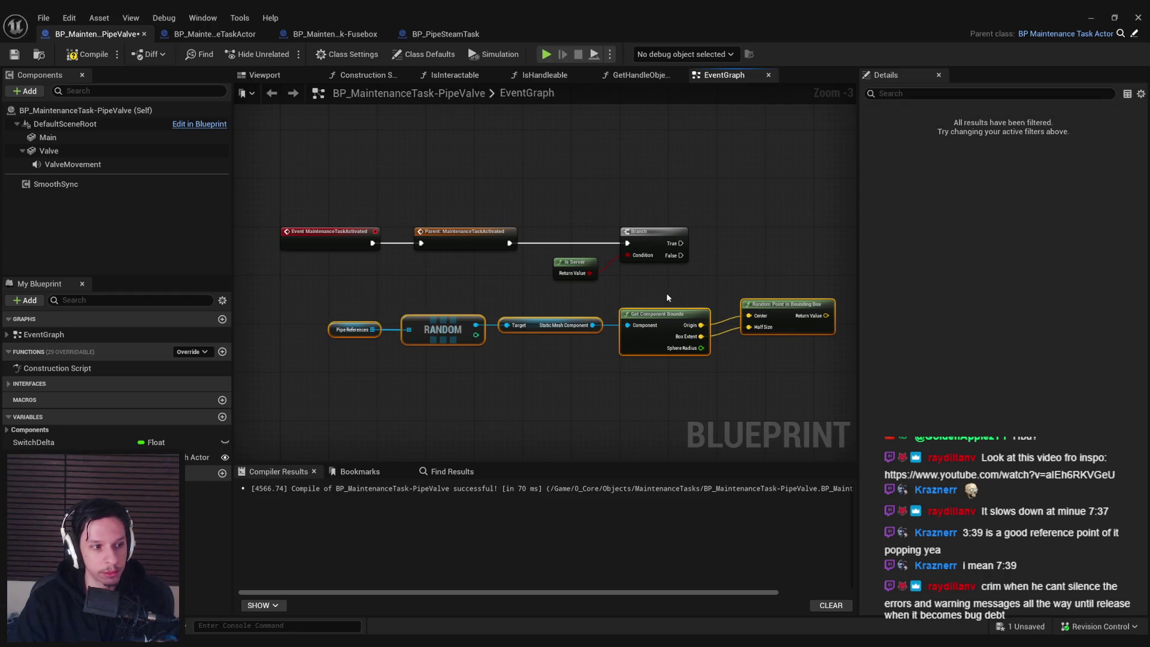
{"action": "left_click_drag", "start_coordinate": [669, 296], "coordinate": [528, 303]}
{"action": "scroll", "coordinate": [529, 308], "scroll_direction": "up", "scroll_amount": 1}
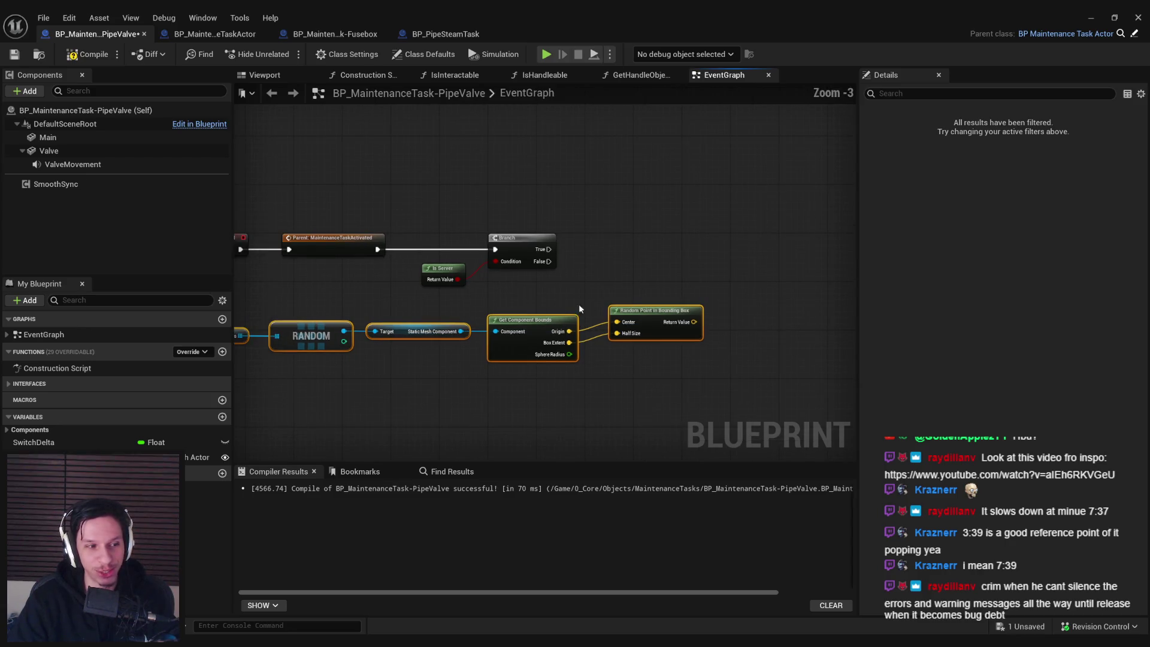
{"action": "scroll", "coordinate": [609, 280], "scroll_direction": "up", "scroll_amount": 1}
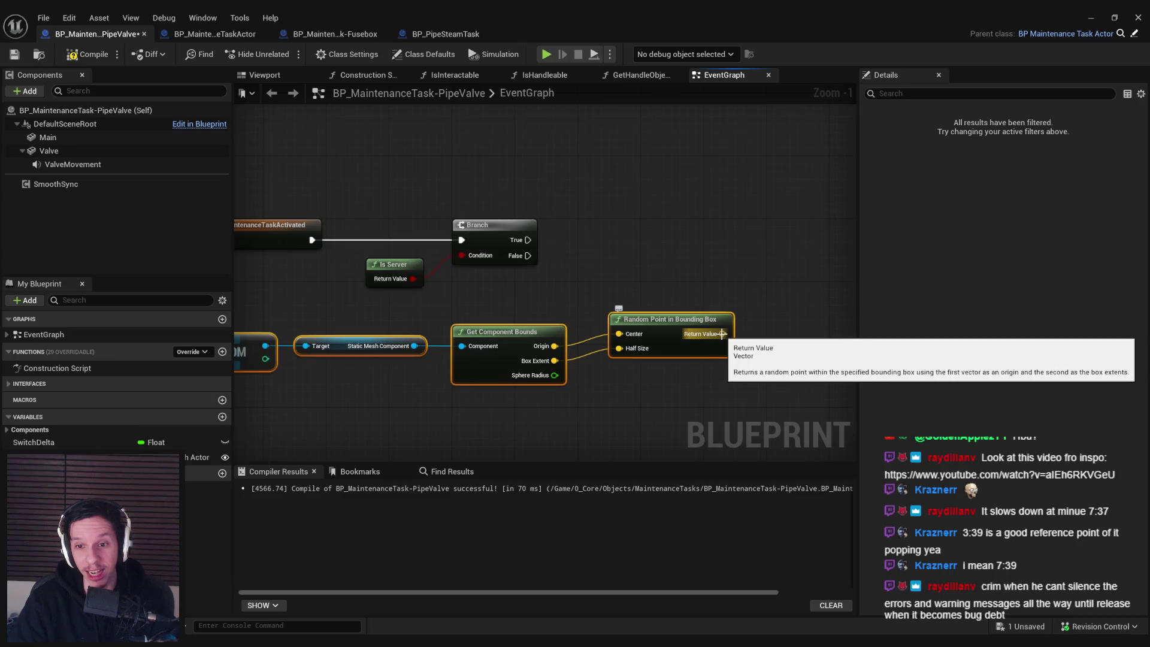
{"action": "left_click", "coordinate": [698, 385]}
{"action": "left_click_drag", "start_coordinate": [680, 346], "coordinate": [665, 362]}
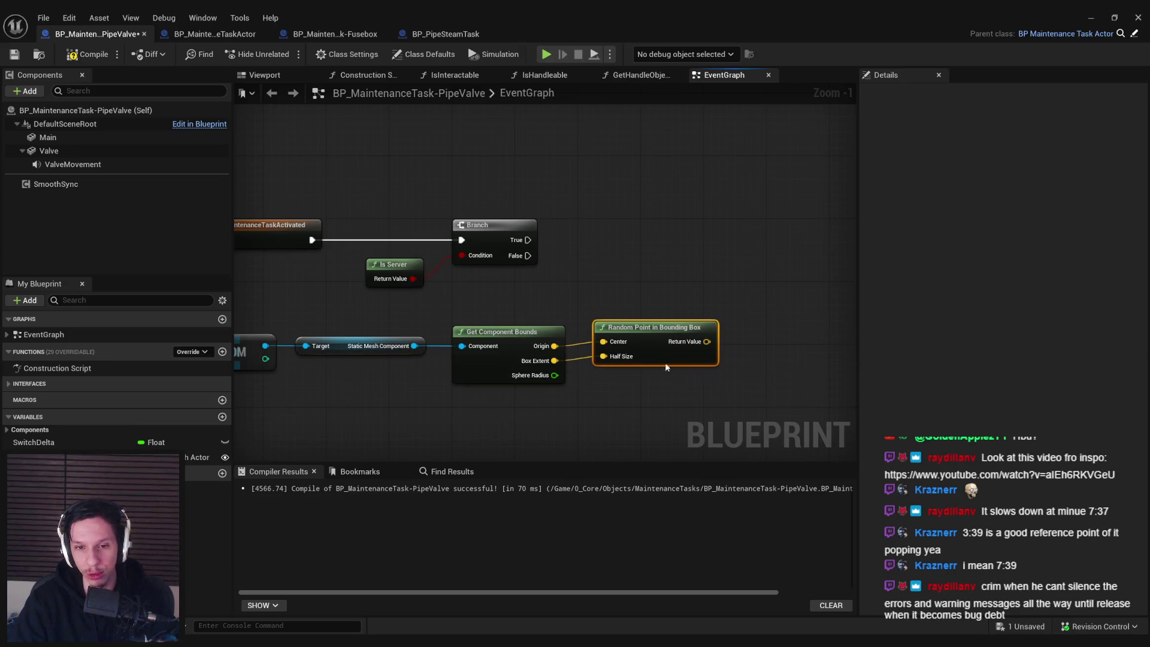
{"action": "left_click", "coordinate": [530, 413]}
{"action": "left_click_drag", "start_coordinate": [530, 412], "coordinate": [713, 387]}
{"action": "scroll", "coordinate": [713, 387], "scroll_direction": "down", "scroll_amount": 1}
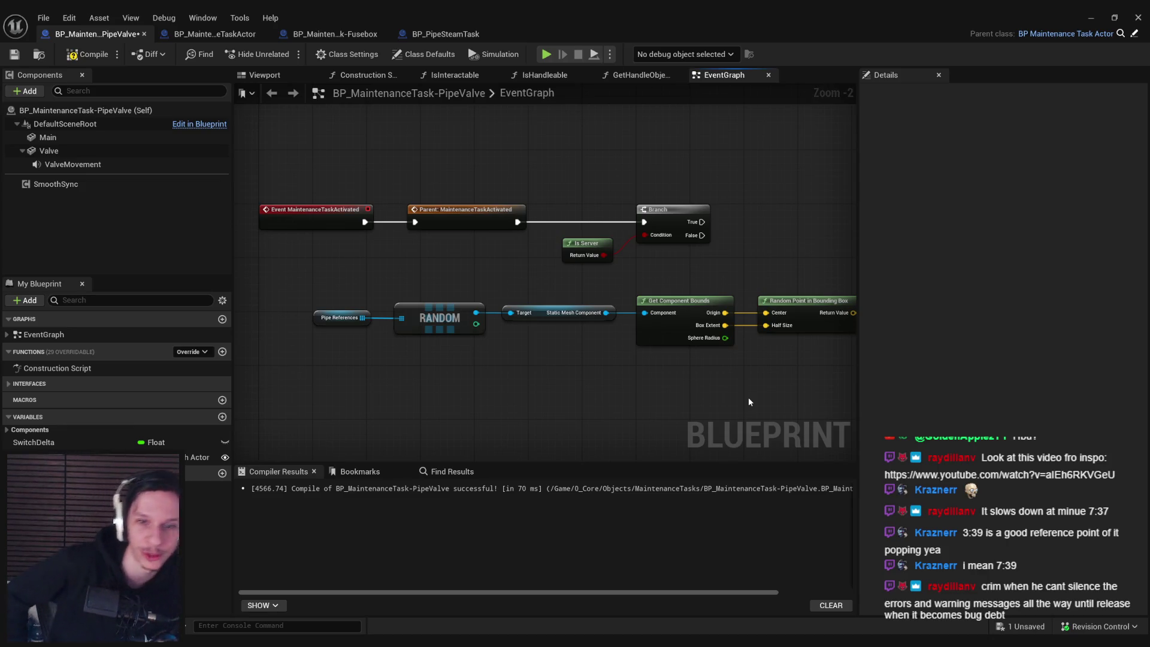
- Compile and save the PipeValve blueprint with the completed bounding-box chain
{"action": "left_click", "coordinate": [84, 52]}
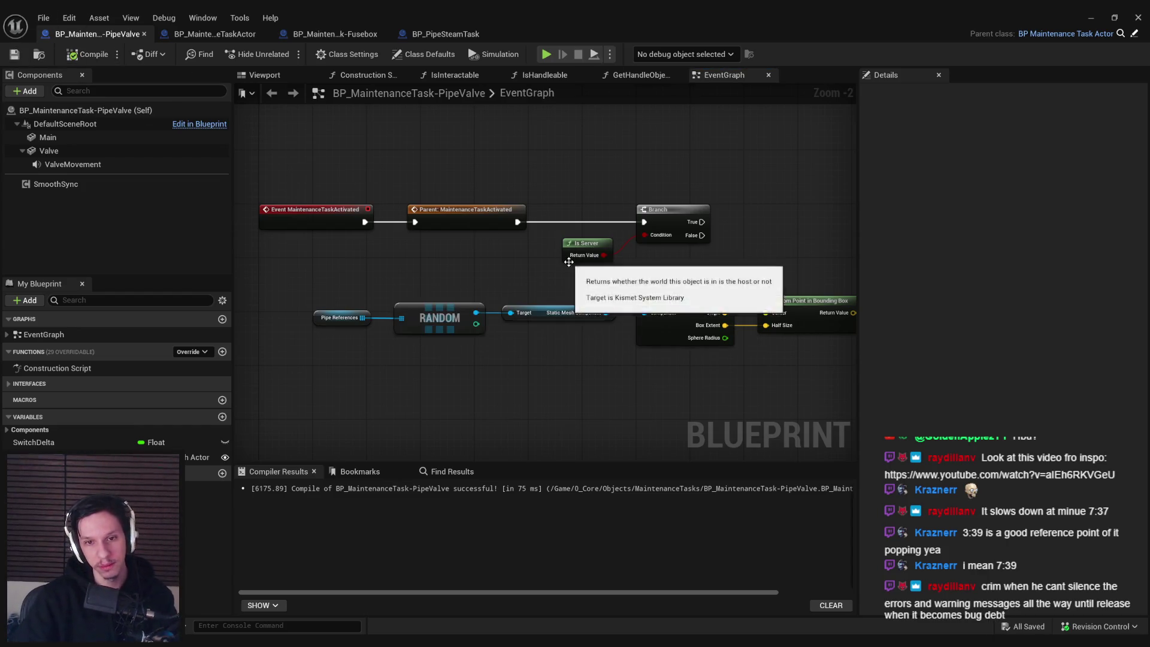
{"action": "left_click_drag", "start_coordinate": [569, 262], "coordinate": [426, 276]}
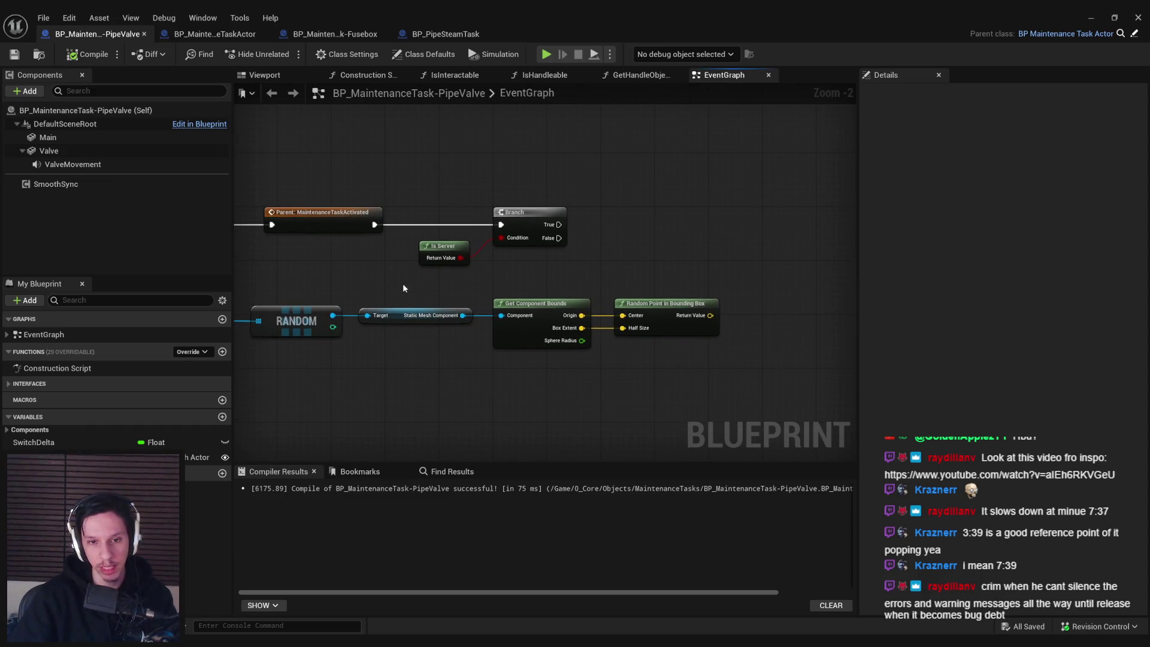
{"action": "mouse_move", "coordinate": [311, 295]}
{"action": "left_mouse_down"}
{"action": "mouse_move", "coordinate": [850, 372]}
{"action": "mouse_move", "coordinate": [782, 361]}
{"action": "left_mouse_up"}
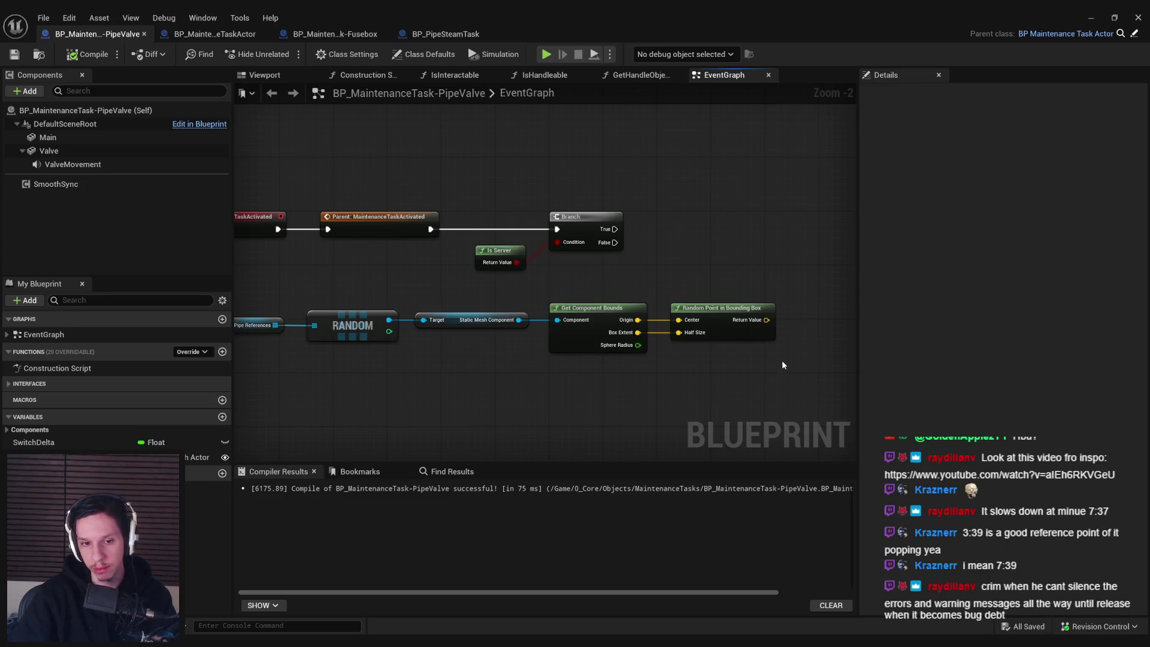
{"action": "scroll", "coordinate": [783, 365], "scroll_direction": "down", "scroll_amount": 1}
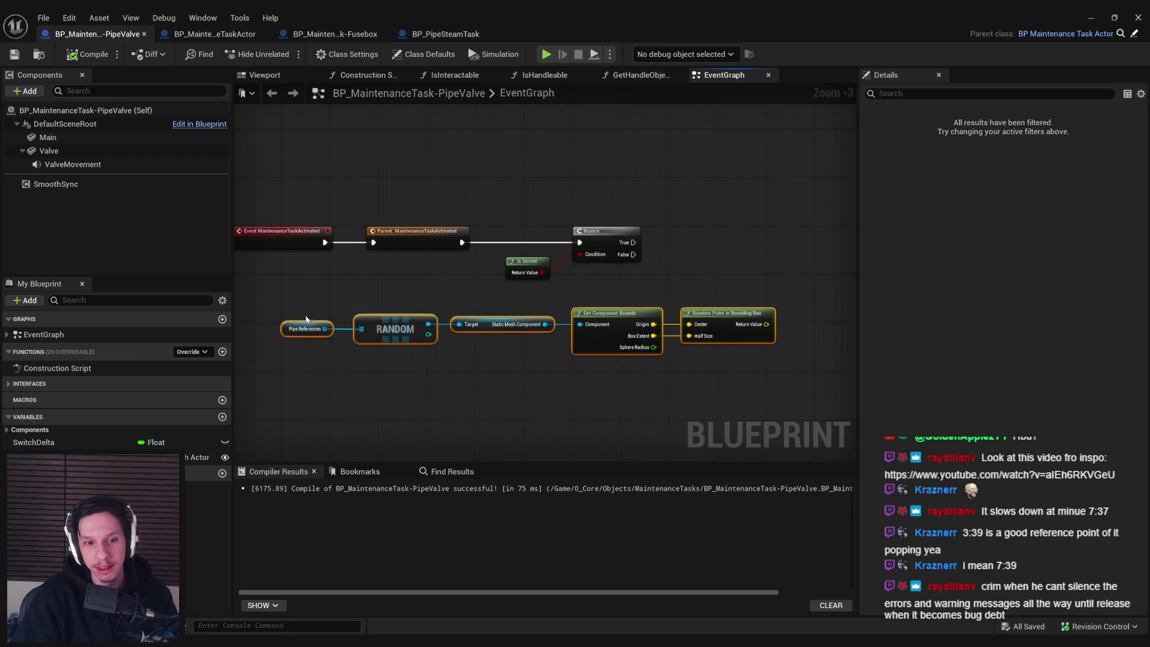
{"action": "left_click_drag", "start_coordinate": [396, 419], "coordinate": [389, 429]}
{"action": "key", "text": "ctrl+s"}
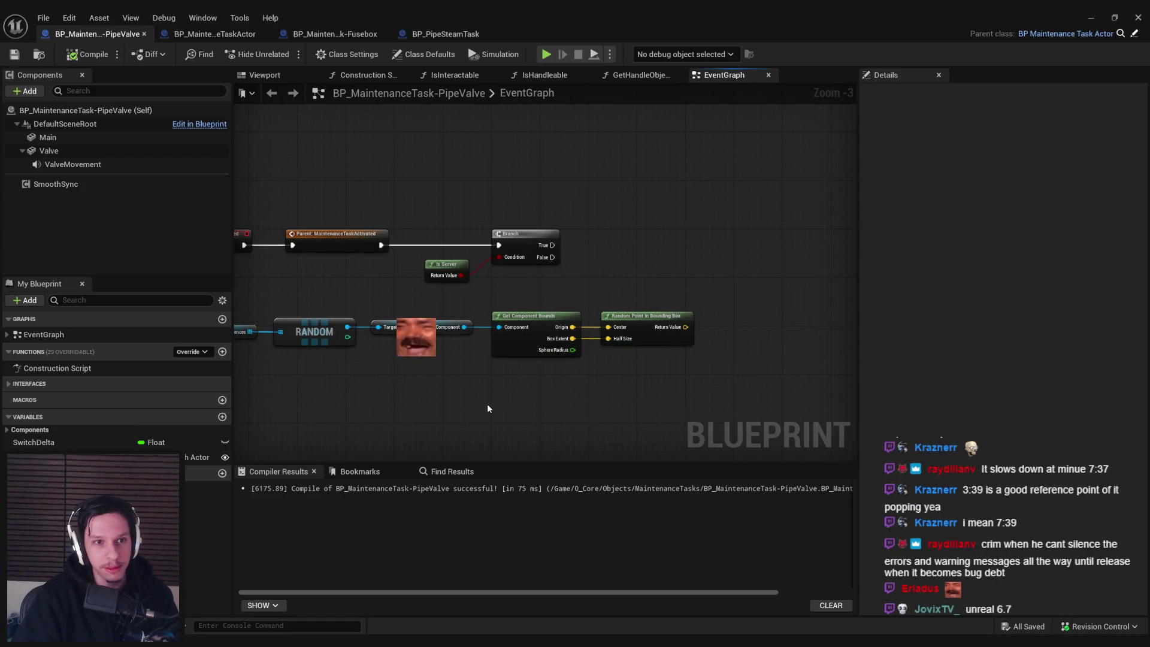
- Review the lower bounds node row, then minimize the Unreal editor to the desktop
{"action": "scroll", "coordinate": [488, 406], "scroll_direction": "down", "scroll_amount": 1}
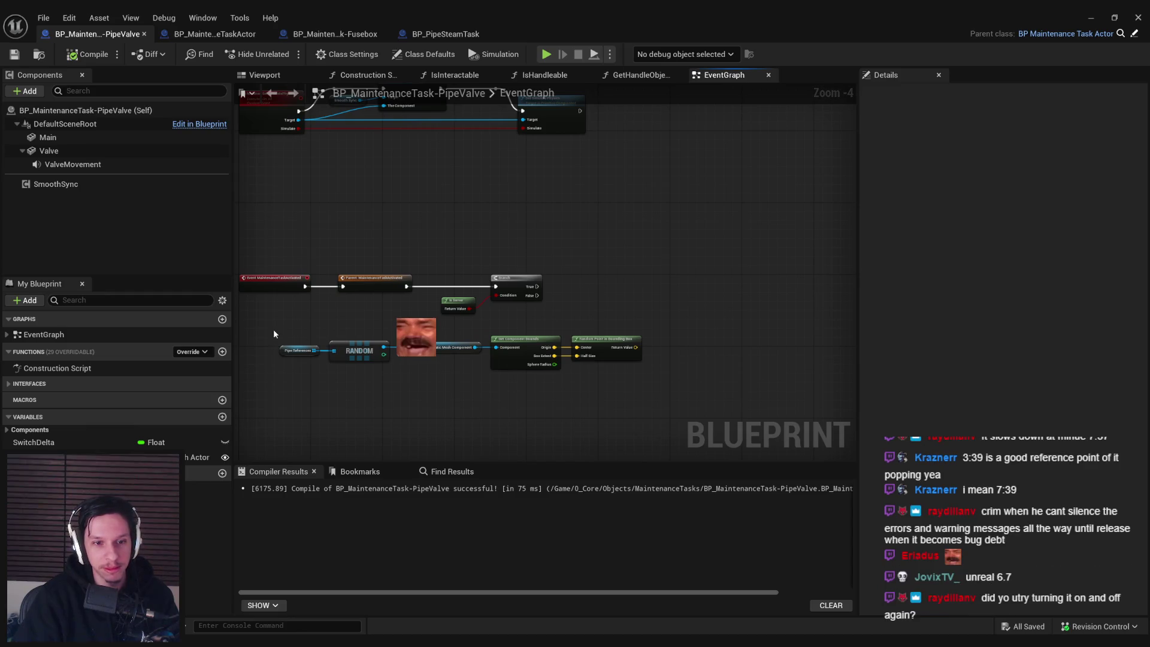
{"action": "left_click_drag", "start_coordinate": [274, 331], "coordinate": [664, 395]}
{"action": "left_click", "coordinate": [665, 396]}
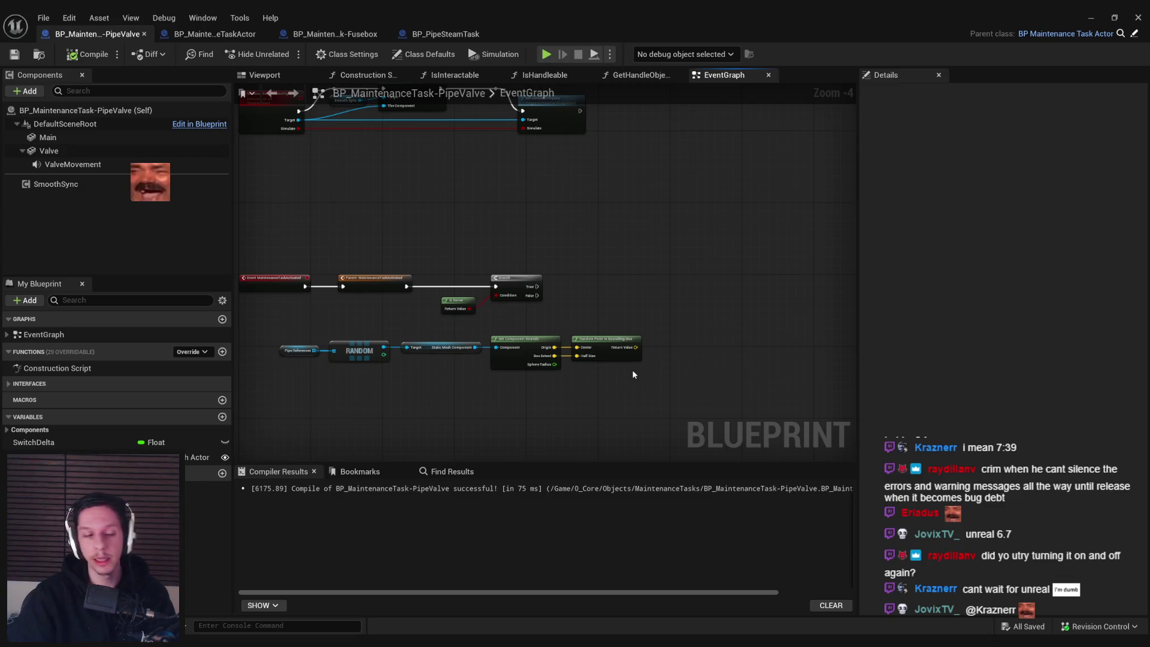
{"action": "scroll", "coordinate": [638, 390], "scroll_direction": "up", "scroll_amount": 2}
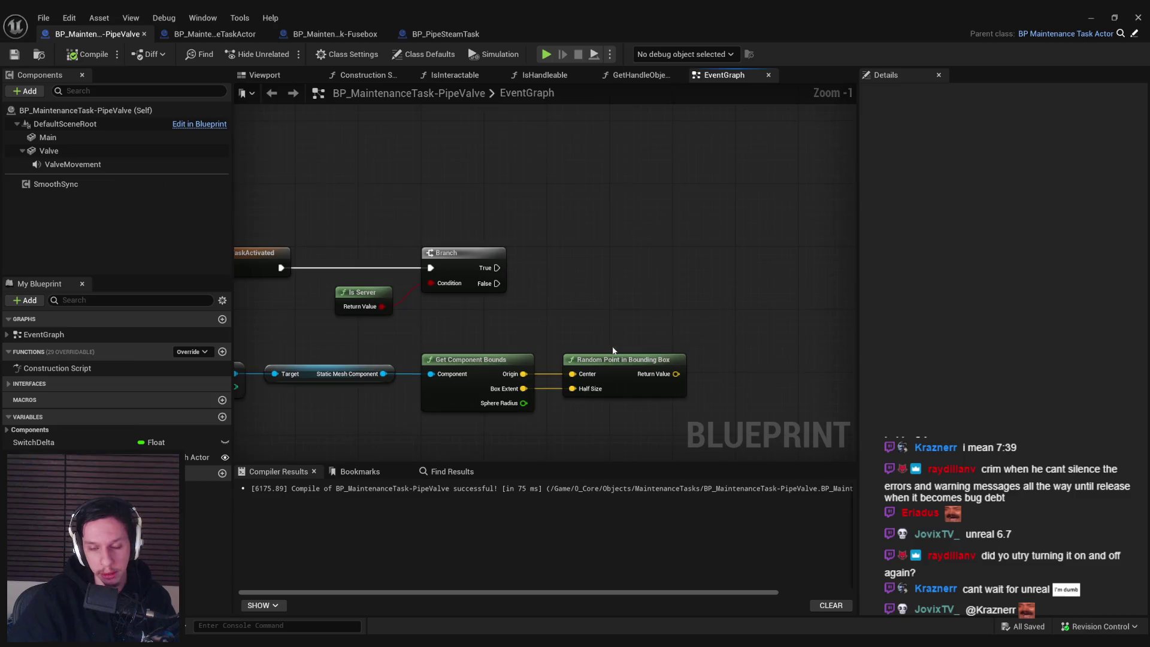
{"action": "scroll", "coordinate": [733, 296], "scroll_direction": "down", "scroll_amount": 1}
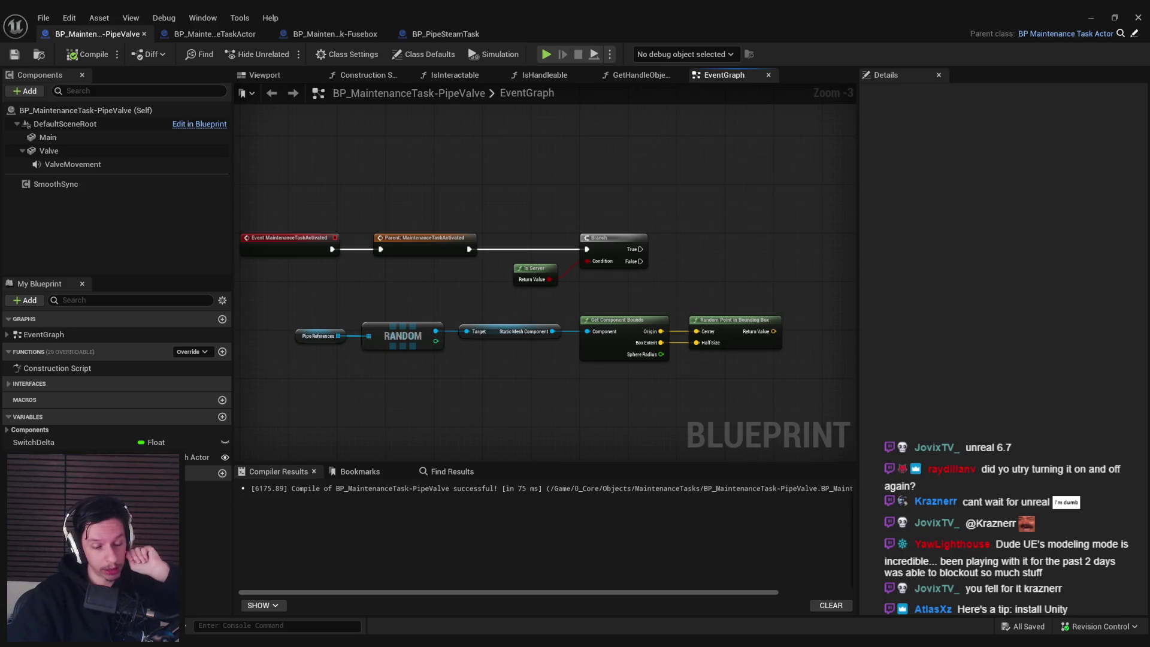
{"action": "left_click", "coordinate": [210, 641]}
{"action": "left_click", "coordinate": [211, 641]}
{"action": "left_click", "coordinate": [210, 641]}
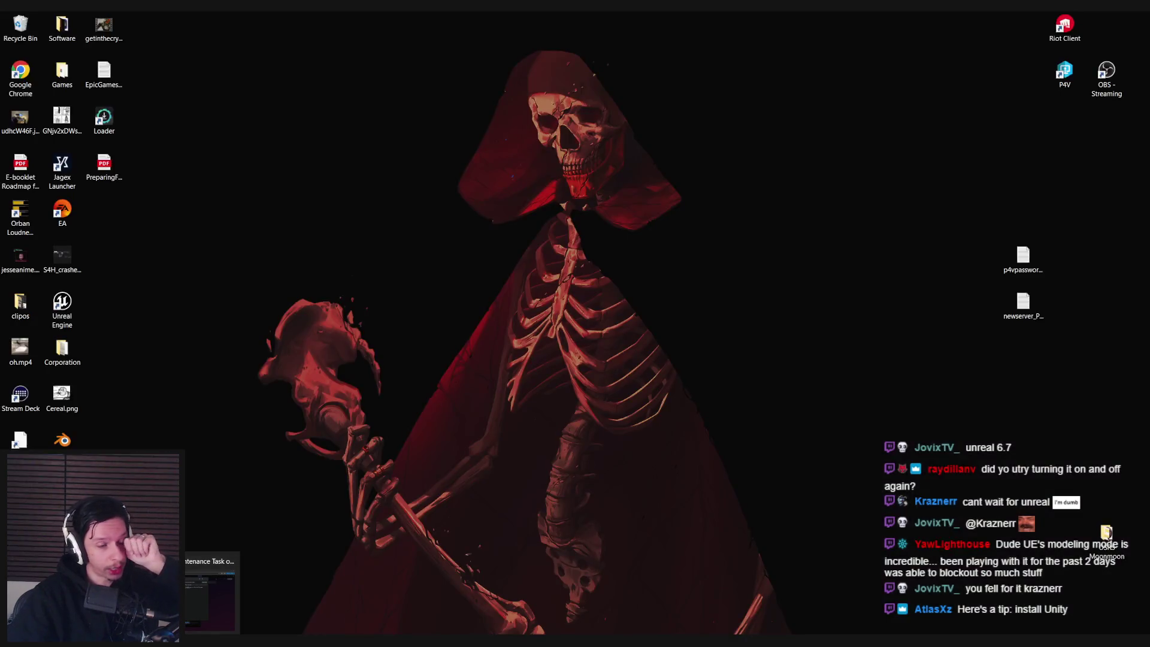
{"action": "left_click", "coordinate": [211, 641]}
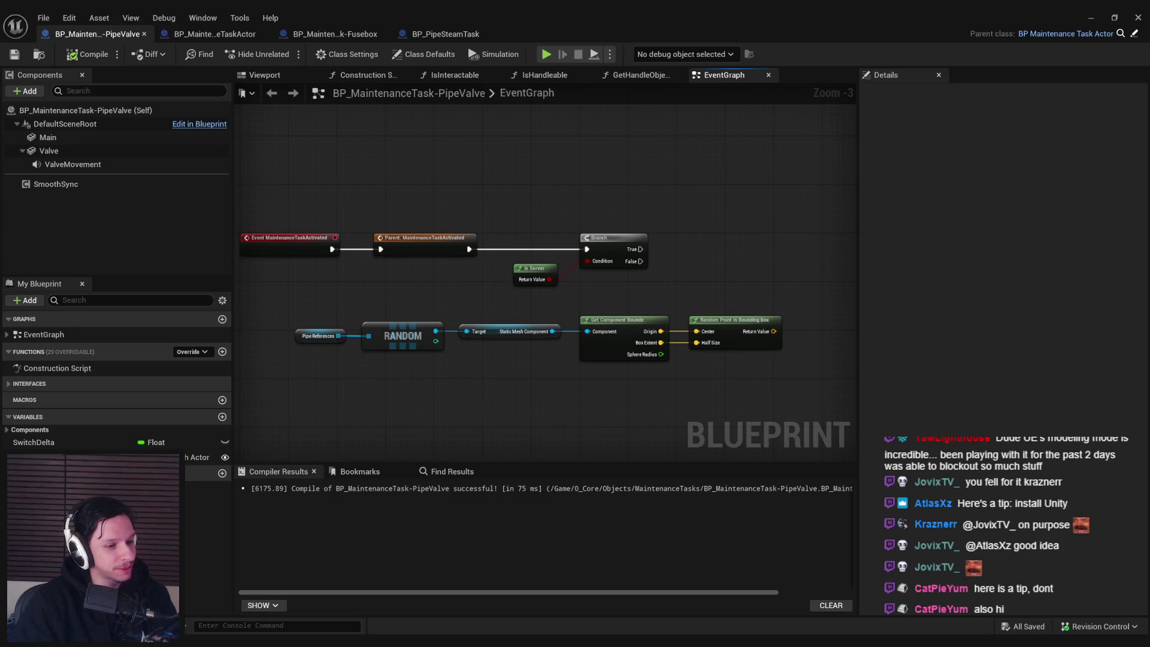
{"action": "key", "text": "alt+Tab"}
{"action": "double_click", "coordinate": [554, 196]}
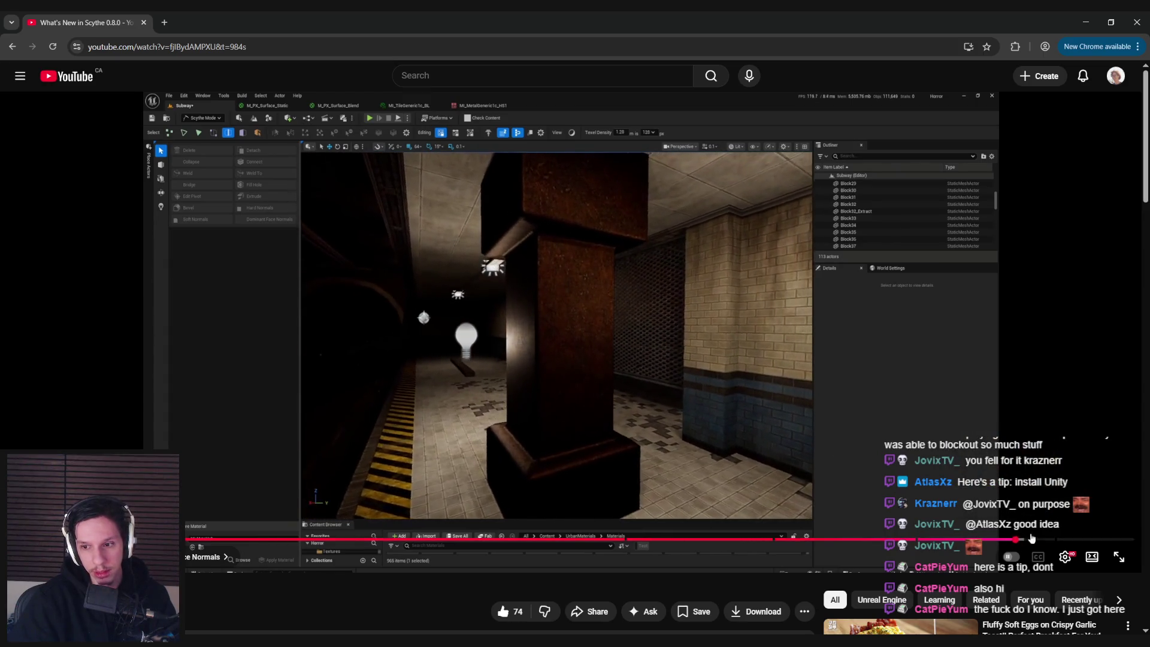
- Pause the What's New in Scythe 0.8.0 video at 15:30 and return to Unreal
{"action": "mouse_move", "coordinate": [1035, 541]}
{"action": "left_mouse_down"}
{"action": "mouse_move", "coordinate": [970, 541]}
{"action": "mouse_move", "coordinate": [1044, 541]}
{"action": "left_mouse_up"}
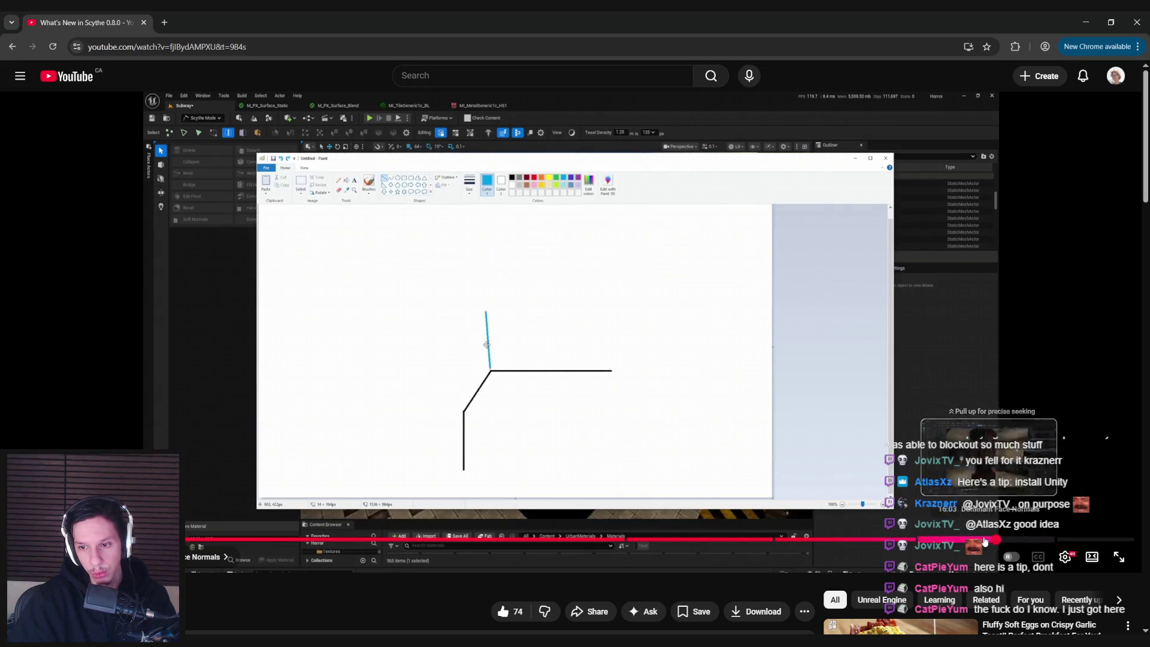
{"action": "left_click", "coordinate": [665, 476]}
{"action": "scroll", "coordinate": [664, 476], "scroll_direction": "down", "scroll_amount": 7}
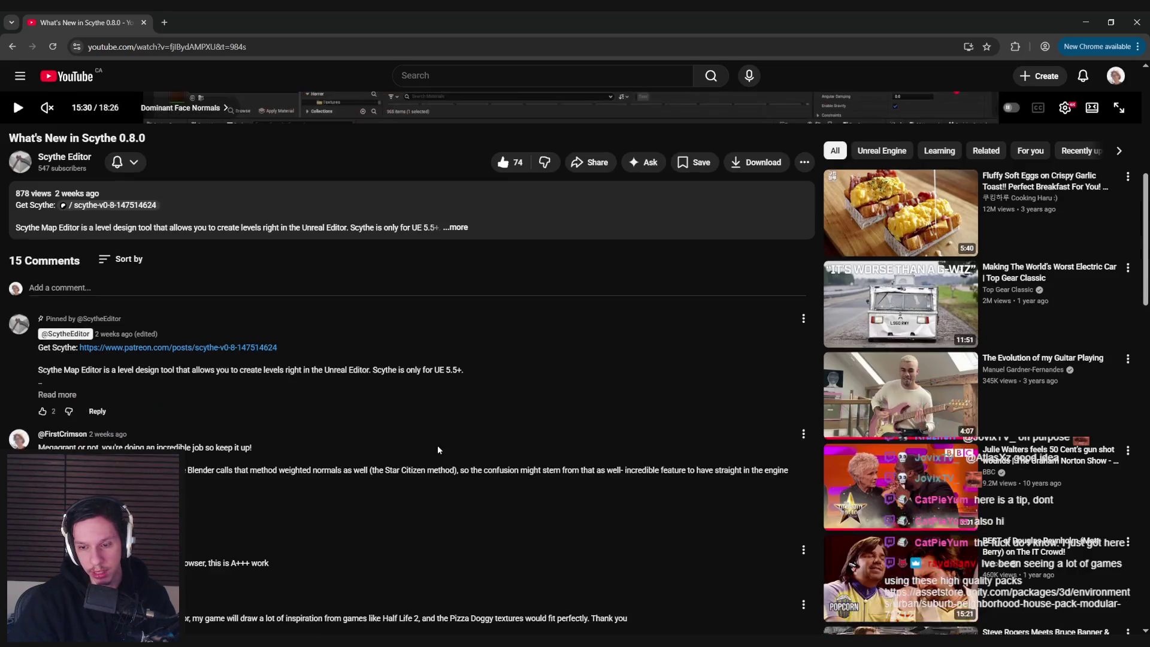
{"action": "scroll", "coordinate": [438, 450], "scroll_direction": "down", "scroll_amount": 1}
{"action": "scroll", "coordinate": [438, 450], "scroll_direction": "up", "scroll_amount": 8}
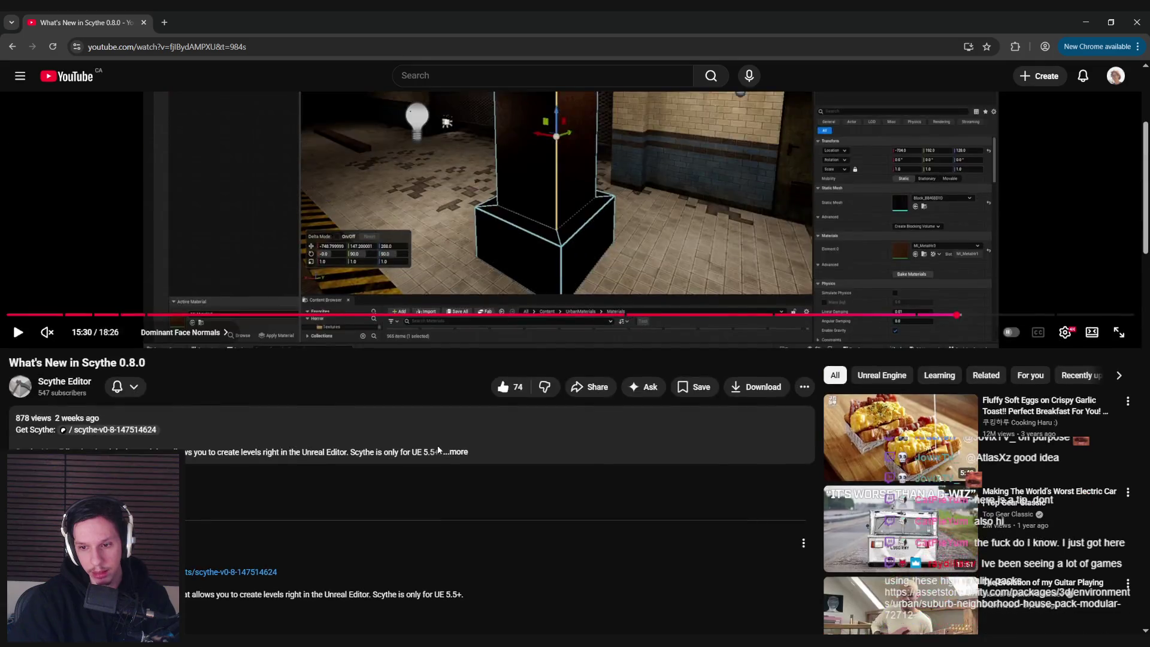
{"action": "key", "text": "alt+Tab"}
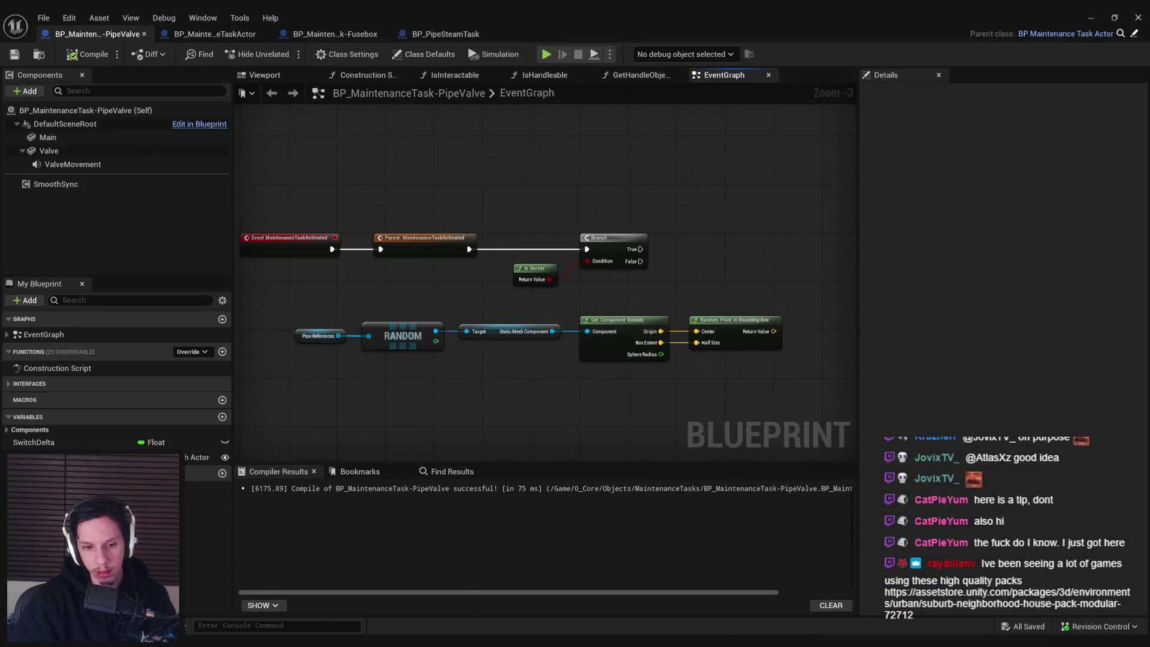
- Put the level editor in Modeling Mode showing the Shape Modeling tools
{"action": "key", "text": "alt+Tab"}
{"action": "left_click", "coordinate": [99, 54]}
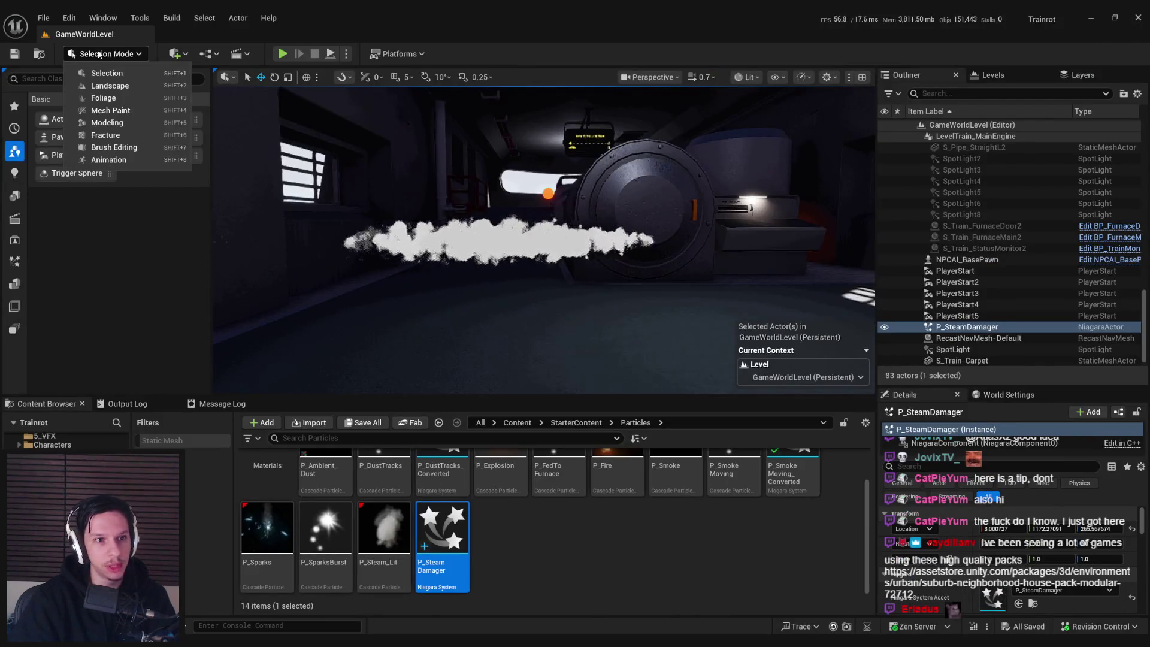
{"action": "left_click", "coordinate": [105, 123]}
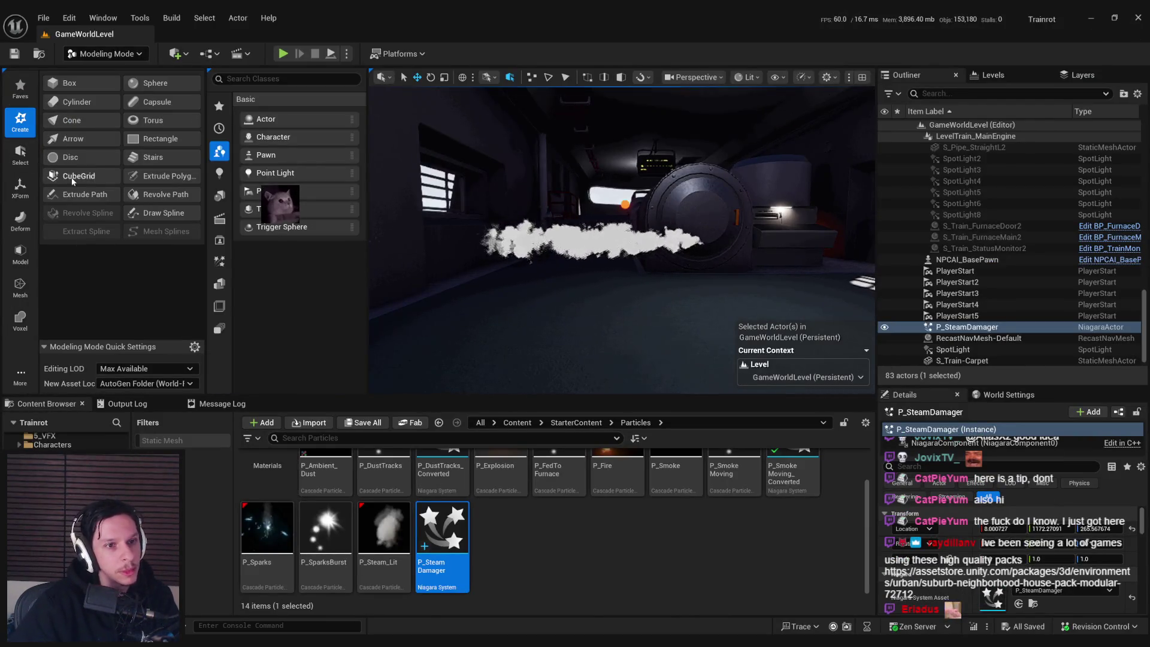
{"action": "left_click", "coordinate": [24, 159]}
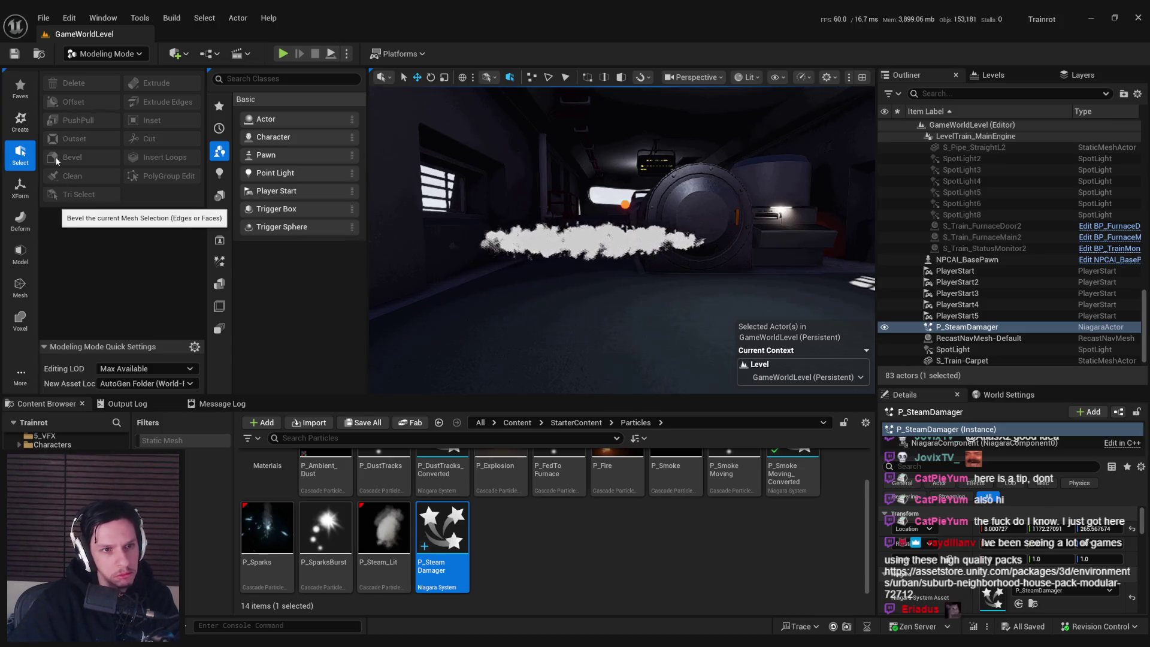
{"action": "left_click", "coordinate": [19, 186]}
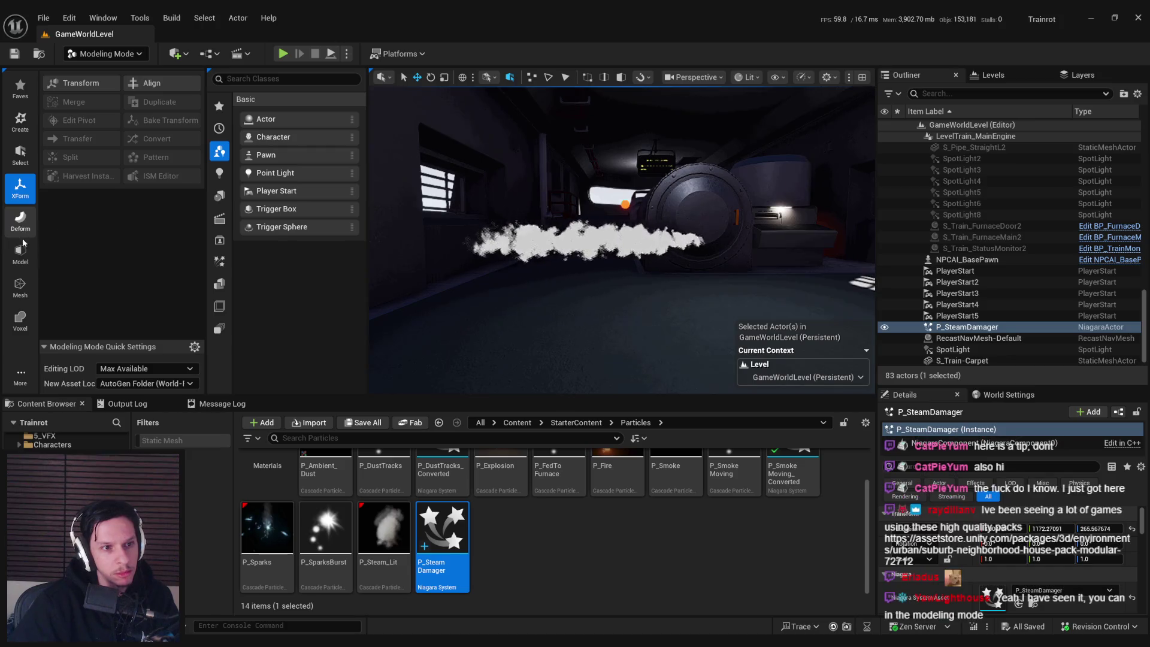
{"action": "left_click", "coordinate": [21, 252]}
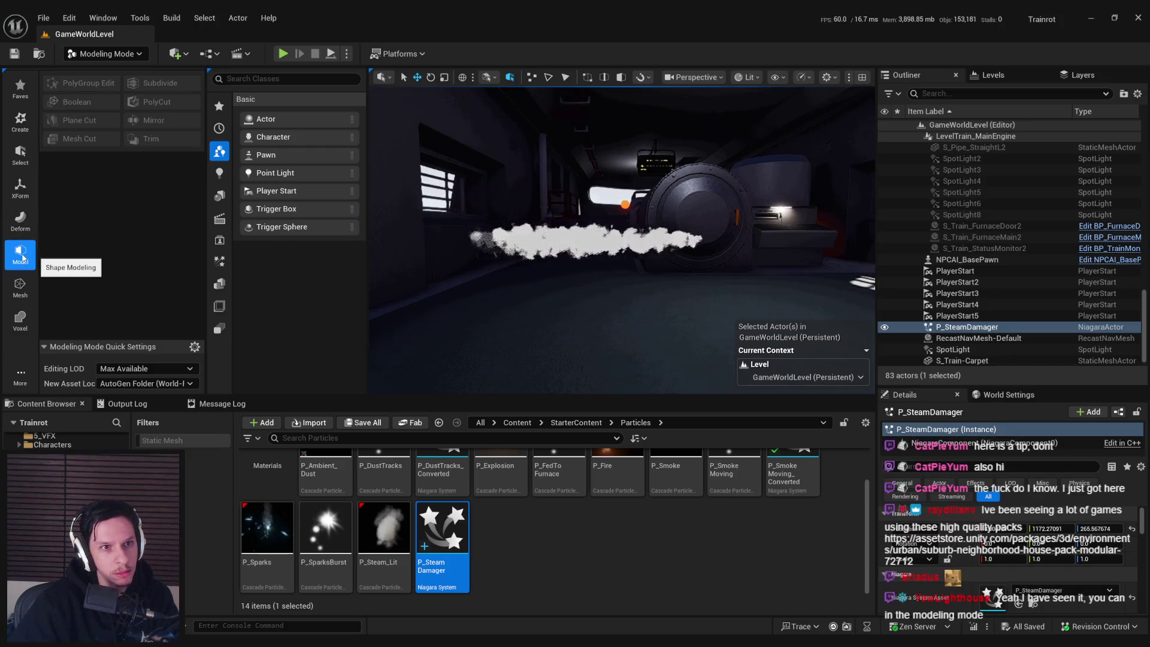
- Fly to the Station_1 building and select it for editing
{"action": "left_click_drag", "start_coordinate": [599, 239], "coordinate": [719, 216]}
{"action": "left_click", "coordinate": [1046, 78]}
{"action": "mouse_move", "coordinate": [599, 240]}
{"action": "left_mouse_down"}
{"action": "mouse_move", "coordinate": [541, 286]}
{"action": "mouse_move", "coordinate": [539, 276]}
{"action": "left_mouse_up"}
{"action": "left_click", "coordinate": [552, 223]}
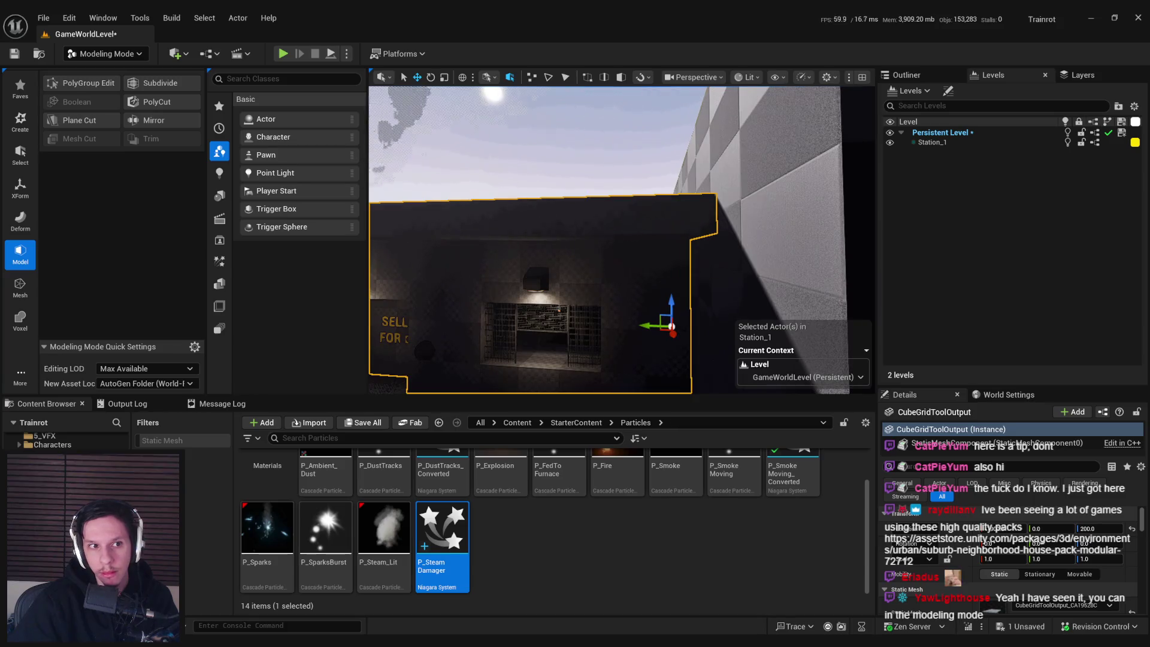
- Start PolyGroup Edit on Station_1, pick the roof face, and begin a Bevel at distance 4.0
{"action": "left_click_drag", "start_coordinate": [552, 224], "coordinate": [535, 185]}
{"action": "left_click", "coordinate": [80, 83]}
{"action": "left_click", "coordinate": [540, 210]}
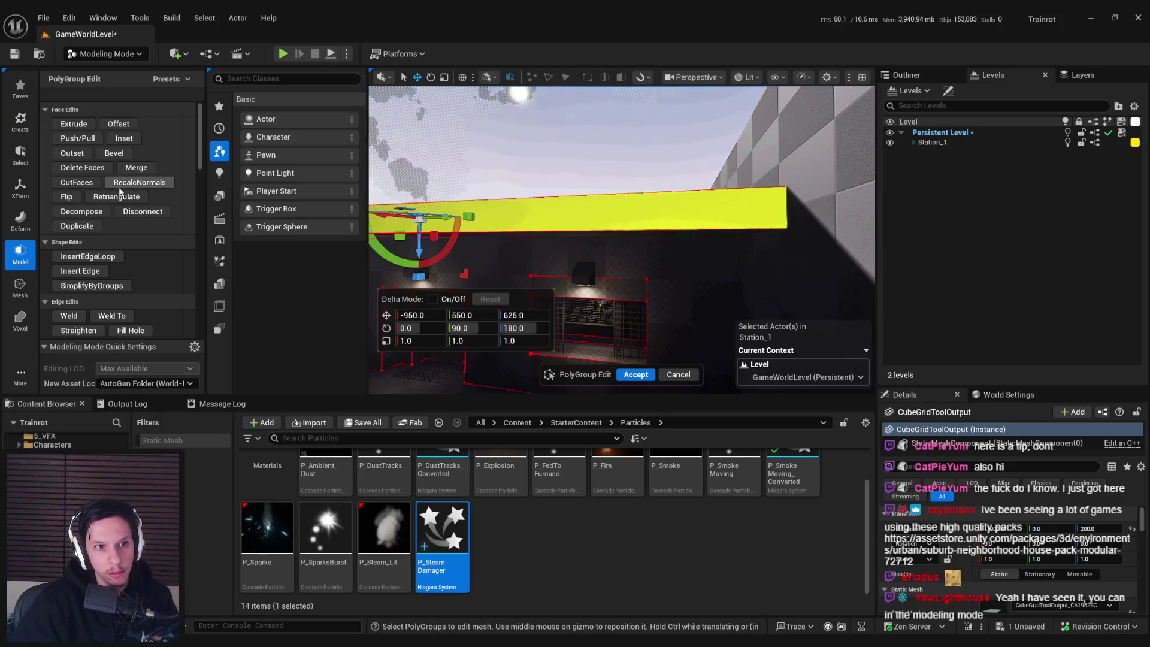
{"action": "scroll", "coordinate": [128, 222], "scroll_direction": "down", "scroll_amount": 3}
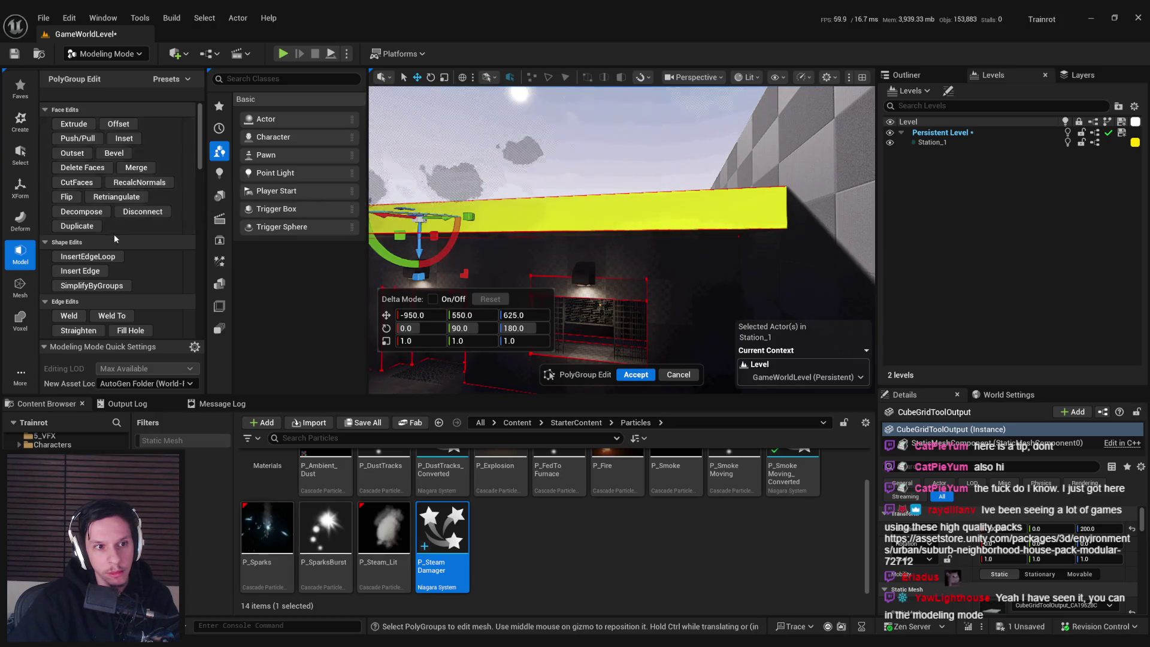
{"action": "scroll", "coordinate": [137, 249], "scroll_direction": "down", "scroll_amount": 6}
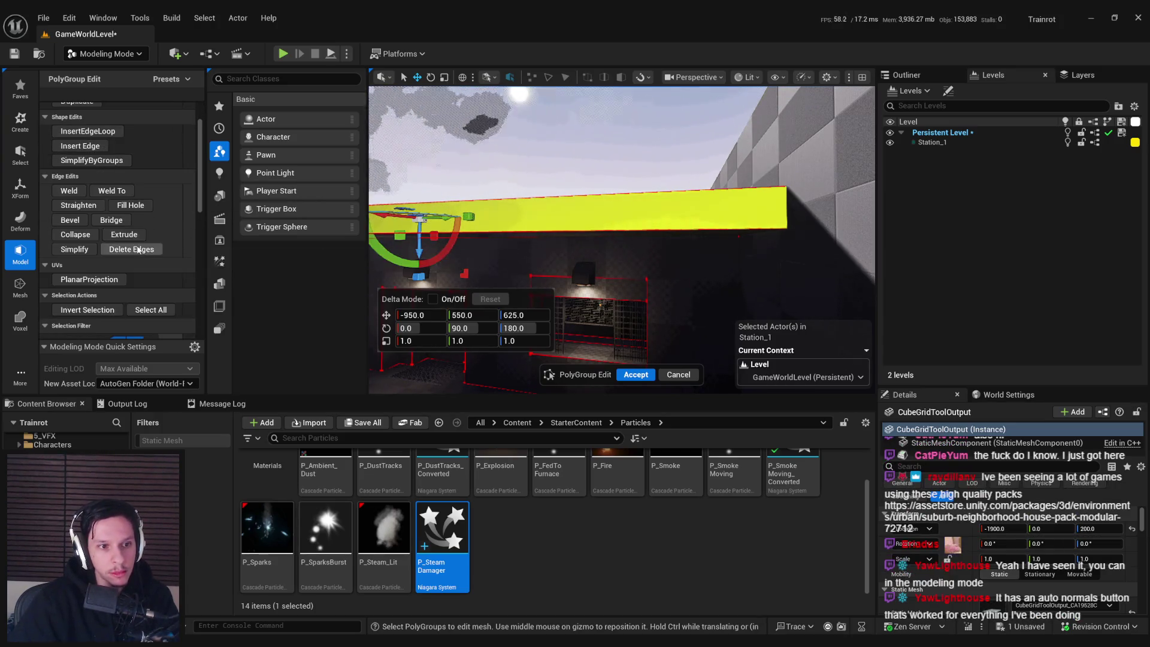
{"action": "scroll", "coordinate": [141, 250], "scroll_direction": "down", "scroll_amount": 6}
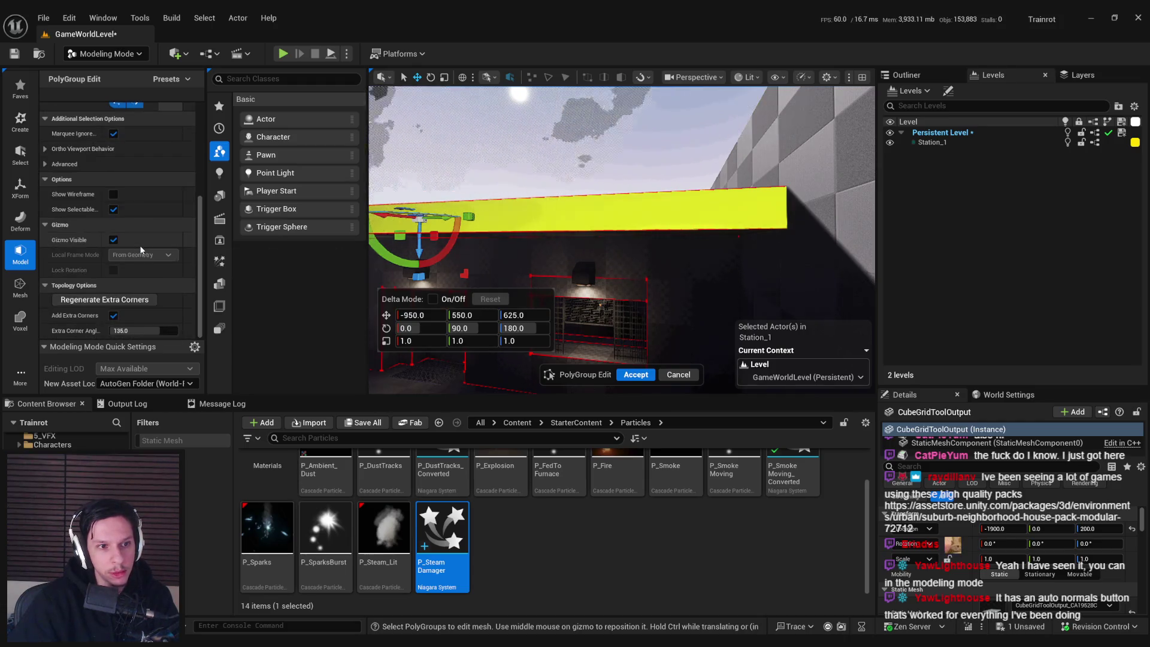
{"action": "scroll", "coordinate": [141, 250], "scroll_direction": "up", "scroll_amount": 12}
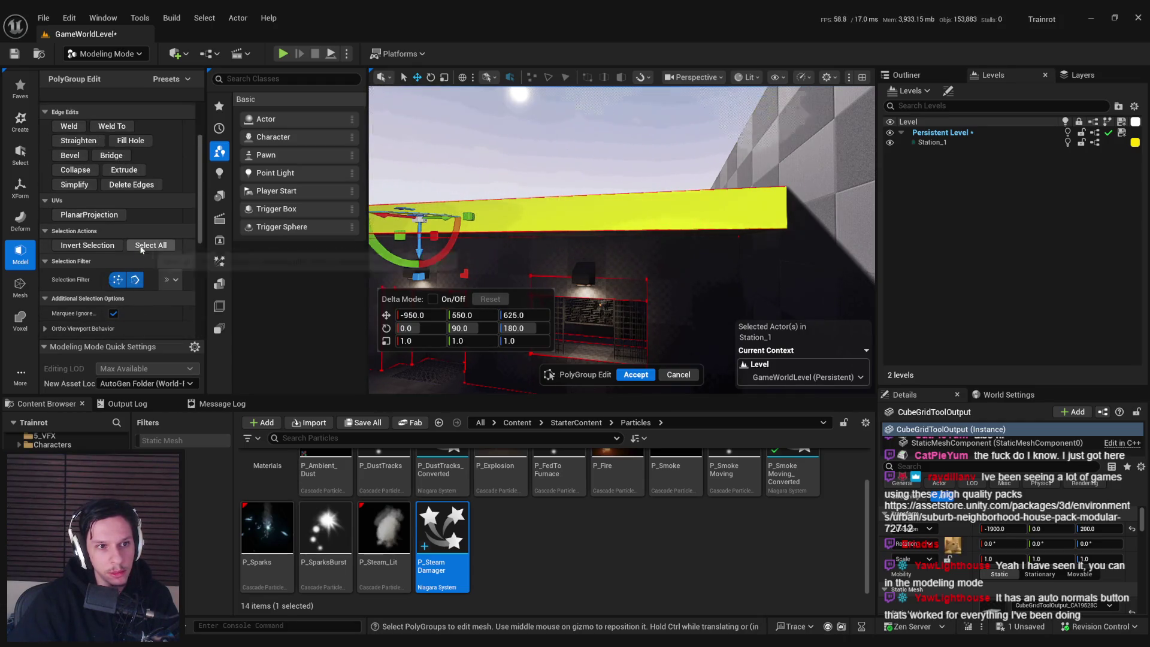
{"action": "scroll", "coordinate": [140, 248], "scroll_direction": "up", "scroll_amount": 5}
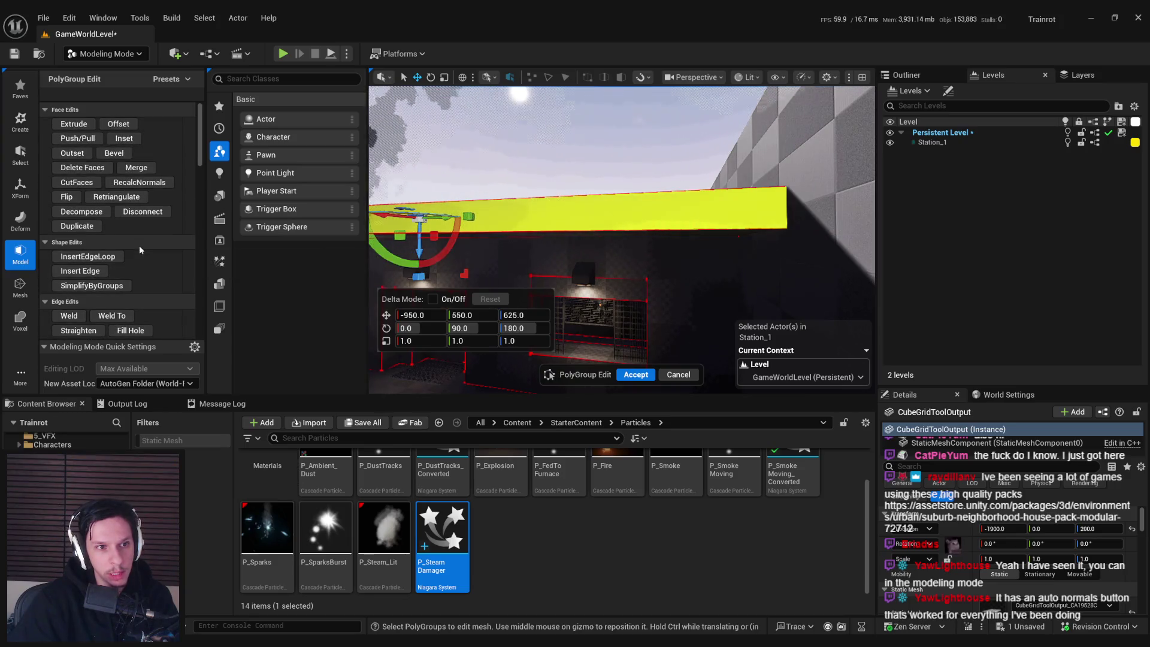
{"action": "left_click", "coordinate": [114, 153]}
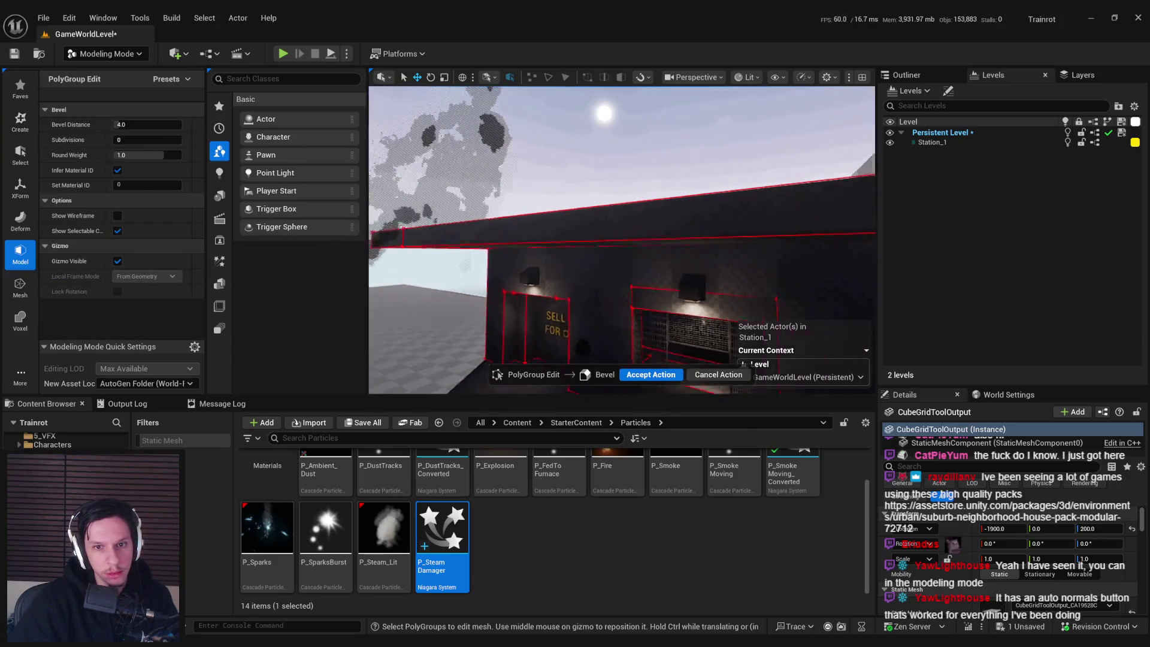
- Trial a wider bevel and round weight on the wall edge, then cancel it unapplied
{"action": "mouse_move", "coordinate": [622, 240]}
{"action": "left_mouse_down"}
{"action": "mouse_move", "coordinate": [622, 282]}
{"action": "mouse_move", "coordinate": [593, 222]}
{"action": "mouse_move", "coordinate": [623, 246]}
{"action": "mouse_move", "coordinate": [668, 219]}
{"action": "left_mouse_up"}
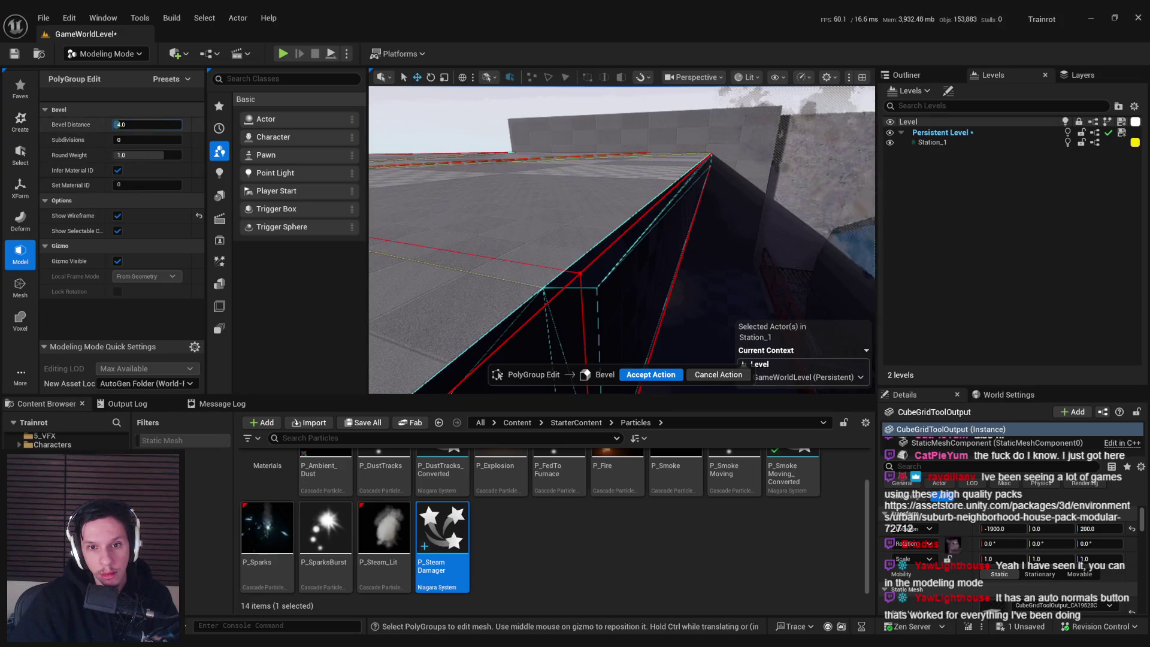
{"action": "left_click_drag", "start_coordinate": [125, 125], "coordinate": [124, 124]}
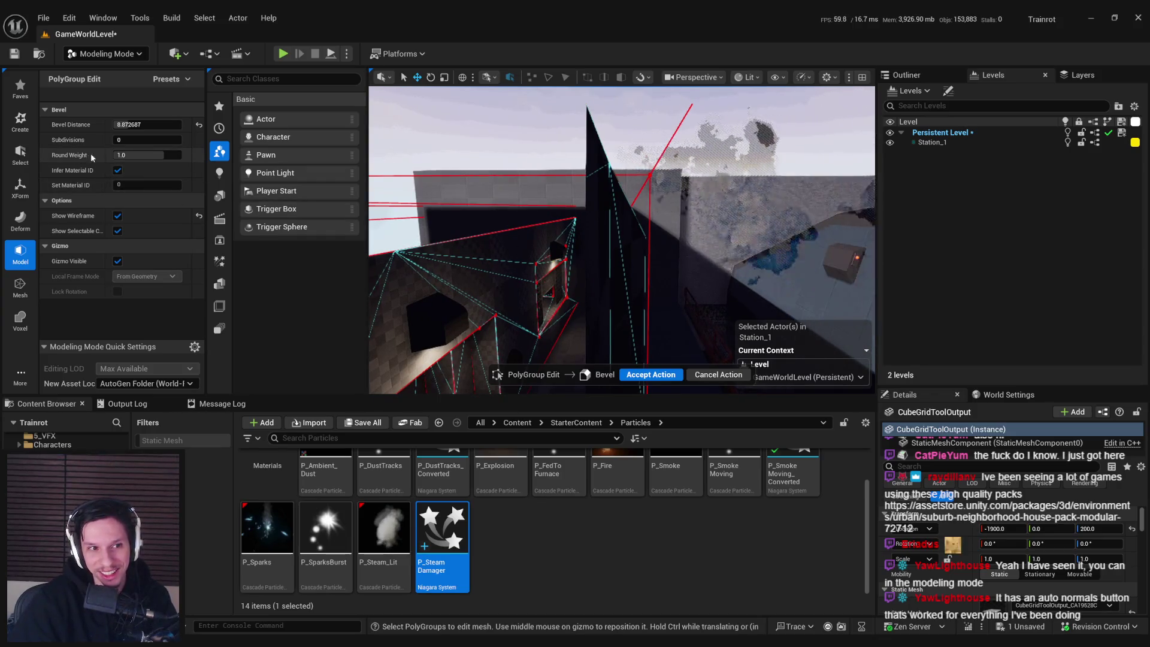
{"action": "left_click", "coordinate": [153, 159]}
{"action": "left_click_drag", "start_coordinate": [147, 155], "coordinate": [67, 156]}
{"action": "key", "text": "ctrl+z"}
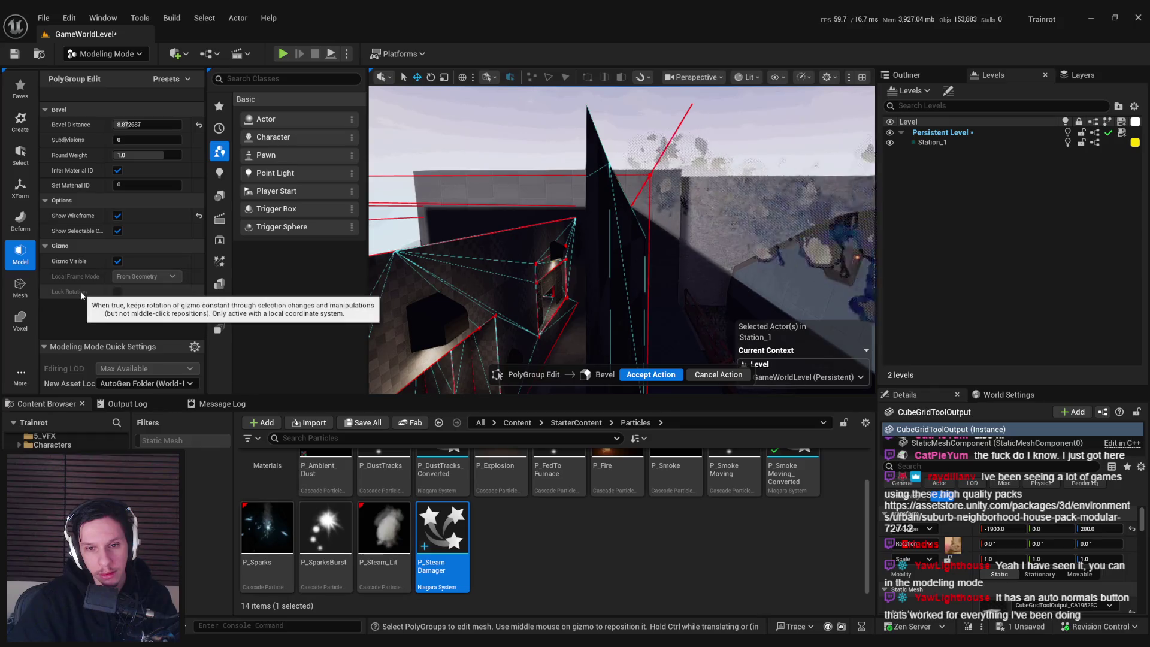
{"action": "left_click", "coordinate": [718, 374]}
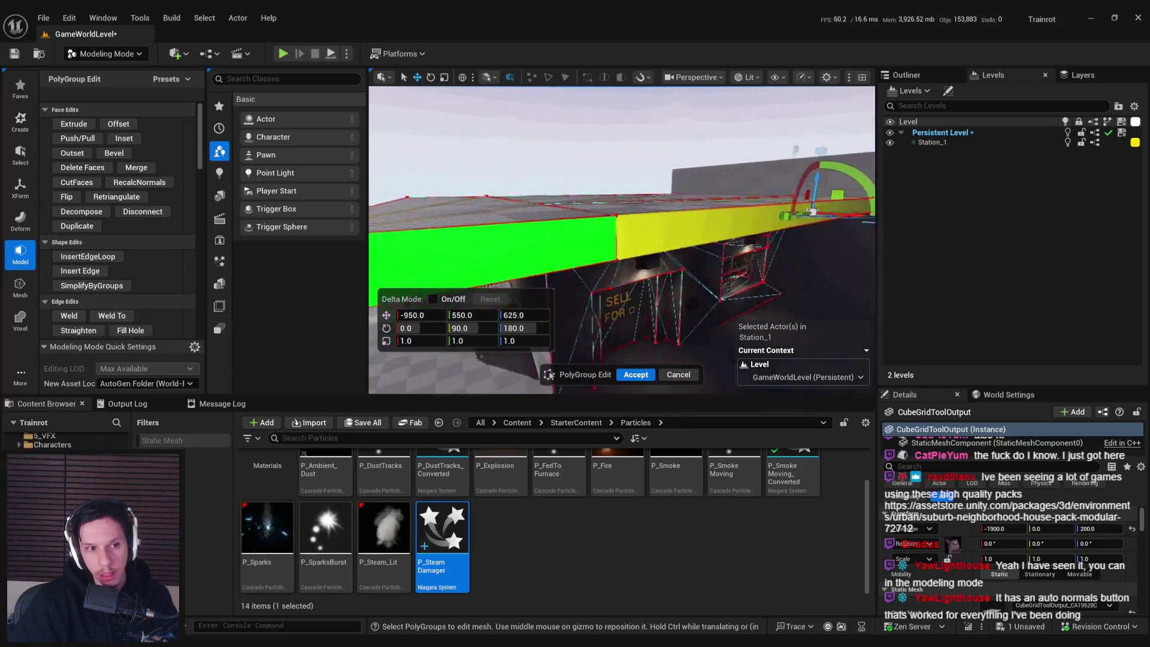
- Exit PolyGroup Edit, save GameWorldLevel, and switch the editor back to Selection Mode
{"action": "key", "text": "Escape"}
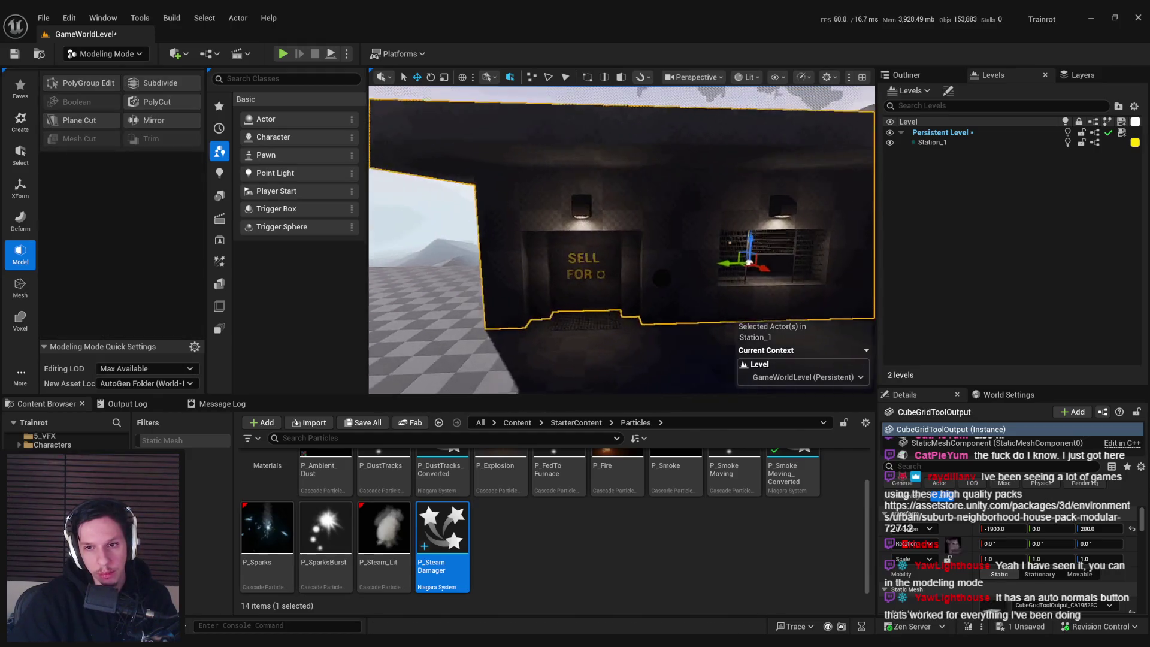
{"action": "key", "text": "ctrl+s"}
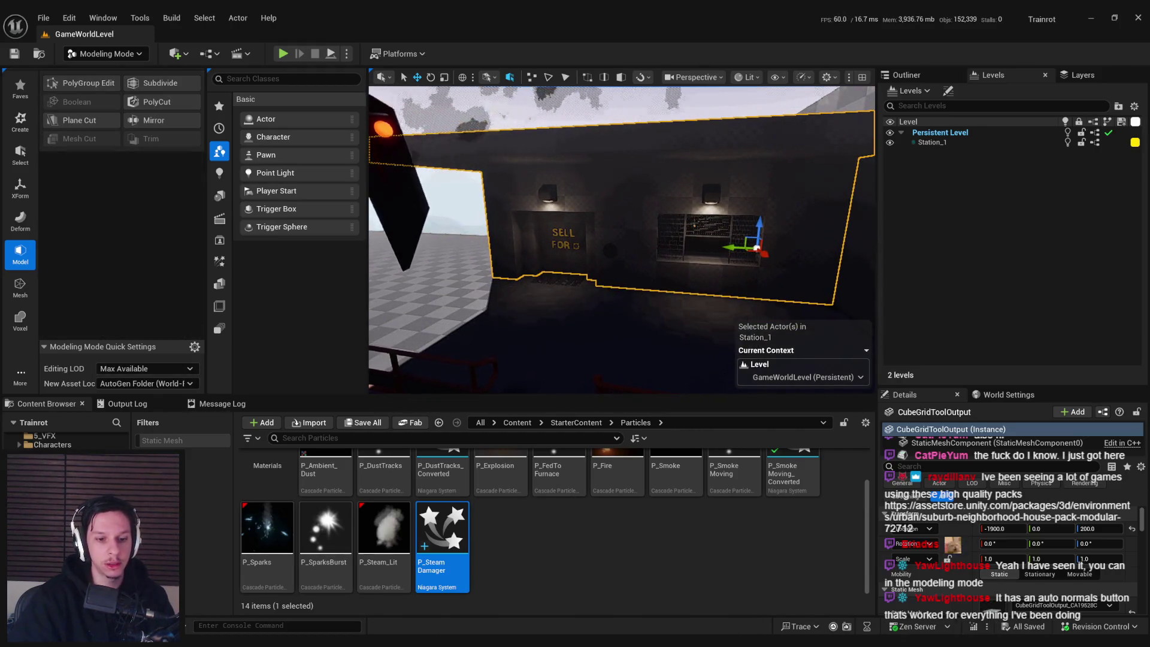
{"action": "key", "text": "alt+Tab"}
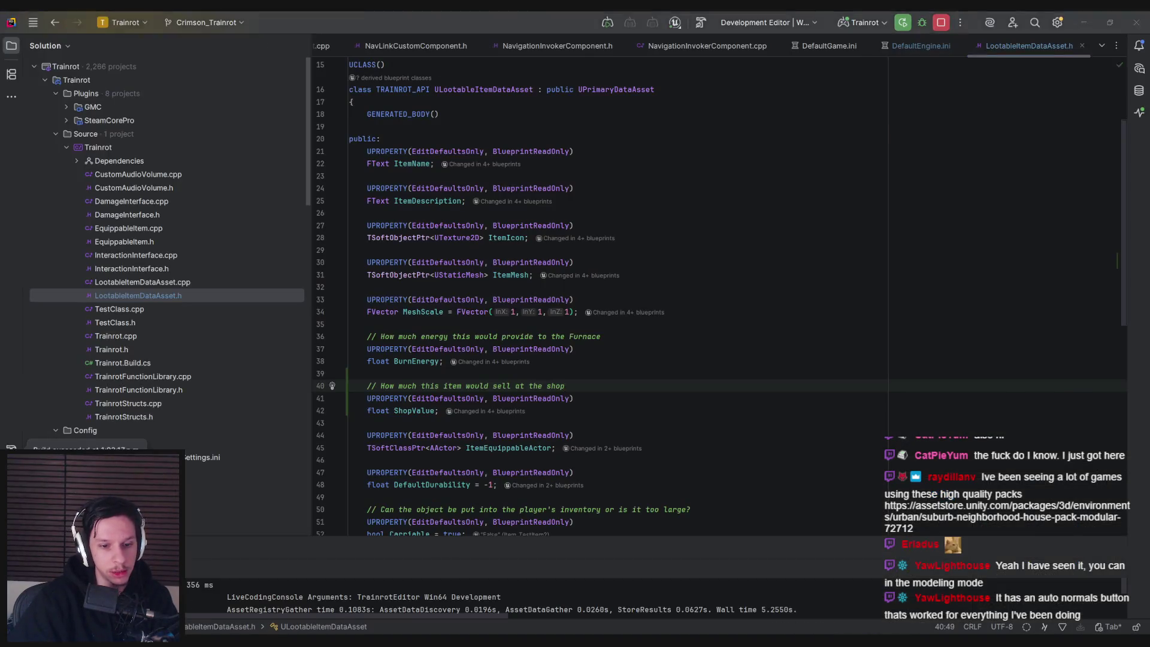
{"action": "key", "text": "alt+Tab"}
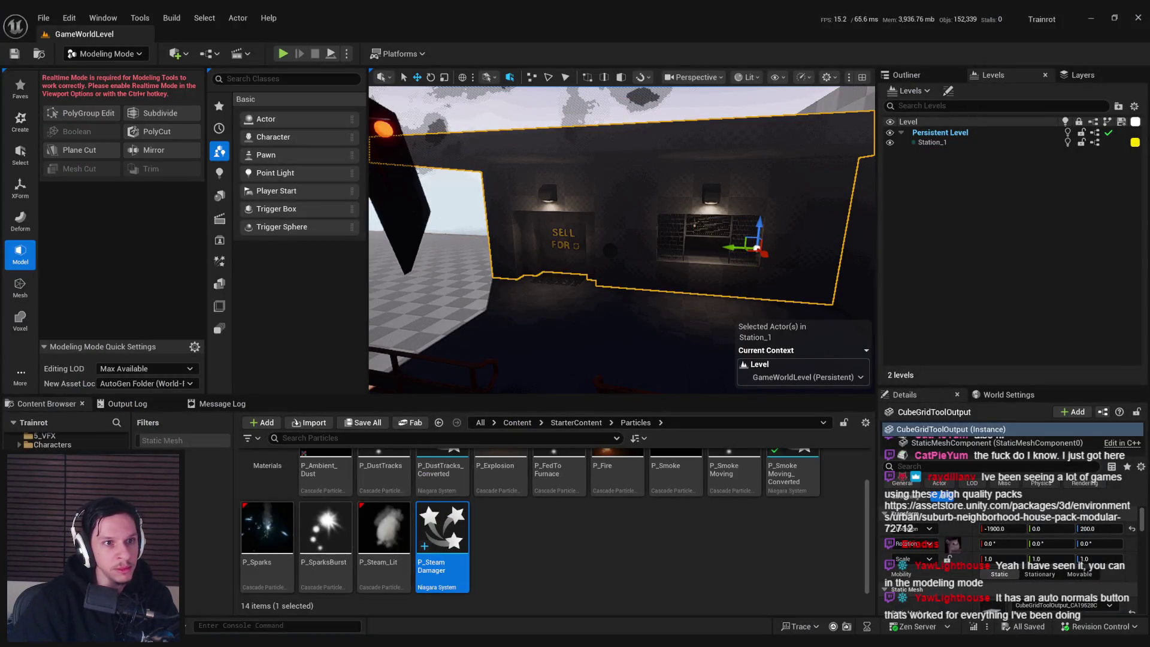
{"action": "left_click", "coordinate": [108, 54]}
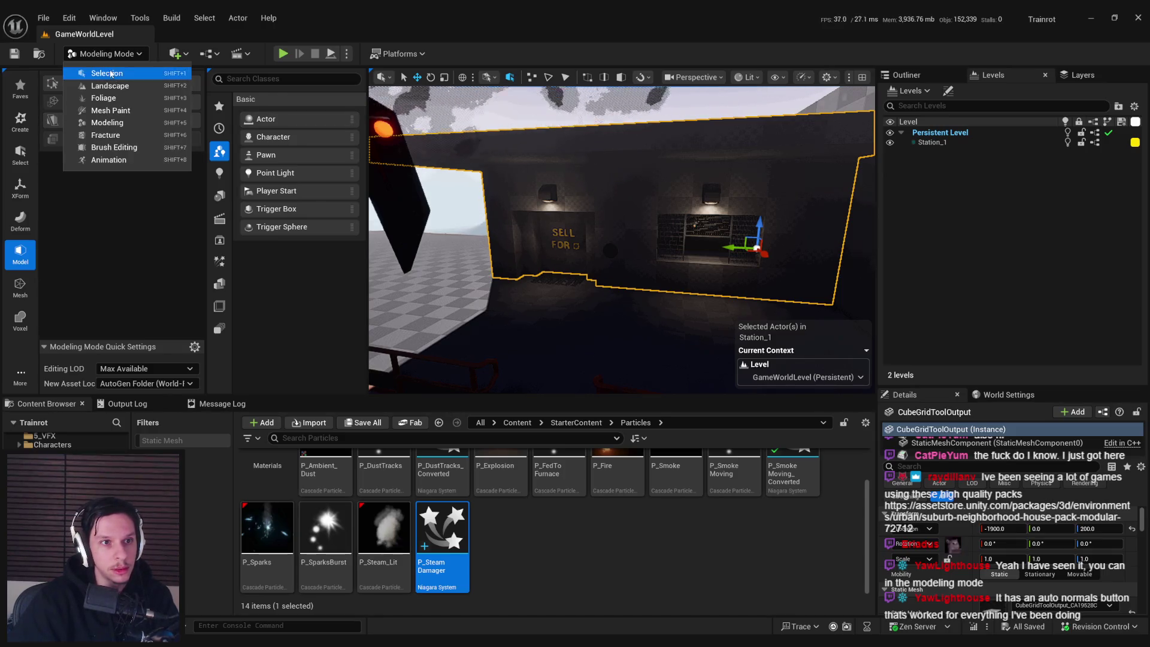
{"action": "left_click", "coordinate": [107, 73]}
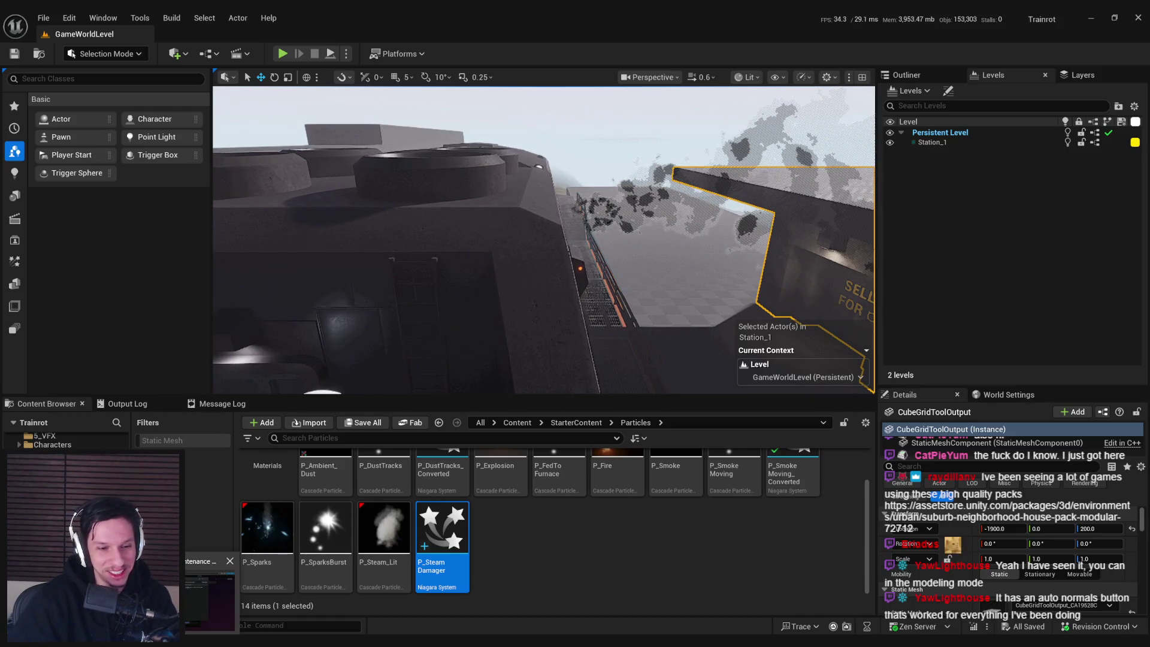
{"action": "left_click", "coordinate": [207, 593]}
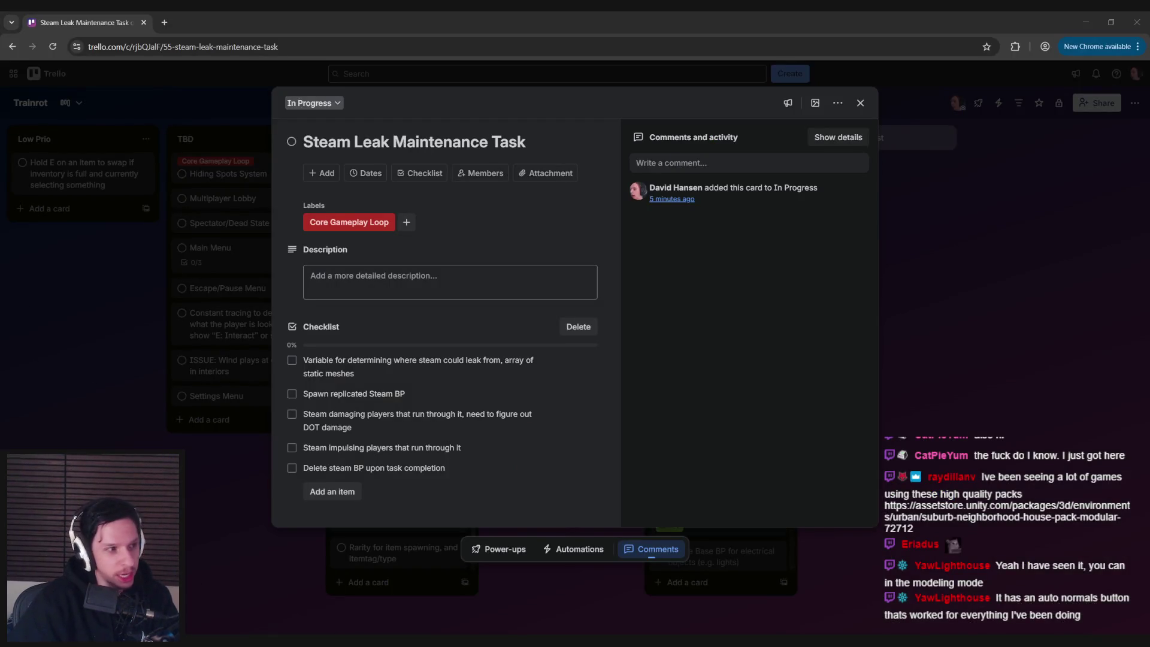
- Return from the Steam Leak Maintenance Task card to the PipeValve EventGraph
{"action": "key", "text": "alt+Tab"}
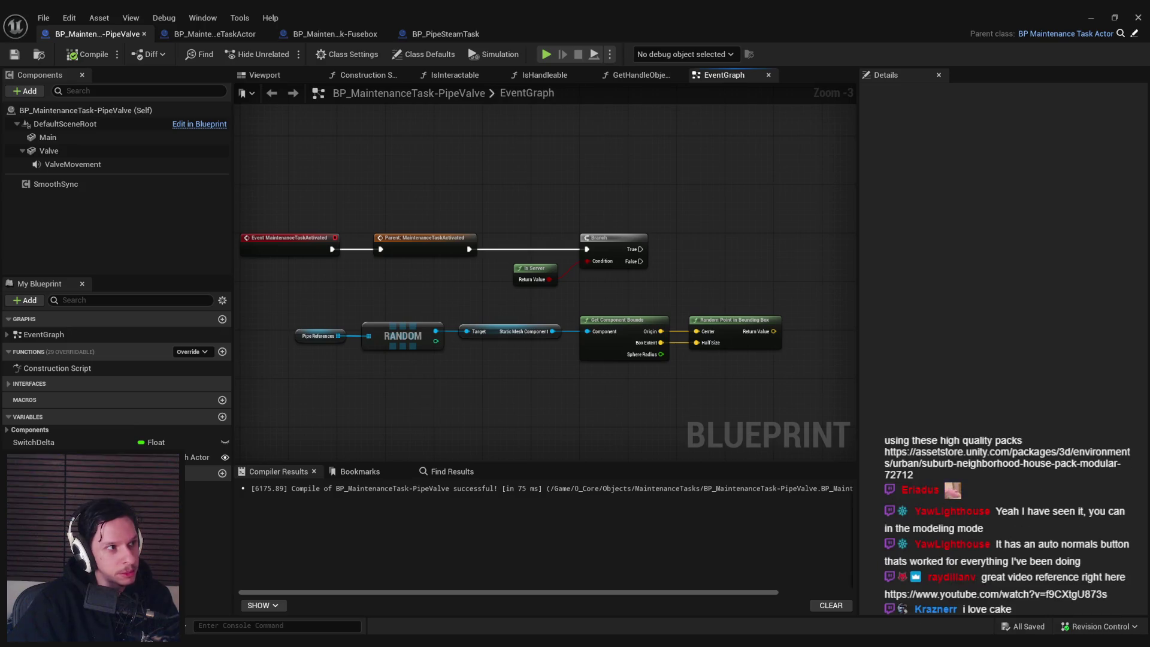
{"action": "key", "text": "alt+Tab"}
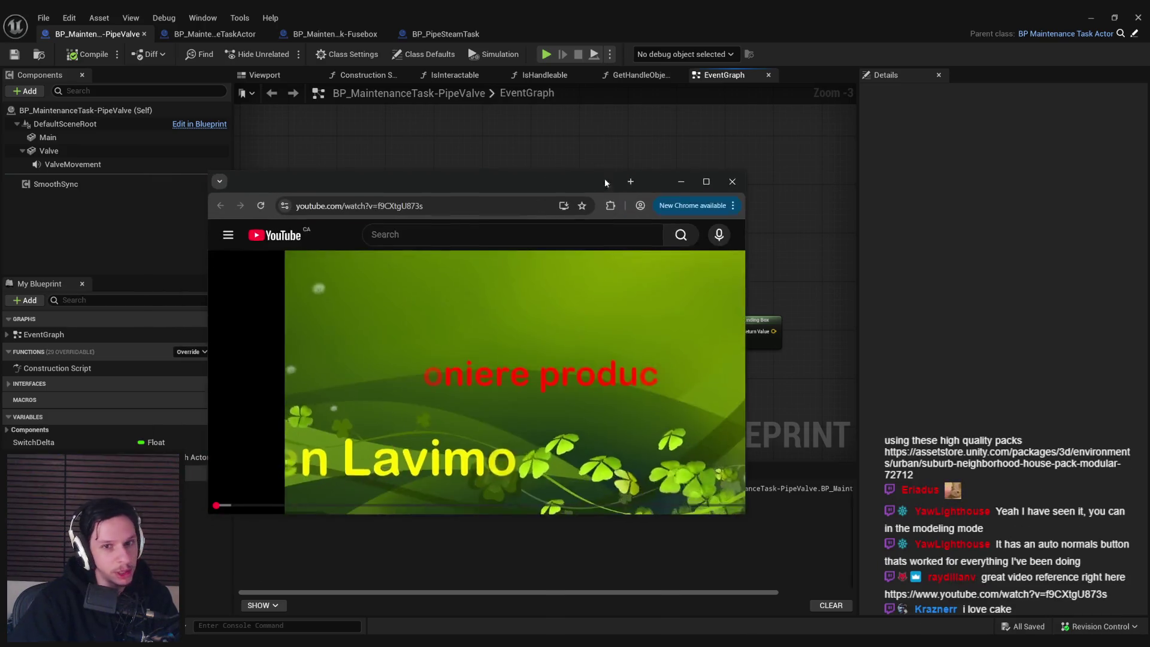
{"action": "double_click", "coordinate": [605, 177]}
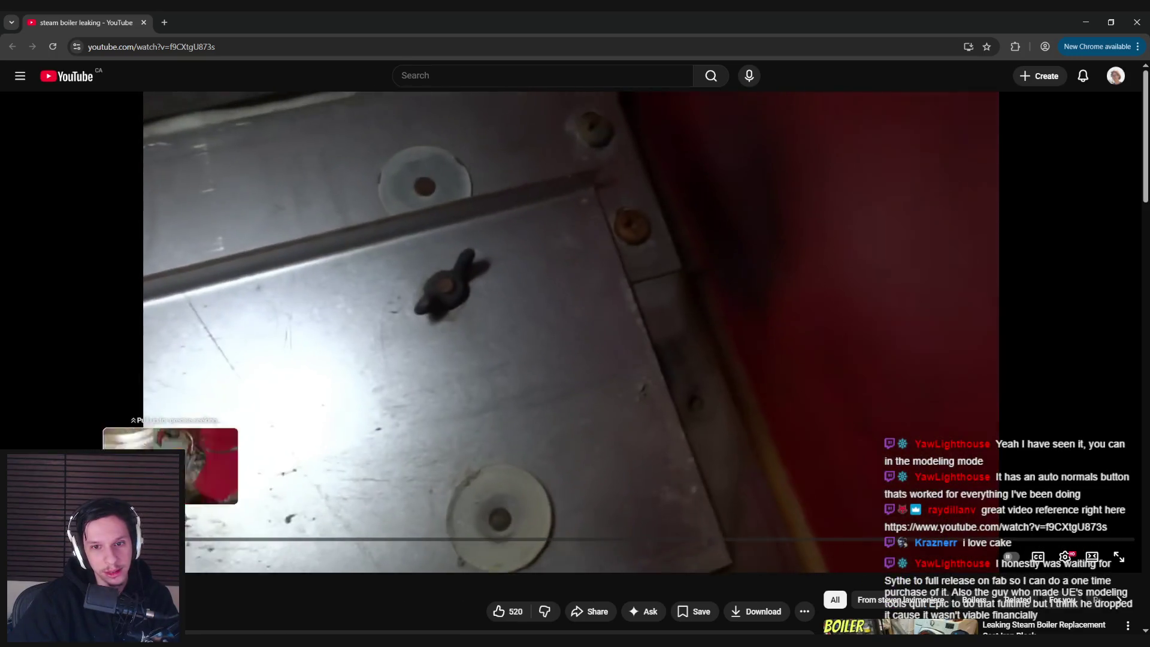
{"action": "left_click_drag", "start_coordinate": [170, 539], "coordinate": [1047, 544]}
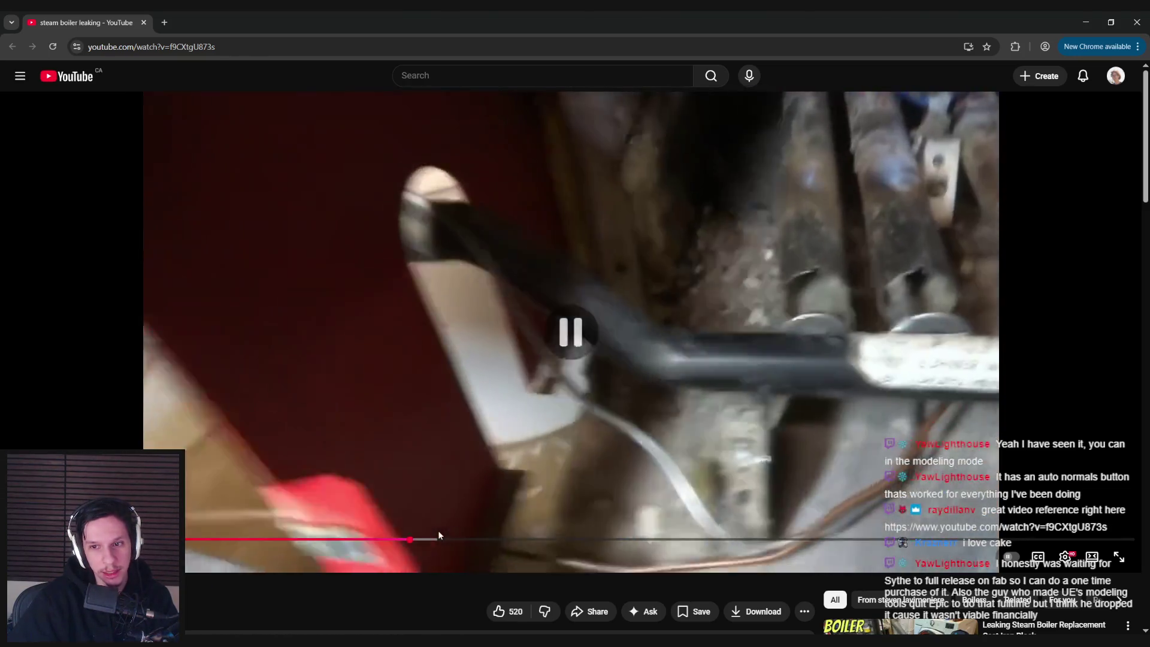
{"action": "left_click", "coordinate": [438, 530]}
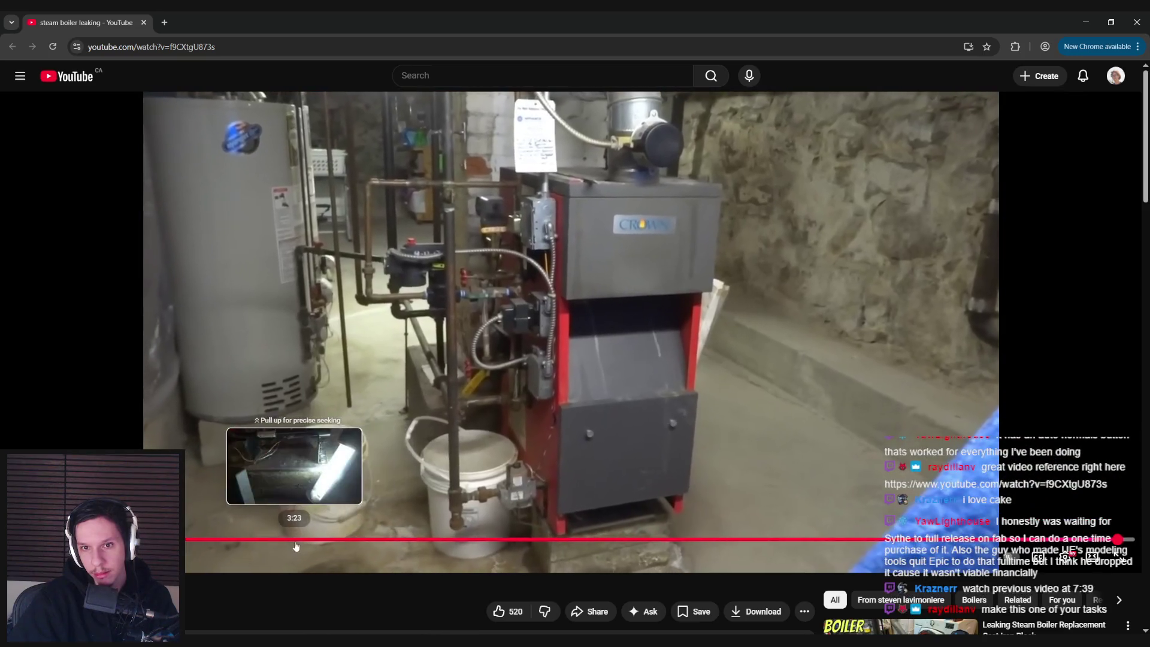
{"action": "left_click", "coordinate": [296, 539]}
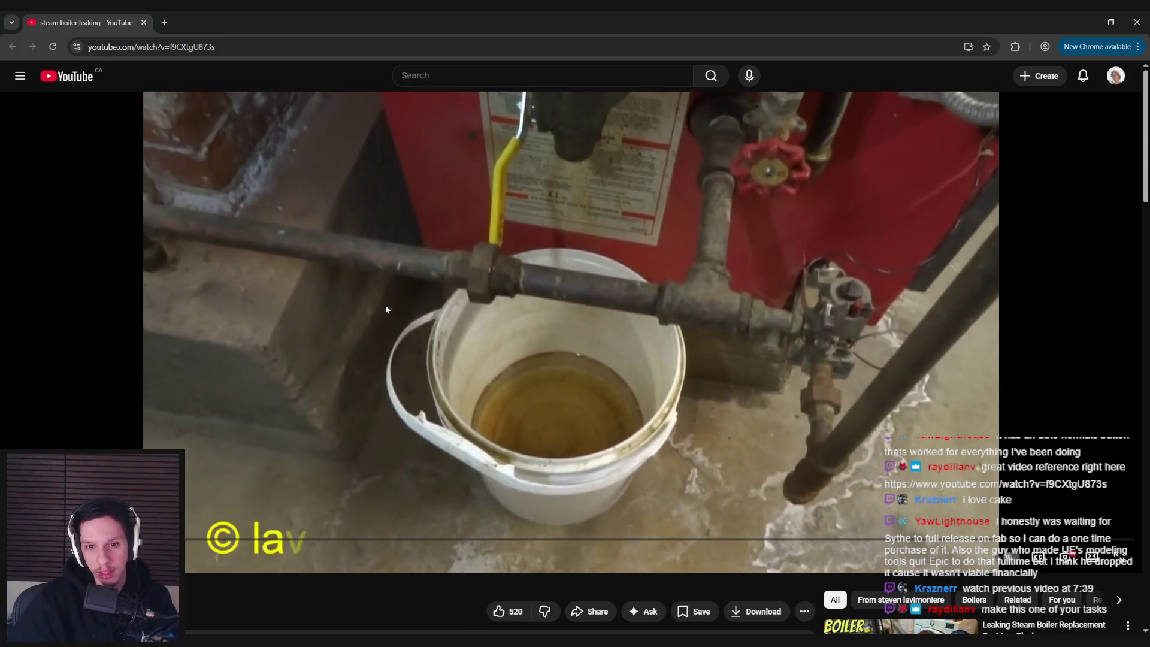
{"action": "left_click", "coordinate": [386, 305]}
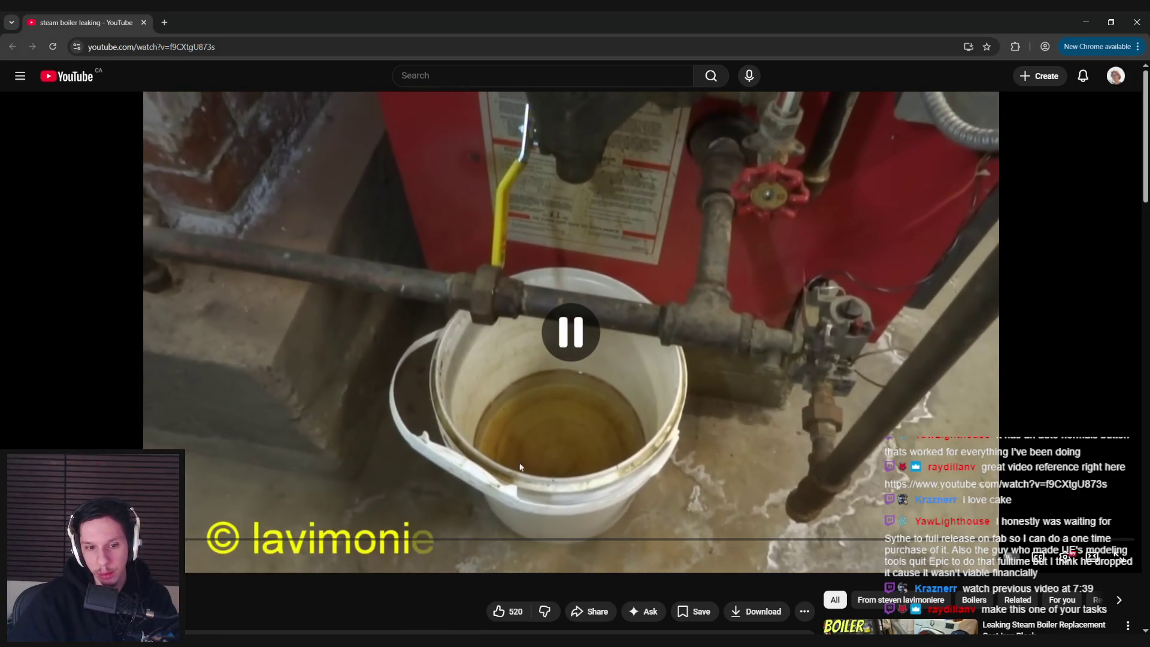
{"action": "key", "text": "alt+Tab"}
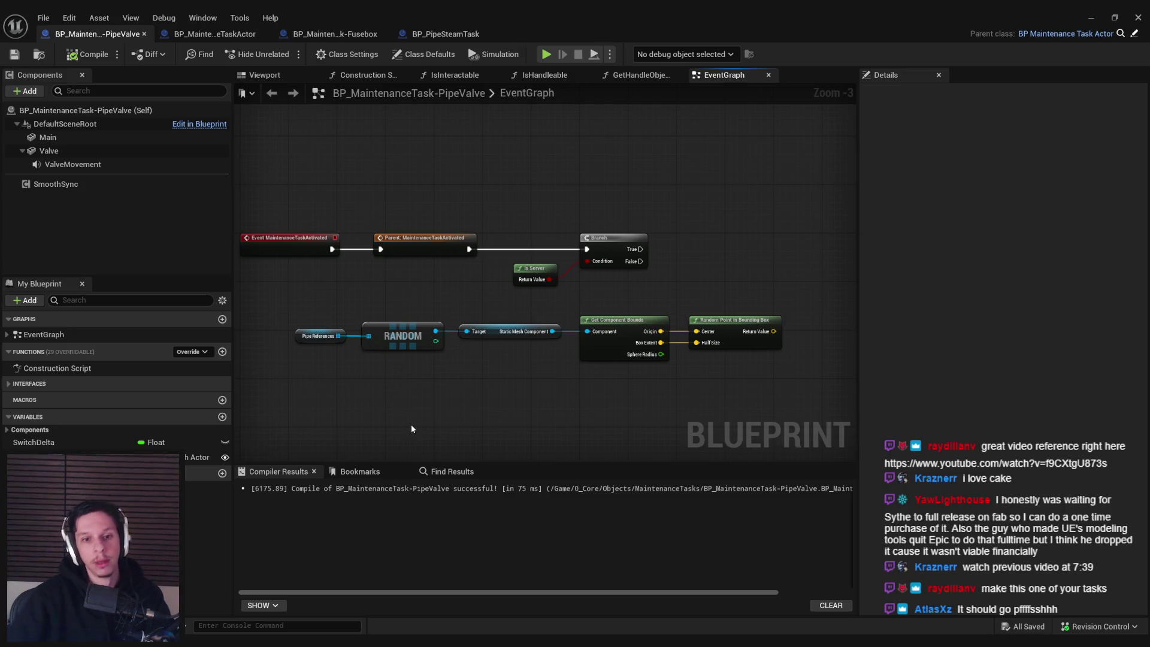
- Shift the Pipe References-to-Random Point node row left and save the PipeValve blueprint
{"action": "left_click_drag", "start_coordinate": [283, 310], "coordinate": [774, 387]}
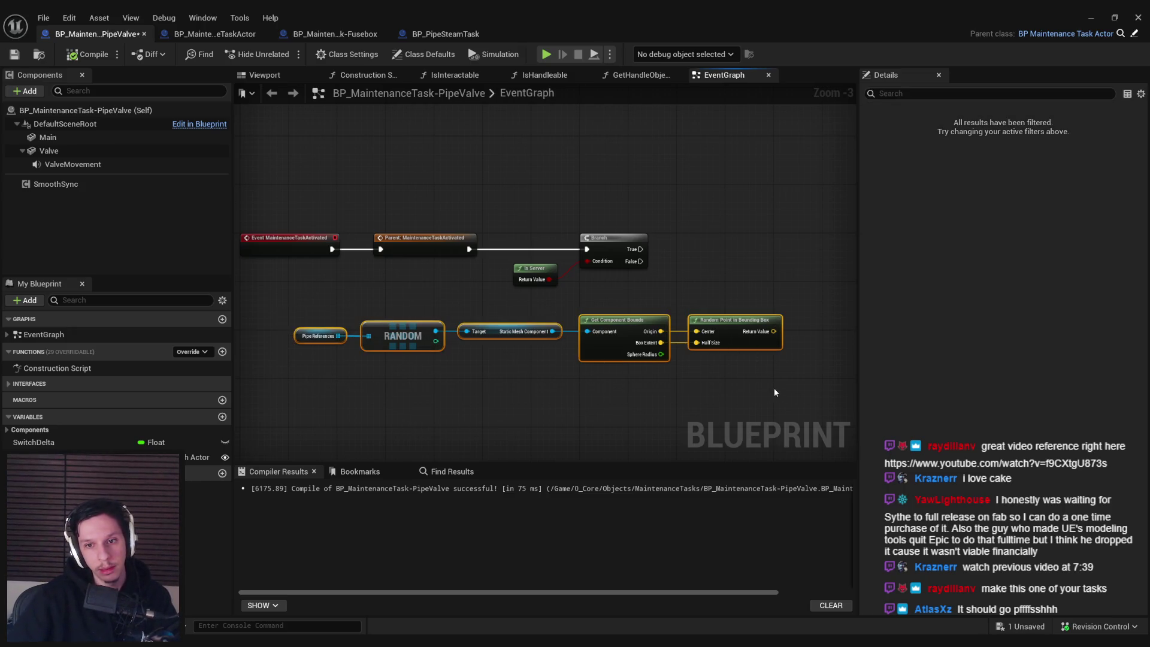
{"action": "mouse_move", "coordinate": [734, 340]}
{"action": "left_mouse_down"}
{"action": "mouse_move", "coordinate": [599, 336]}
{"action": "mouse_move", "coordinate": [599, 346]}
{"action": "left_mouse_up"}
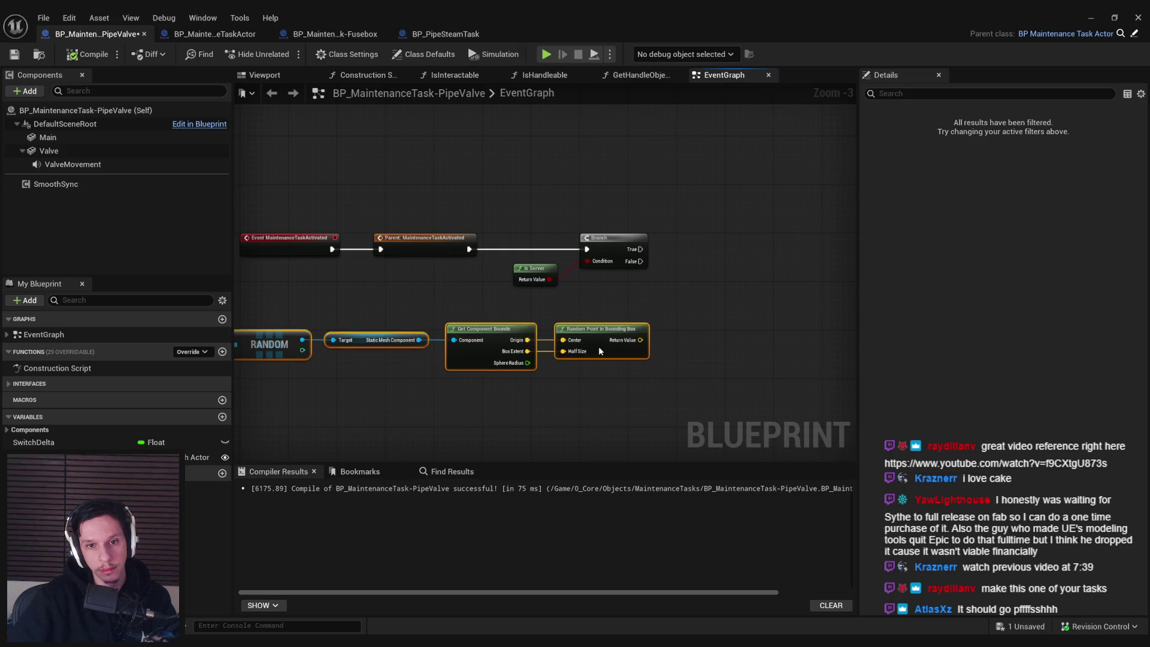
{"action": "left_click", "coordinate": [603, 375]}
{"action": "key", "text": "ctrl+s"}
{"action": "mouse_move", "coordinate": [497, 290]}
{"action": "left_mouse_down"}
{"action": "mouse_move", "coordinate": [677, 290]}
{"action": "mouse_move", "coordinate": [548, 302]}
{"action": "mouse_move", "coordinate": [544, 269]}
{"action": "mouse_move", "coordinate": [488, 267]}
{"action": "left_mouse_up"}
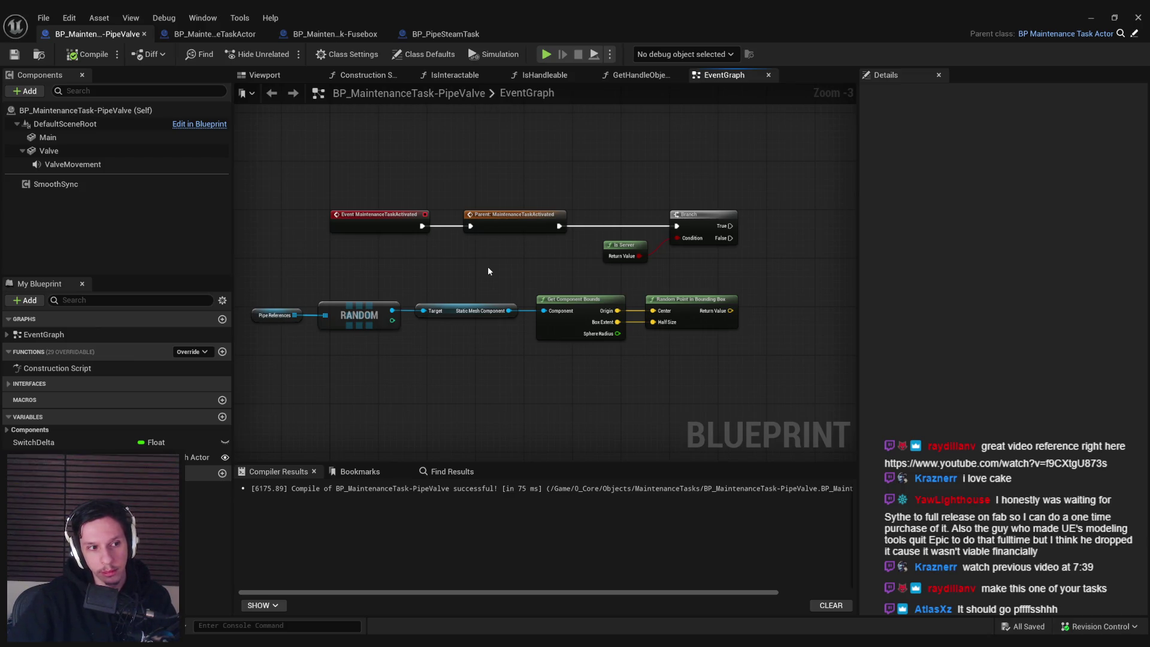
{"action": "mouse_move", "coordinate": [246, 290]}
{"action": "left_mouse_down"}
{"action": "mouse_move", "coordinate": [753, 350]}
{"action": "mouse_move", "coordinate": [671, 322]}
{"action": "mouse_move", "coordinate": [254, 286]}
{"action": "left_mouse_up"}
{"action": "left_click", "coordinate": [254, 286]}
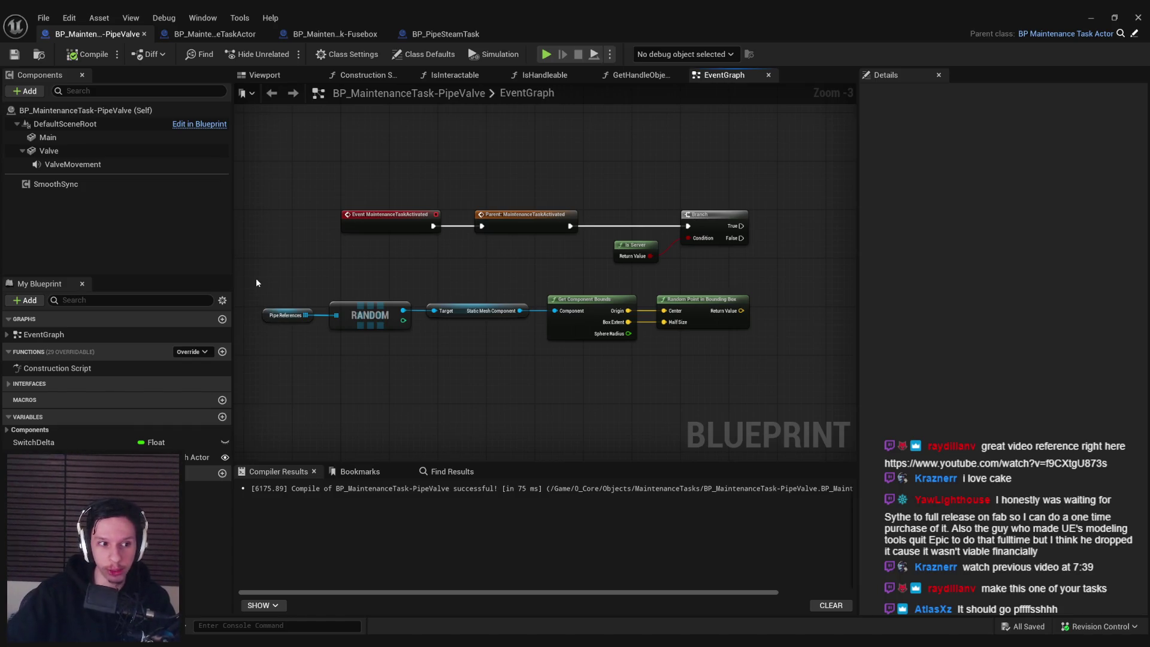
{"action": "mouse_move", "coordinate": [257, 279]}
{"action": "left_mouse_down"}
{"action": "mouse_move", "coordinate": [675, 379]}
{"action": "mouse_move", "coordinate": [763, 363]}
{"action": "left_mouse_up"}
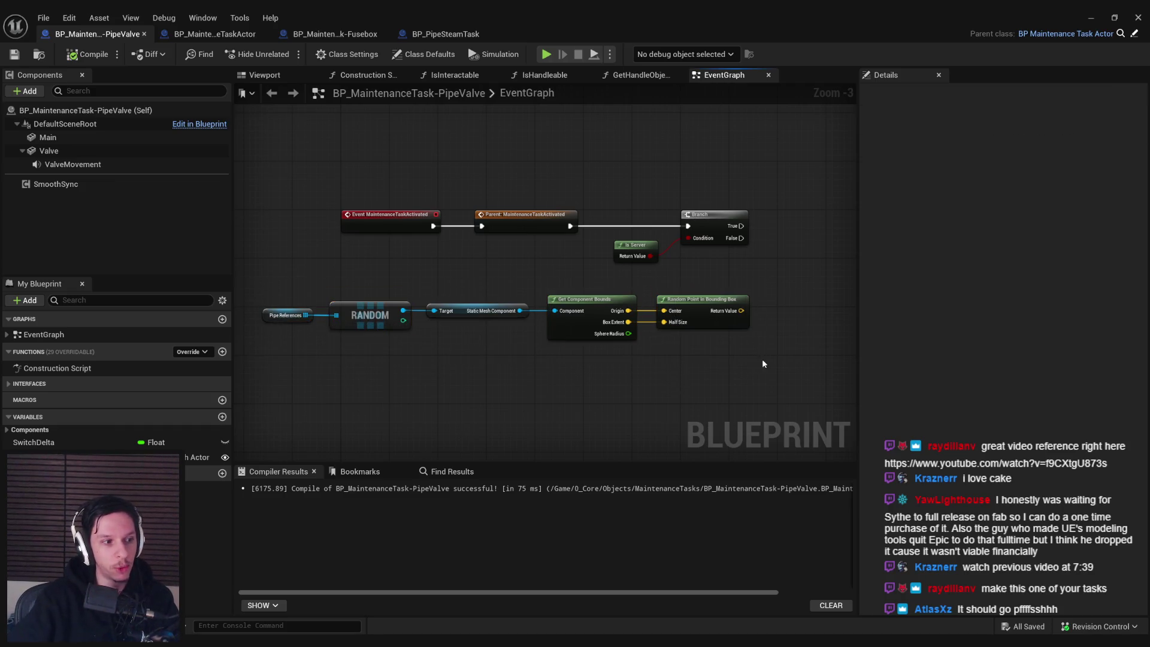